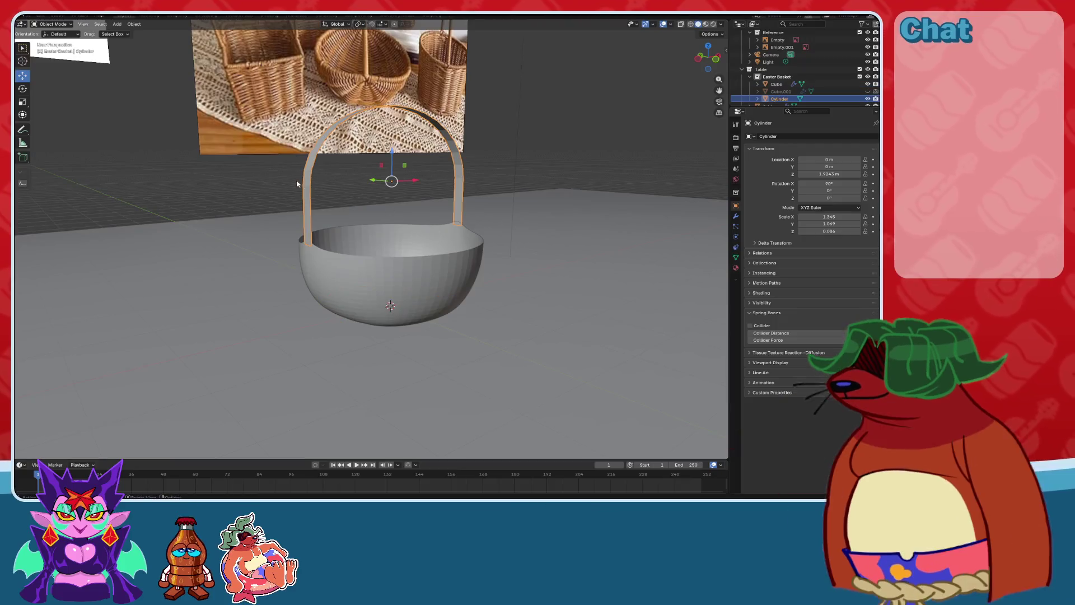
Apply the handle's rotation so it reads 0°.
{"action": "middle_click_drag", "start_coordinate": [439, 229], "coordinate": [349, 190]}
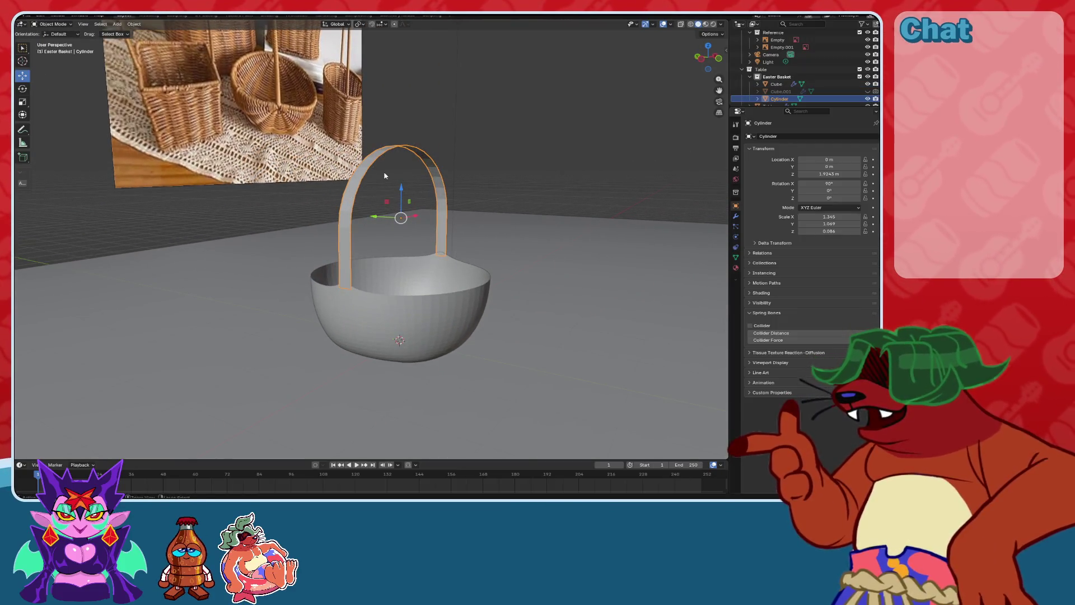
{"action": "key", "text": "ctrl+a"}
{"action": "left_click", "coordinate": [360, 173]}
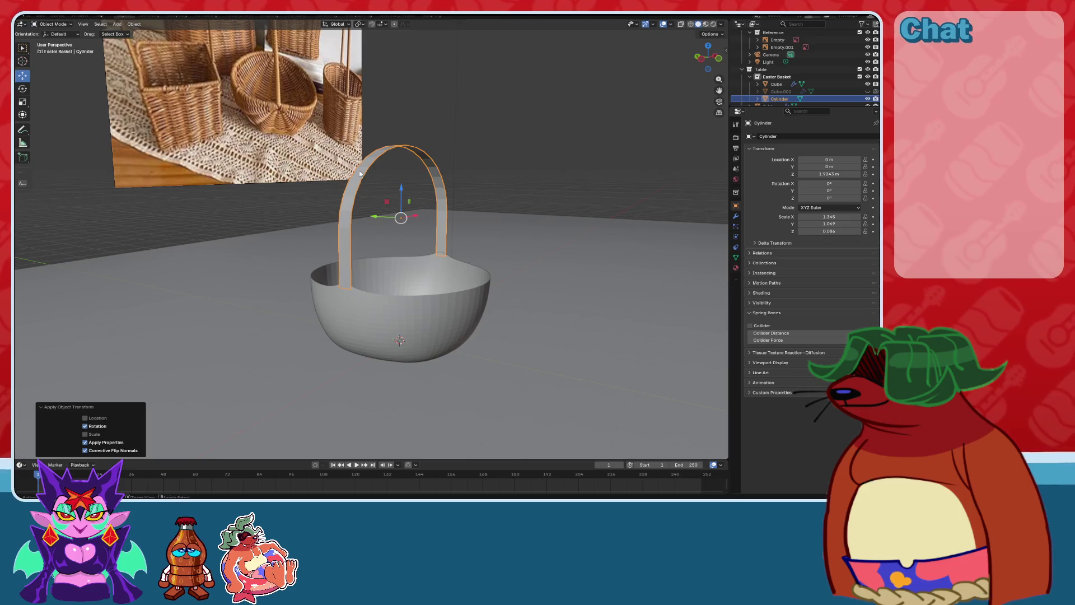
Add a test Celtic Links knot curve, then undo it.
{"action": "key", "text": "ctrl+a"}
{"action": "key", "text": "shift+a"}
{"action": "mouse_move", "coordinate": [364, 169]}
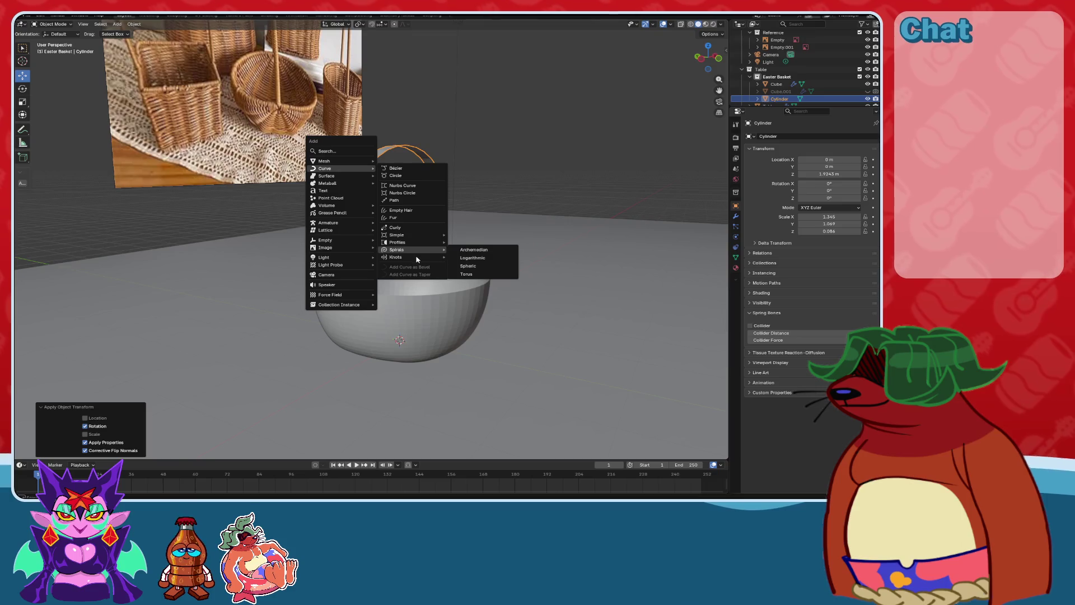
{"action": "mouse_move", "coordinate": [409, 262]}
{"action": "left_click", "coordinate": [473, 272]}
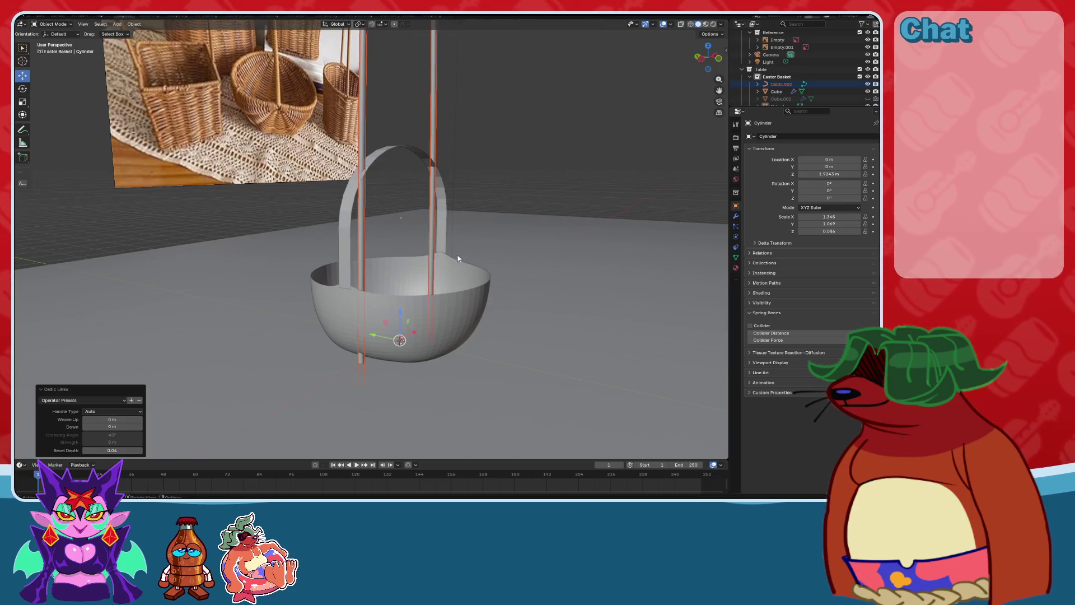
{"action": "mouse_move", "coordinate": [458, 258]}
{"action": "middle_mouse_down"}
{"action": "mouse_move", "coordinate": [419, 240]}
{"action": "mouse_move", "coordinate": [418, 261]}
{"action": "mouse_move", "coordinate": [552, 259]}
{"action": "mouse_move", "coordinate": [696, 185]}
{"action": "mouse_move", "coordinate": [481, 229]}
{"action": "mouse_move", "coordinate": [514, 242]}
{"action": "mouse_move", "coordinate": [440, 279]}
{"action": "middle_mouse_up"}
{"action": "key", "text": "ctrl+z"}
{"action": "scroll", "coordinate": [481, 229], "scroll_direction": "up", "scroll_amount": 4}
Apply the handle's scale to 1.000, then select the bowl without applying anything.
{"action": "key", "text": "ctrl+a"}
{"action": "left_click", "coordinate": [471, 209]}
{"action": "left_click", "coordinate": [440, 279]}
{"action": "key", "text": "ctrl+a"}
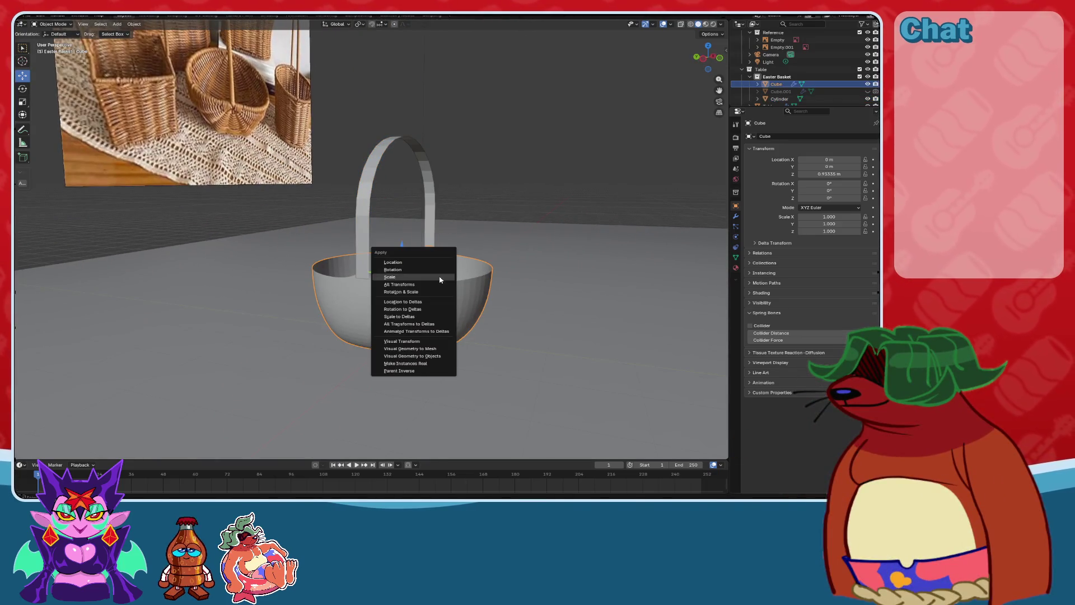
{"action": "left_click", "coordinate": [406, 277]}
Try and undo a Celtic Links knot, then apply the handle's location so Z reads 0 m.
{"action": "left_click", "coordinate": [430, 224]}
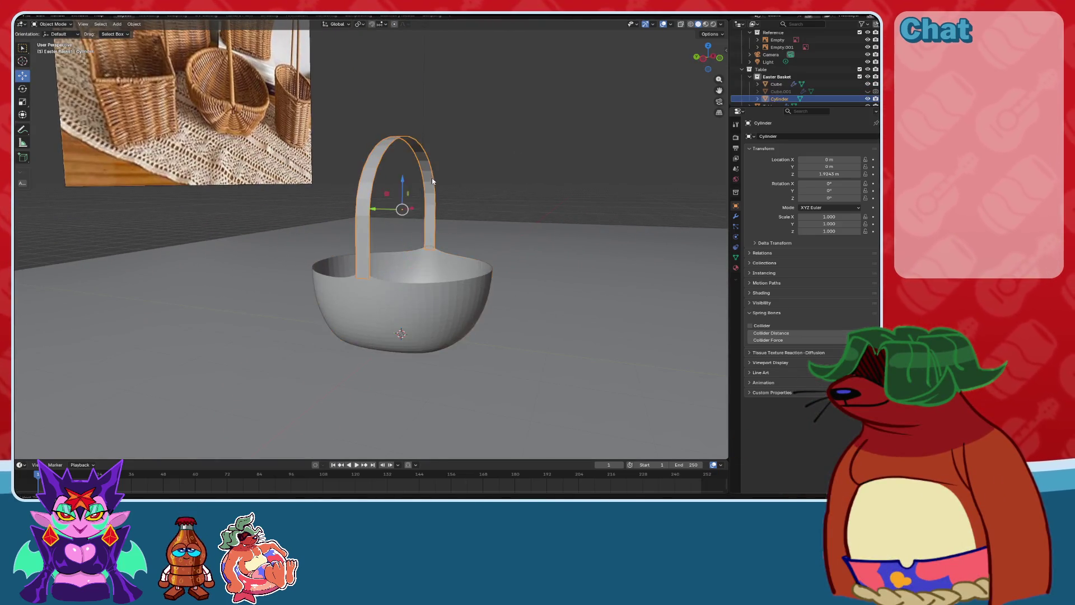
{"action": "middle_click_drag", "start_coordinate": [430, 224], "coordinate": [404, 231]}
{"action": "key", "text": "shift+a"}
{"action": "mouse_move", "coordinate": [405, 231]}
{"action": "mouse_move", "coordinate": [442, 318]}
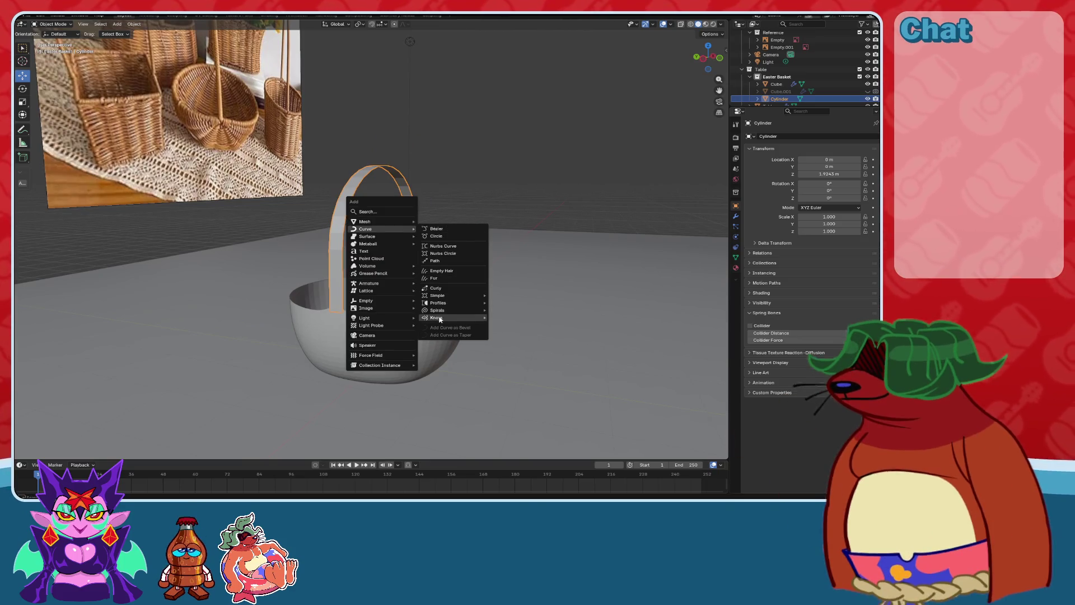
{"action": "left_click", "coordinate": [522, 333]}
{"action": "mouse_move", "coordinate": [521, 334]}
{"action": "middle_mouse_down"}
{"action": "mouse_move", "coordinate": [497, 312]}
{"action": "mouse_move", "coordinate": [493, 247]}
{"action": "mouse_move", "coordinate": [488, 289]}
{"action": "mouse_move", "coordinate": [522, 292]}
{"action": "middle_mouse_up"}
{"action": "key", "text": "ctrl+z"}
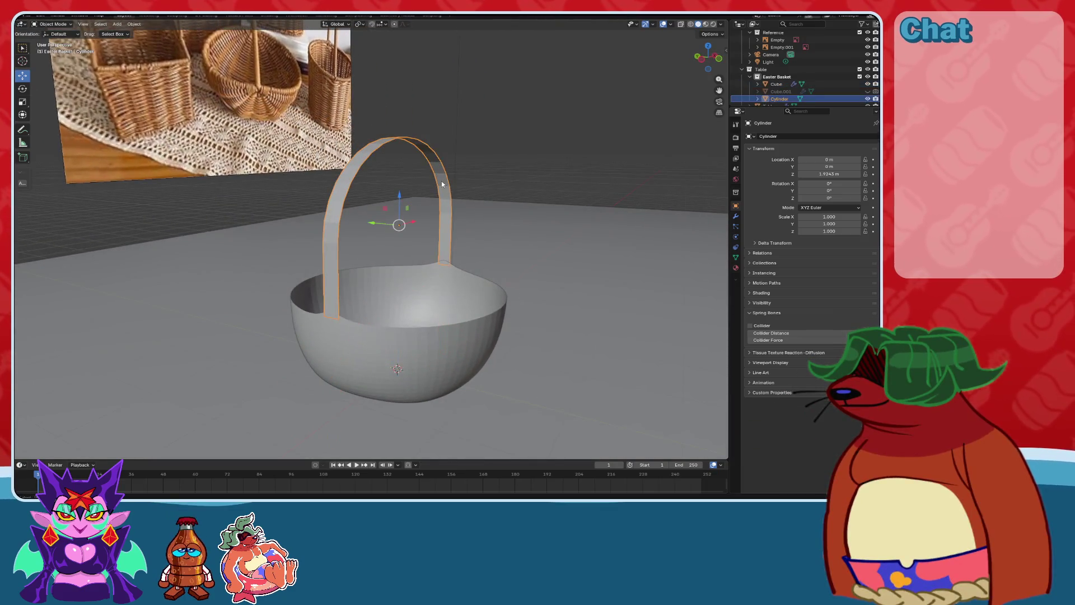
{"action": "key", "text": "ctrl+a"}
{"action": "left_click", "coordinate": [428, 168]}
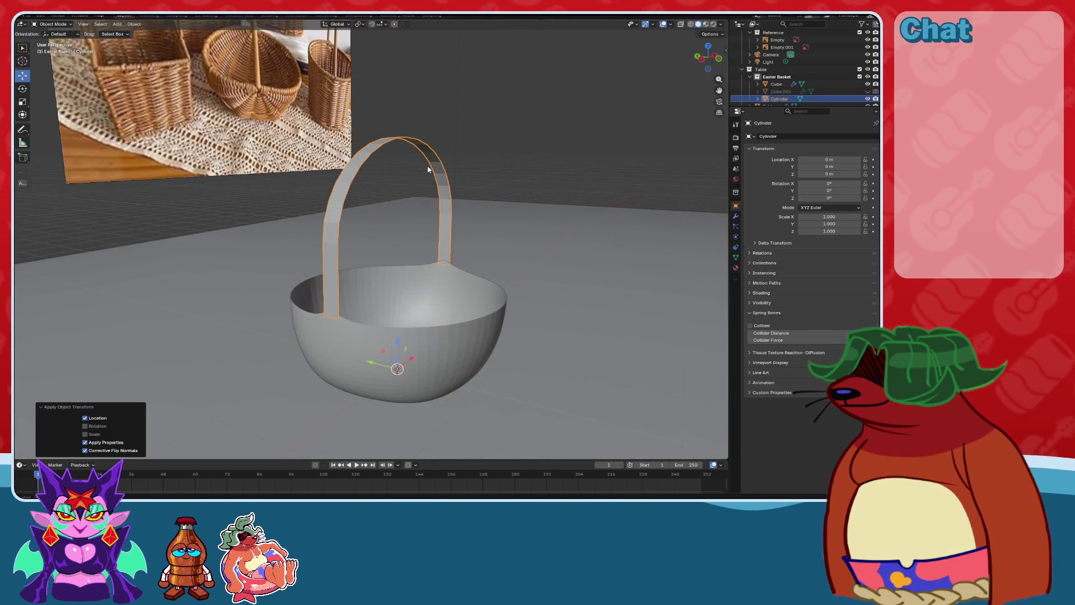
Add another Celtic Links knot curve and undo it.
{"action": "key", "text": "shift+a"}
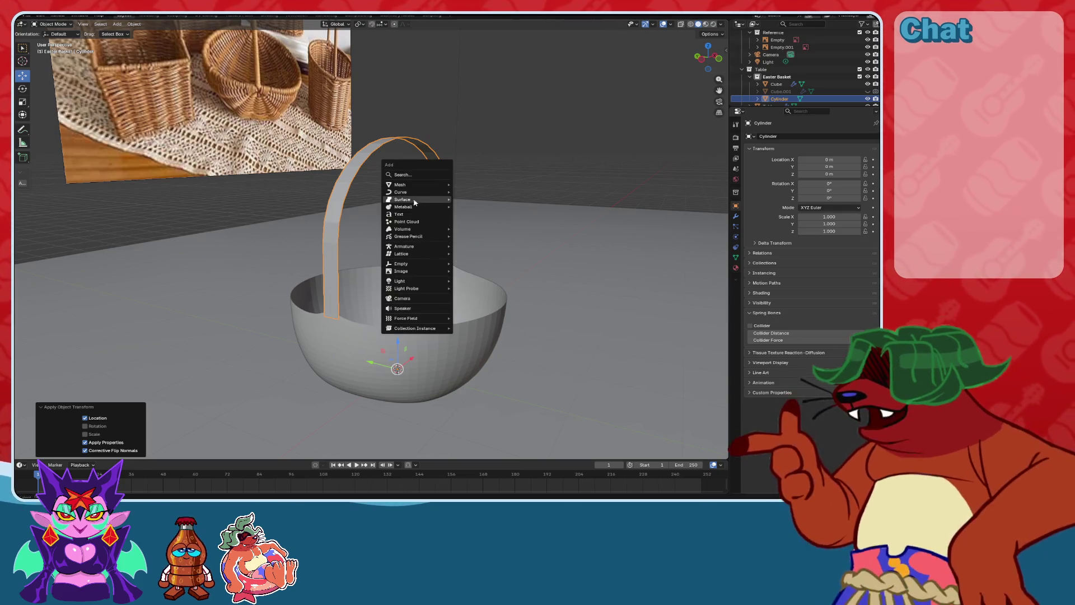
{"action": "mouse_move", "coordinate": [415, 192]}
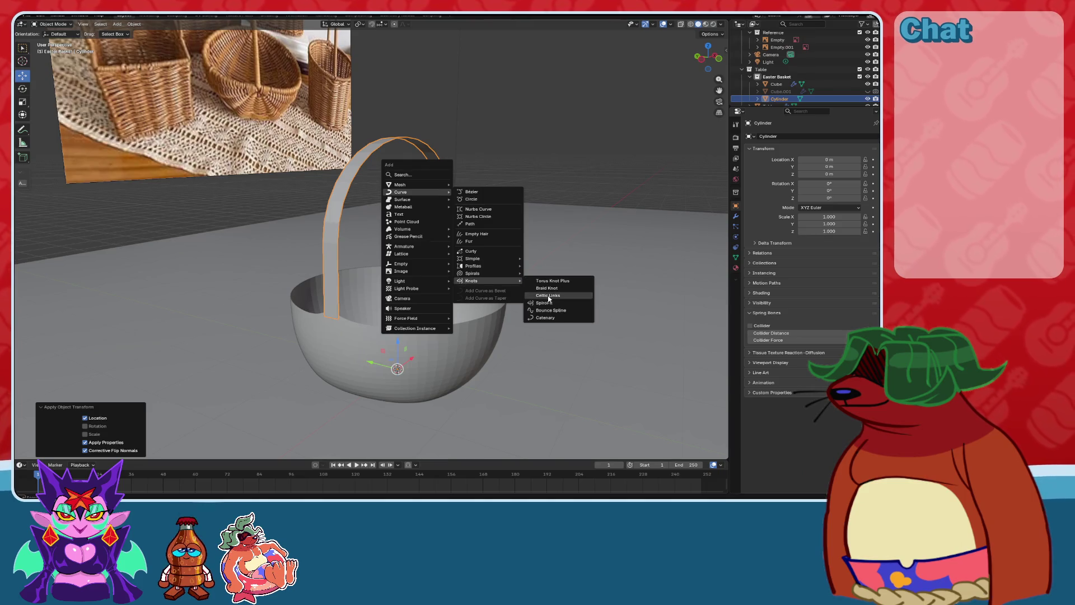
{"action": "left_click", "coordinate": [549, 297]}
{"action": "mouse_move", "coordinate": [547, 298]}
{"action": "middle_mouse_down"}
{"action": "mouse_move", "coordinate": [514, 259]}
{"action": "mouse_move", "coordinate": [535, 270]}
{"action": "mouse_move", "coordinate": [487, 280]}
{"action": "mouse_move", "coordinate": [511, 280]}
{"action": "mouse_move", "coordinate": [476, 271]}
{"action": "mouse_move", "coordinate": [495, 196]}
{"action": "middle_mouse_up"}
{"action": "key", "text": "ctrl+z"}
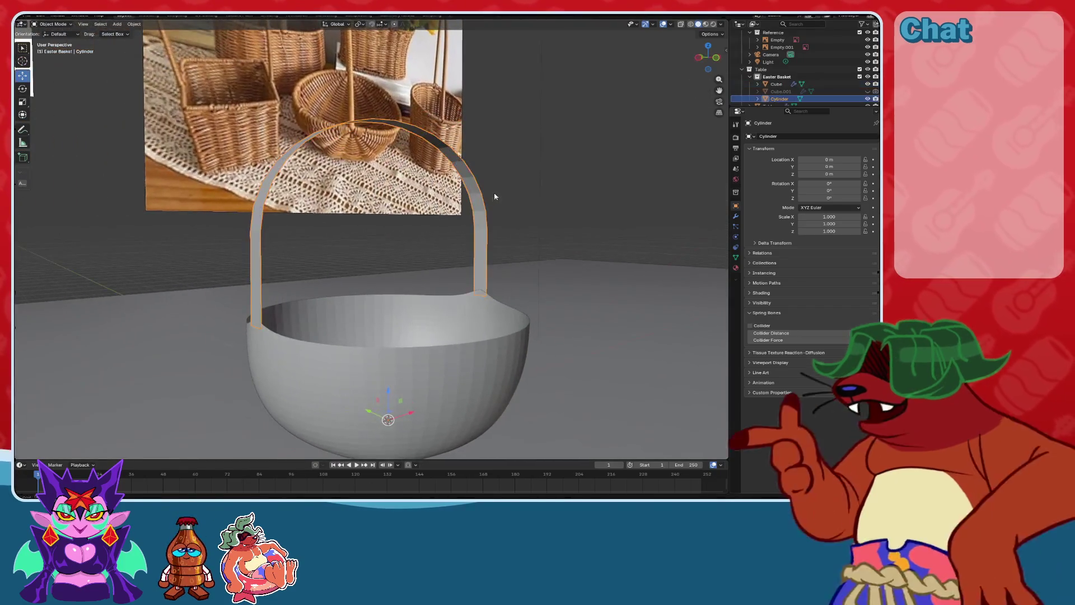
Try a SpiroFit knot curve and undo it.
{"action": "key", "text": "shift+a"}
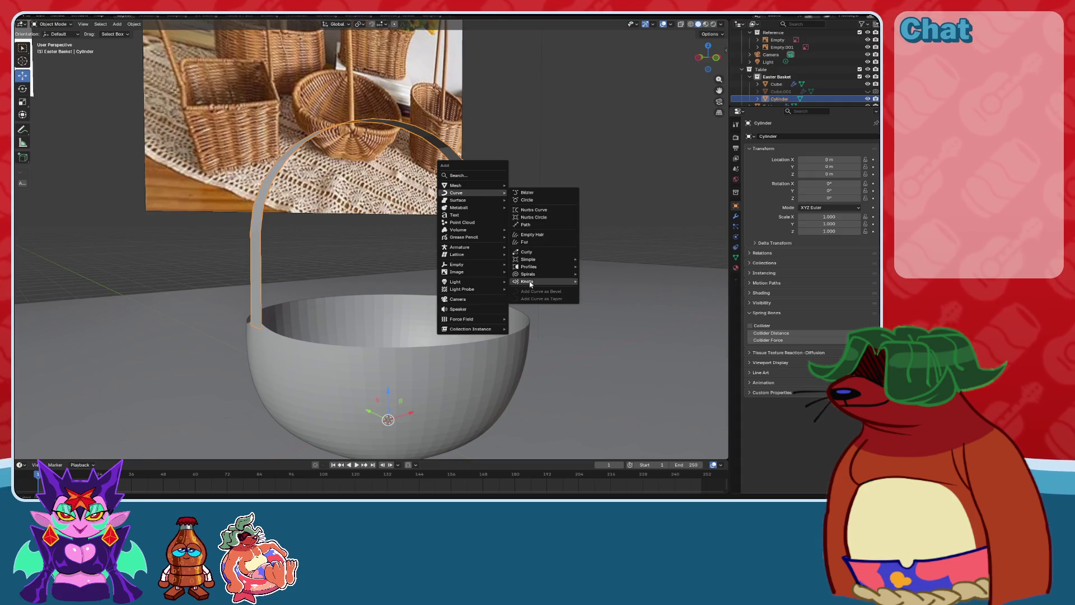
{"action": "left_click", "coordinate": [612, 306]}
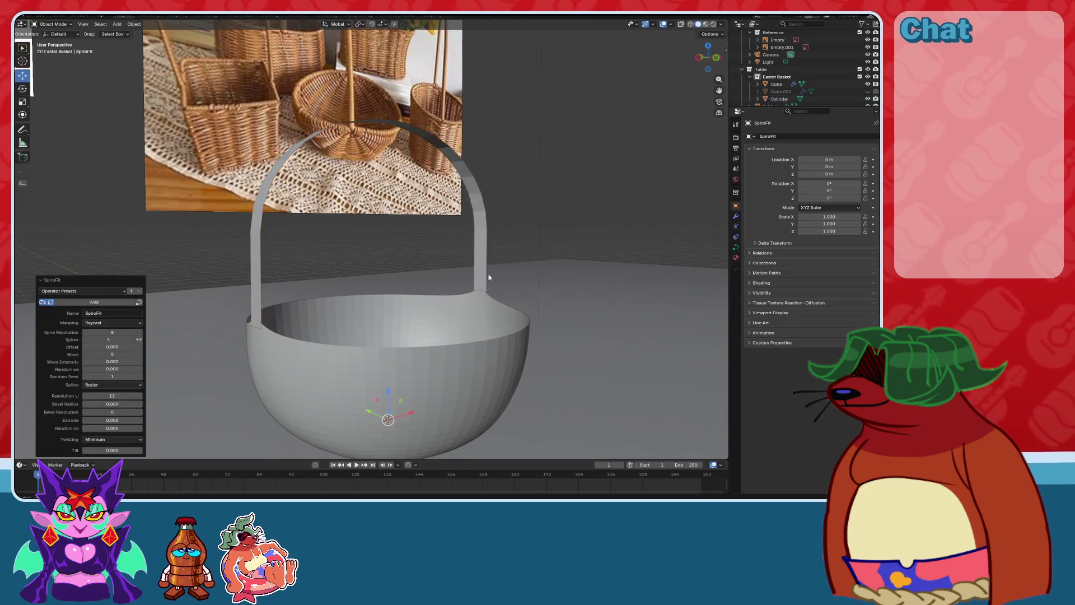
{"action": "mouse_move", "coordinate": [533, 280]}
{"action": "middle_mouse_down"}
{"action": "mouse_move", "coordinate": [512, 271]}
{"action": "mouse_move", "coordinate": [504, 240]}
{"action": "mouse_move", "coordinate": [450, 283]}
{"action": "mouse_move", "coordinate": [442, 327]}
{"action": "mouse_move", "coordinate": [475, 228]}
{"action": "middle_mouse_up"}
{"action": "key", "text": "ctrl+z"}
{"action": "key", "text": "shift+a"}
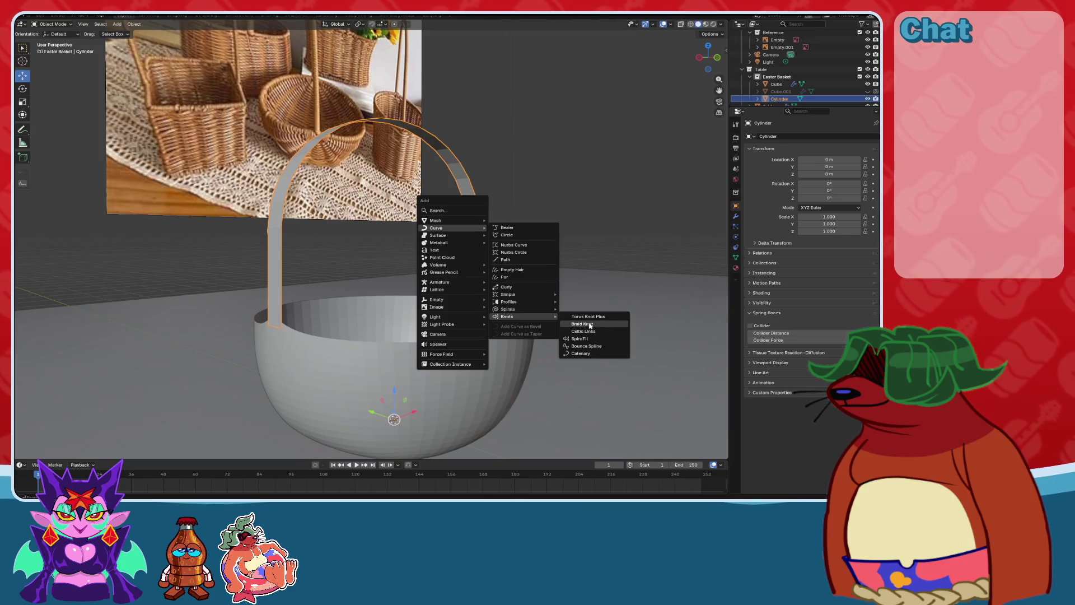
Add a Braid Knot curve and lift it 1.5538 m along Z in Object Mode.
{"action": "left_click", "coordinate": [592, 324]}
{"action": "mouse_move", "coordinate": [532, 314]}
{"action": "middle_mouse_down"}
{"action": "mouse_move", "coordinate": [481, 280]}
{"action": "mouse_move", "coordinate": [468, 321]}
{"action": "middle_mouse_up"}
{"action": "key", "text": "KP_Decimal"}
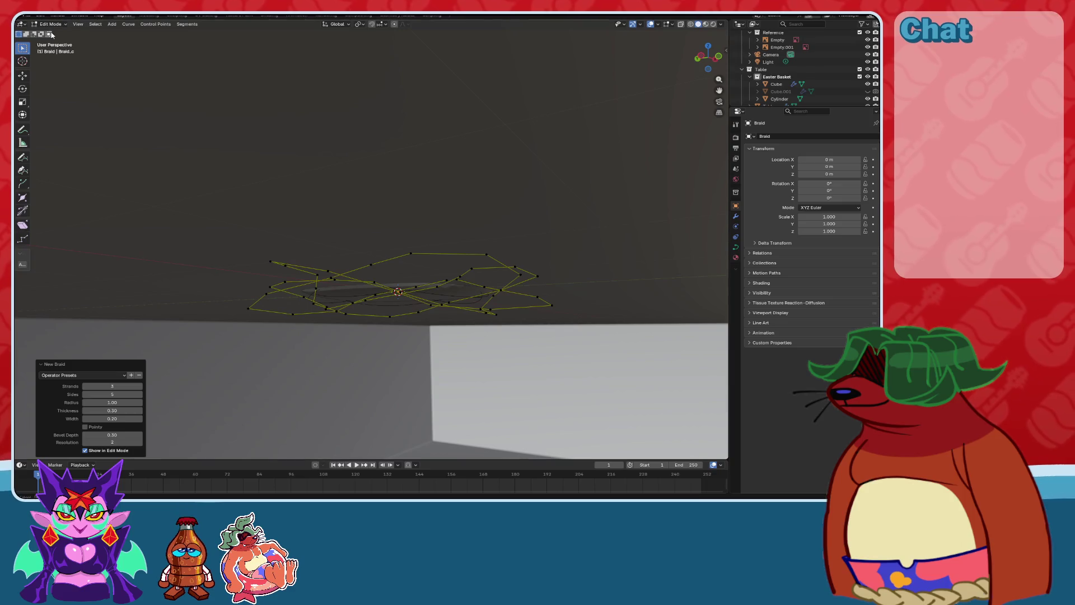
{"action": "left_click", "coordinate": [55, 32]}
{"action": "scroll", "coordinate": [398, 281], "scroll_direction": "down", "scroll_amount": 5}
{"action": "key", "text": "g"}
{"action": "key", "text": "z"}
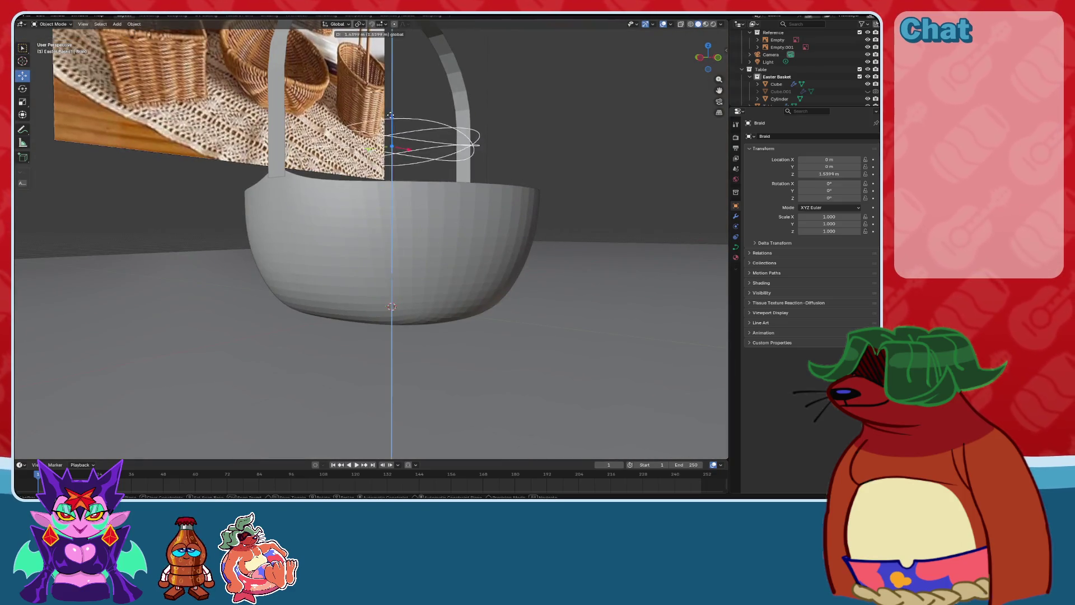
{"action": "left_click", "coordinate": [373, 269]}
With the bowl selected, add a second Braid Knot curve, then undo it.
{"action": "mouse_move", "coordinate": [373, 269]}
{"action": "middle_mouse_down"}
{"action": "mouse_move", "coordinate": [361, 311]}
{"action": "mouse_move", "coordinate": [364, 269]}
{"action": "mouse_move", "coordinate": [405, 286]}
{"action": "mouse_move", "coordinate": [354, 279]}
{"action": "middle_mouse_up"}
{"action": "scroll", "coordinate": [386, 281], "scroll_direction": "up", "scroll_amount": 3}
{"action": "scroll", "coordinate": [402, 273], "scroll_direction": "down", "scroll_amount": 4}
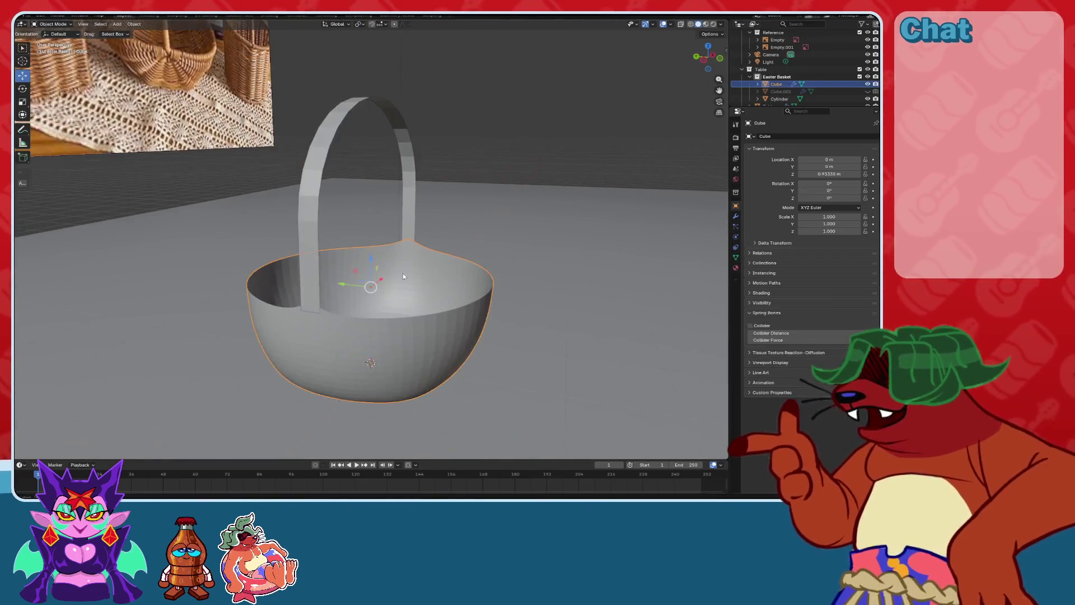
{"action": "left_click", "coordinate": [387, 275]}
{"action": "key", "text": "shift+a"}
{"action": "mouse_move", "coordinate": [385, 274]}
{"action": "mouse_move", "coordinate": [425, 362]}
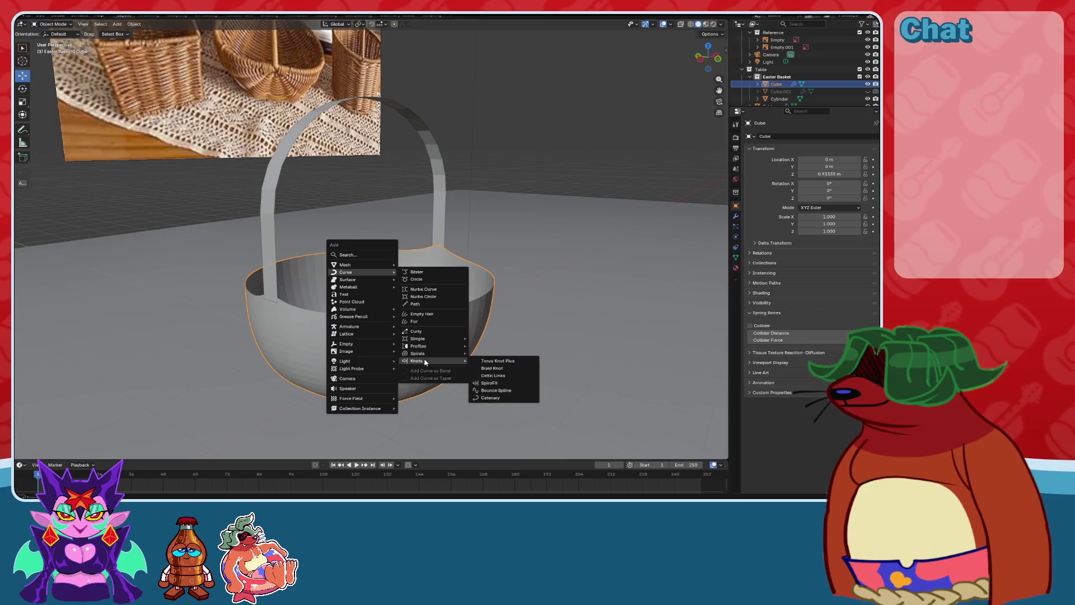
{"action": "left_click", "coordinate": [507, 370]}
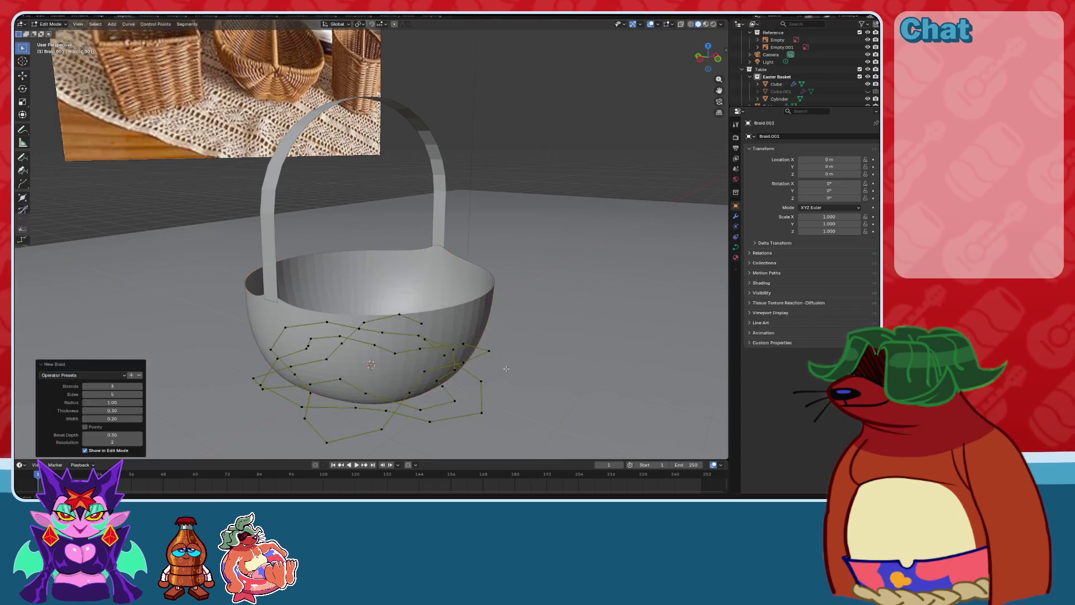
{"action": "scroll", "coordinate": [480, 304], "scroll_direction": "up", "scroll_amount": 5}
{"action": "key", "text": "ctrl+z"}
Try a Celtic Links knot curve and undo it.
{"action": "scroll", "coordinate": [452, 277], "scroll_direction": "down", "scroll_amount": 5}
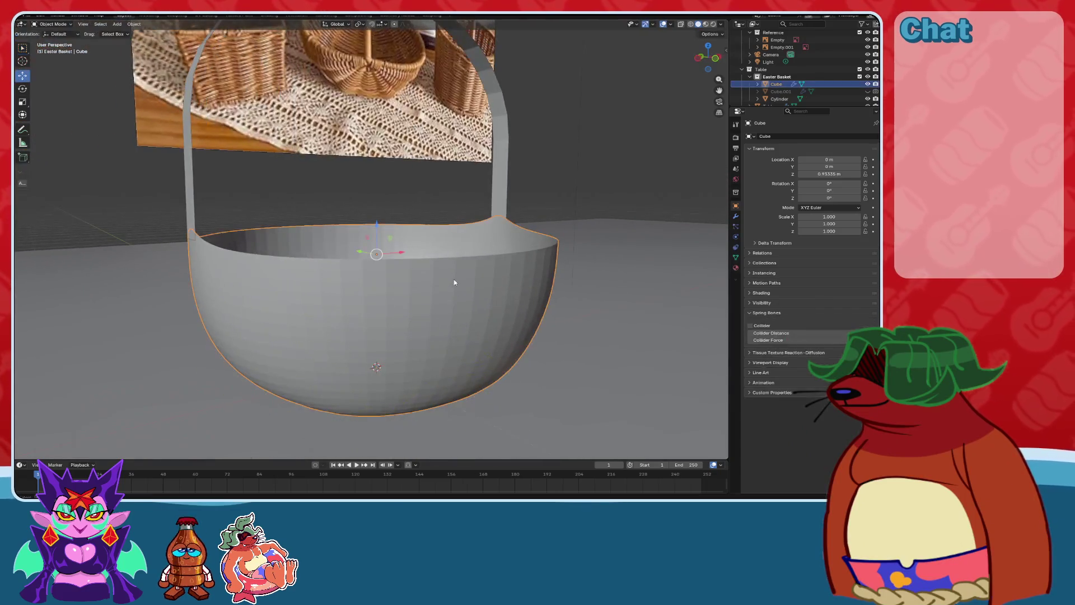
{"action": "key", "text": "shift+a"}
{"action": "mouse_move", "coordinate": [453, 280]}
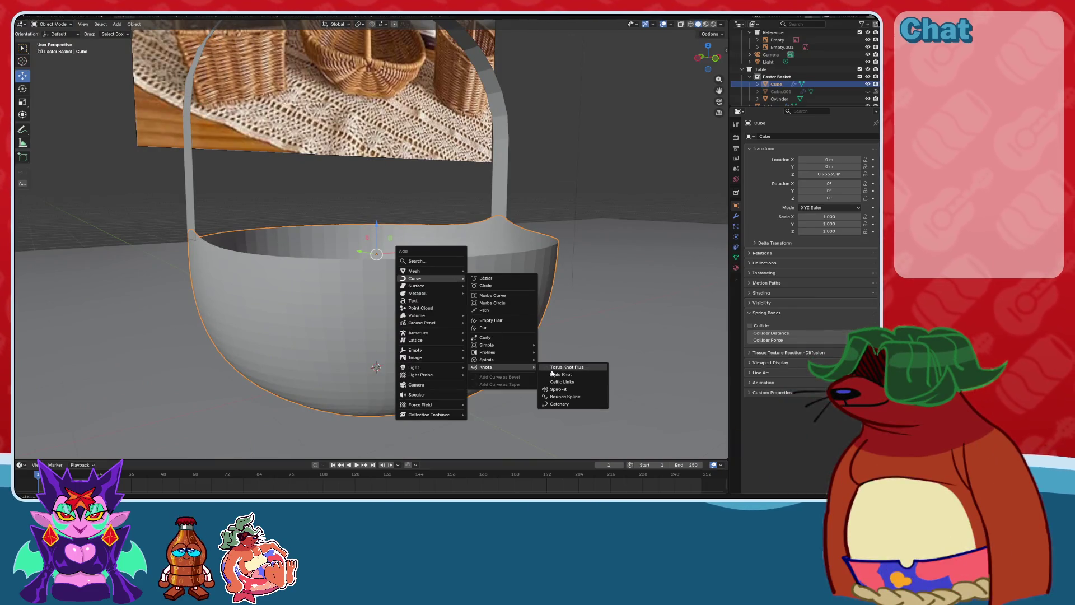
{"action": "left_click", "coordinate": [557, 382]}
{"action": "scroll", "coordinate": [417, 329], "scroll_direction": "up", "scroll_amount": 6}
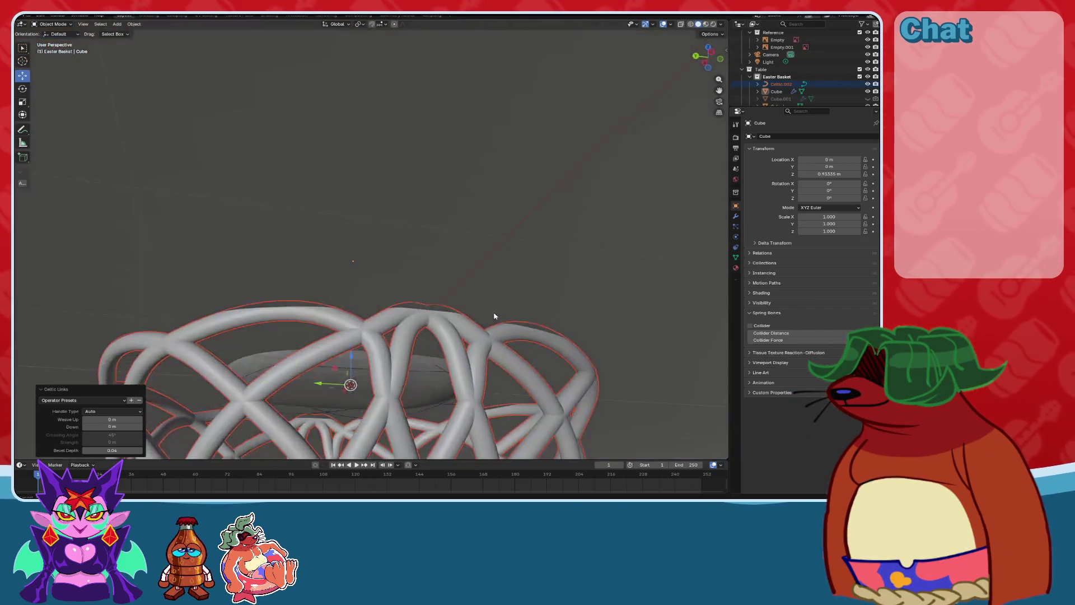
{"action": "scroll", "coordinate": [417, 329], "scroll_direction": "down", "scroll_amount": 5}
{"action": "key", "text": "ctrl+z"}
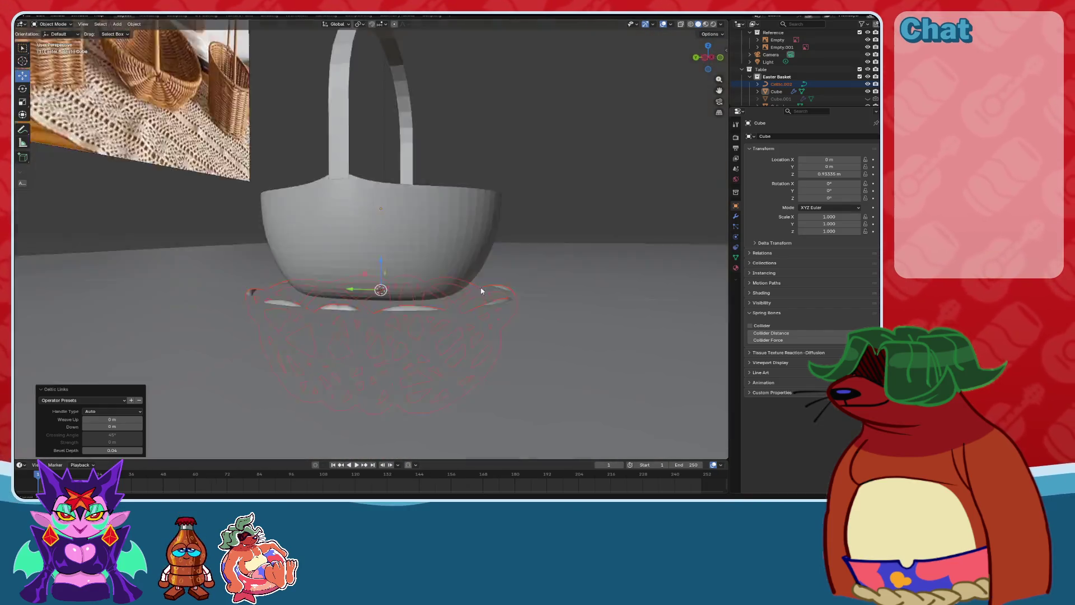
{"action": "mouse_move", "coordinate": [476, 272]}
{"action": "middle_mouse_down"}
{"action": "mouse_move", "coordinate": [456, 310]}
{"action": "mouse_move", "coordinate": [422, 280]}
{"action": "mouse_move", "coordinate": [434, 297]}
{"action": "middle_mouse_up"}
Add a Subdivision modifier to the basket handle.
{"action": "left_click", "coordinate": [288, 258]}
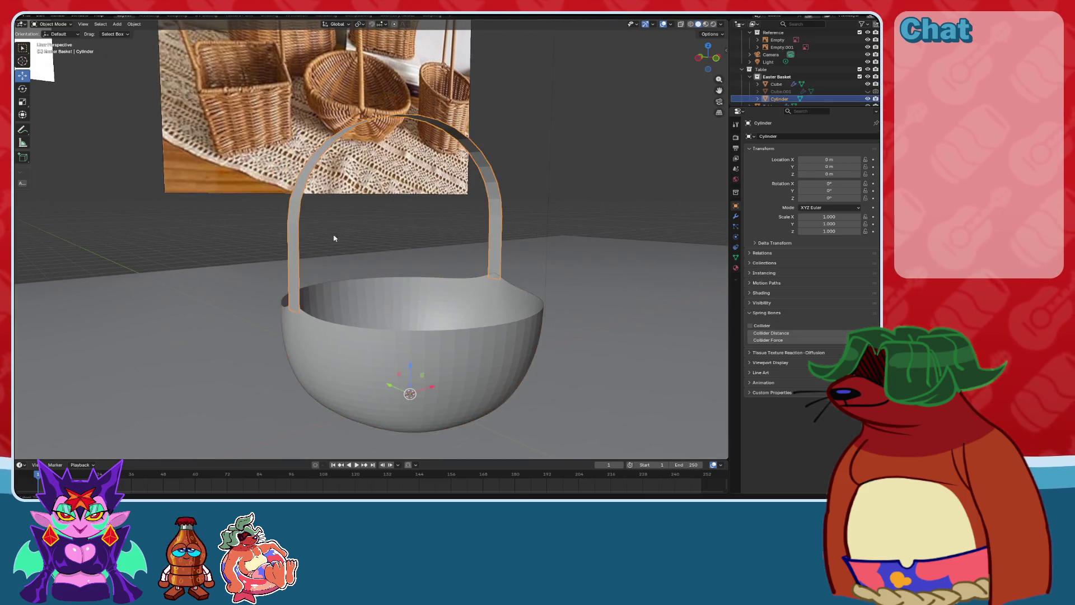
{"action": "middle_click_drag", "start_coordinate": [334, 236], "coordinate": [336, 242]}
{"action": "left_click", "coordinate": [736, 216]}
{"action": "left_click", "coordinate": [779, 137]}
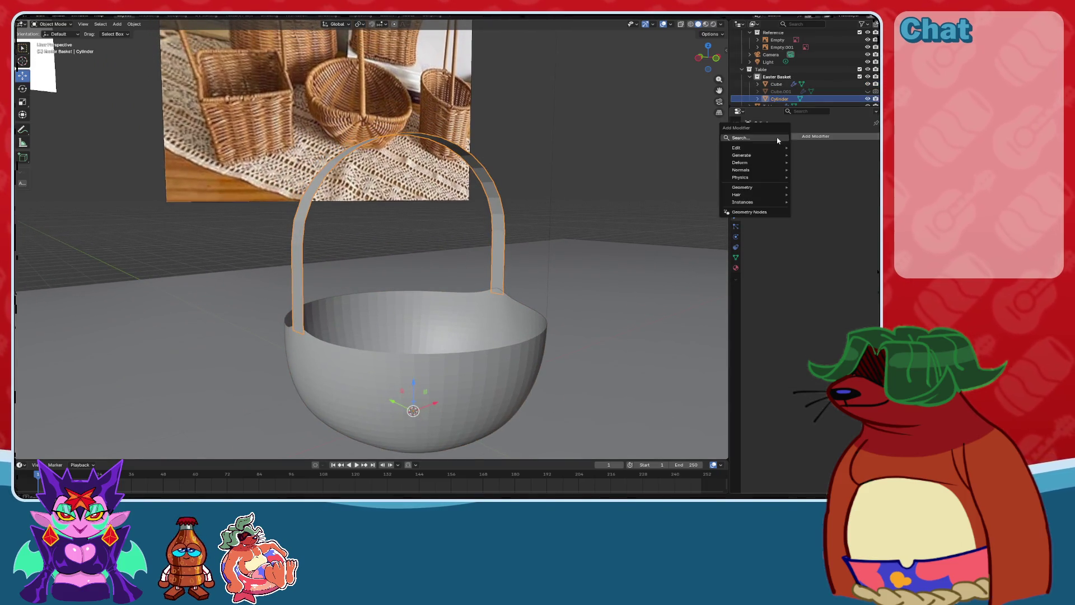
{"action": "left_click", "coordinate": [765, 161]}
Cut edge loops across the handle and lower the new loop.
{"action": "mouse_move", "coordinate": [533, 251]}
{"action": "middle_mouse_down"}
{"action": "mouse_move", "coordinate": [564, 249]}
{"action": "mouse_move", "coordinate": [554, 263]}
{"action": "middle_mouse_up"}
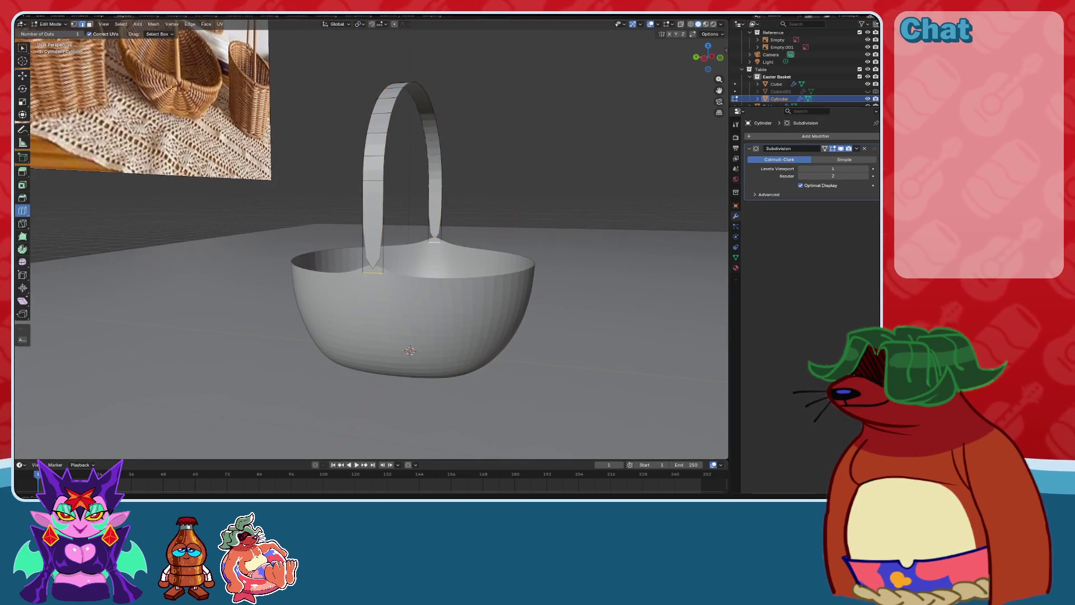
{"action": "scroll", "coordinate": [315, 272], "scroll_direction": "up", "scroll_amount": 1}
{"action": "scroll", "coordinate": [312, 279], "scroll_direction": "up", "scroll_amount": 1}
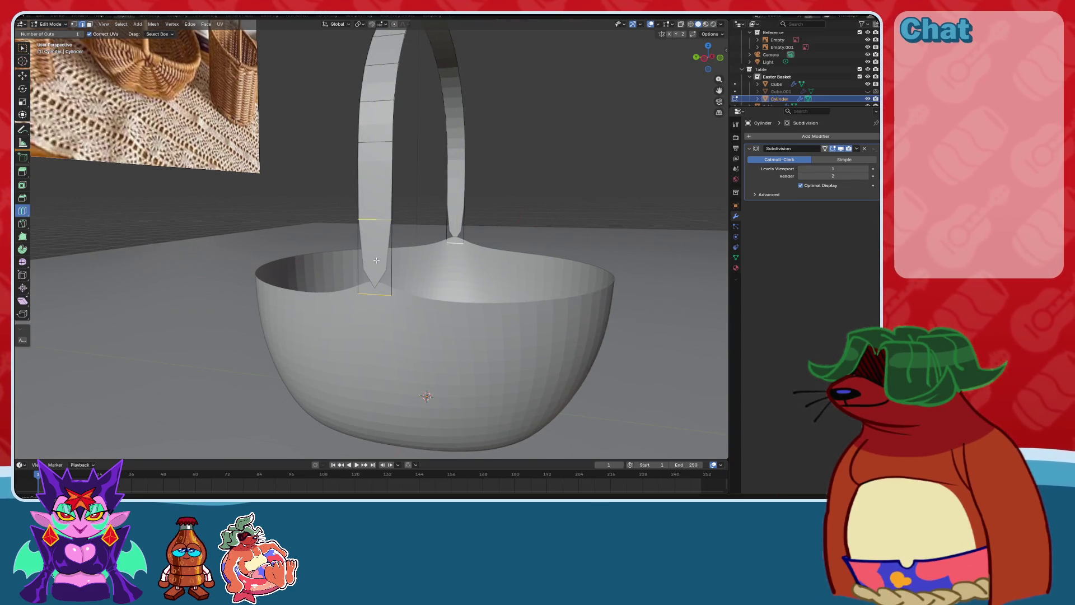
{"action": "left_click", "coordinate": [391, 229]}
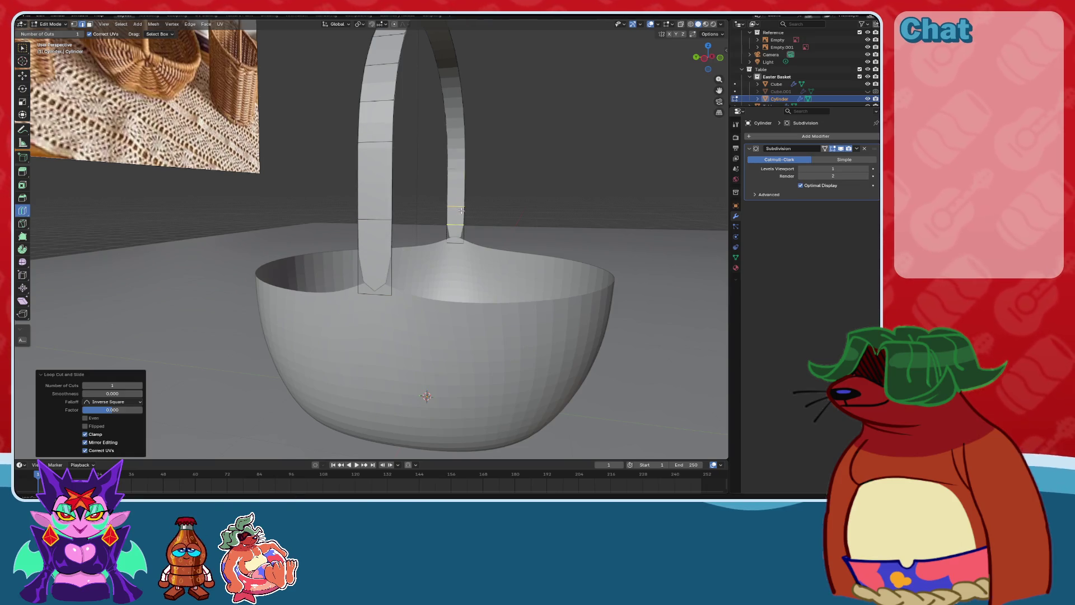
{"action": "left_click", "coordinate": [378, 220]}
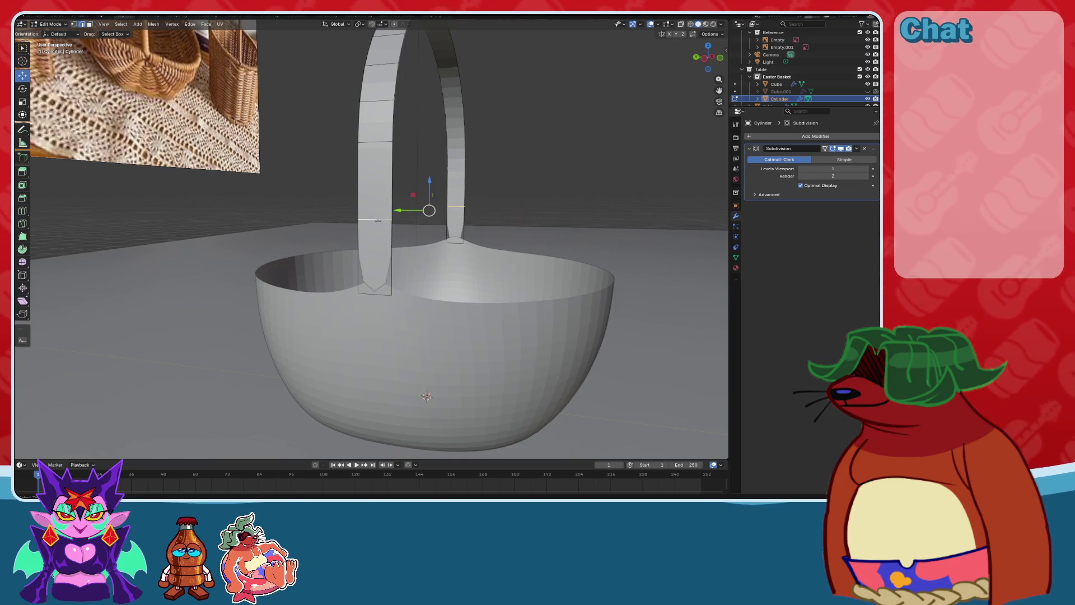
{"action": "left_click_drag", "start_coordinate": [434, 225], "coordinate": [423, 219]}
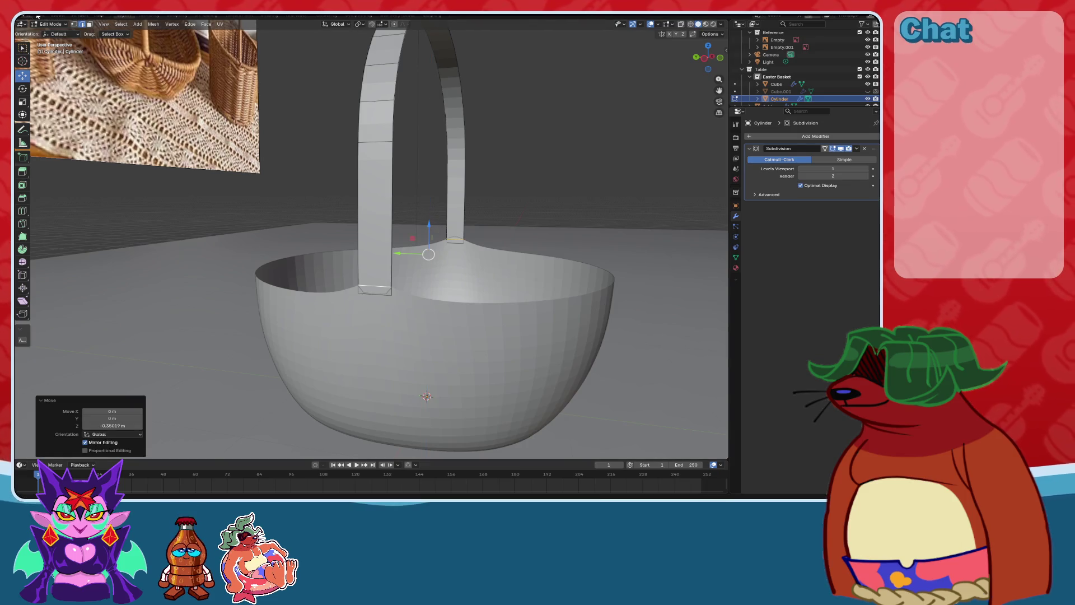
Back in Object Mode, set the handle's viewport subdivision to 3 and deselect it.
{"action": "left_click", "coordinate": [53, 33]}
{"action": "middle_click_drag", "start_coordinate": [373, 159], "coordinate": [442, 247]}
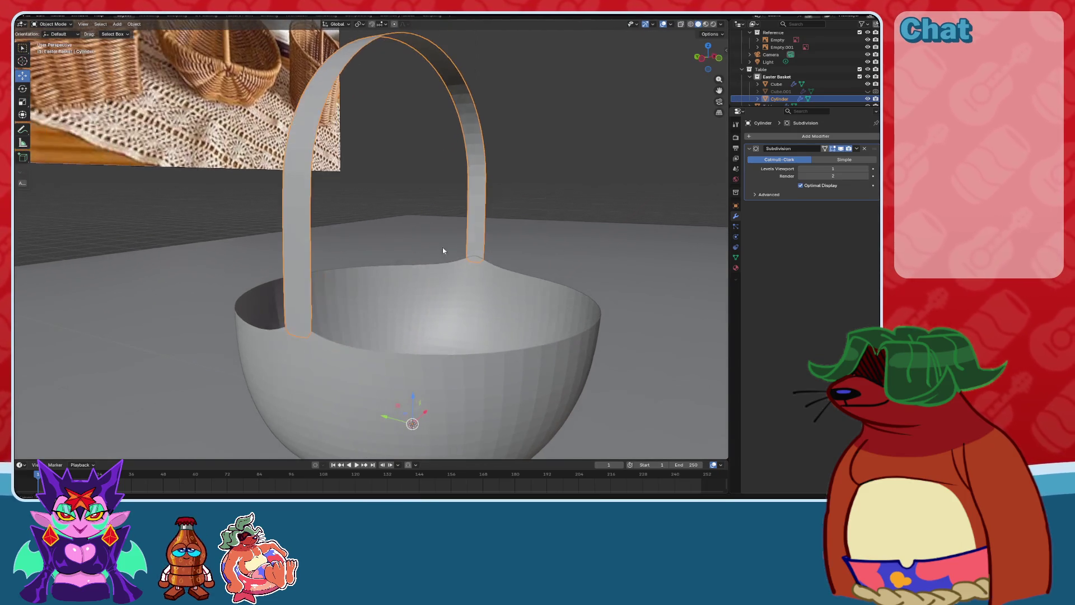
{"action": "left_click", "coordinate": [867, 168]}
{"action": "left_click", "coordinate": [866, 168]}
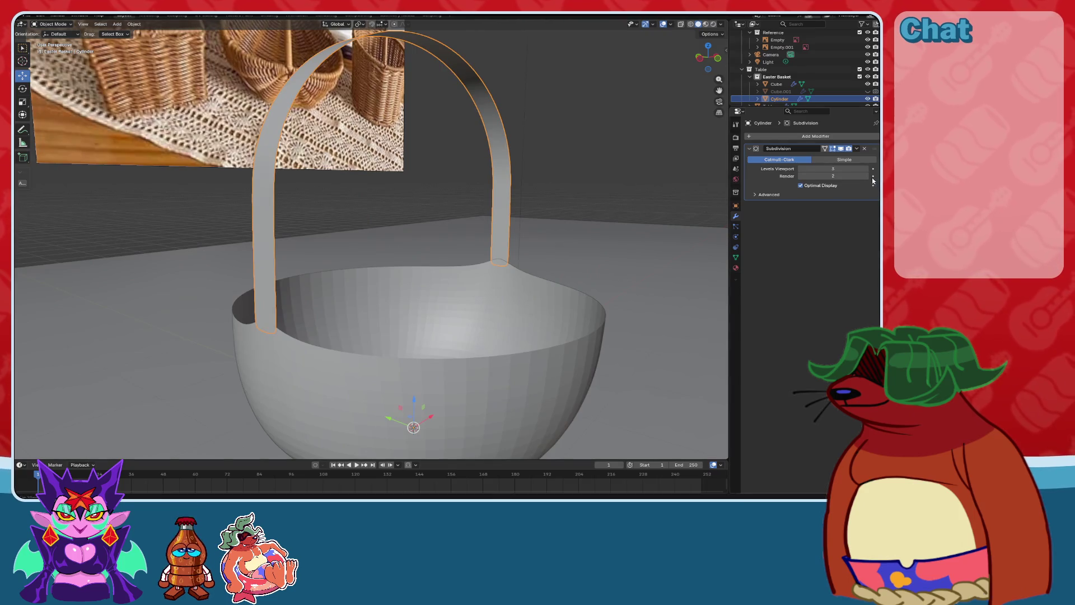
{"action": "left_click", "coordinate": [526, 201]}
{"action": "scroll", "coordinate": [584, 185], "scroll_direction": "down", "scroll_amount": 5}
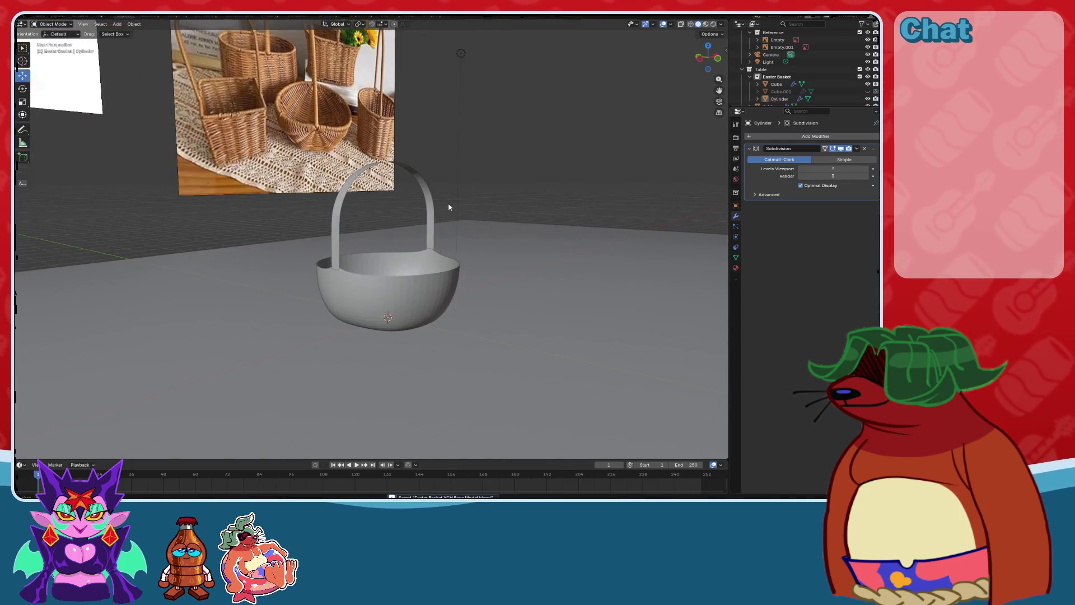
Rename Cube.001, Cube and Cylinder to 'Basket Copy', 'Basket' and 'Handle' in the Outliner.
{"action": "scroll", "coordinate": [372, 240], "scroll_direction": "up", "scroll_amount": 3}
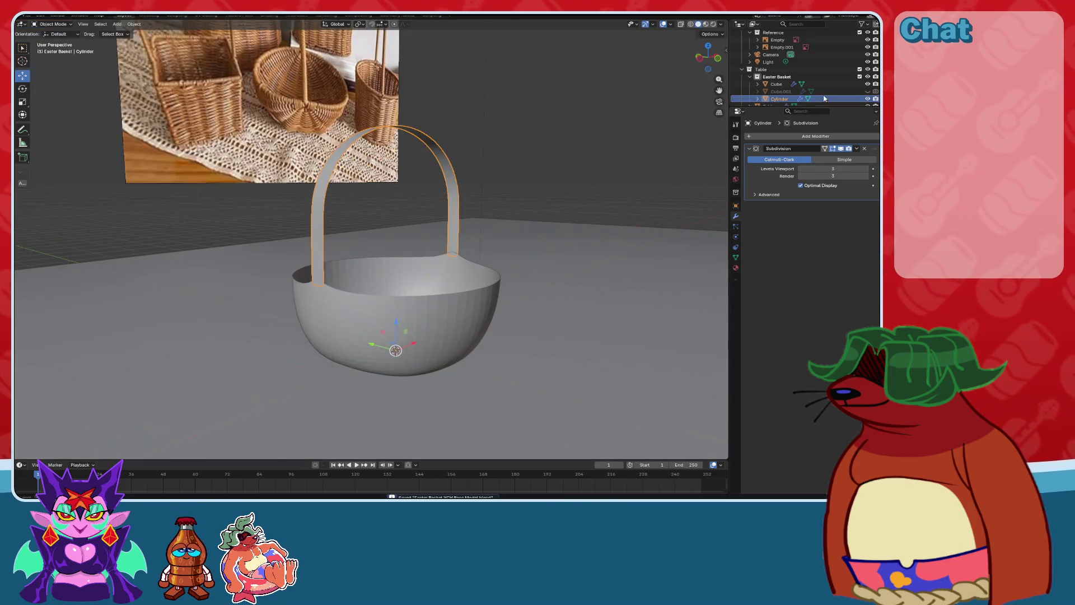
{"action": "scroll", "coordinate": [778, 68], "scroll_direction": "down", "scroll_amount": 2}
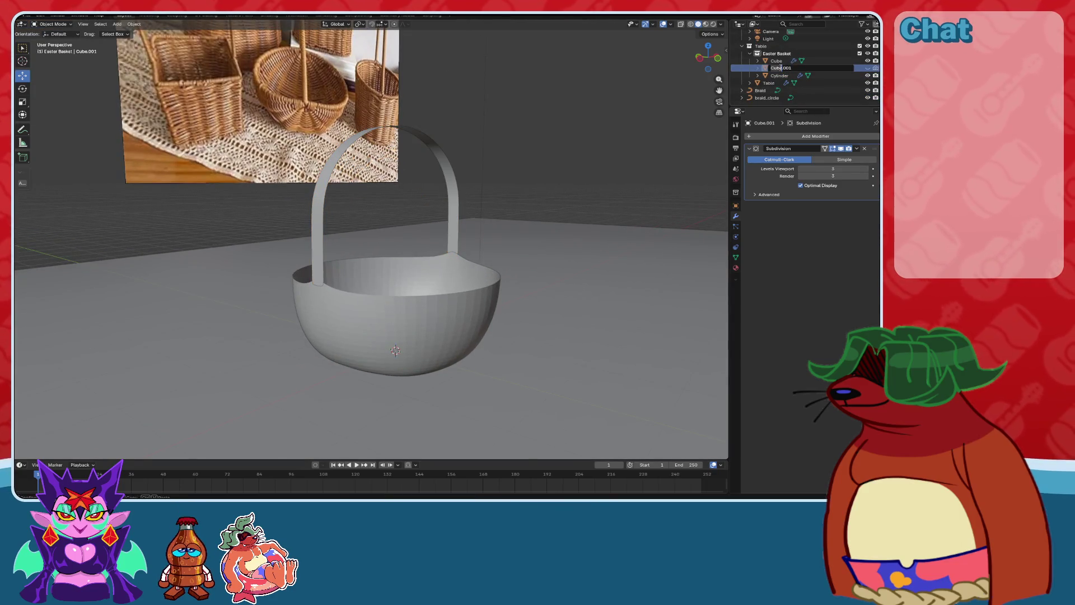
{"action": "type", "text": "Basket Copy"}
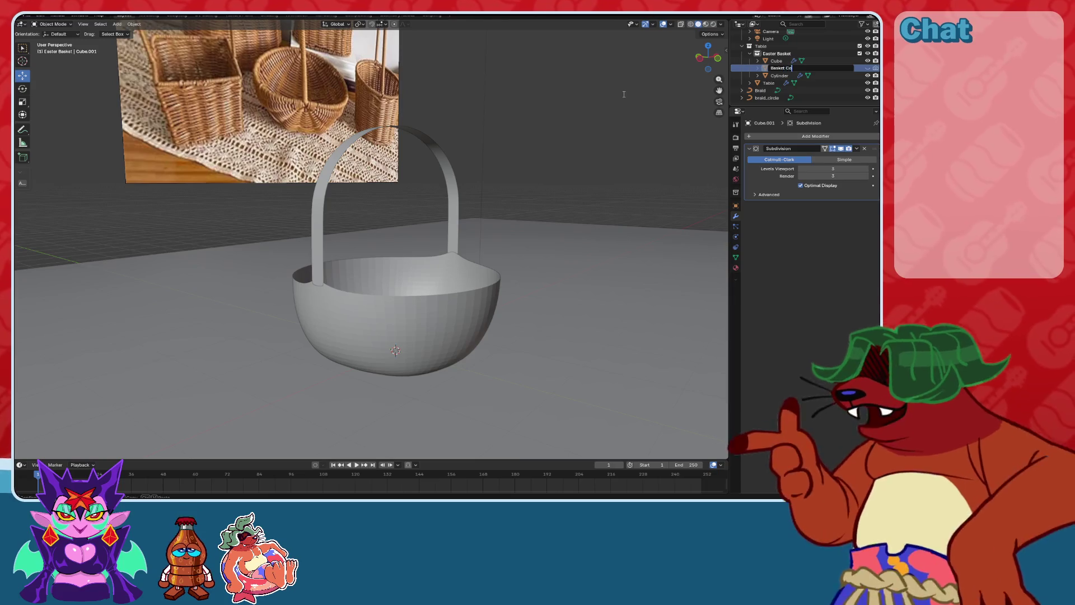
{"action": "key", "text": "Return"}
{"action": "type", "text": "Basket"}
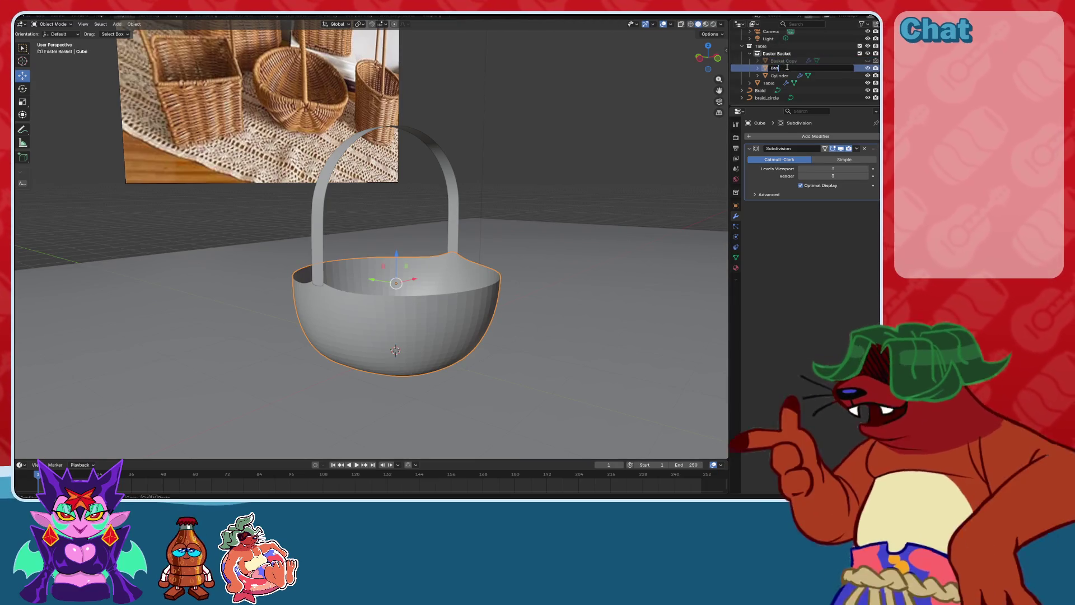
{"action": "key", "text": "Return"}
{"action": "double_click", "coordinate": [780, 75]}
{"action": "type", "text": "Handle"}
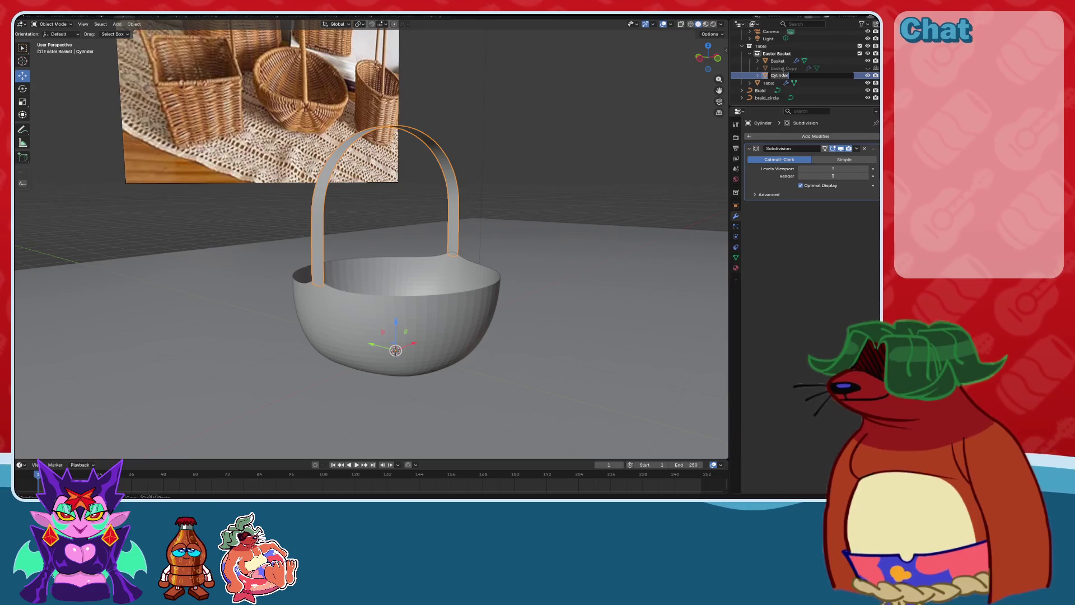
{"action": "key", "text": "Return"}
{"action": "scroll", "coordinate": [434, 231], "scroll_direction": "up", "scroll_amount": 1}
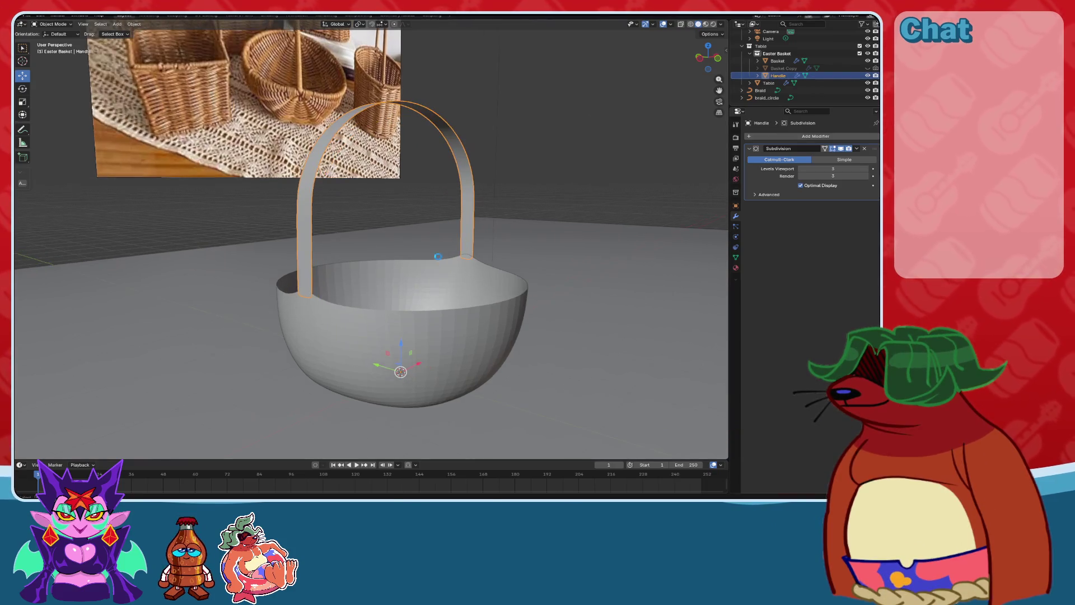
{"action": "middle_click_drag", "start_coordinate": [549, 193], "coordinate": [550, 204]}
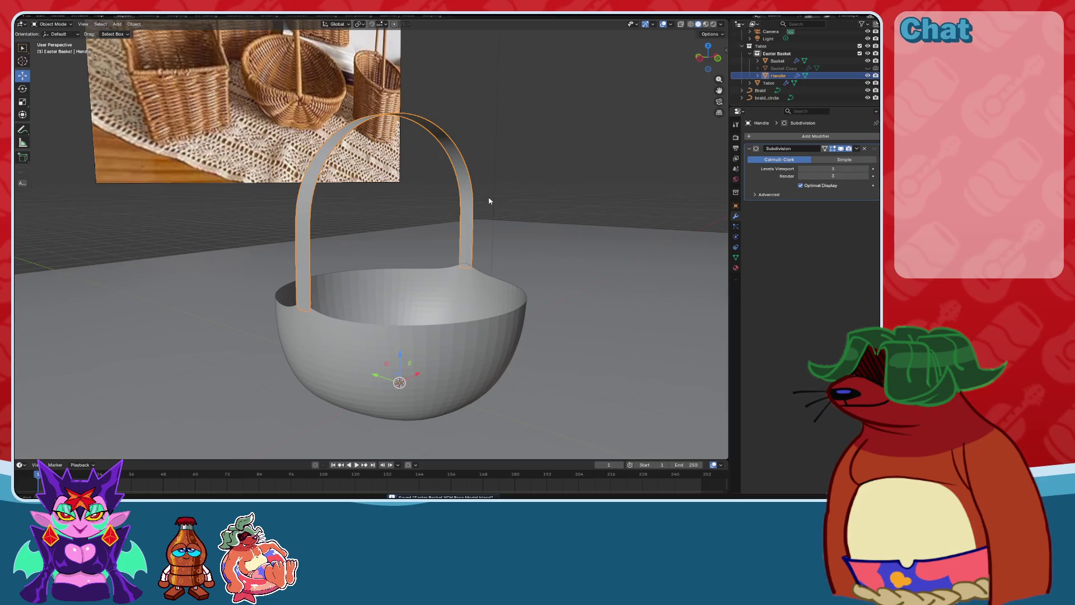
Check the handle's Subdivision modifier options and bring up the Add Modifier list.
{"action": "left_click", "coordinate": [864, 149]}
{"action": "key", "text": "shift+a"}
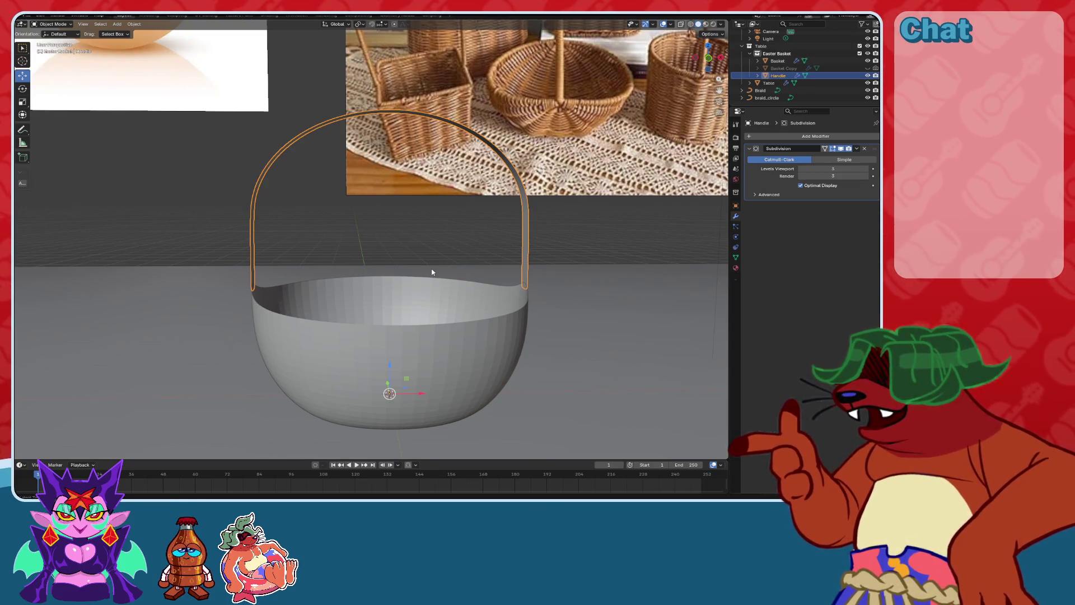
{"action": "middle_click_drag", "start_coordinate": [432, 271], "coordinate": [569, 247]}
{"action": "left_click", "coordinate": [750, 137]}
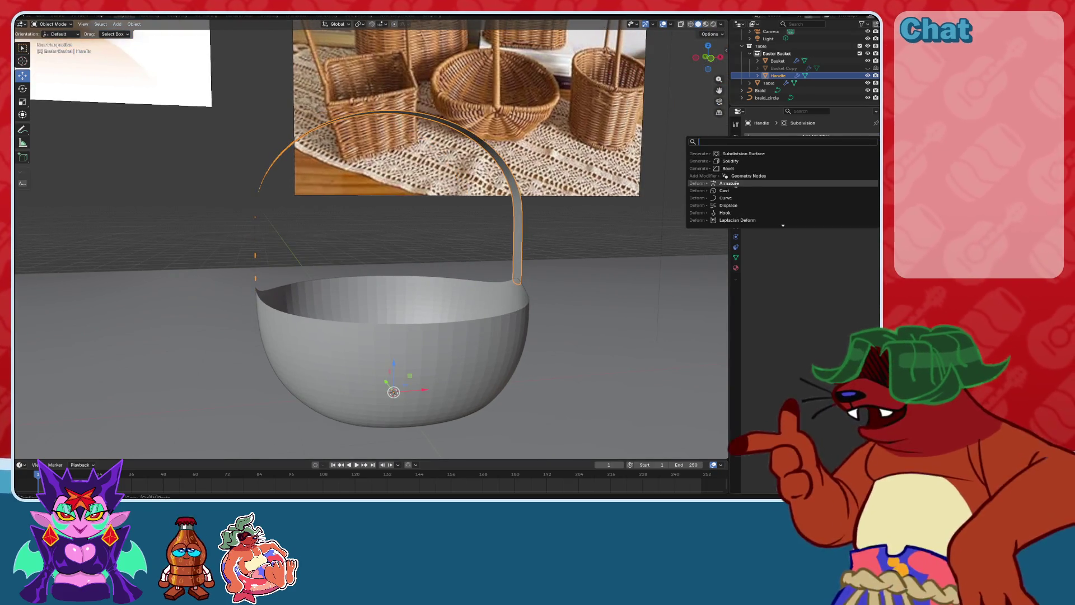
Add a Solidify modifier to the handle with offset -1 and thickness 0.05 m.
{"action": "left_click", "coordinate": [731, 161]}
{"action": "middle_click_drag", "start_coordinate": [540, 218], "coordinate": [567, 242]}
{"action": "scroll", "coordinate": [567, 242], "scroll_direction": "up", "scroll_amount": 2}
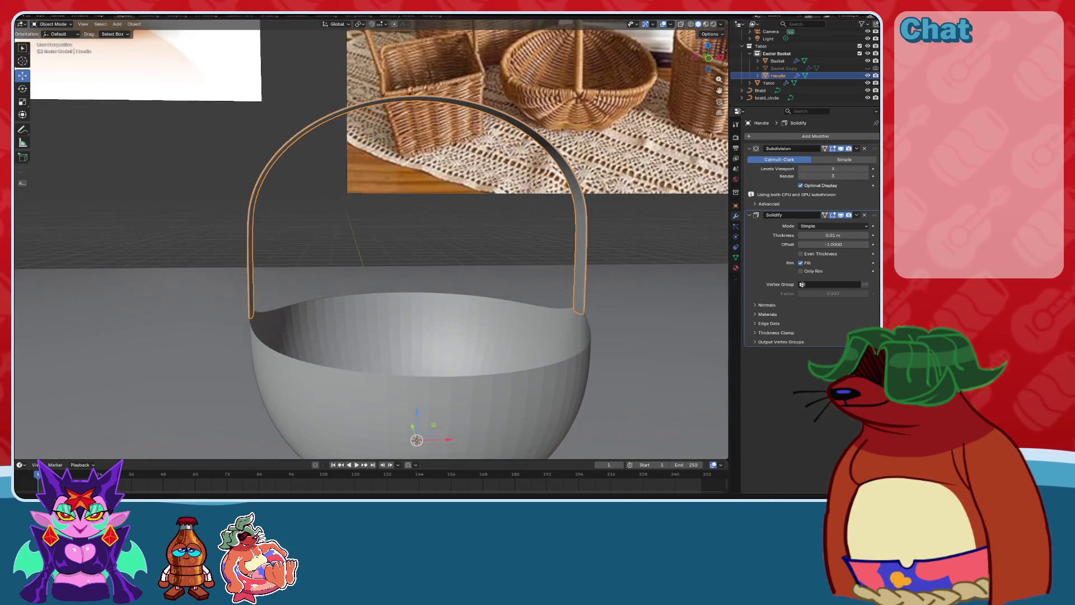
{"action": "left_click_drag", "start_coordinate": [834, 235], "coordinate": [868, 234]}
{"action": "left_click", "coordinate": [869, 233]}
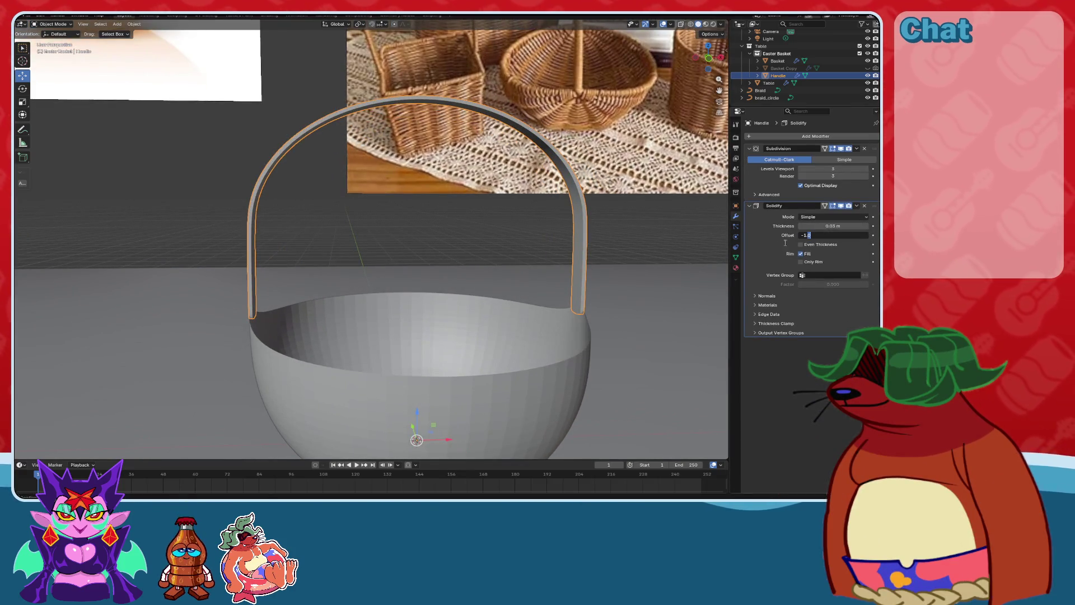
{"action": "left_click", "coordinate": [868, 228]}
{"action": "left_click", "coordinate": [868, 227]}
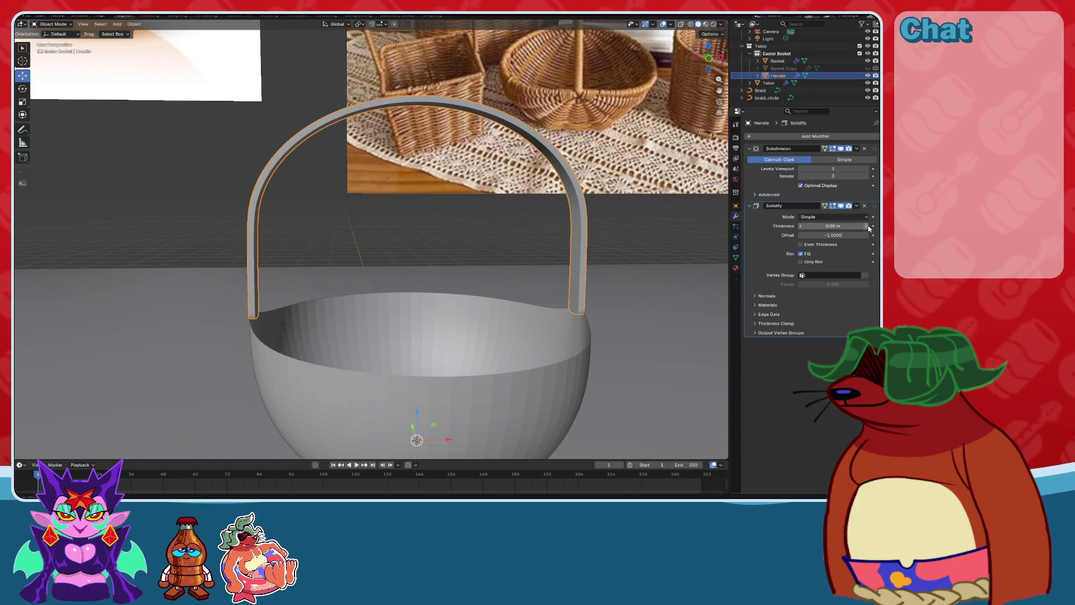
Test a 1 m thickness in front orthographic view, then reduce it to 0.12 m.
{"action": "mouse_move", "coordinate": [498, 267]}
{"action": "middle_mouse_down"}
{"action": "mouse_move", "coordinate": [518, 270]}
{"action": "mouse_move", "coordinate": [531, 240]}
{"action": "mouse_move", "coordinate": [591, 243]}
{"action": "mouse_move", "coordinate": [757, 123]}
{"action": "middle_mouse_up"}
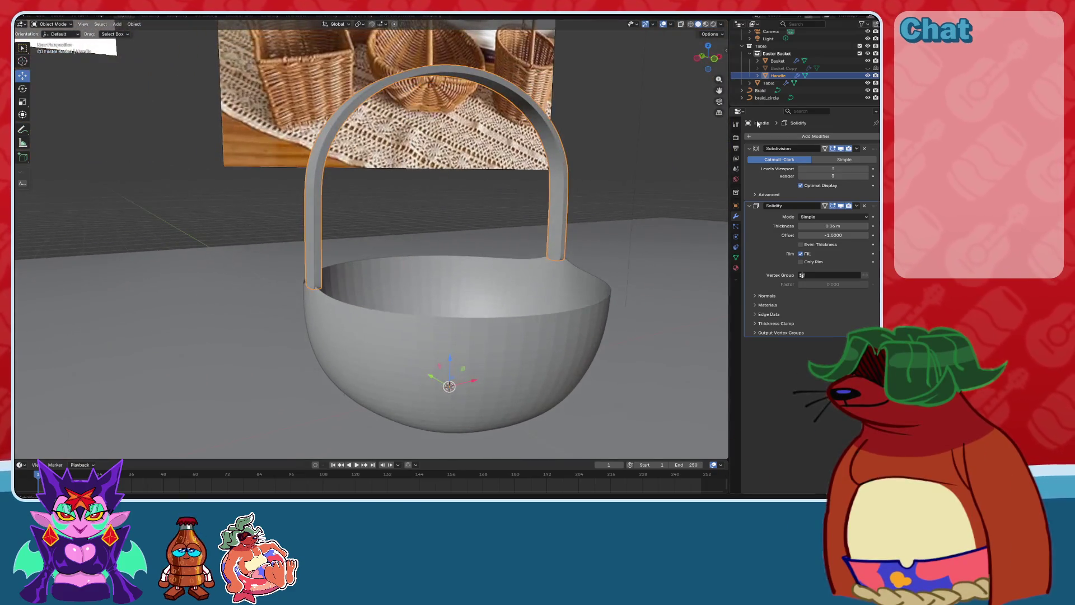
{"action": "left_click", "coordinate": [721, 61]}
{"action": "scroll", "coordinate": [547, 216], "scroll_direction": "up", "scroll_amount": 2}
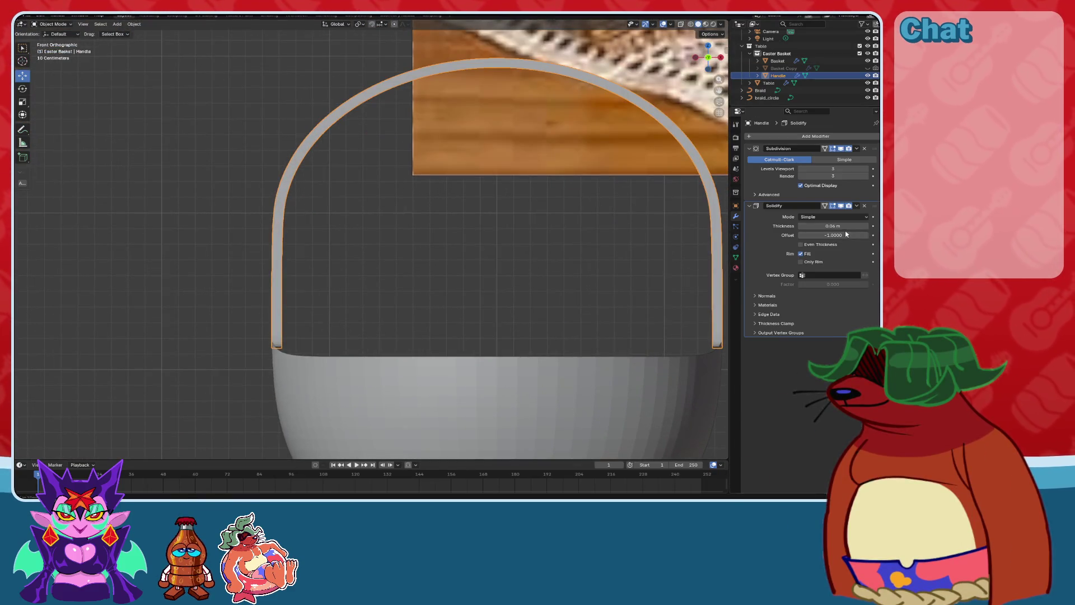
{"action": "type", "text": "1"}
{"action": "key", "text": "Return"}
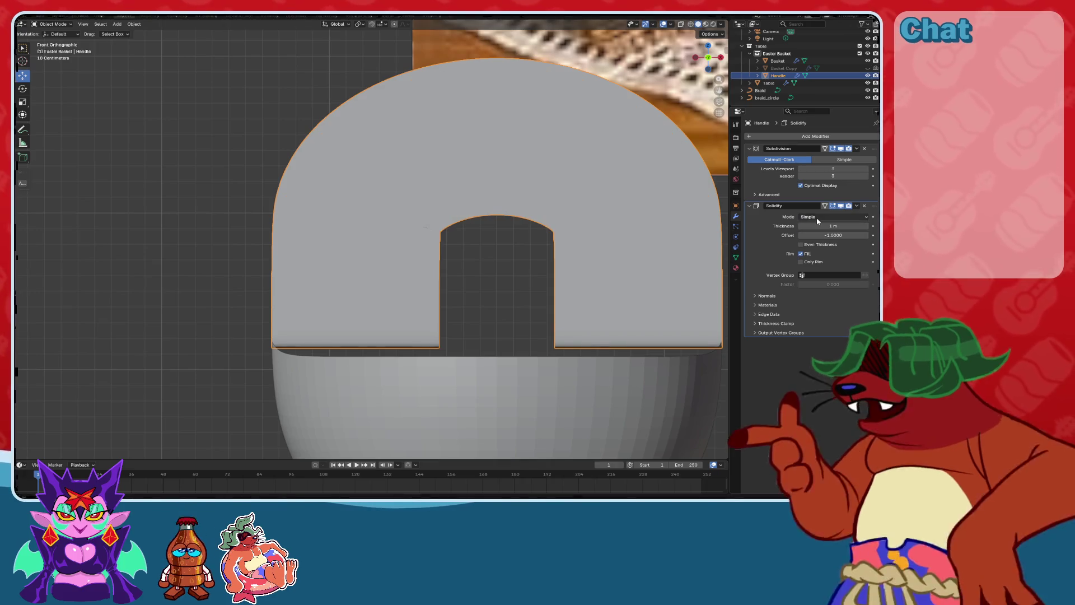
{"action": "left_click_drag", "start_coordinate": [821, 226], "coordinate": [776, 226]}
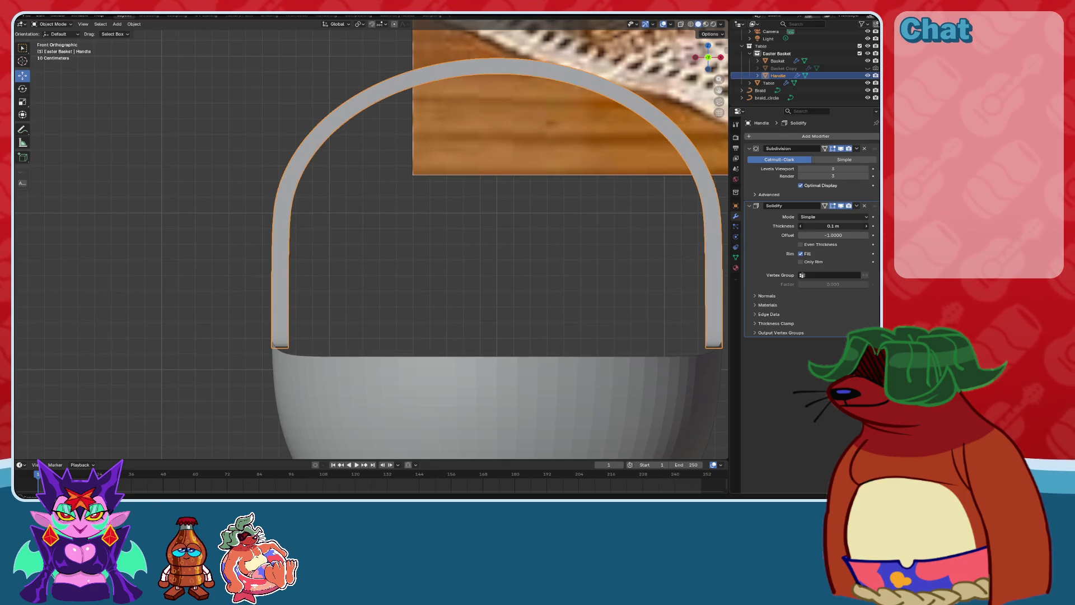
{"action": "mouse_move", "coordinate": [673, 249]}
{"action": "middle_mouse_down"}
{"action": "mouse_move", "coordinate": [527, 259]}
{"action": "mouse_move", "coordinate": [596, 207]}
{"action": "mouse_move", "coordinate": [547, 206]}
{"action": "mouse_move", "coordinate": [619, 219]}
{"action": "mouse_move", "coordinate": [569, 270]}
{"action": "mouse_move", "coordinate": [588, 273]}
{"action": "mouse_move", "coordinate": [605, 298]}
{"action": "mouse_move", "coordinate": [588, 286]}
{"action": "middle_mouse_up"}
{"action": "scroll", "coordinate": [527, 259], "scroll_direction": "down", "scroll_amount": 3}
{"action": "scroll", "coordinate": [562, 240], "scroll_direction": "up", "scroll_amount": 1}
{"action": "scroll", "coordinate": [589, 245], "scroll_direction": "up", "scroll_amount": 2}
{"action": "scroll", "coordinate": [592, 275], "scroll_direction": "up", "scroll_amount": 2}
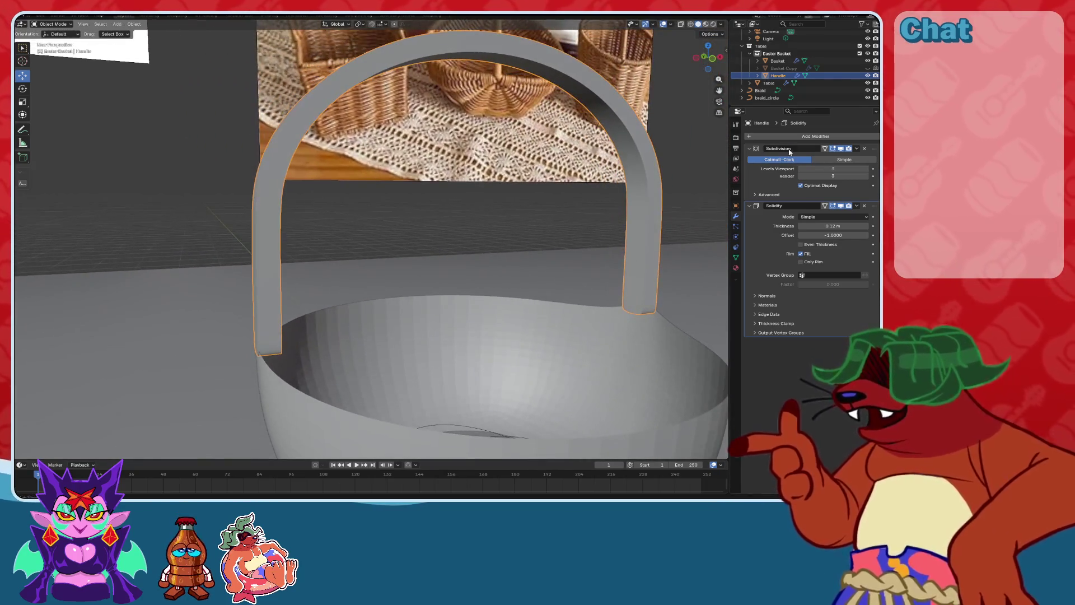
Try a Celtic Links knot curve near the handle and undo it.
{"action": "left_click", "coordinate": [780, 138]}
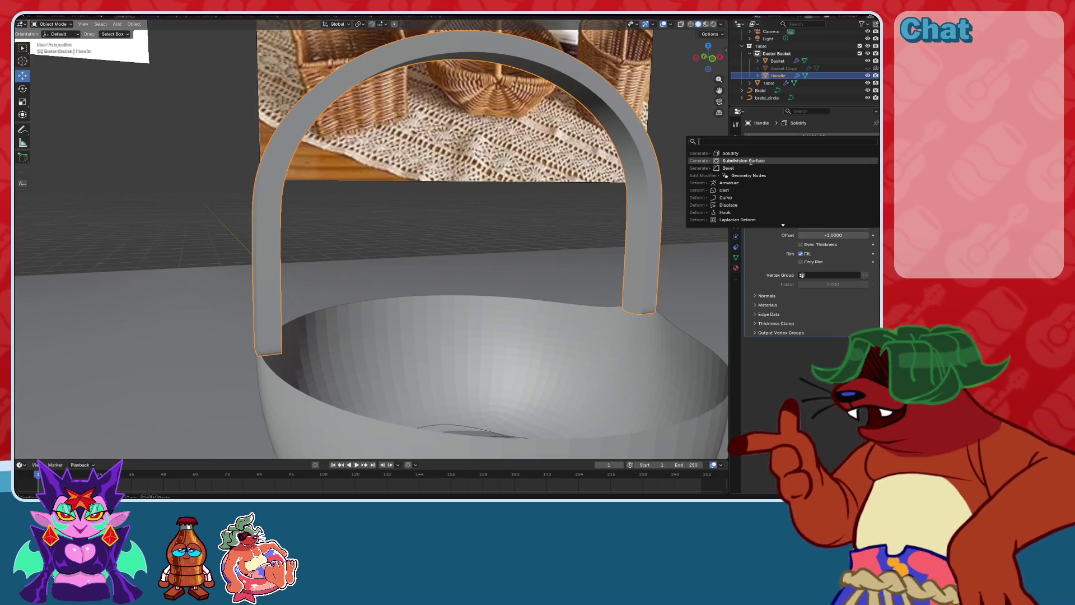
{"action": "key", "text": "ctrl+3"}
{"action": "key", "text": "shift+a"}
{"action": "mouse_move", "coordinate": [289, 184]}
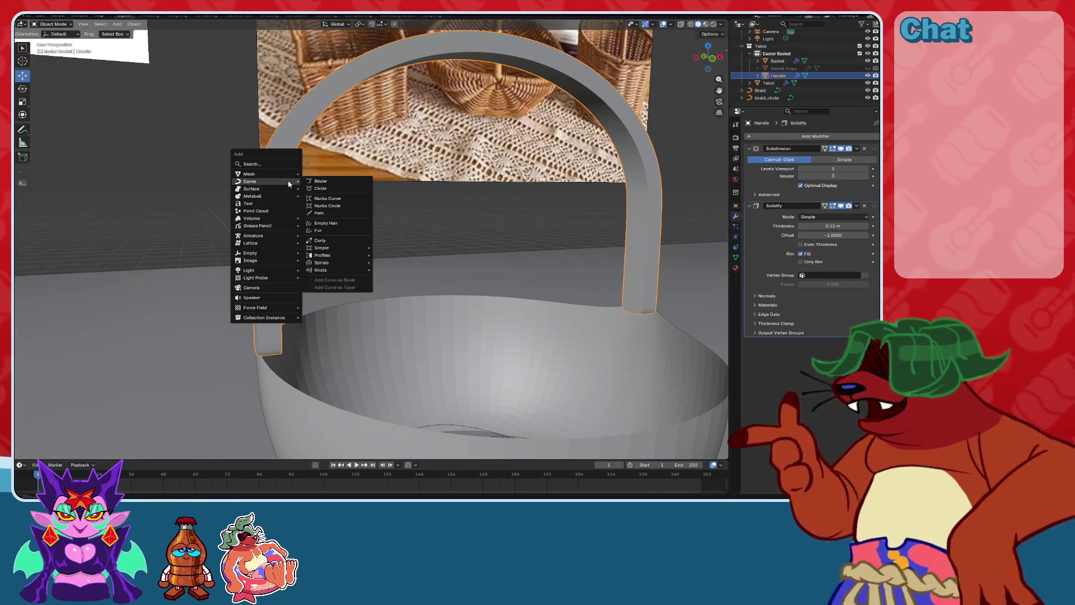
{"action": "mouse_move", "coordinate": [334, 271]}
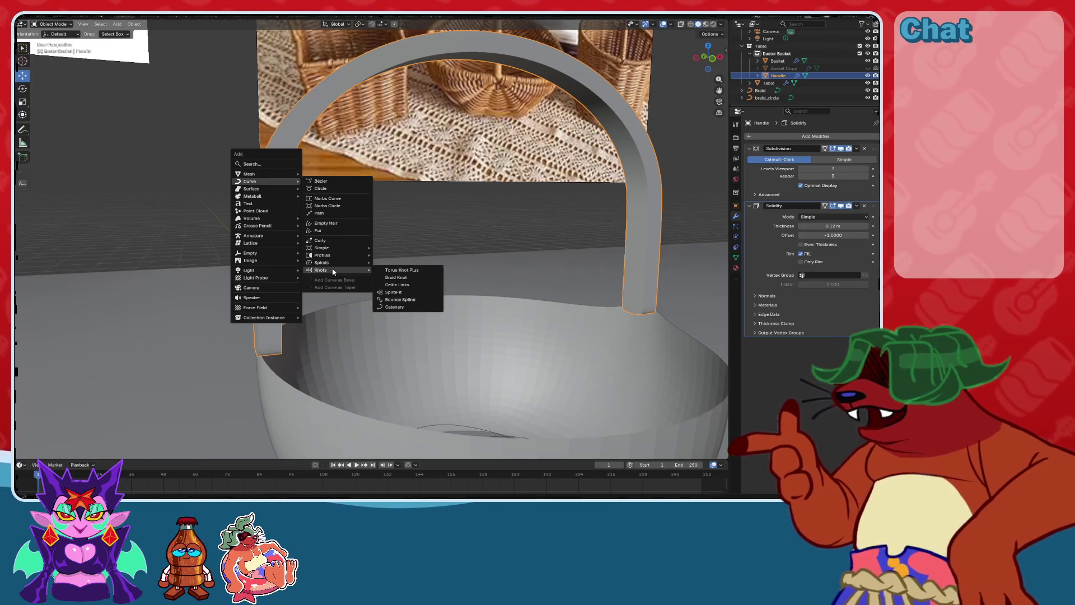
{"action": "left_click", "coordinate": [418, 288]}
{"action": "mouse_move", "coordinate": [385, 274]}
{"action": "middle_mouse_down"}
{"action": "mouse_move", "coordinate": [505, 275]}
{"action": "mouse_move", "coordinate": [372, 276]}
{"action": "mouse_move", "coordinate": [437, 282]}
{"action": "mouse_move", "coordinate": [443, 255]}
{"action": "middle_mouse_up"}
{"action": "scroll", "coordinate": [373, 275], "scroll_direction": "up", "scroll_amount": 3}
{"action": "key", "text": "ctrl+z"}
Select the basket bowl and apply its location.
{"action": "left_click", "coordinate": [438, 282]}
{"action": "left_click", "coordinate": [736, 206]}
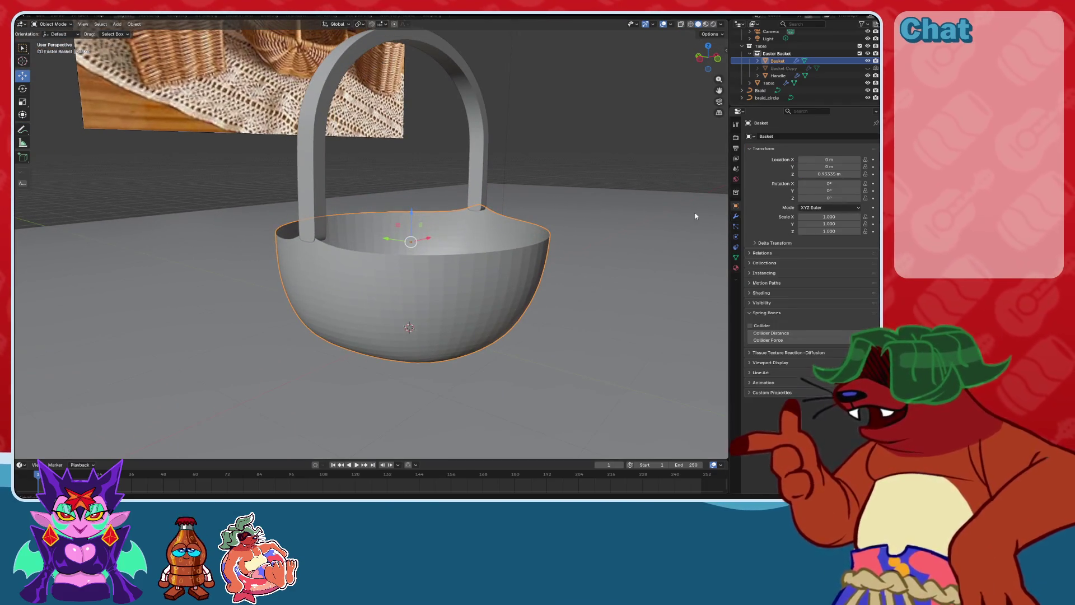
{"action": "key", "text": "shift+a"}
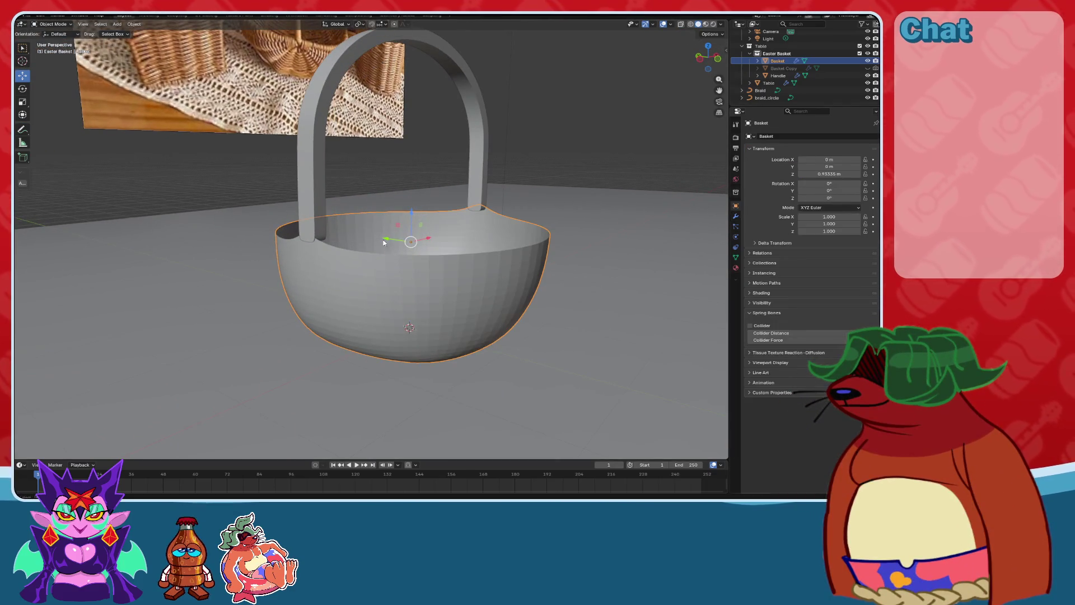
{"action": "key", "text": "ctrl+a"}
{"action": "left_click", "coordinate": [378, 245]}
Add a Braid Knot curve and undo it.
{"action": "key", "text": "shift+a"}
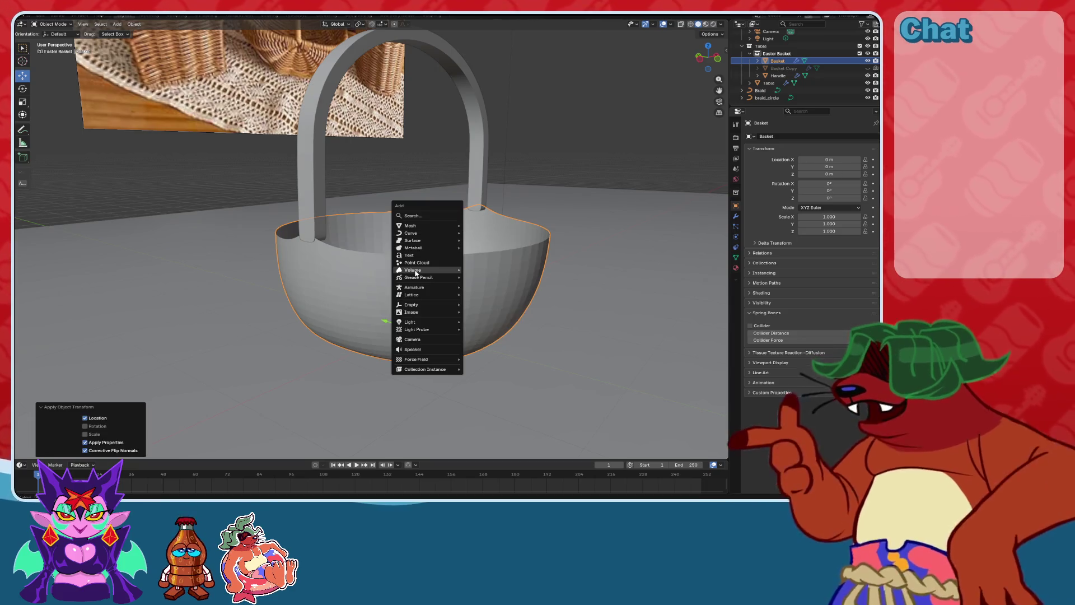
{"action": "mouse_move", "coordinate": [422, 243]}
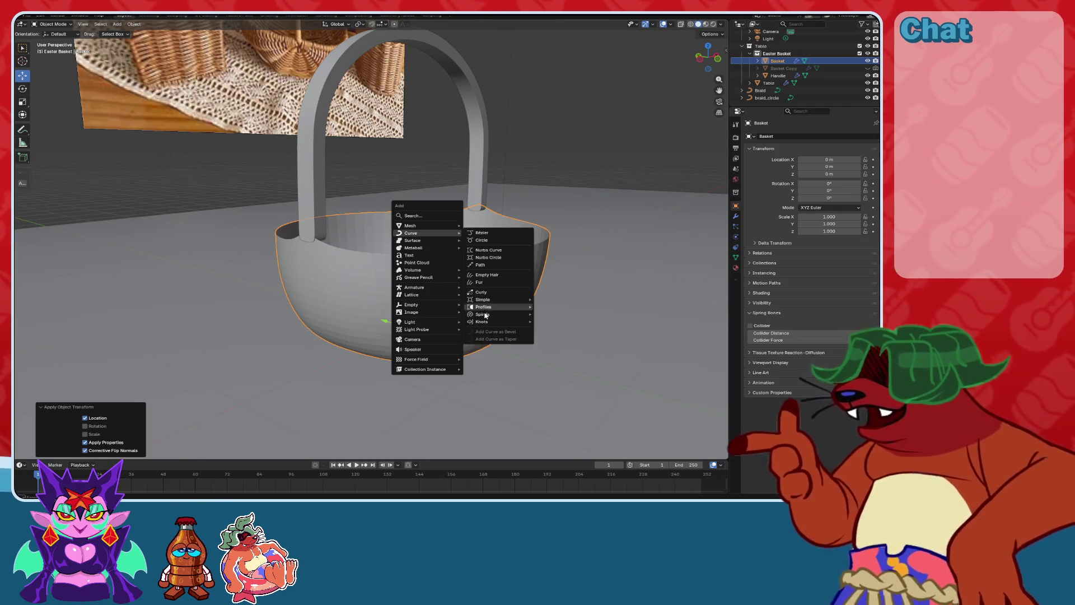
{"action": "mouse_move", "coordinate": [498, 321]}
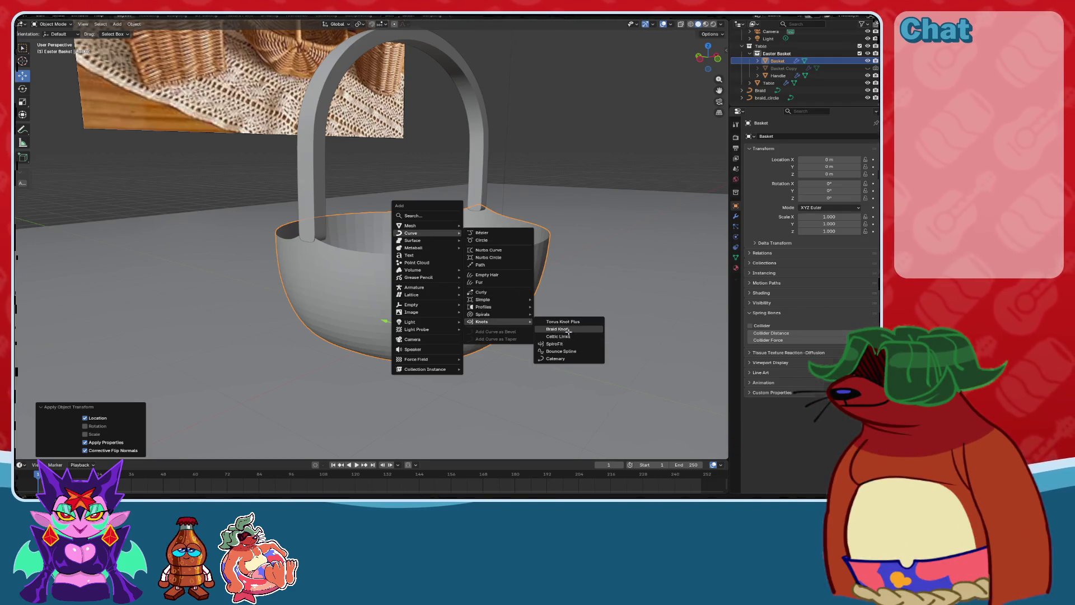
{"action": "left_click", "coordinate": [569, 329]}
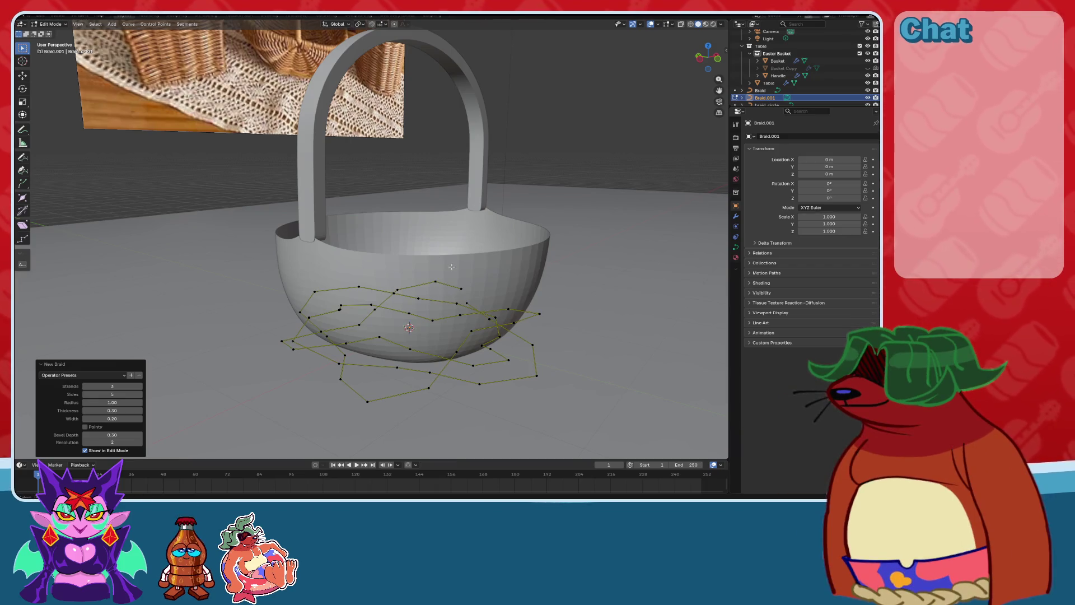
{"action": "key", "text": "ctrl+z"}
Try a Torus Knot Plus curve and undo it.
{"action": "key", "text": "shift+a"}
{"action": "mouse_move", "coordinate": [459, 264]}
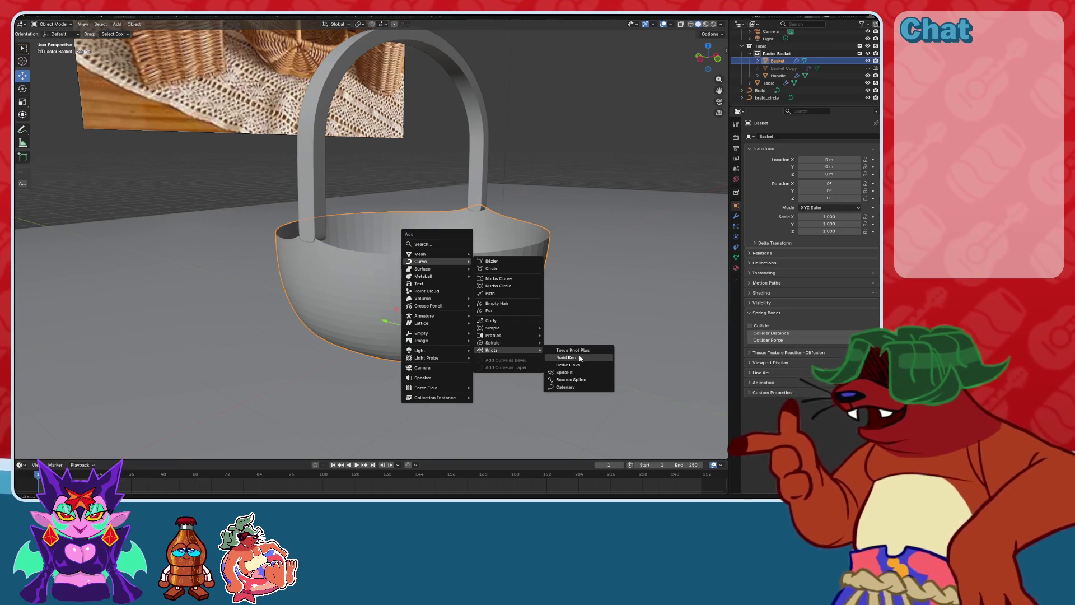
{"action": "left_click", "coordinate": [574, 350]}
{"action": "middle_click_drag", "start_coordinate": [574, 350], "coordinate": [546, 298]}
{"action": "key", "text": "ctrl+z"}
{"action": "key", "text": "ctrl+z"}
{"action": "key", "text": "ctrl+z"}
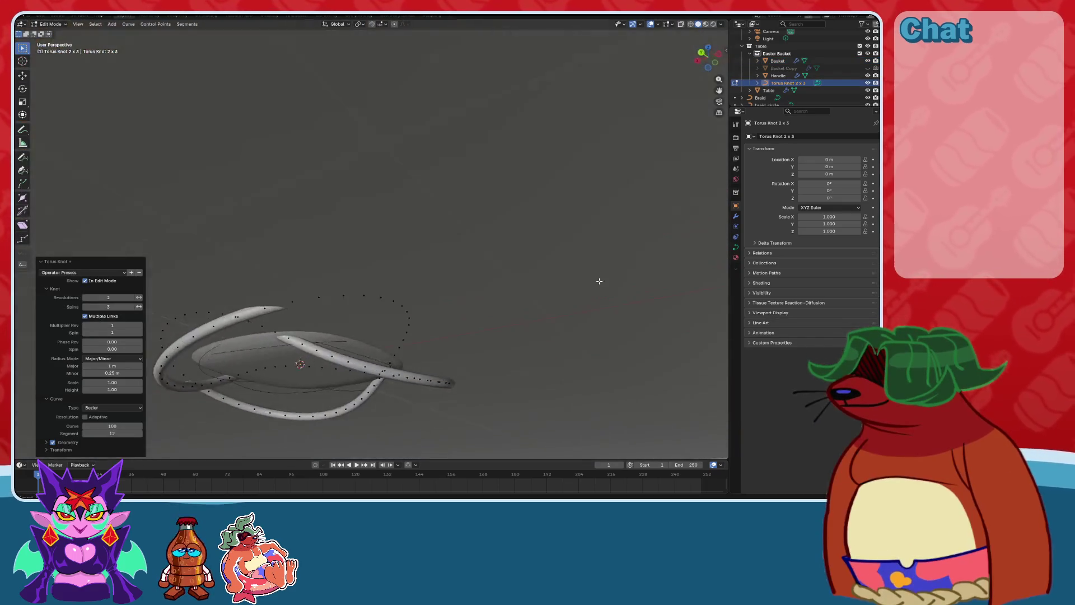
Add a Celtic Links knot around the basket, then undo it.
{"action": "key", "text": "shift+a"}
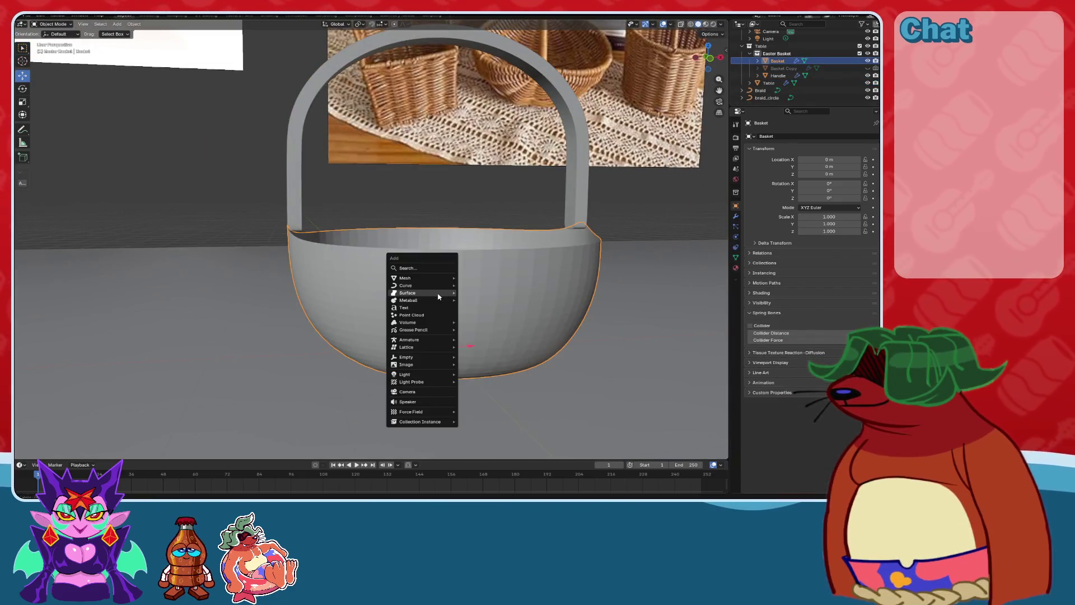
{"action": "mouse_move", "coordinate": [449, 287]}
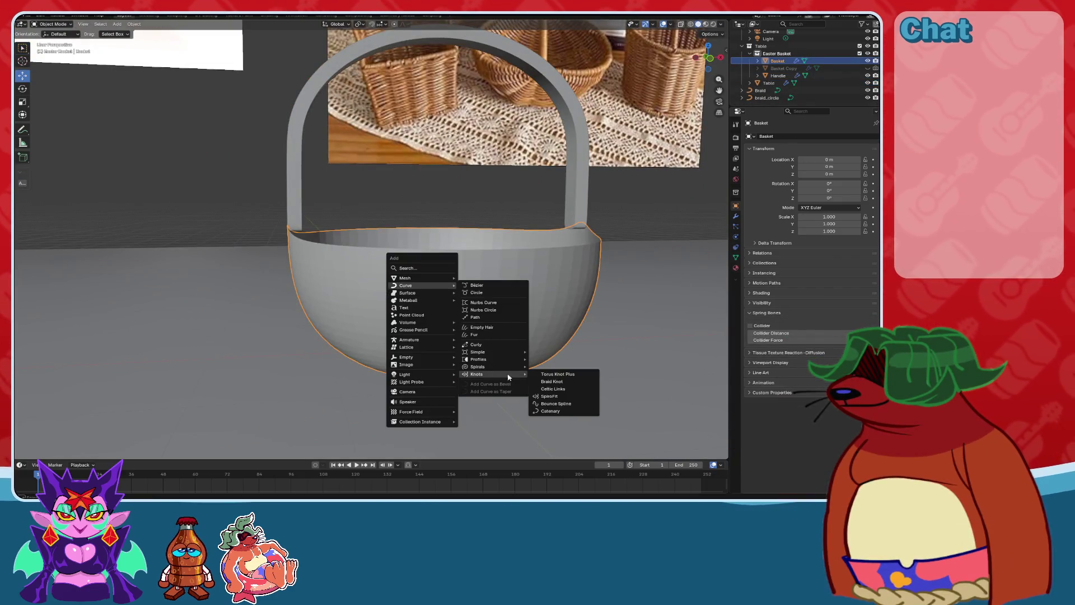
{"action": "left_click", "coordinate": [562, 388]}
{"action": "mouse_move", "coordinate": [562, 389]}
{"action": "middle_mouse_down"}
{"action": "mouse_move", "coordinate": [540, 319]}
{"action": "mouse_move", "coordinate": [426, 300]}
{"action": "mouse_move", "coordinate": [473, 205]}
{"action": "middle_mouse_up"}
{"action": "key", "text": "ctrl+z"}
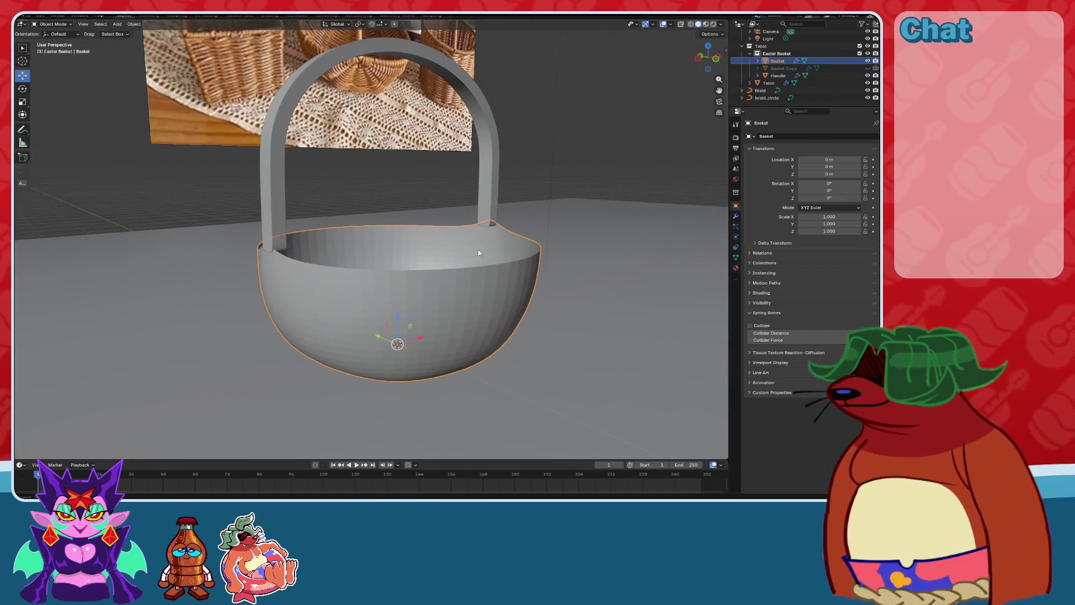
Duplicate the handle in place, rename the copy 'Handle copy' and hide it.
{"action": "left_click", "coordinate": [473, 205]}
{"action": "key", "text": "shift+d"}
{"action": "right_click", "coordinate": [473, 205]}
{"action": "double_click", "coordinate": [778, 82]}
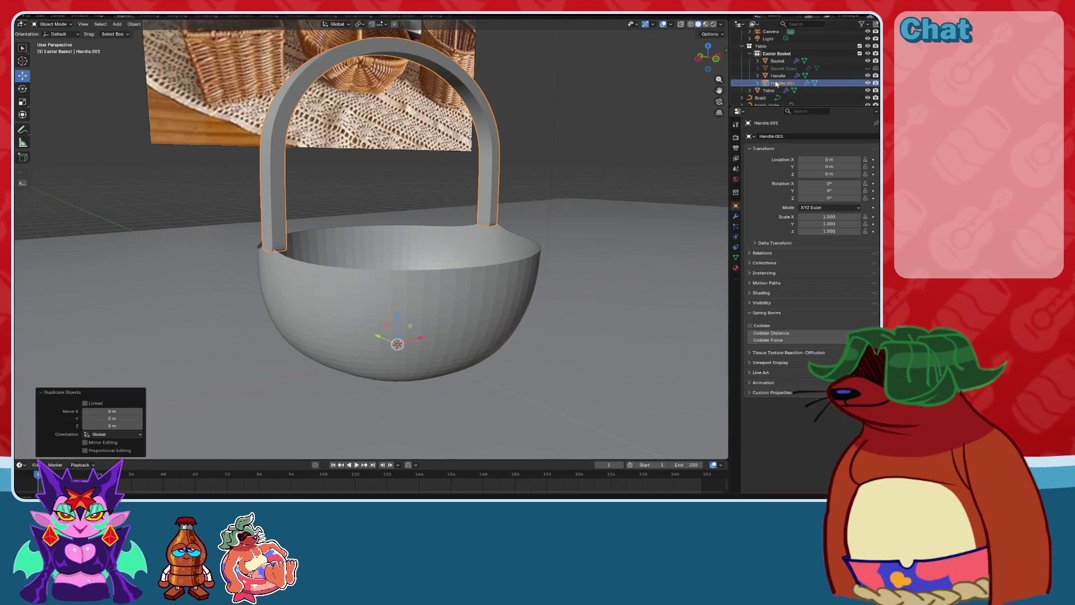
{"action": "type", "text": "Handle copy"}
{"action": "key", "text": "Return"}
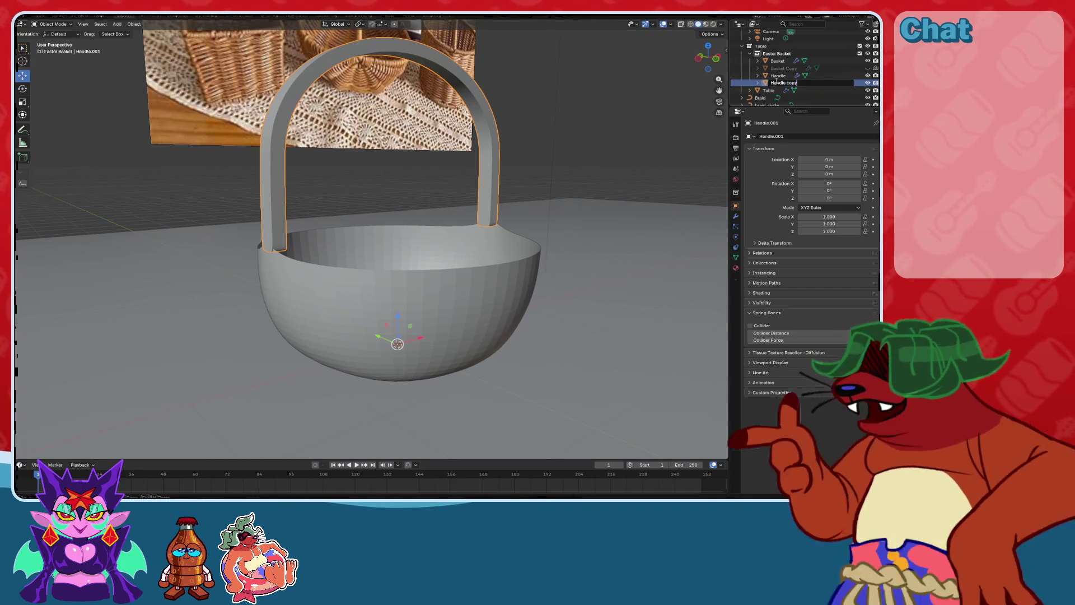
{"action": "left_click", "coordinate": [868, 83]}
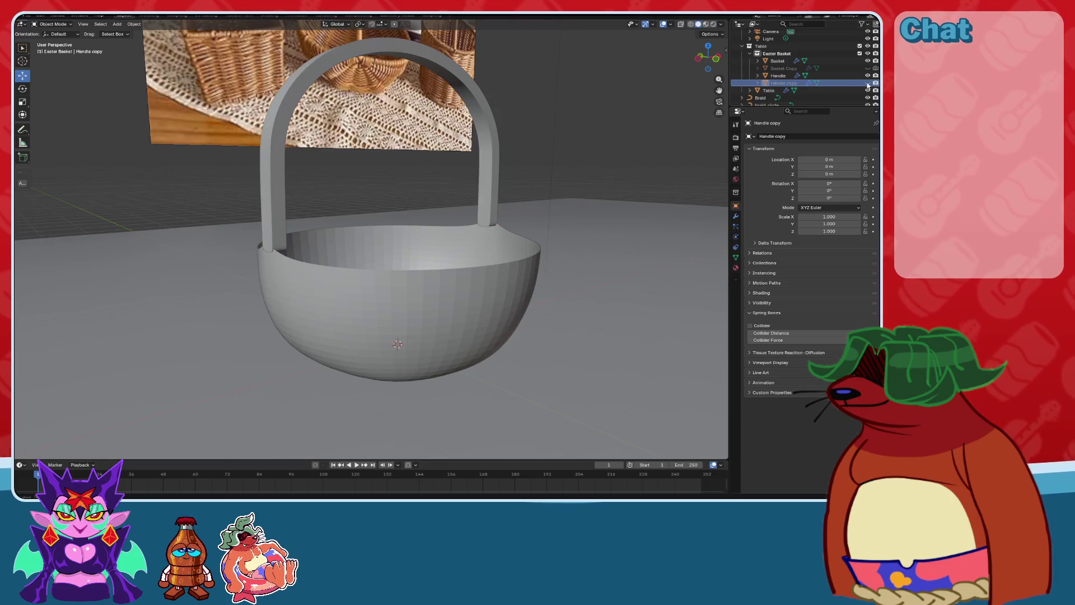
Apply the Solidify modifier on the original handle.
{"action": "left_click", "coordinate": [482, 212]}
{"action": "middle_click_drag", "start_coordinate": [482, 212], "coordinate": [460, 273], "text": "shift"}
{"action": "left_click", "coordinate": [737, 219]}
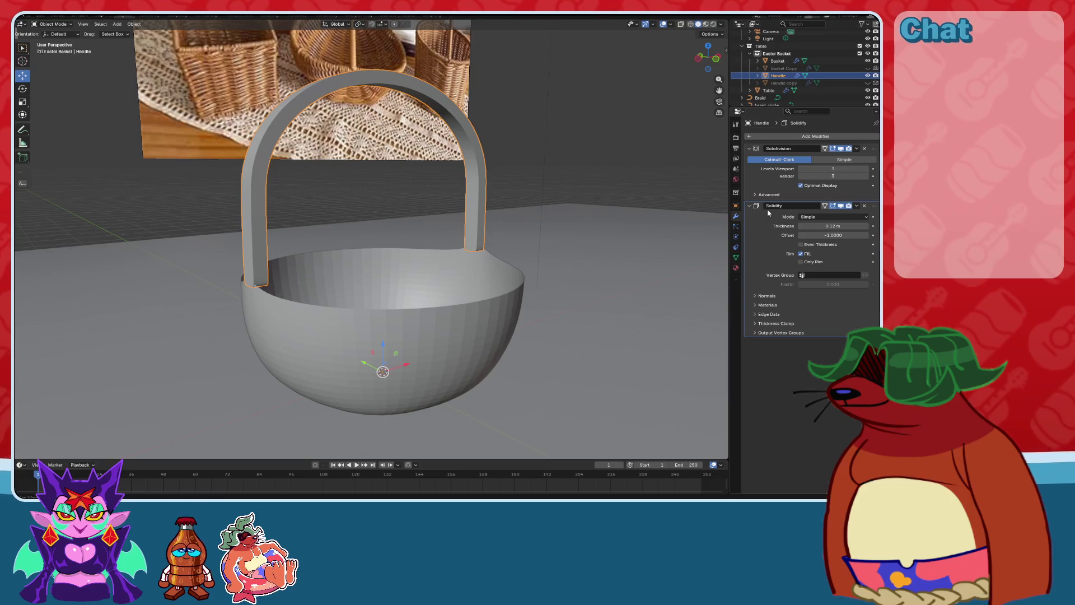
{"action": "left_click", "coordinate": [857, 205]}
{"action": "left_click", "coordinate": [850, 215]}
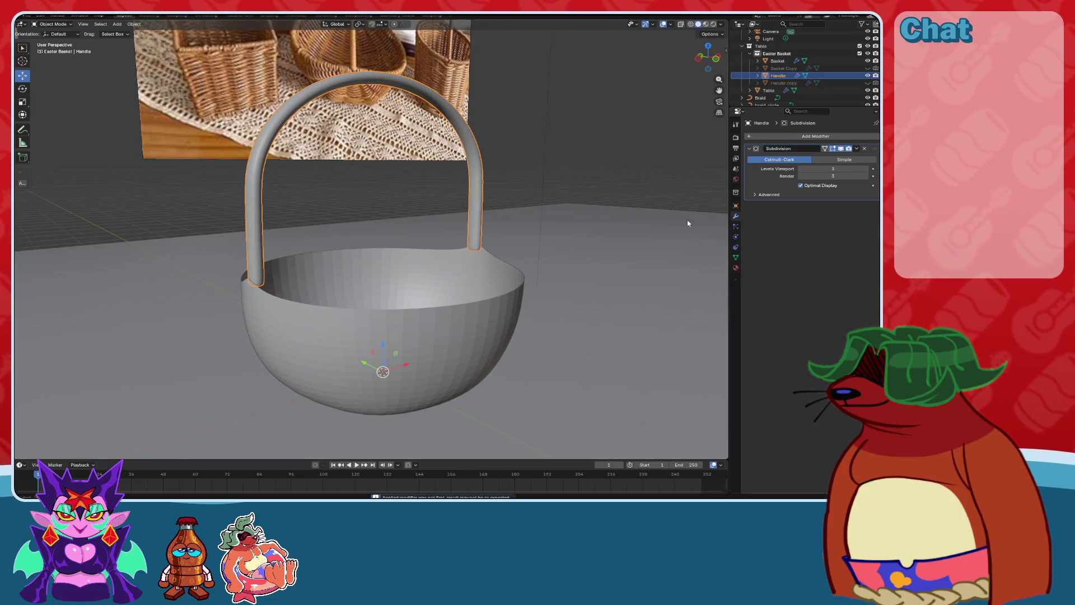
{"action": "middle_click_drag", "start_coordinate": [688, 224], "coordinate": [607, 223]}
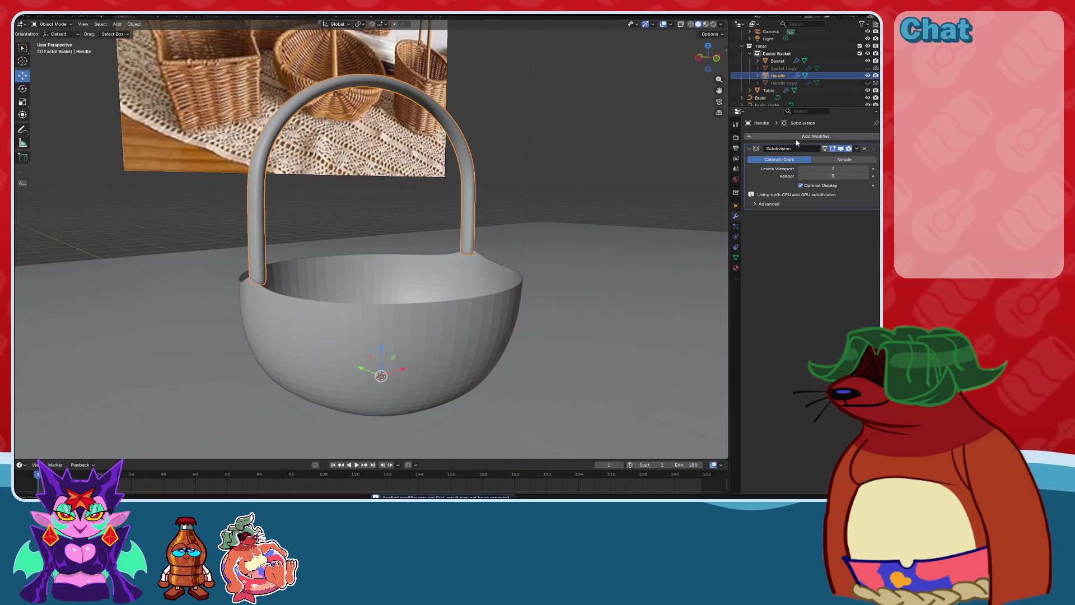
Add a Celtic Links knot curve after trying and undoing a Braid knot.
{"action": "key", "text": "shift+a"}
{"action": "mouse_move", "coordinate": [468, 217]}
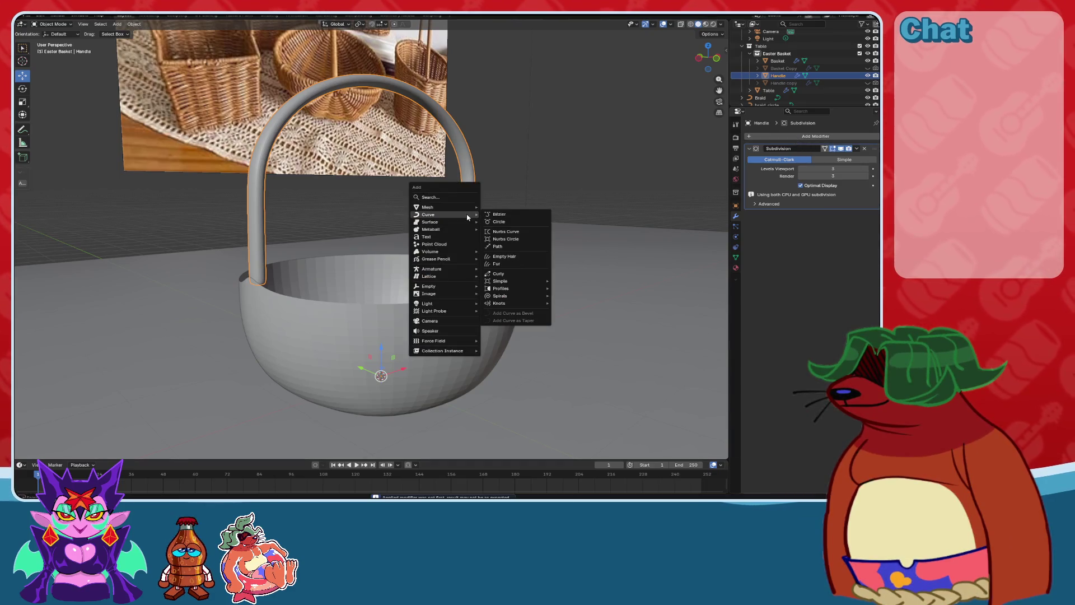
{"action": "mouse_move", "coordinate": [505, 303]}
{"action": "left_click", "coordinate": [580, 313]}
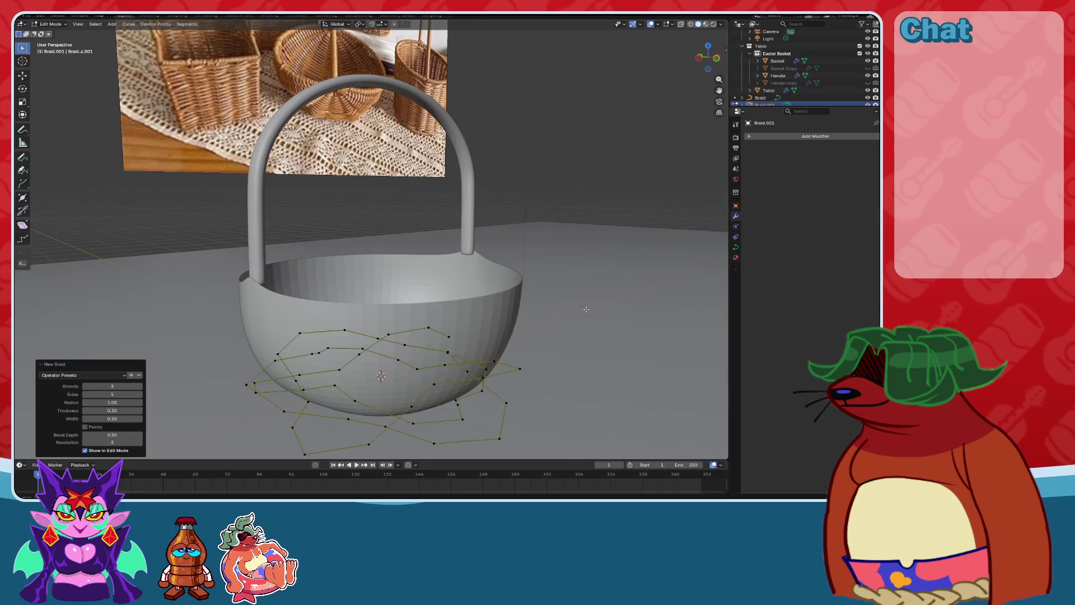
{"action": "key", "text": "ctrl+z"}
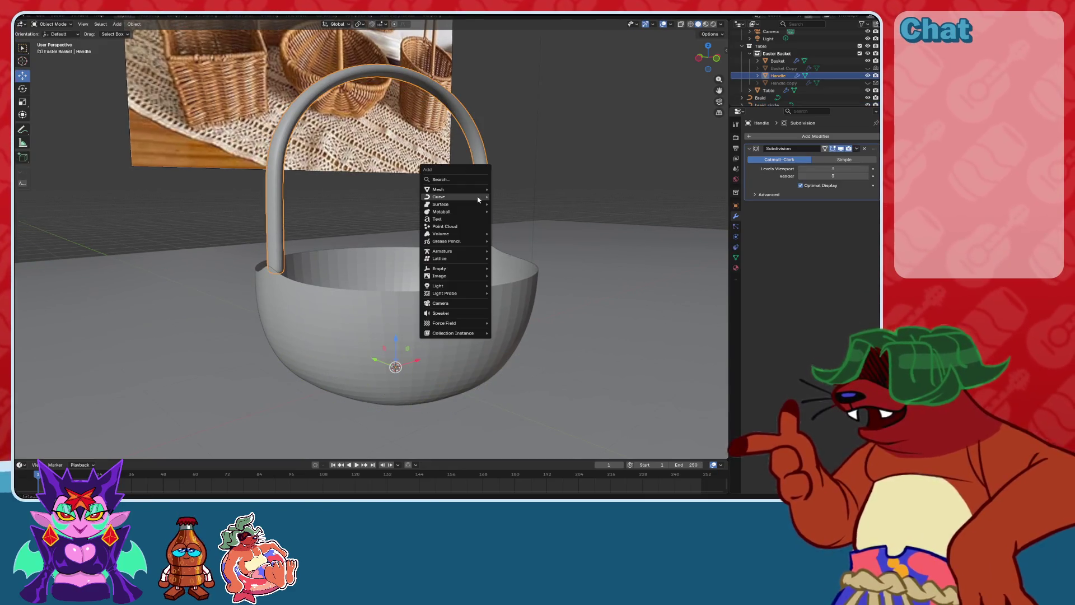
{"action": "key", "text": "shift+a"}
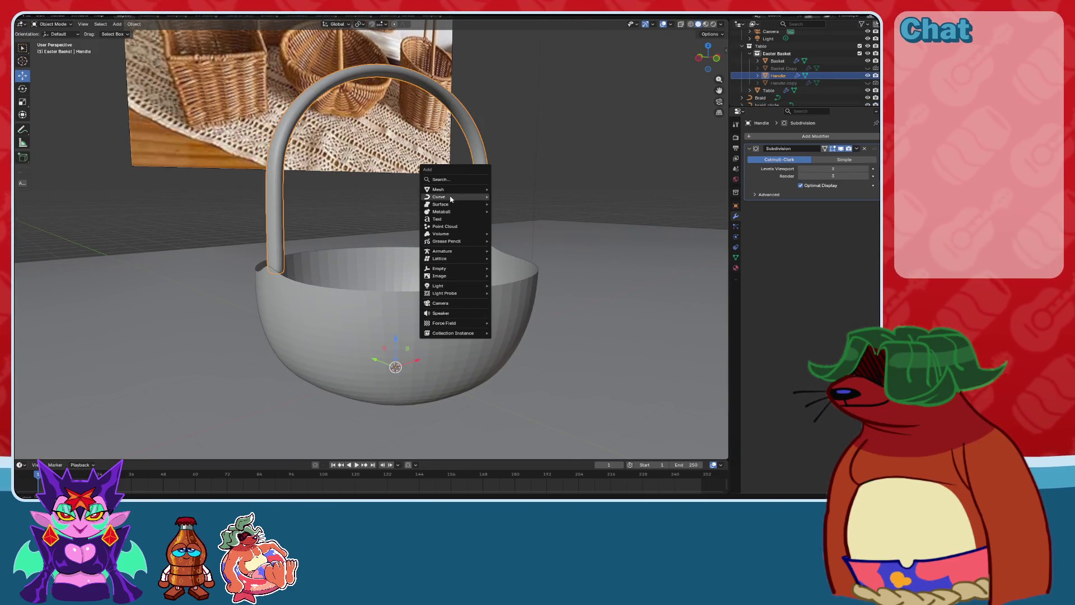
{"action": "mouse_move", "coordinate": [451, 199]}
{"action": "mouse_move", "coordinate": [511, 286]}
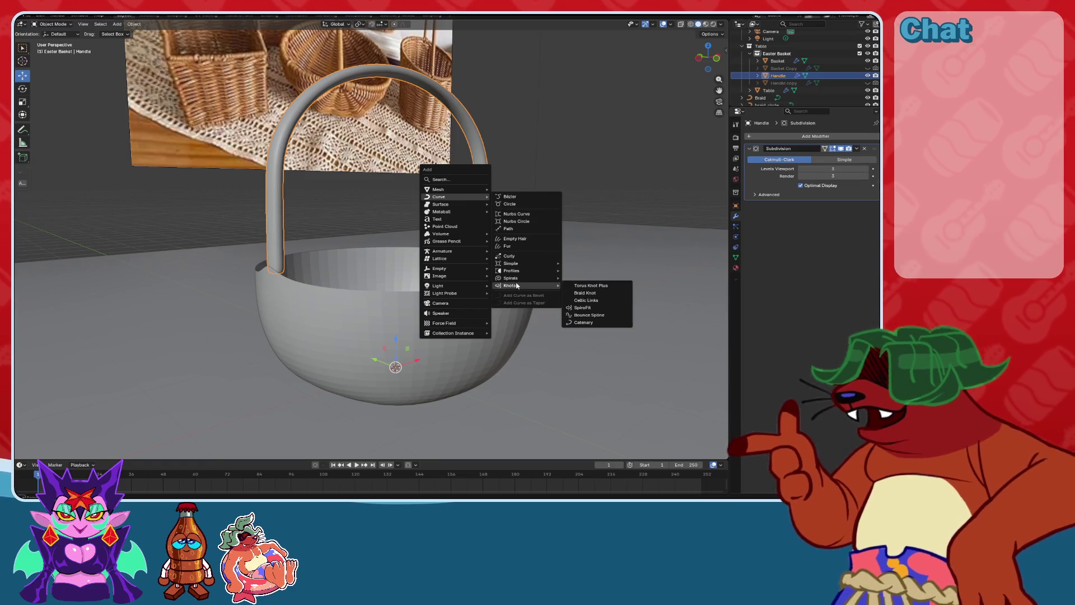
{"action": "left_click", "coordinate": [585, 302]}
{"action": "mouse_move", "coordinate": [584, 298]}
{"action": "middle_mouse_down"}
{"action": "mouse_move", "coordinate": [506, 233]}
{"action": "mouse_move", "coordinate": [442, 293]}
{"action": "mouse_move", "coordinate": [445, 284]}
{"action": "mouse_move", "coordinate": [393, 289]}
{"action": "mouse_move", "coordinate": [465, 300]}
{"action": "mouse_move", "coordinate": [466, 312]}
{"action": "mouse_move", "coordinate": [510, 274]}
{"action": "mouse_move", "coordinate": [495, 227]}
{"action": "mouse_move", "coordinate": [506, 229]}
{"action": "middle_mouse_up"}
Undo the Celtic Links knot, then cut three edge loops across the handle in Edit Mode.
{"action": "key", "text": "ctrl+z"}
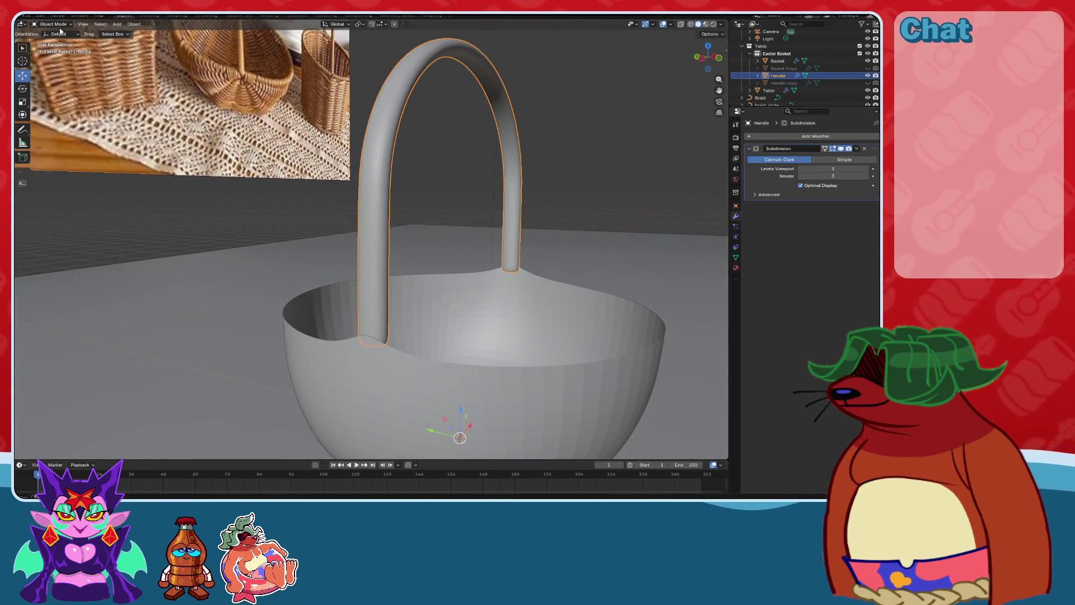
{"action": "key", "text": "ctrl+z"}
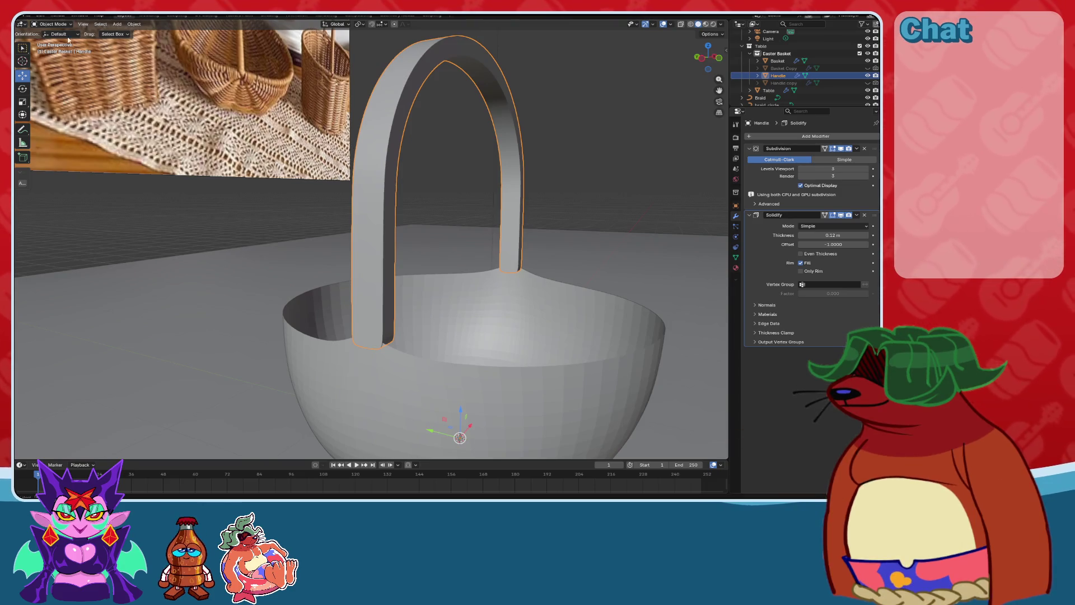
{"action": "left_click", "coordinate": [51, 41]}
{"action": "middle_click_drag", "start_coordinate": [54, 72], "coordinate": [64, 163]}
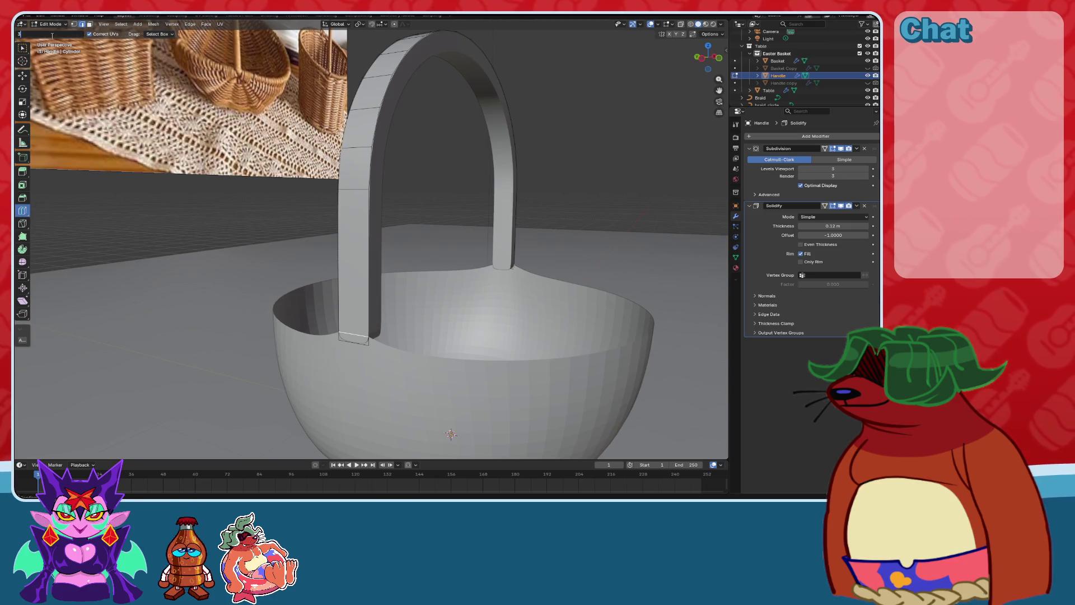
{"action": "key", "text": "Return"}
{"action": "left_click", "coordinate": [358, 261]}
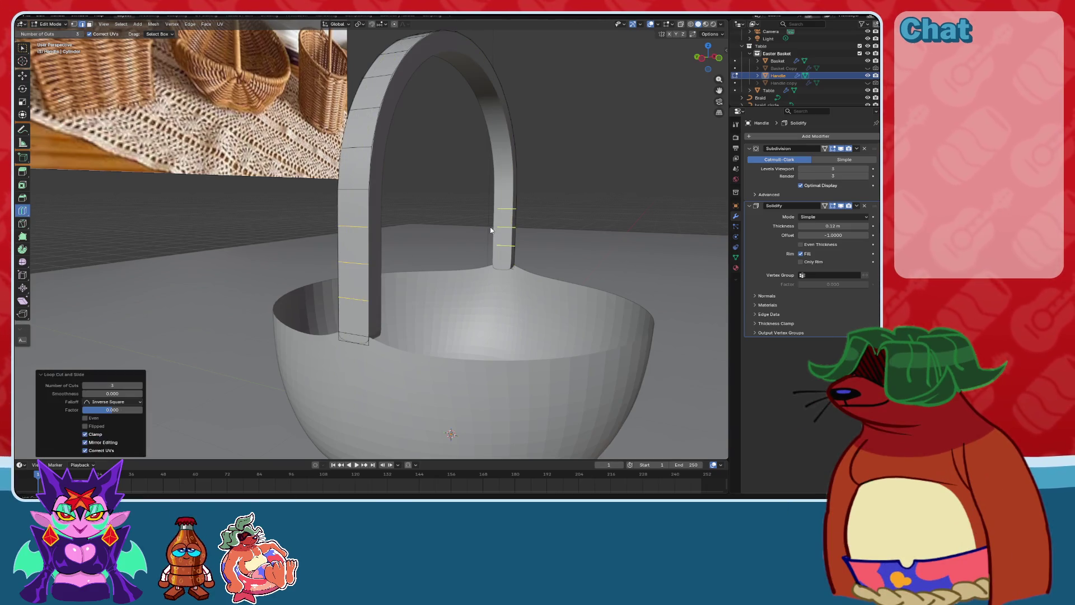
{"action": "middle_click_drag", "start_coordinate": [496, 223], "coordinate": [502, 217]}
Return to Object Mode, save the file, and keep a hidden duplicate of the handle.
{"action": "left_click", "coordinate": [36, 23]}
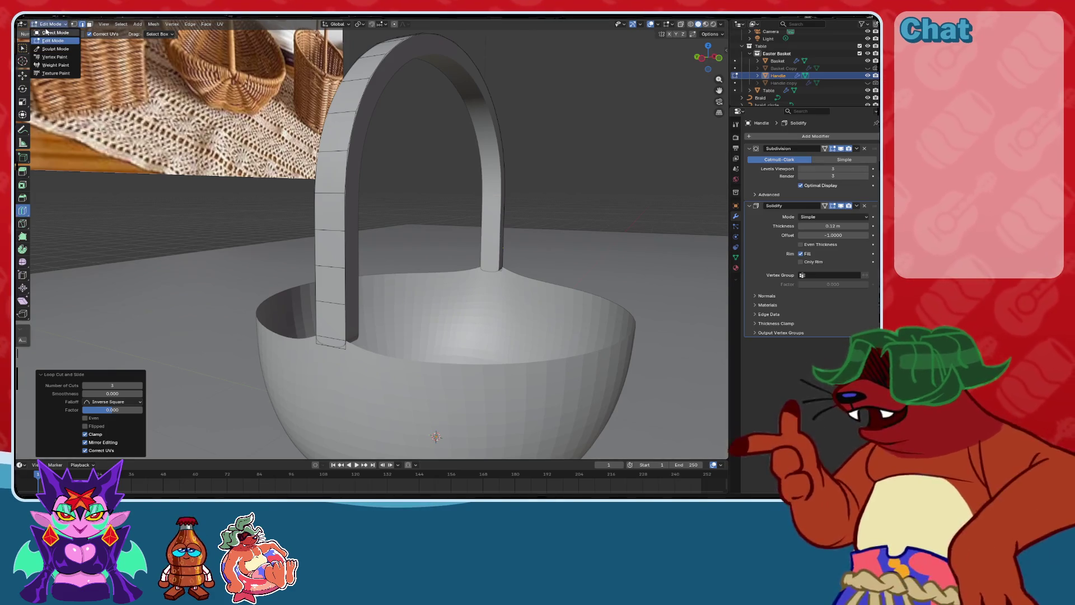
{"action": "left_click", "coordinate": [53, 32]}
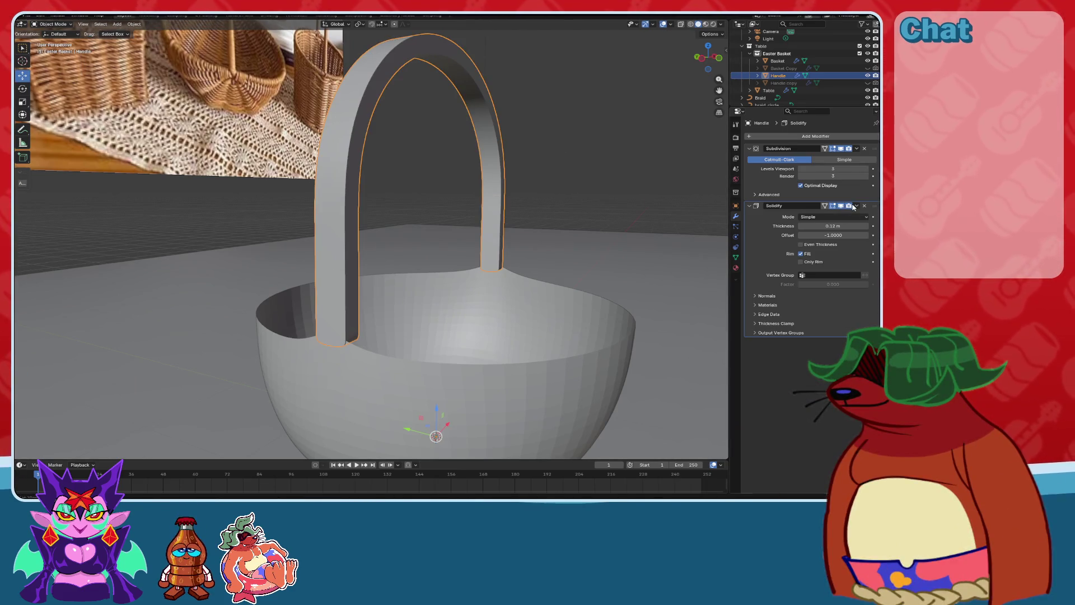
{"action": "key", "text": "ctrl+s"}
{"action": "key", "text": "shift+d"}
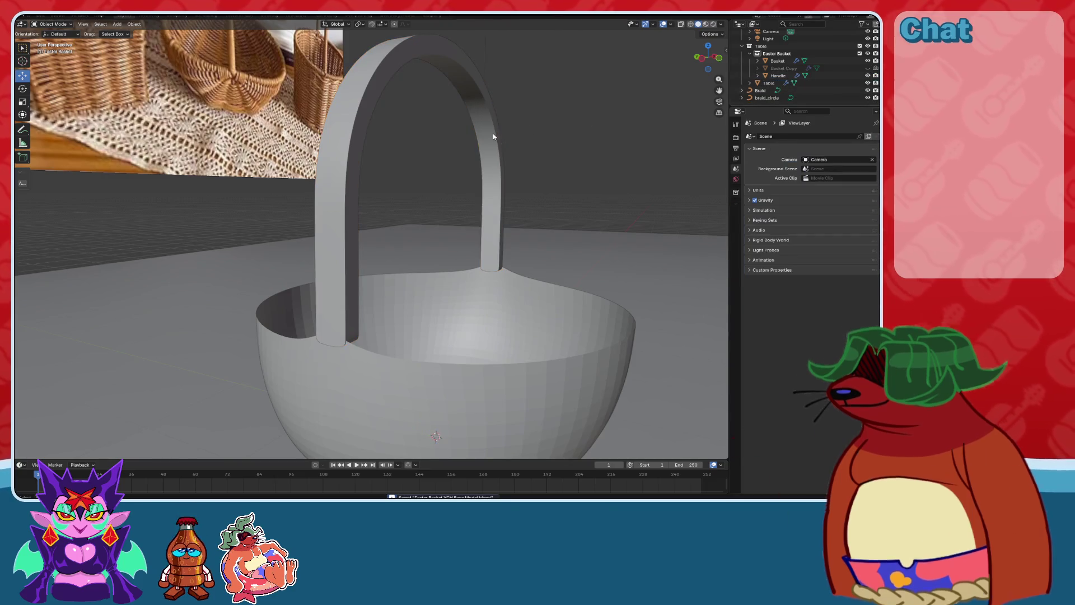
{"action": "key", "text": "Escape"}
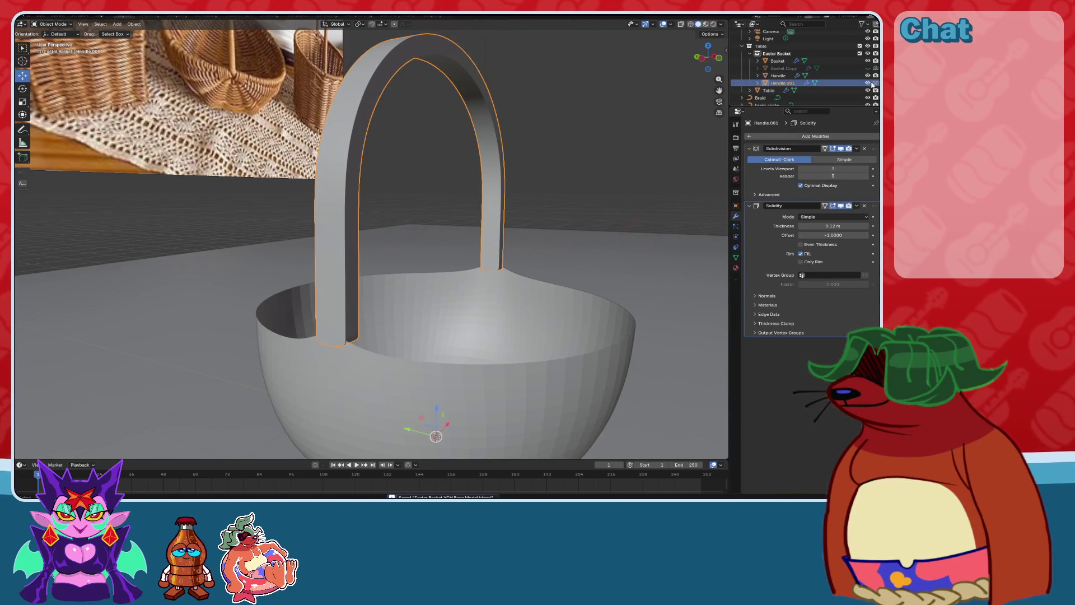
{"action": "left_click", "coordinate": [868, 83]}
Apply the Solidify modifier on the original handle.
{"action": "left_click", "coordinate": [500, 154]}
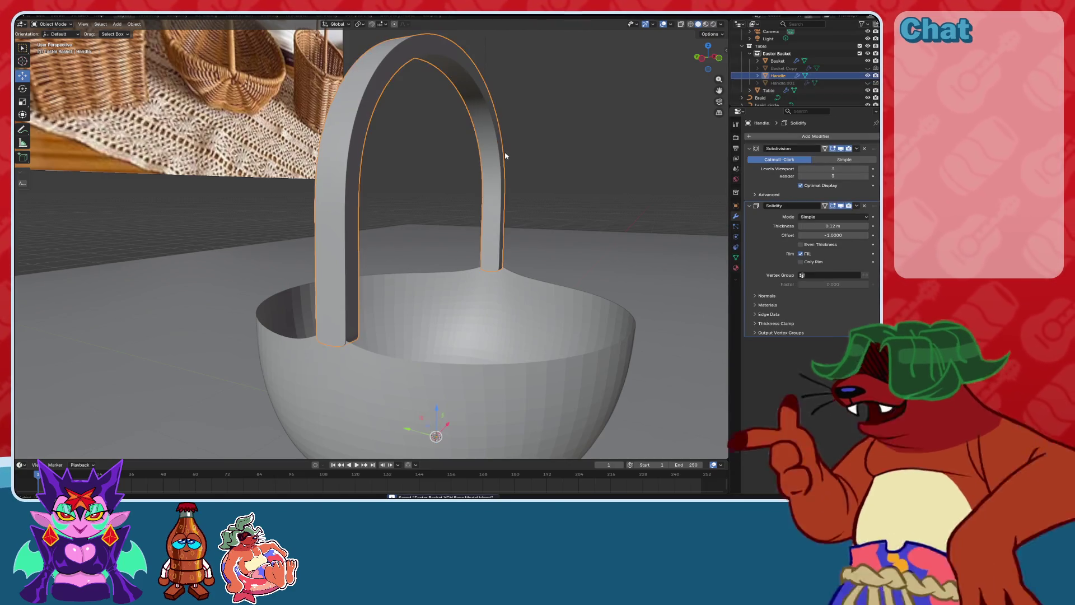
{"action": "left_click", "coordinate": [857, 205]}
{"action": "left_click", "coordinate": [823, 213]}
{"action": "mouse_move", "coordinate": [481, 207]}
{"action": "middle_mouse_down"}
{"action": "mouse_move", "coordinate": [454, 236]}
{"action": "mouse_move", "coordinate": [476, 228]}
{"action": "mouse_move", "coordinate": [356, 211]}
{"action": "mouse_move", "coordinate": [407, 192]}
{"action": "mouse_move", "coordinate": [132, 128]}
{"action": "middle_mouse_up"}
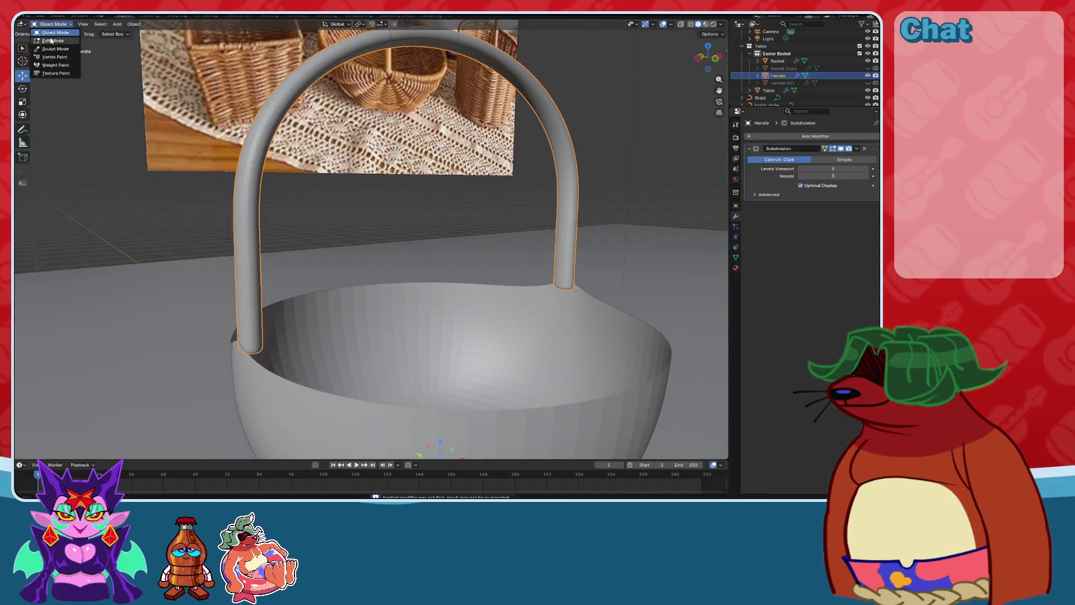
Toggle the handle into Edit Mode and back, then dismiss the Apply transforms menu.
{"action": "left_click", "coordinate": [51, 41]}
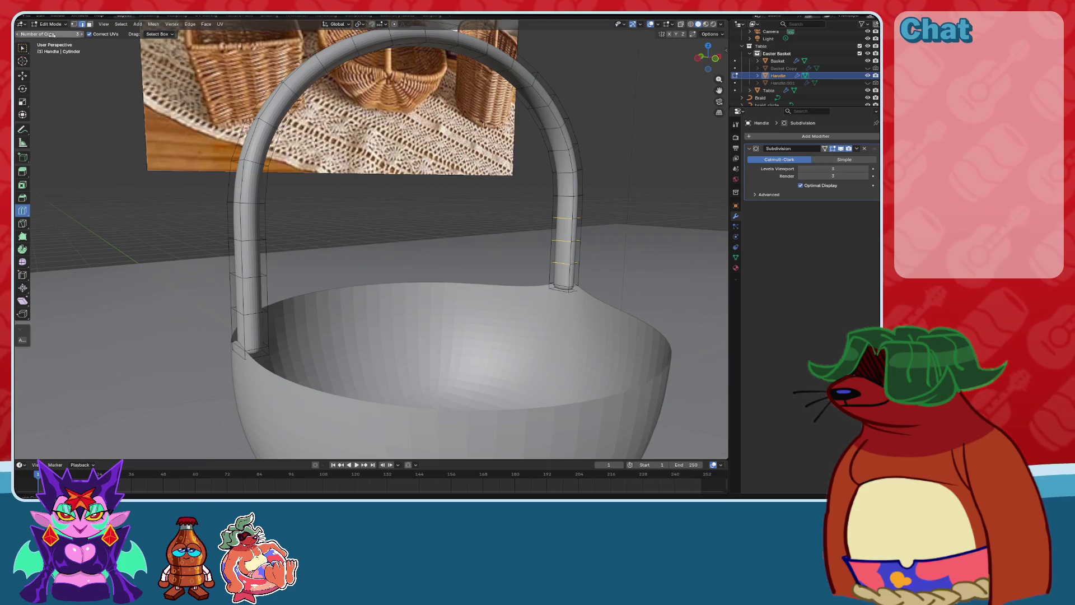
{"action": "left_click", "coordinate": [52, 32]}
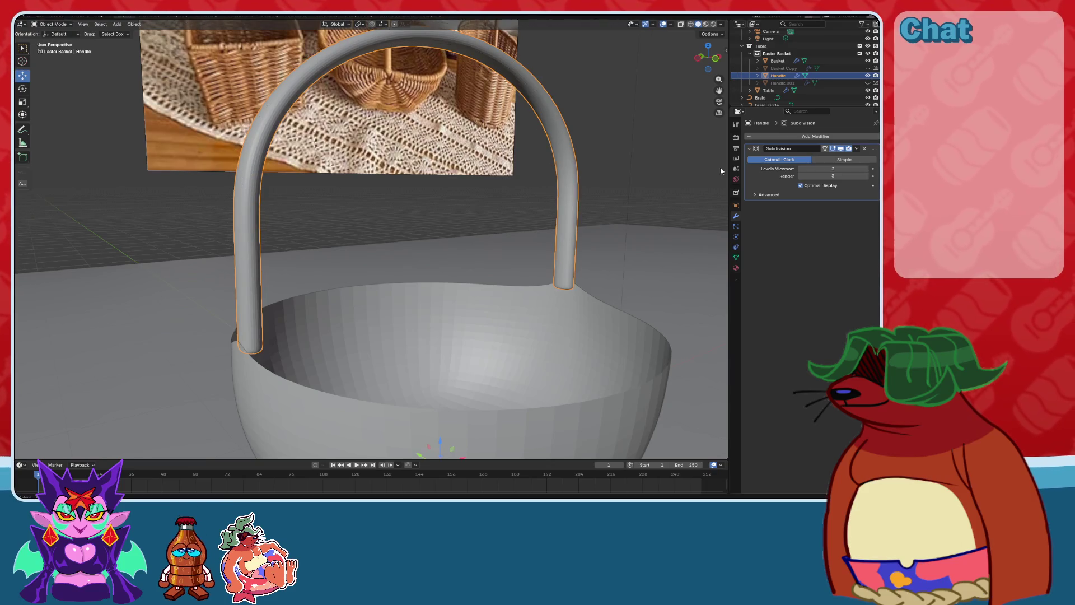
{"action": "key", "text": "ctrl+a"}
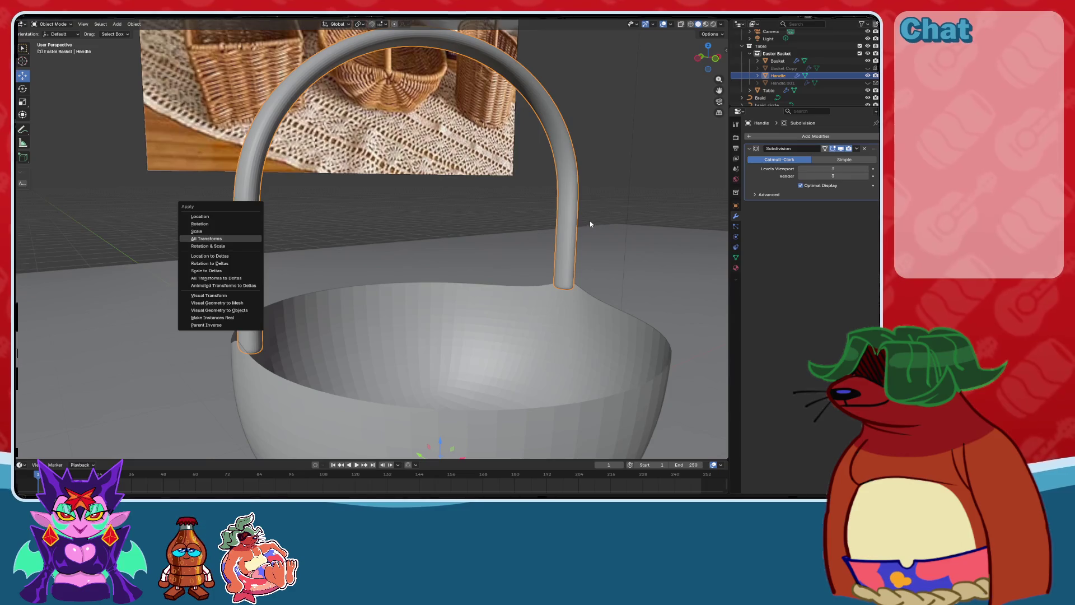
{"action": "key", "text": "Escape"}
Try adding a Bounce Spline curve, undo it, and reopen the Add menu.
{"action": "key", "text": "shift+a"}
{"action": "mouse_move", "coordinate": [577, 222]}
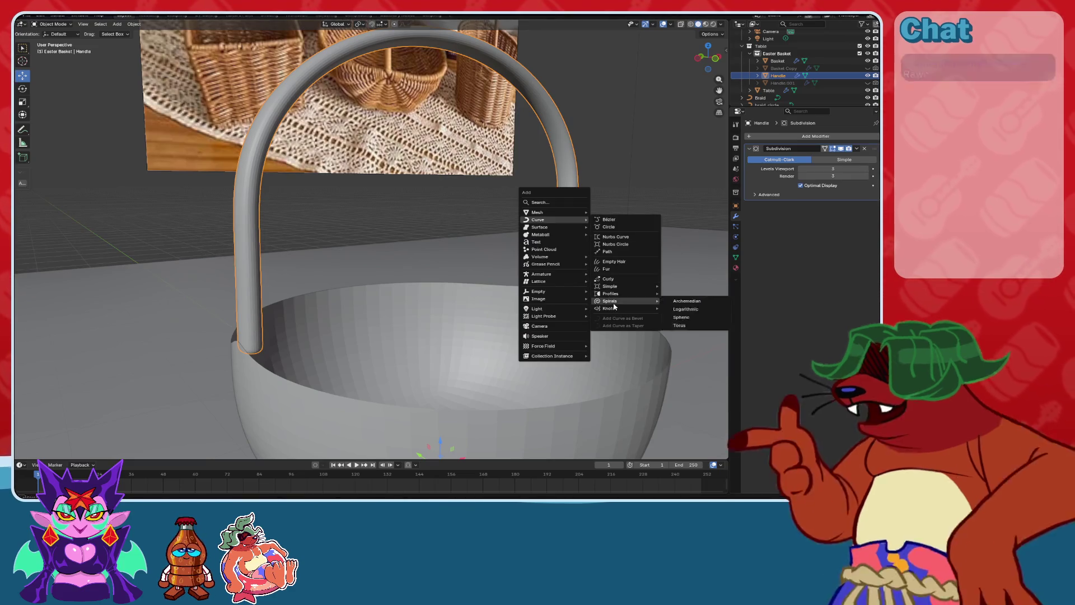
{"action": "mouse_move", "coordinate": [610, 309]}
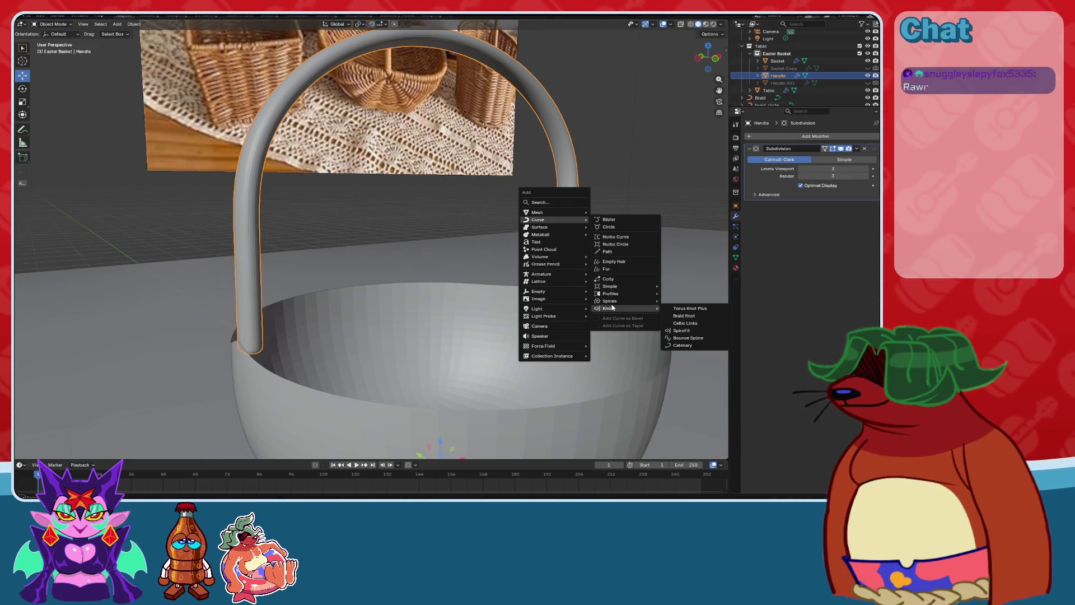
{"action": "left_click", "coordinate": [697, 334]}
{"action": "scroll", "coordinate": [432, 298], "scroll_direction": "down", "scroll_amount": 3}
{"action": "key", "text": "ctrl+z"}
{"action": "scroll", "coordinate": [432, 298], "scroll_direction": "up", "scroll_amount": 3}
{"action": "key", "text": "shift+a"}
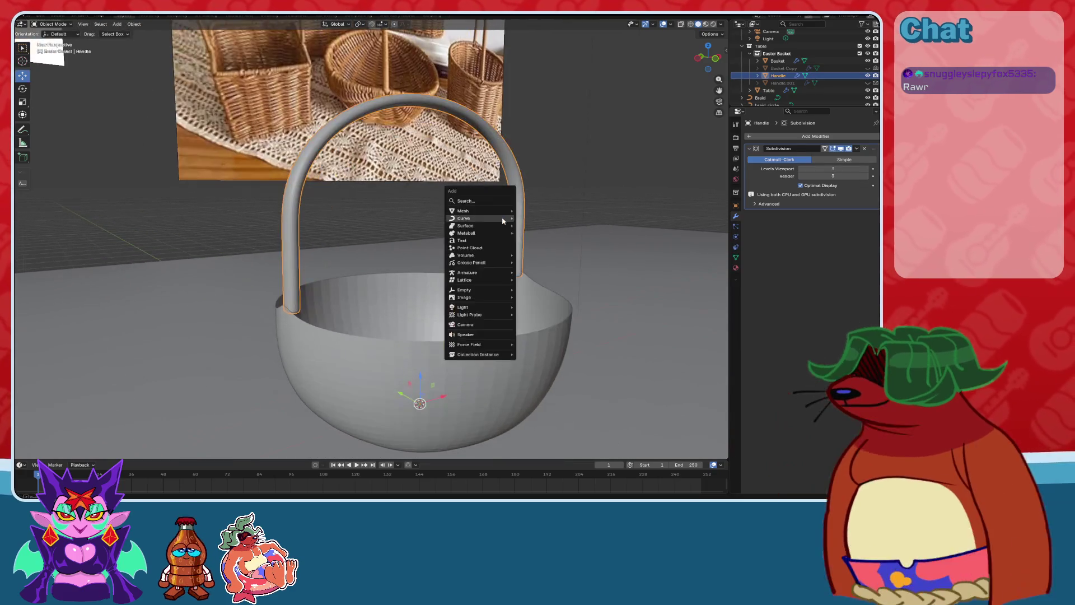
Add a Celtic Links curve and compare it with the wicker basket reference image.
{"action": "mouse_move", "coordinate": [503, 221]}
{"action": "mouse_move", "coordinate": [548, 312]}
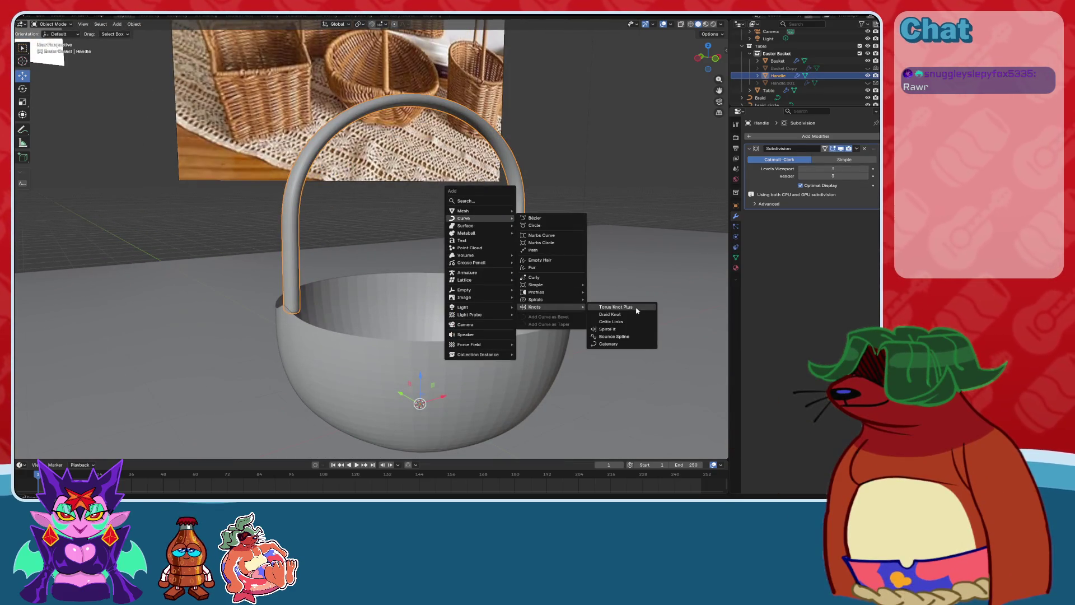
{"action": "left_click", "coordinate": [631, 322]}
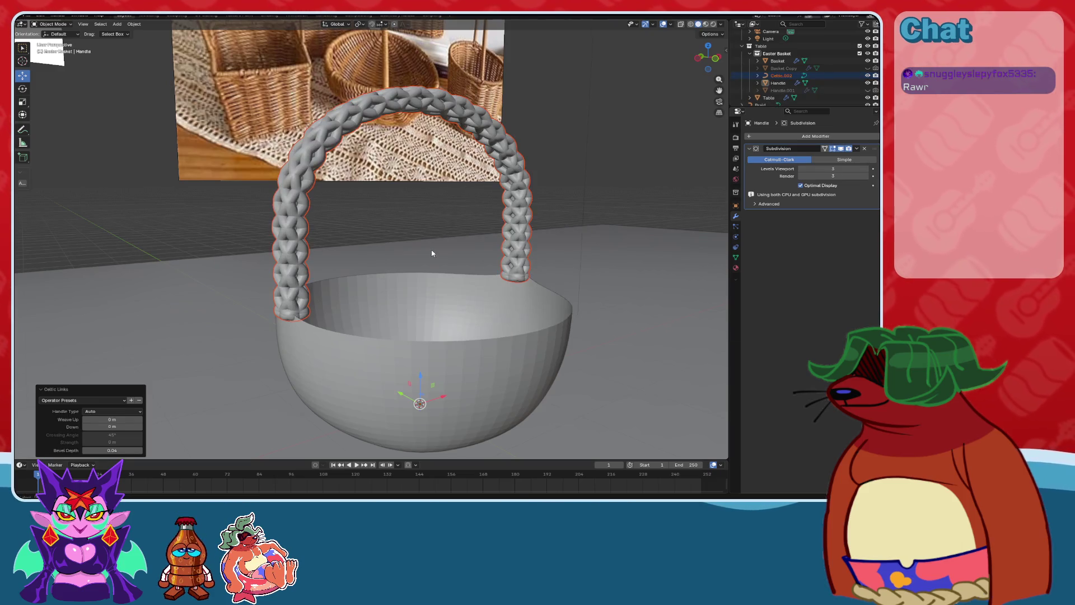
{"action": "mouse_move", "coordinate": [432, 253]}
{"action": "middle_mouse_down"}
{"action": "mouse_move", "coordinate": [499, 267]}
{"action": "mouse_move", "coordinate": [391, 235]}
{"action": "middle_mouse_up"}
{"action": "scroll", "coordinate": [419, 116], "scroll_direction": "up", "scroll_amount": 6}
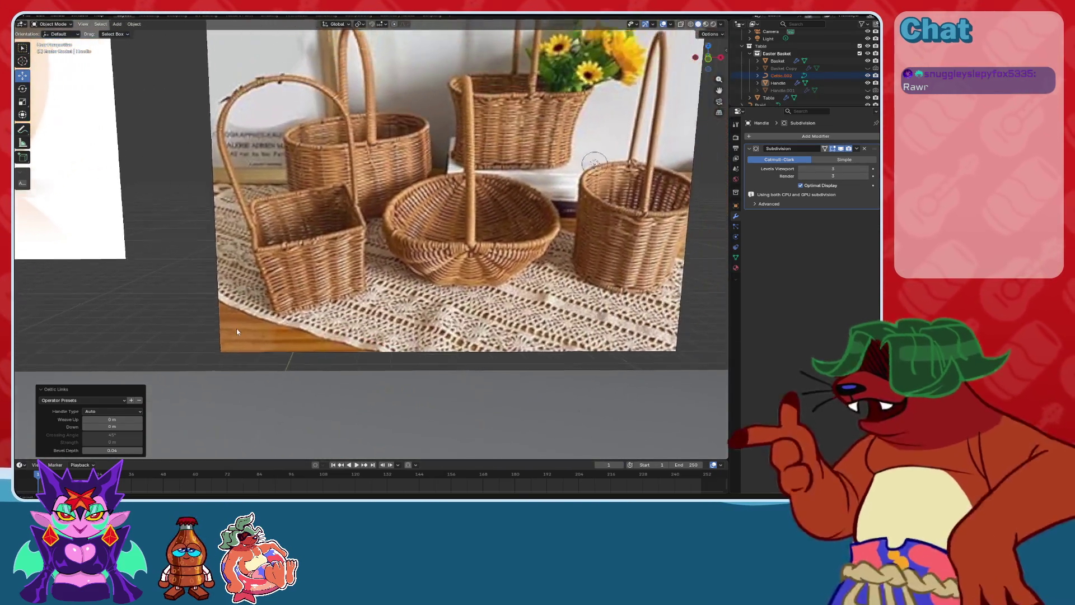
{"action": "mouse_move", "coordinate": [236, 331]}
{"action": "middle_mouse_down", "text": "shift"}
{"action": "mouse_move", "coordinate": [496, 229]}
{"action": "mouse_move", "coordinate": [509, 275]}
{"action": "mouse_move", "coordinate": [507, 240]}
{"action": "mouse_move", "coordinate": [526, 274]}
{"action": "mouse_move", "coordinate": [545, 231]}
{"action": "mouse_move", "coordinate": [508, 303]}
{"action": "middle_mouse_up", "text": "shift"}
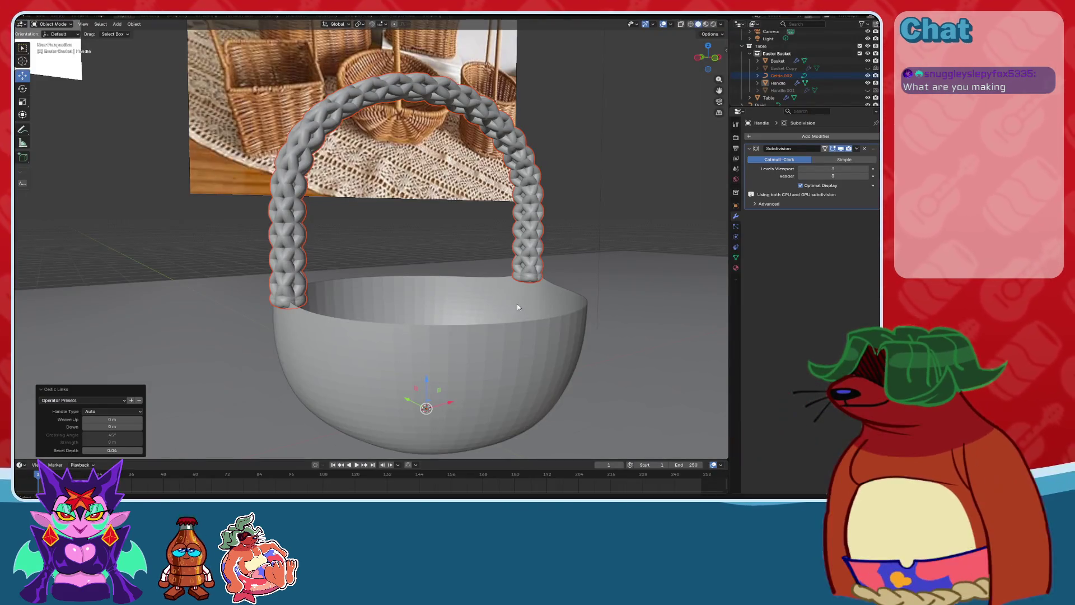
Undo the trial Celtic Links curve, leaving the smooth handle.
{"action": "mouse_move", "coordinate": [516, 303]}
{"action": "middle_mouse_down"}
{"action": "mouse_move", "coordinate": [560, 262]}
{"action": "mouse_move", "coordinate": [514, 293]}
{"action": "middle_mouse_up"}
{"action": "scroll", "coordinate": [514, 293], "scroll_direction": "up", "scroll_amount": 3}
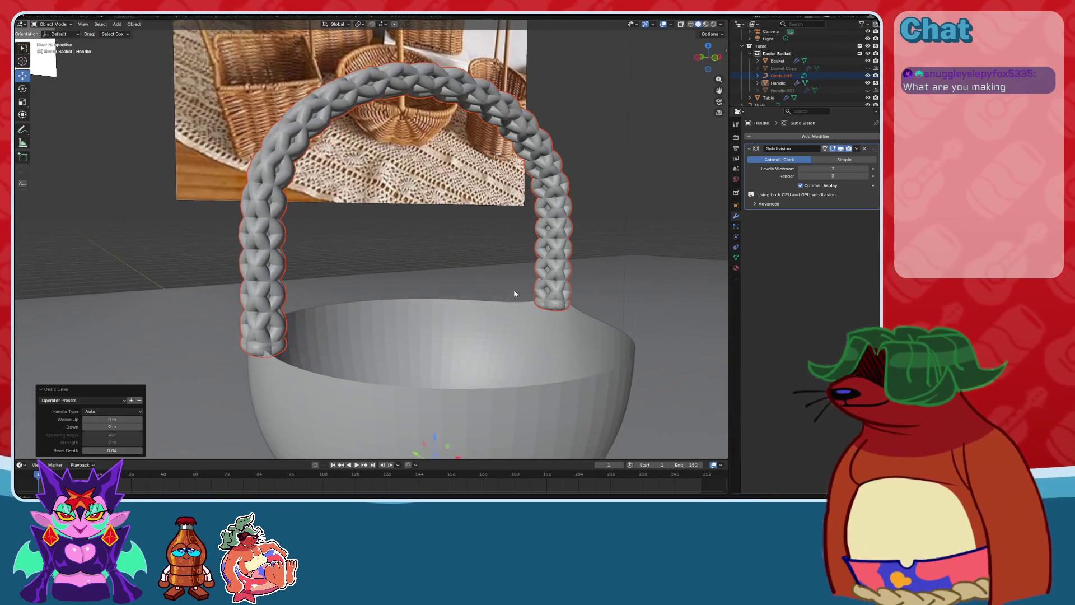
{"action": "key", "text": "ctrl+z"}
{"action": "mouse_move", "coordinate": [566, 218]}
{"action": "middle_mouse_down"}
{"action": "mouse_move", "coordinate": [555, 264]}
{"action": "mouse_move", "coordinate": [537, 252]}
{"action": "middle_mouse_up"}
Cut three edge loops into the handle's right arm in Edit Mode, then Tab back to Object Mode.
{"action": "key", "text": "Tab"}
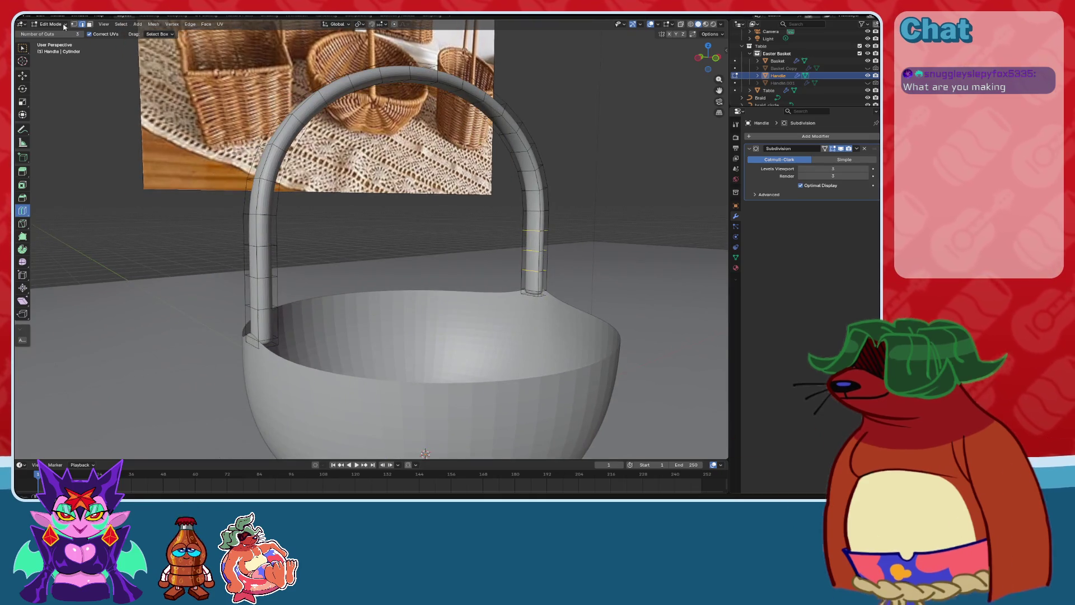
{"action": "left_click", "coordinate": [511, 187]}
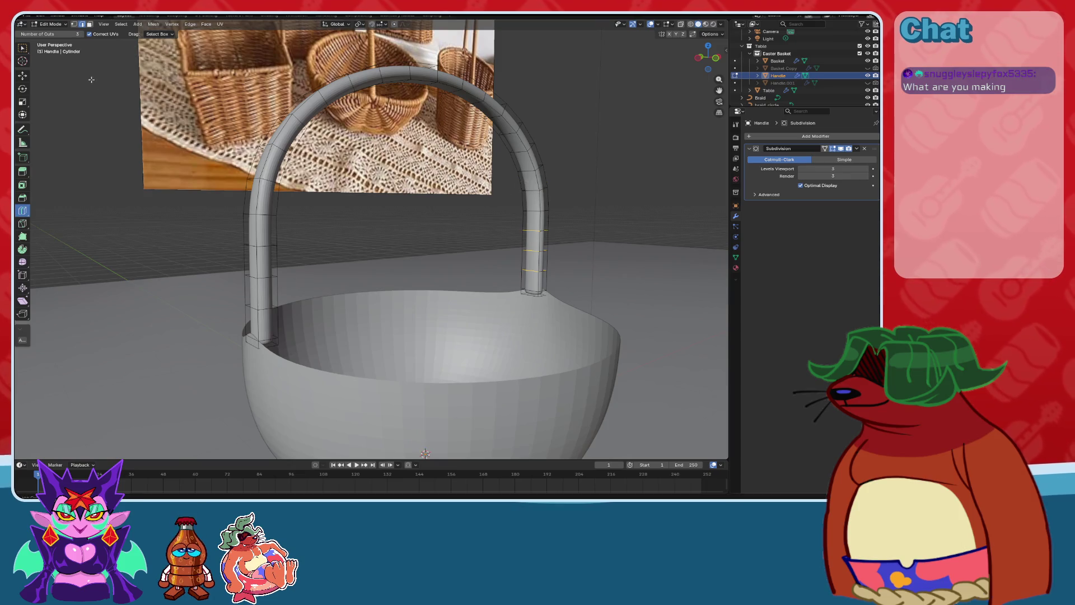
{"action": "key", "text": "Tab"}
{"action": "mouse_move", "coordinate": [476, 224]}
{"action": "middle_mouse_down"}
{"action": "mouse_move", "coordinate": [493, 221]}
{"action": "mouse_move", "coordinate": [432, 209]}
{"action": "mouse_move", "coordinate": [458, 220]}
{"action": "mouse_move", "coordinate": [408, 242]}
{"action": "mouse_move", "coordinate": [557, 211]}
{"action": "mouse_move", "coordinate": [482, 221]}
{"action": "mouse_move", "coordinate": [566, 223]}
{"action": "mouse_move", "coordinate": [508, 226]}
{"action": "middle_mouse_up"}
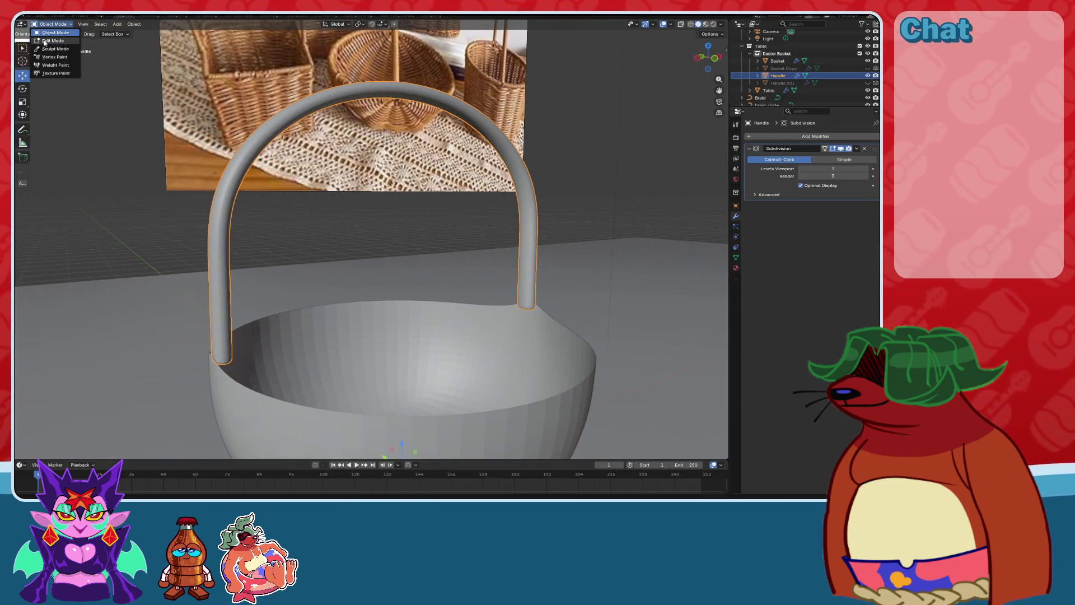
Test spinning the handle with the Spin tool, undo it, then select edges on its right leg.
{"action": "left_click", "coordinate": [44, 41]}
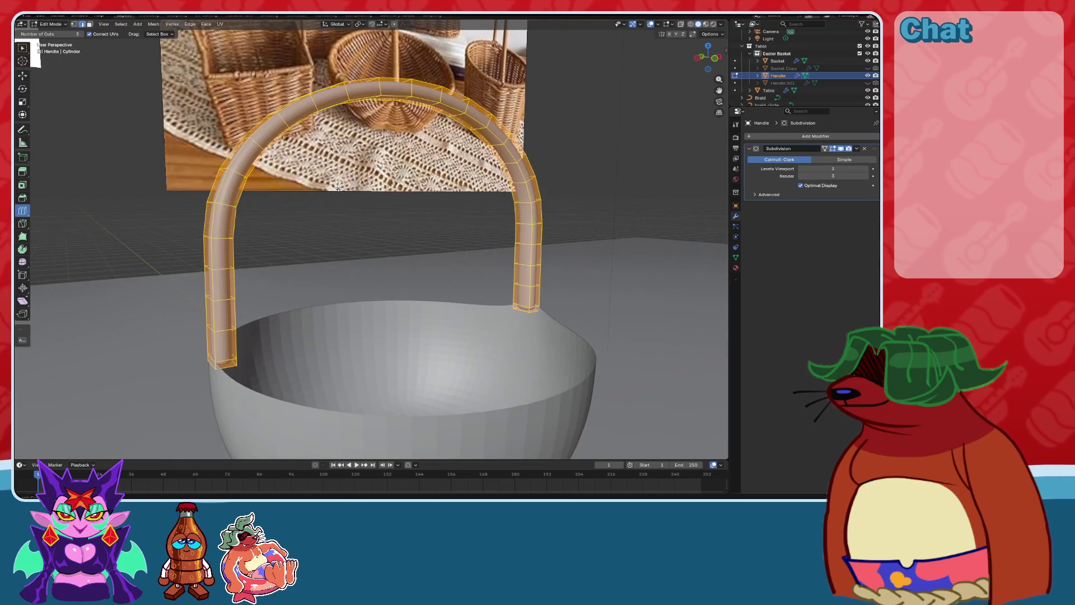
{"action": "left_click", "coordinate": [23, 249]}
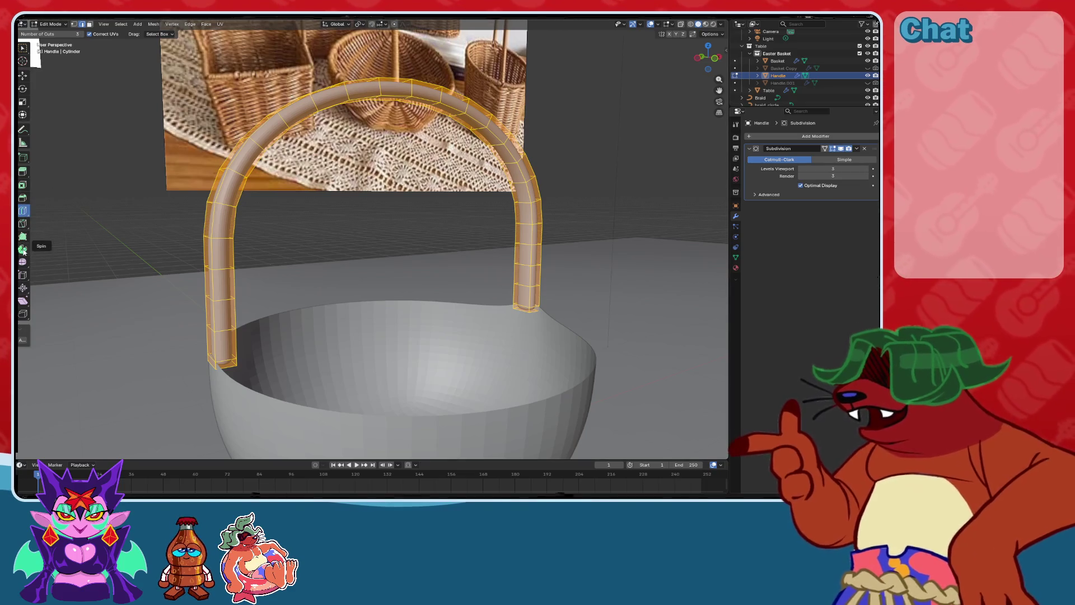
{"action": "mouse_move", "coordinate": [463, 276]}
{"action": "middle_mouse_down"}
{"action": "mouse_move", "coordinate": [376, 305]}
{"action": "mouse_move", "coordinate": [420, 340]}
{"action": "middle_mouse_up"}
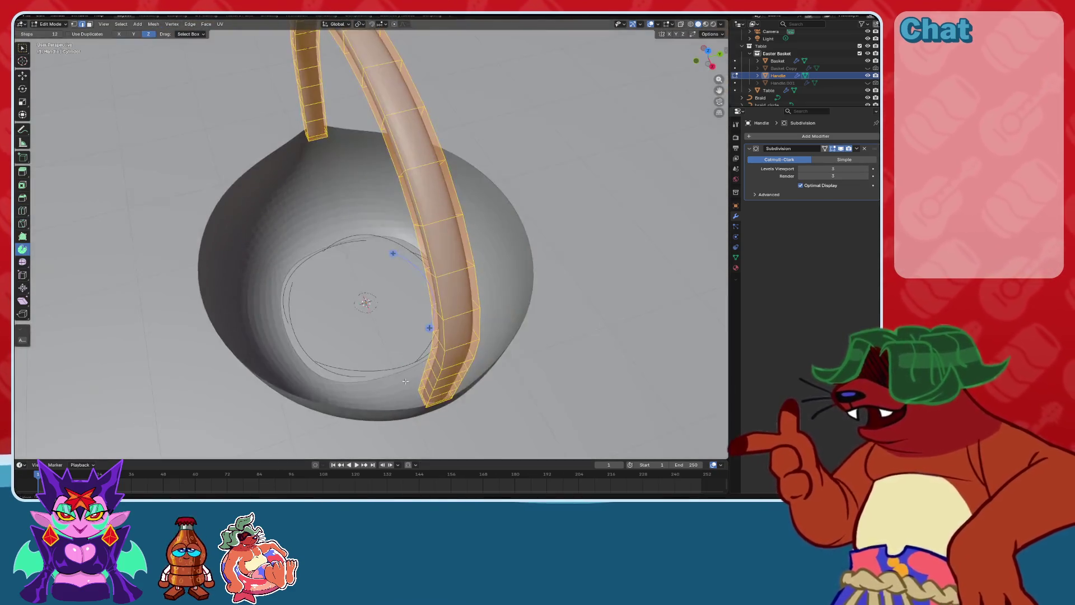
{"action": "mouse_move", "coordinate": [429, 328]}
{"action": "left_mouse_down"}
{"action": "mouse_move", "coordinate": [417, 283]}
{"action": "mouse_move", "coordinate": [386, 252]}
{"action": "mouse_move", "coordinate": [308, 258]}
{"action": "left_mouse_up"}
{"action": "mouse_move", "coordinate": [308, 257]}
{"action": "middle_mouse_down"}
{"action": "mouse_move", "coordinate": [364, 235]}
{"action": "mouse_move", "coordinate": [469, 242]}
{"action": "mouse_move", "coordinate": [411, 265]}
{"action": "mouse_move", "coordinate": [399, 238]}
{"action": "mouse_move", "coordinate": [389, 290]}
{"action": "middle_mouse_up"}
{"action": "key", "text": "ctrl+z"}
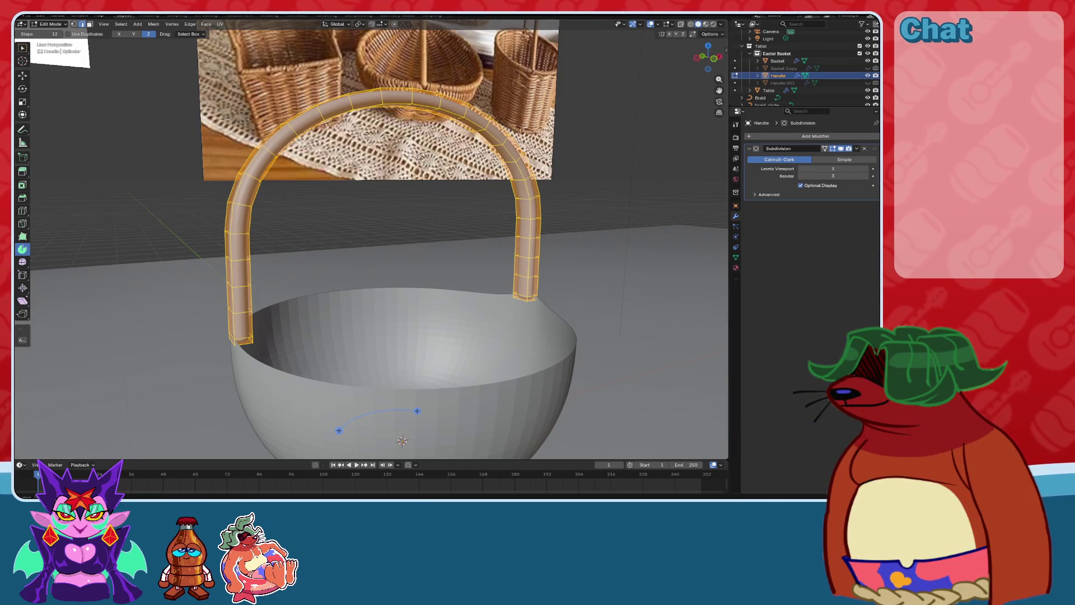
{"action": "mouse_move", "coordinate": [419, 158]}
{"action": "middle_mouse_down"}
{"action": "mouse_move", "coordinate": [429, 119]}
{"action": "mouse_move", "coordinate": [511, 184]}
{"action": "mouse_move", "coordinate": [460, 223]}
{"action": "mouse_move", "coordinate": [478, 264]}
{"action": "mouse_move", "coordinate": [93, 29]}
{"action": "middle_mouse_up"}
{"action": "left_click", "coordinate": [460, 223]}
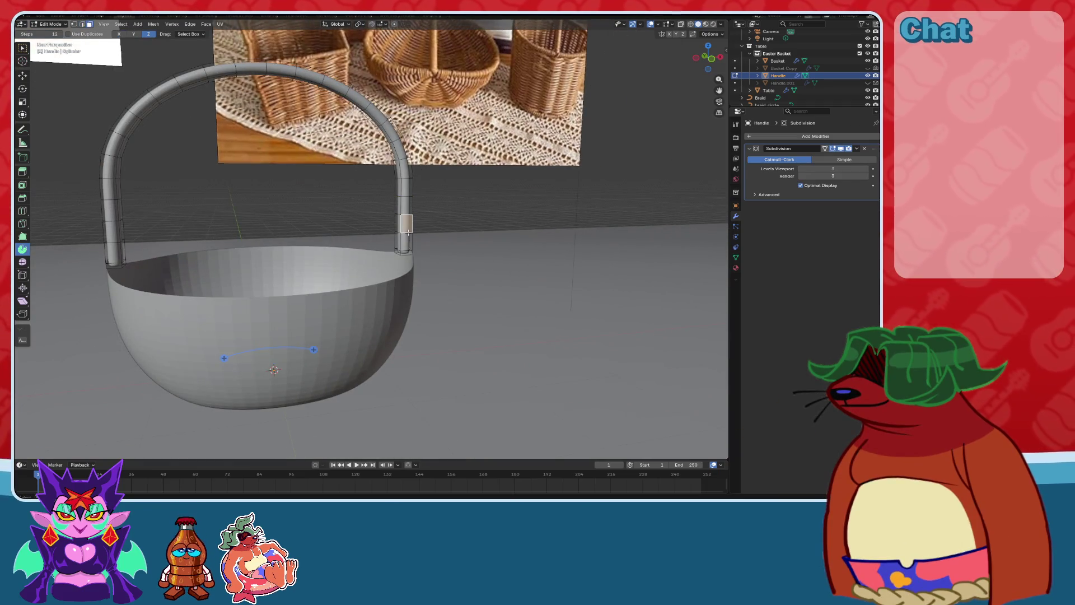
{"action": "left_click", "coordinate": [692, 24]}
{"action": "scroll", "coordinate": [392, 224], "scroll_direction": "up", "scroll_amount": 2}
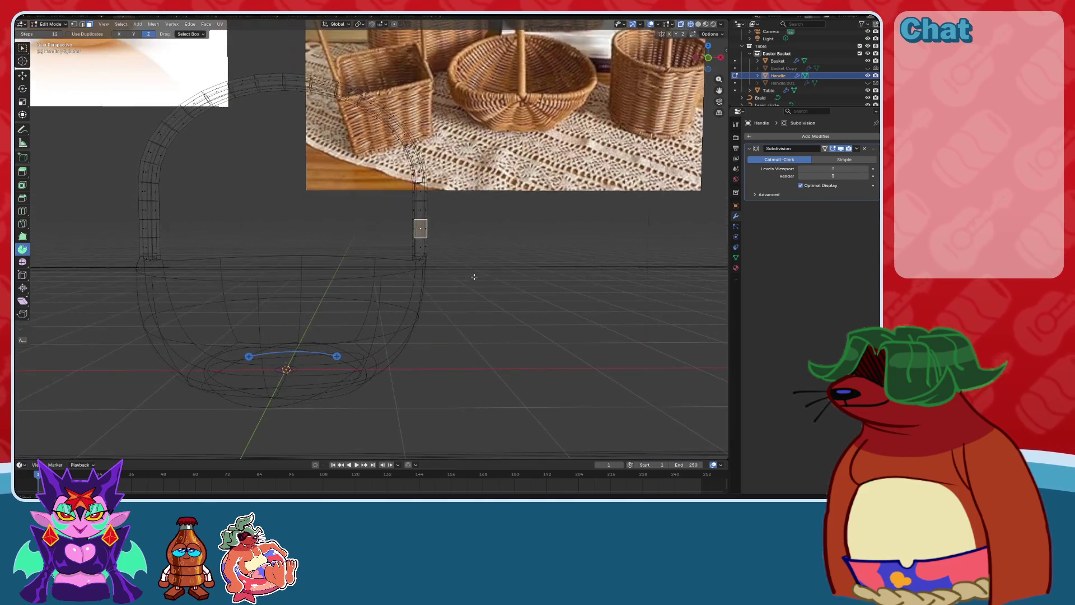
{"action": "left_click_drag", "start_coordinate": [473, 271], "coordinate": [120, 44]}
{"action": "mouse_move", "coordinate": [213, 134]}
{"action": "middle_mouse_down"}
{"action": "mouse_move", "coordinate": [250, 211]}
{"action": "mouse_move", "coordinate": [372, 224]}
{"action": "mouse_move", "coordinate": [76, 148]}
{"action": "middle_mouse_up"}
{"action": "left_click", "coordinate": [119, 35]}
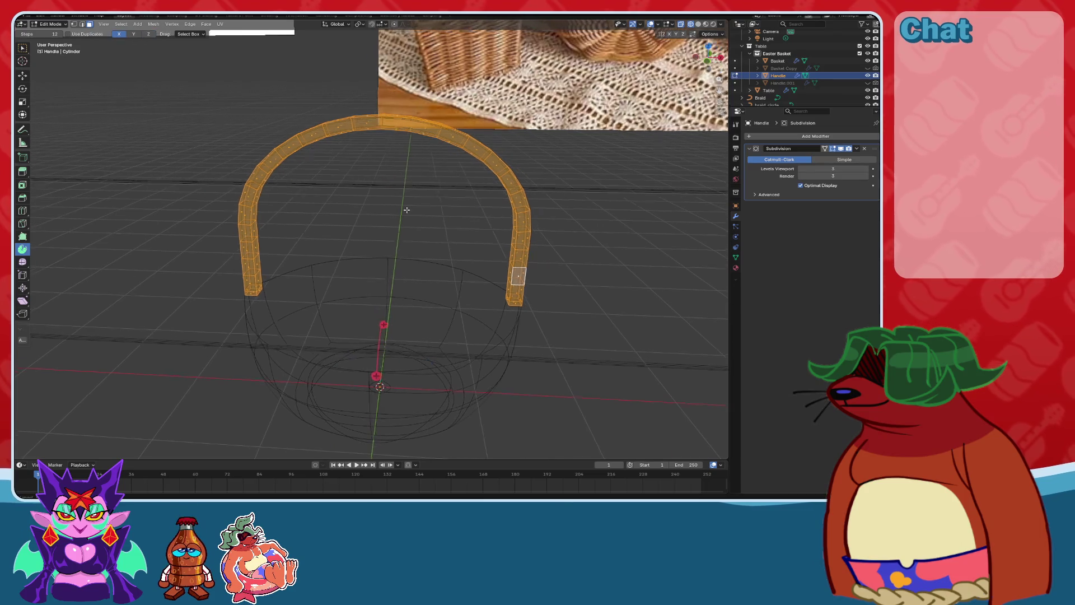
{"action": "mouse_move", "coordinate": [384, 324]}
{"action": "left_mouse_down"}
{"action": "mouse_move", "coordinate": [396, 318]}
{"action": "mouse_move", "coordinate": [403, 344]}
{"action": "mouse_move", "coordinate": [386, 336]}
{"action": "mouse_move", "coordinate": [390, 307]}
{"action": "left_mouse_up"}
{"action": "mouse_move", "coordinate": [390, 307]}
{"action": "middle_mouse_down"}
{"action": "mouse_move", "coordinate": [329, 268]}
{"action": "mouse_move", "coordinate": [381, 297]}
{"action": "mouse_move", "coordinate": [424, 294]}
{"action": "middle_mouse_up"}
{"action": "key", "text": "ctrl+z"}
{"action": "mouse_move", "coordinate": [443, 307]}
{"action": "left_mouse_down"}
{"action": "mouse_move", "coordinate": [313, 392]}
{"action": "mouse_move", "coordinate": [336, 264]}
{"action": "mouse_move", "coordinate": [417, 258]}
{"action": "left_mouse_up"}
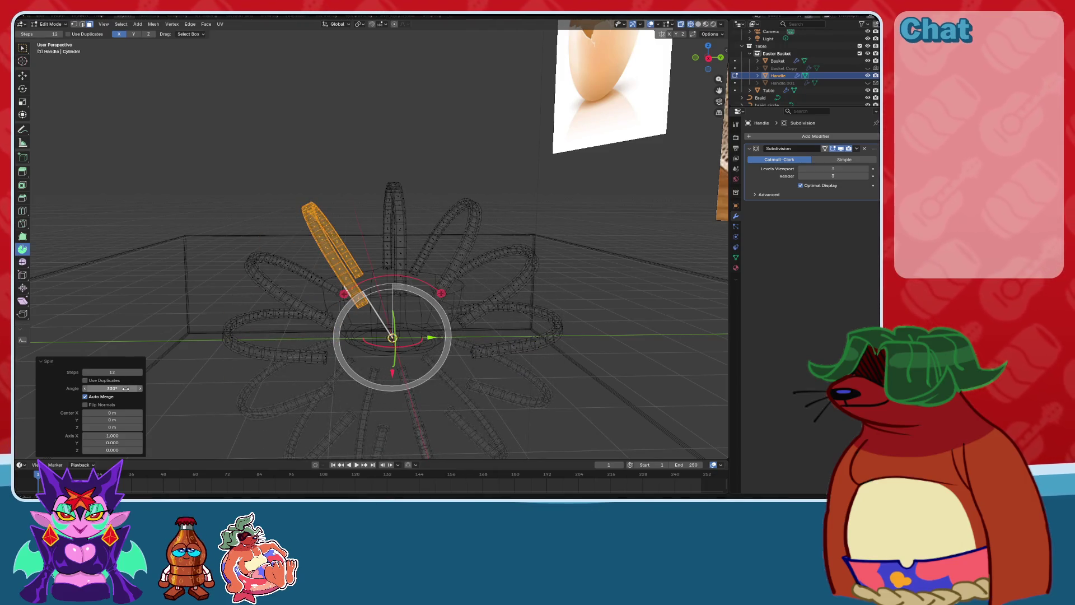
{"action": "middle_click_drag", "start_coordinate": [355, 302], "coordinate": [367, 303]}
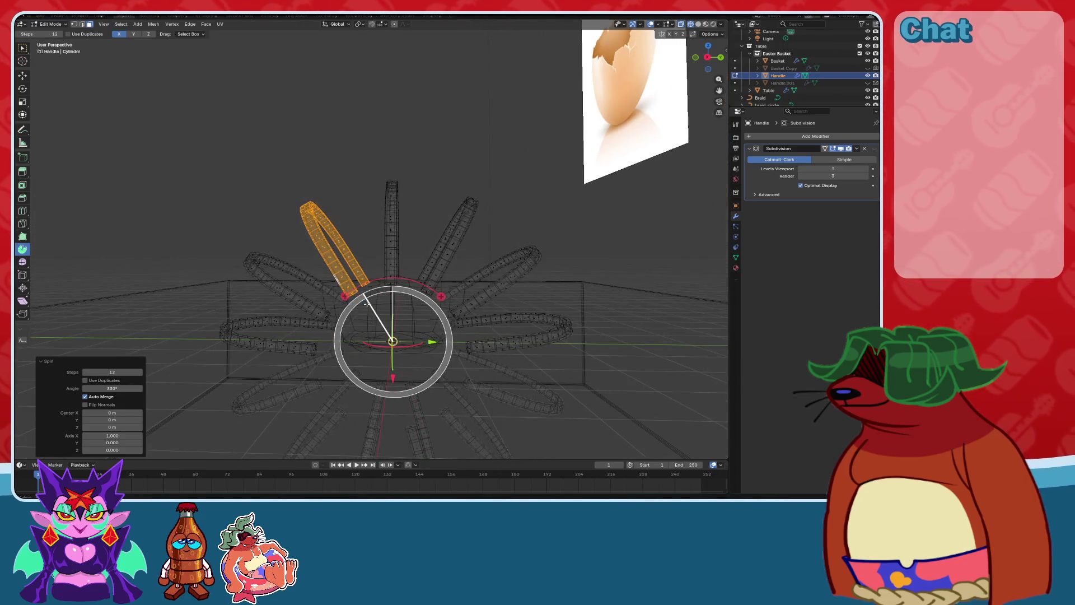
{"action": "left_click", "coordinate": [707, 57]}
{"action": "middle_click_drag", "start_coordinate": [461, 175], "coordinate": [535, 255]}
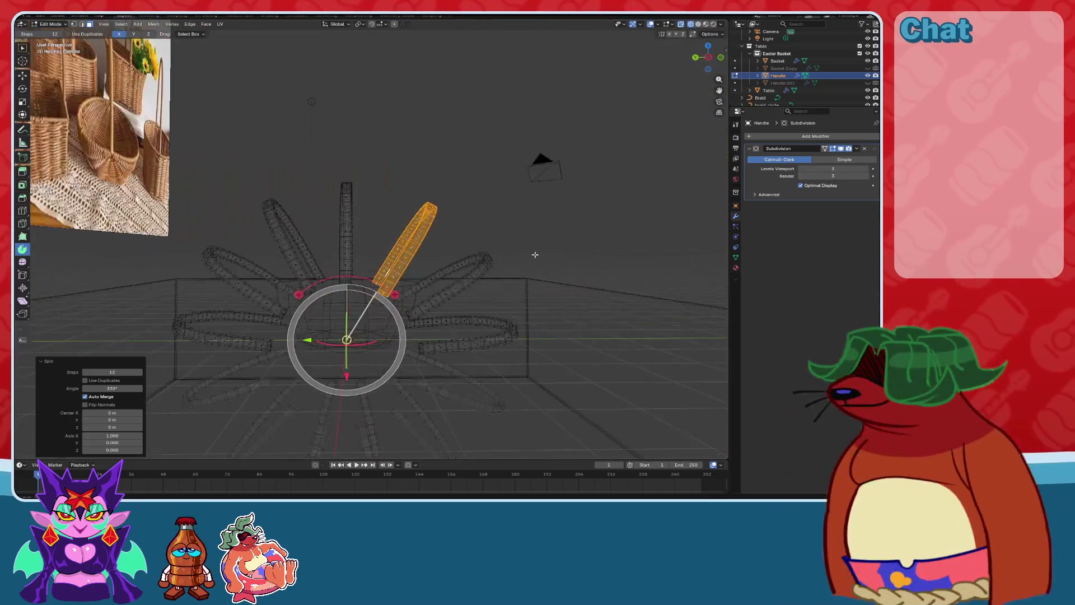
{"action": "left_click", "coordinate": [698, 24]}
{"action": "mouse_move", "coordinate": [392, 235]}
{"action": "middle_mouse_down"}
{"action": "mouse_move", "coordinate": [364, 241]}
{"action": "mouse_move", "coordinate": [404, 247]}
{"action": "mouse_move", "coordinate": [382, 251]}
{"action": "mouse_move", "coordinate": [386, 213]}
{"action": "middle_mouse_up"}
{"action": "key", "text": "ctrl+z"}
{"action": "scroll", "coordinate": [386, 213], "scroll_direction": "up", "scroll_amount": 3}
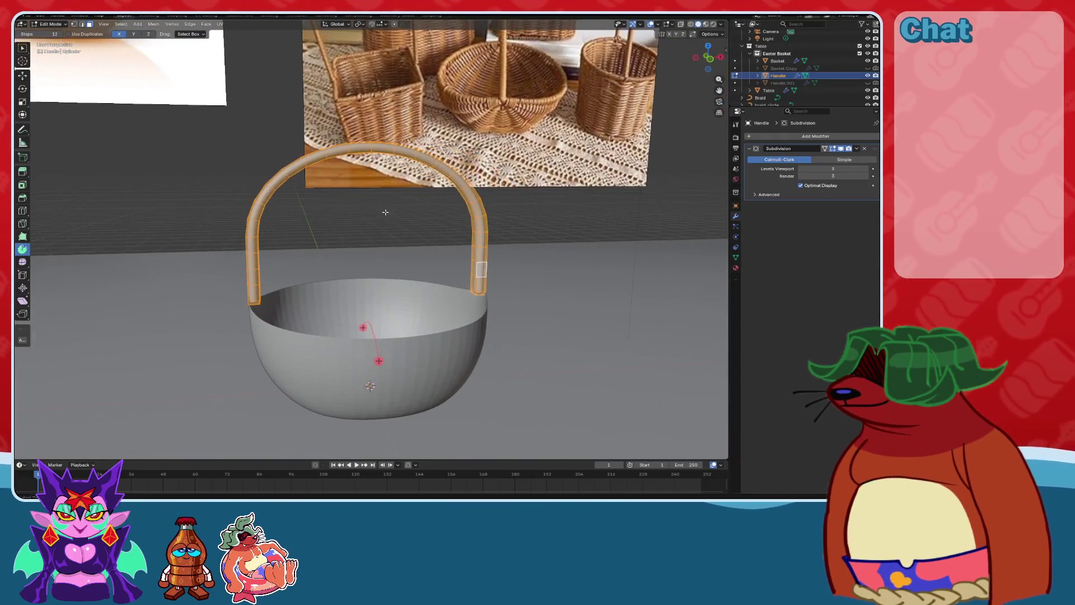
{"action": "mouse_move", "coordinate": [336, 313]}
{"action": "middle_mouse_down"}
{"action": "mouse_move", "coordinate": [319, 322]}
{"action": "mouse_move", "coordinate": [351, 326]}
{"action": "middle_mouse_up"}
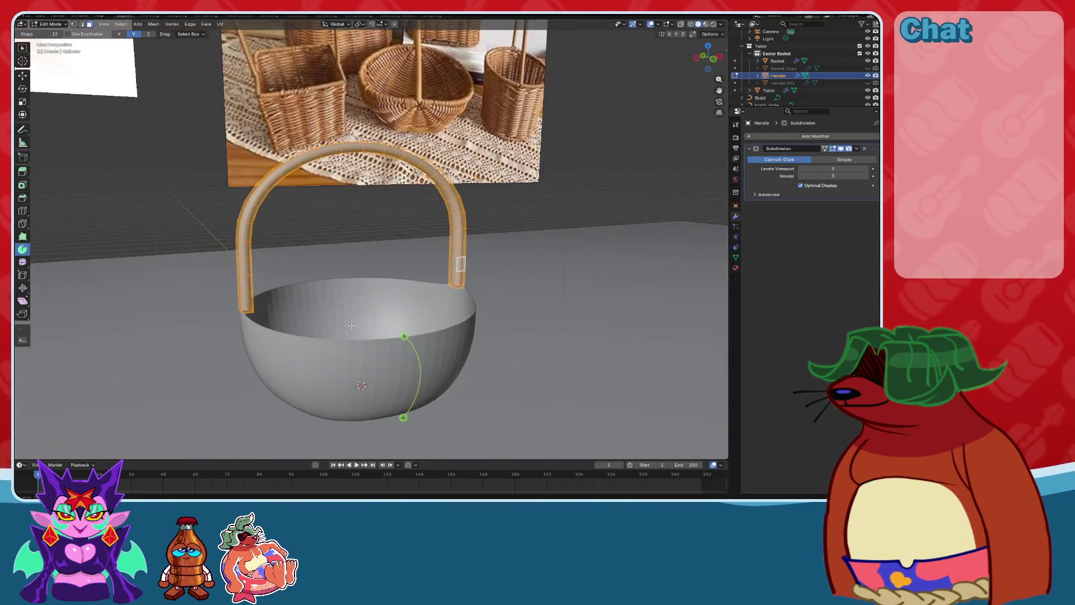
{"action": "mouse_move", "coordinate": [404, 336]}
{"action": "left_mouse_down"}
{"action": "mouse_move", "coordinate": [428, 398]}
{"action": "mouse_move", "coordinate": [350, 451]}
{"action": "mouse_move", "coordinate": [283, 394]}
{"action": "mouse_move", "coordinate": [275, 301]}
{"action": "mouse_move", "coordinate": [327, 280]}
{"action": "mouse_move", "coordinate": [389, 281]}
{"action": "mouse_move", "coordinate": [435, 307]}
{"action": "left_mouse_up"}
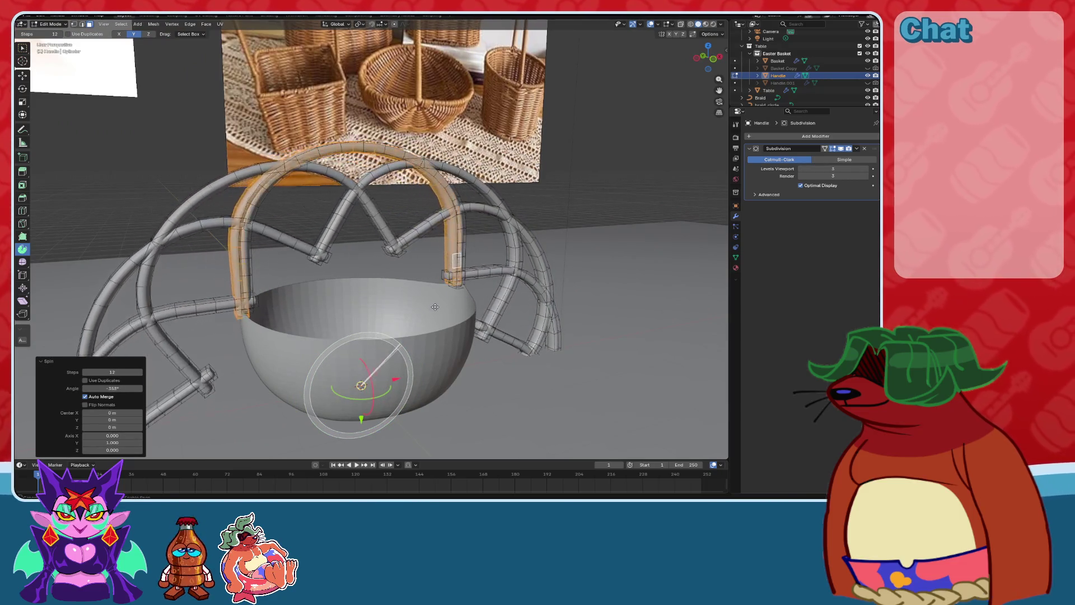
{"action": "mouse_move", "coordinate": [436, 307]}
{"action": "middle_mouse_down"}
{"action": "mouse_move", "coordinate": [519, 263]}
{"action": "mouse_move", "coordinate": [465, 262]}
{"action": "mouse_move", "coordinate": [476, 309]}
{"action": "middle_mouse_up"}
{"action": "key", "text": "ctrl+z"}
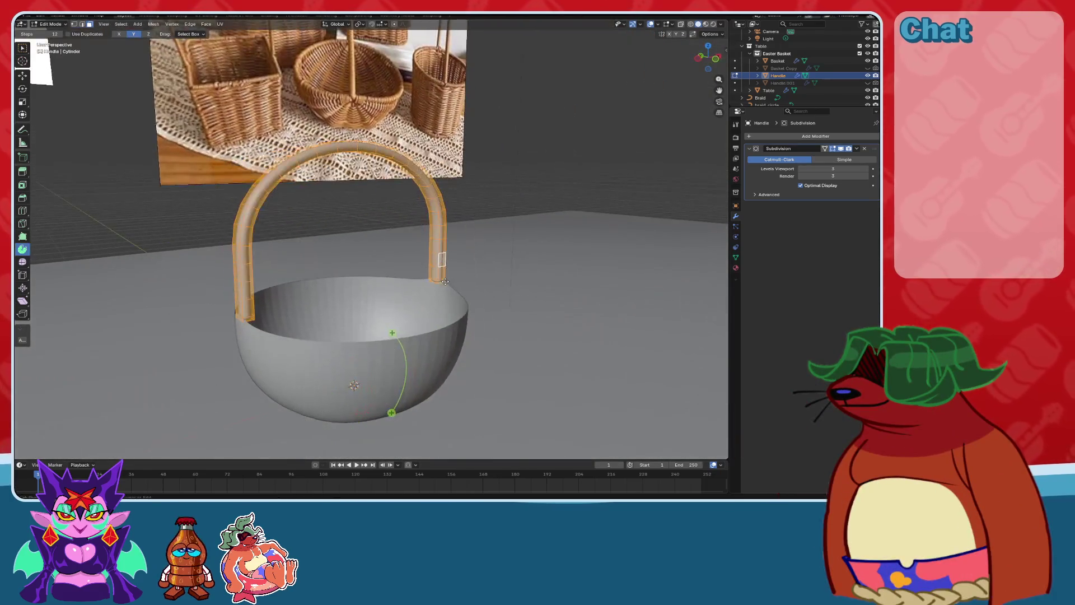
{"action": "mouse_move", "coordinate": [450, 282]}
{"action": "middle_mouse_down"}
{"action": "mouse_move", "coordinate": [396, 268]}
{"action": "mouse_move", "coordinate": [422, 247]}
{"action": "mouse_move", "coordinate": [439, 273]}
{"action": "mouse_move", "coordinate": [583, 286]}
{"action": "mouse_move", "coordinate": [556, 290]}
{"action": "mouse_move", "coordinate": [454, 250]}
{"action": "mouse_move", "coordinate": [624, 280]}
{"action": "middle_mouse_up"}
{"action": "scroll", "coordinate": [396, 269], "scroll_direction": "up", "scroll_amount": 3}
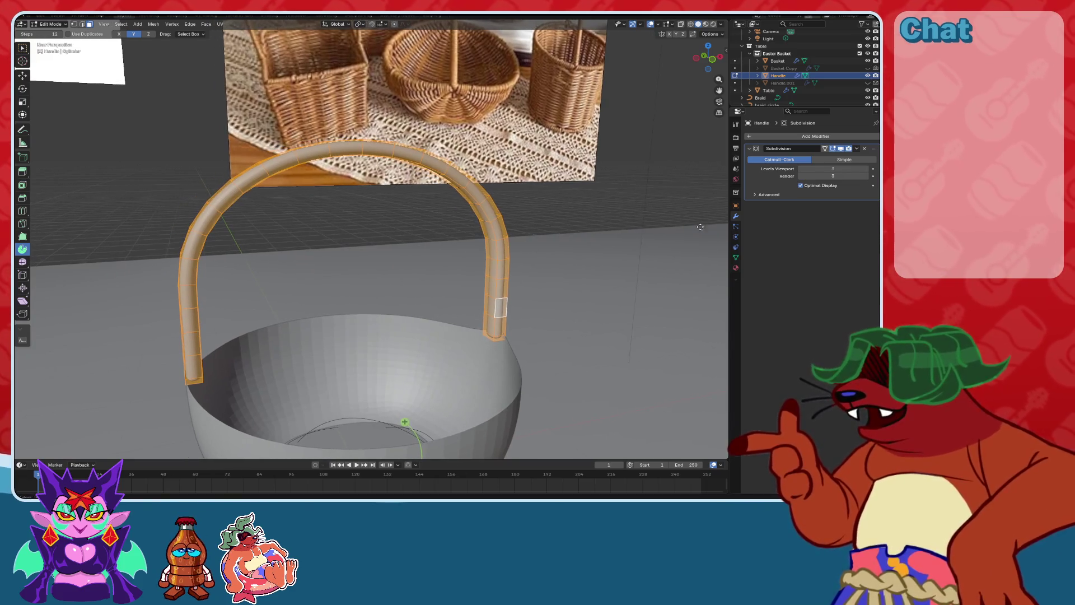
{"action": "scroll", "coordinate": [624, 281], "scroll_direction": "down", "scroll_amount": 3}
{"action": "scroll", "coordinate": [624, 280], "scroll_direction": "up", "scroll_amount": 3}
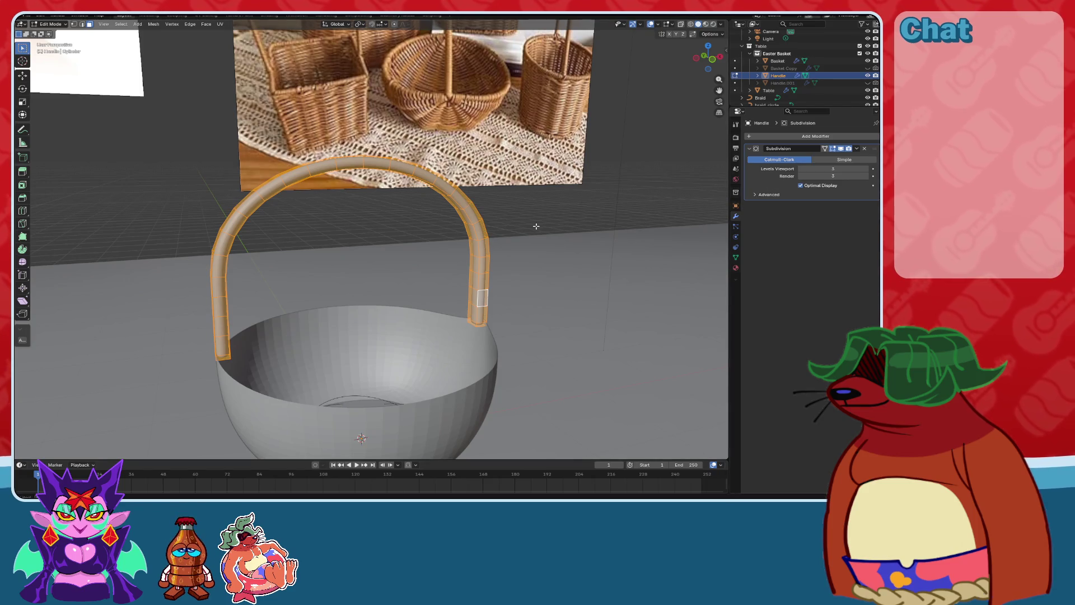
{"action": "middle_click_drag", "start_coordinate": [536, 226], "coordinate": [301, 180]}
{"action": "scroll", "coordinate": [300, 180], "scroll_direction": "up", "scroll_amount": 3}
{"action": "mouse_move", "coordinate": [380, 224]}
{"action": "middle_mouse_down"}
{"action": "mouse_move", "coordinate": [411, 216]}
{"action": "mouse_move", "coordinate": [420, 240]}
{"action": "middle_mouse_up"}
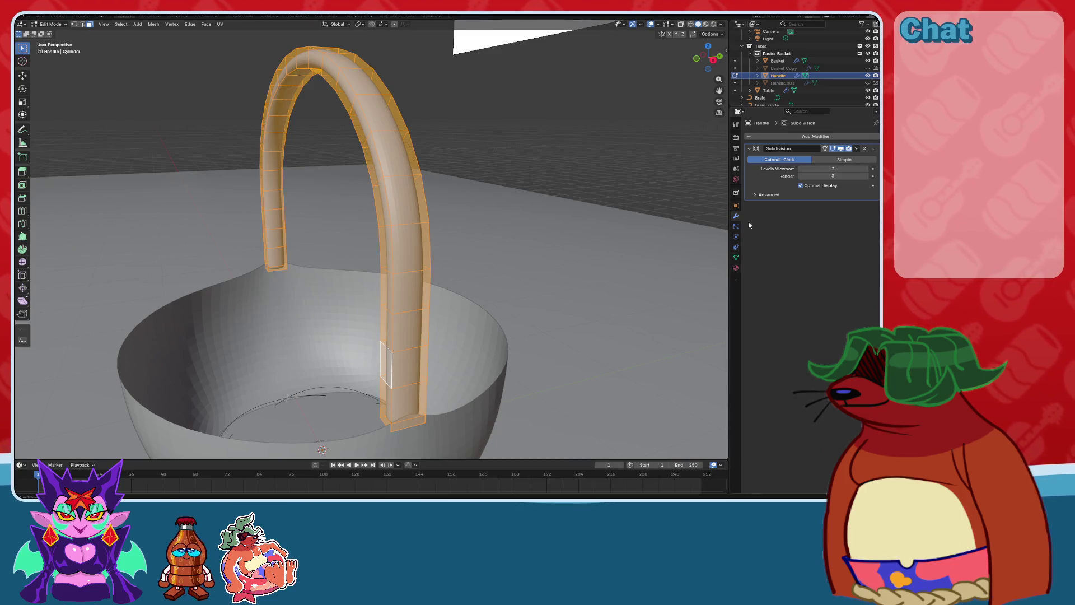
Add a Screw modifier to the handle and narrow its angle so the sweep stays open.
{"action": "left_click", "coordinate": [764, 136]}
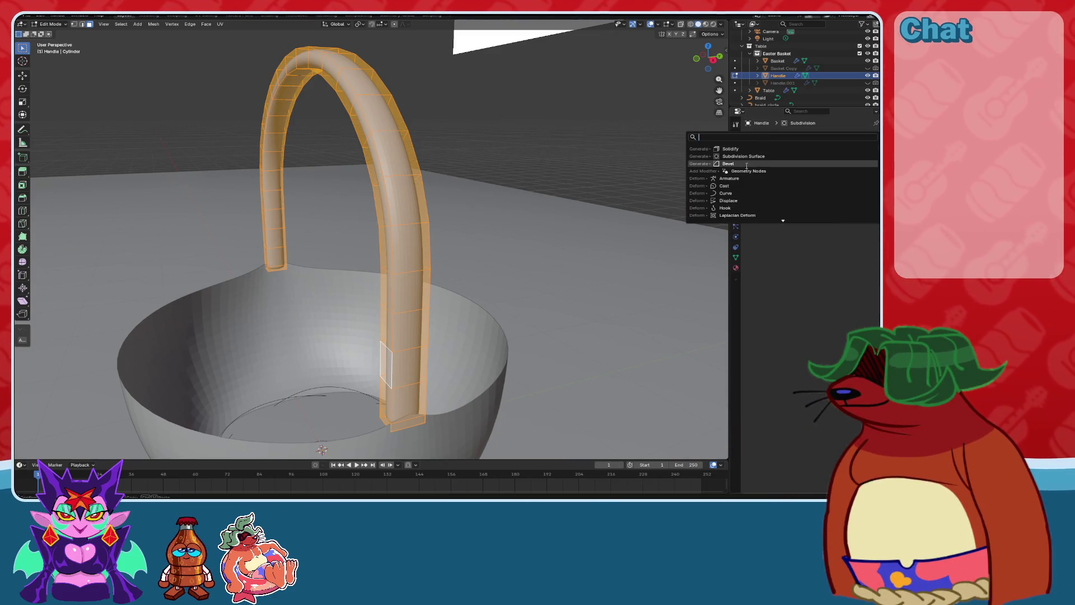
{"action": "key", "text": "Escape"}
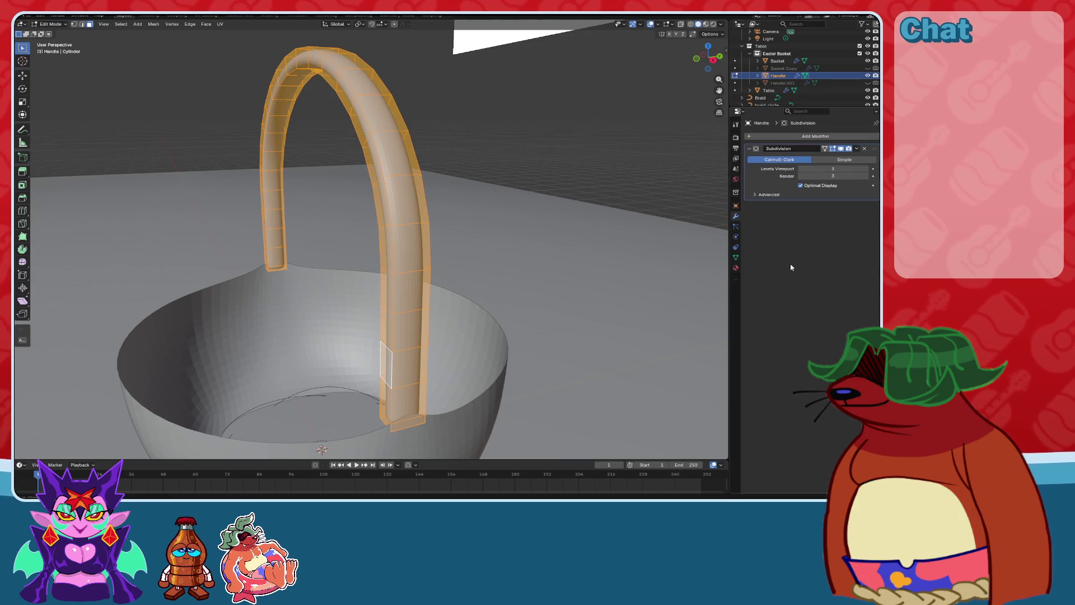
{"action": "left_click", "coordinate": [782, 137]}
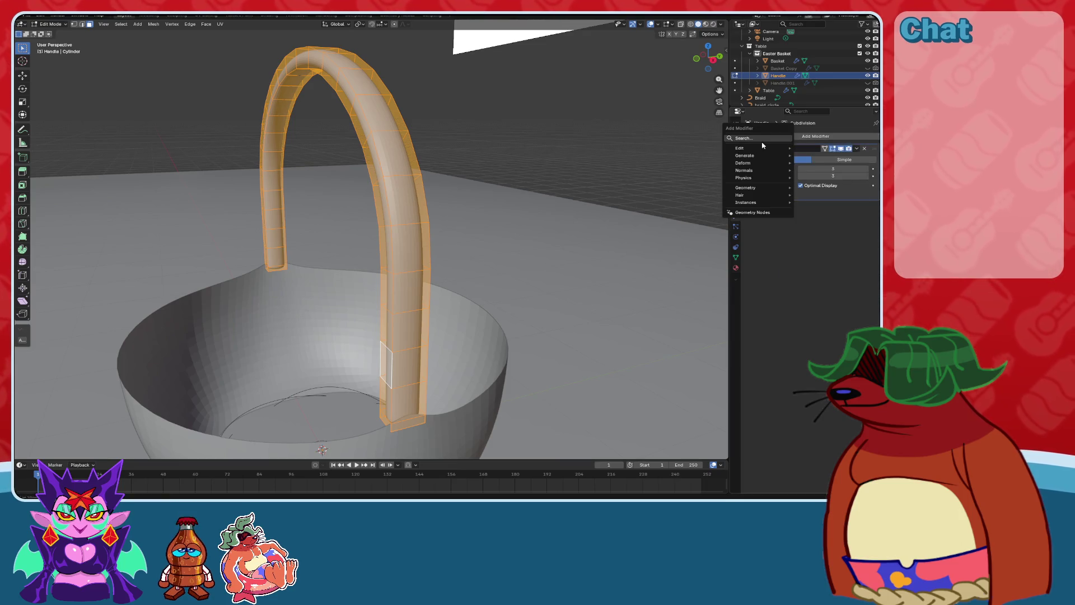
{"action": "mouse_move", "coordinate": [764, 160]}
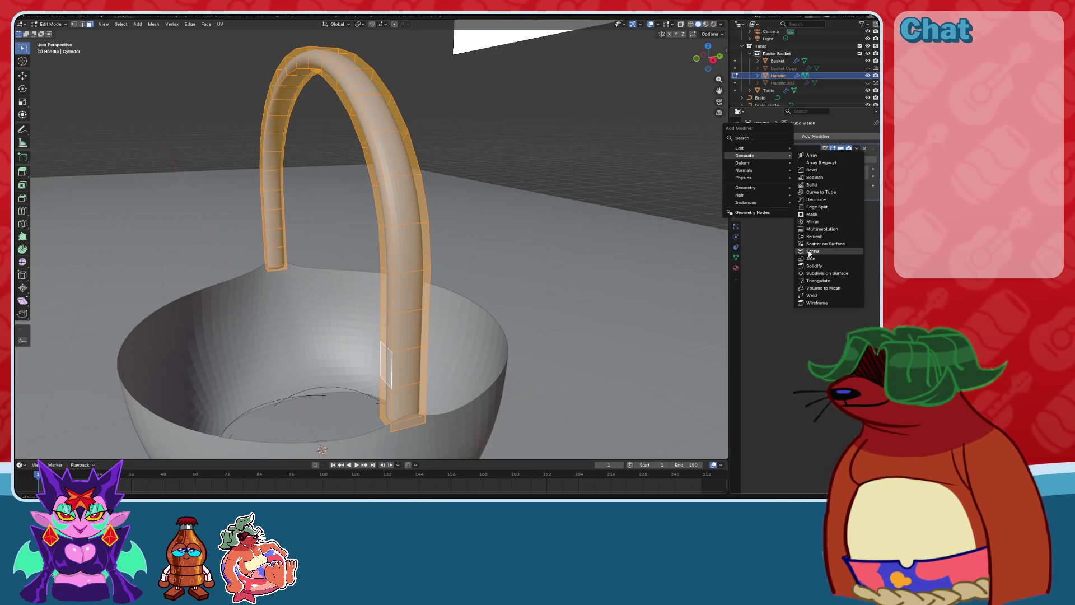
{"action": "left_click", "coordinate": [810, 252]}
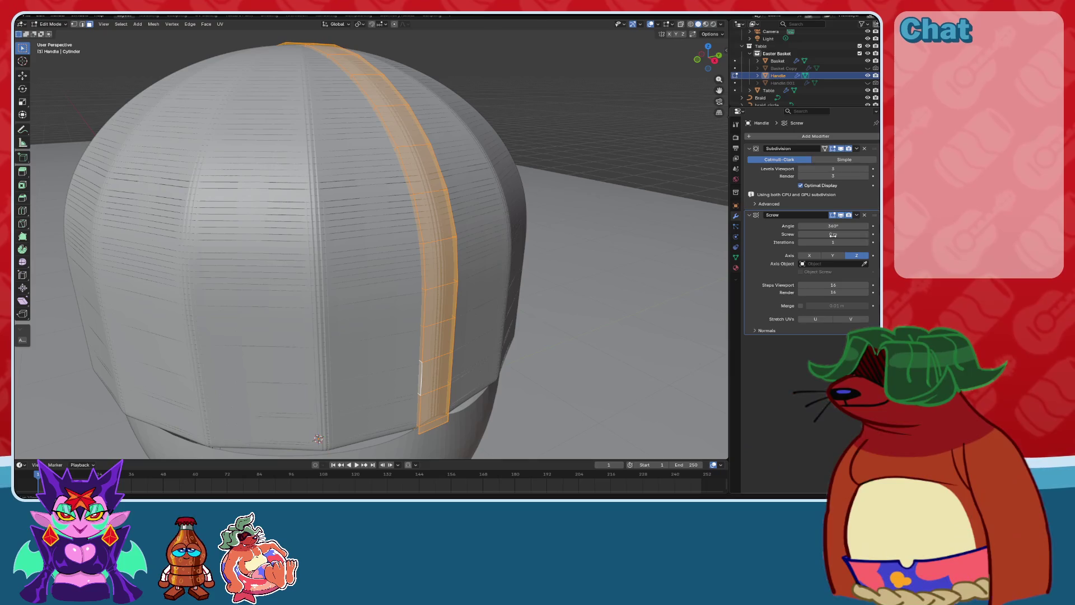
{"action": "left_click_drag", "start_coordinate": [853, 229], "coordinate": [745, 217]}
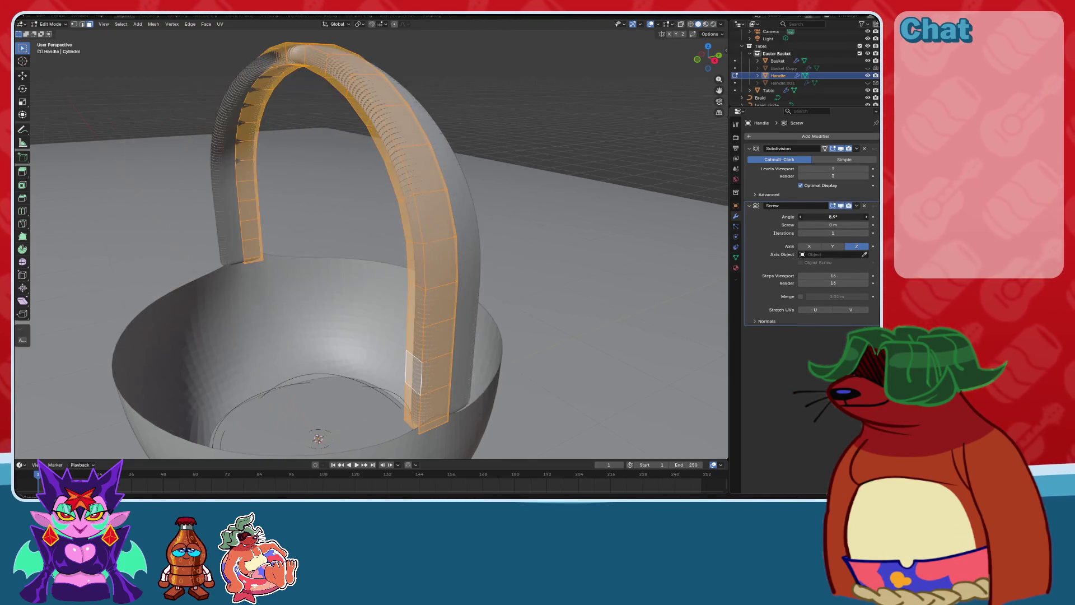
{"action": "left_click_drag", "start_coordinate": [833, 216], "coordinate": [840, 217]}
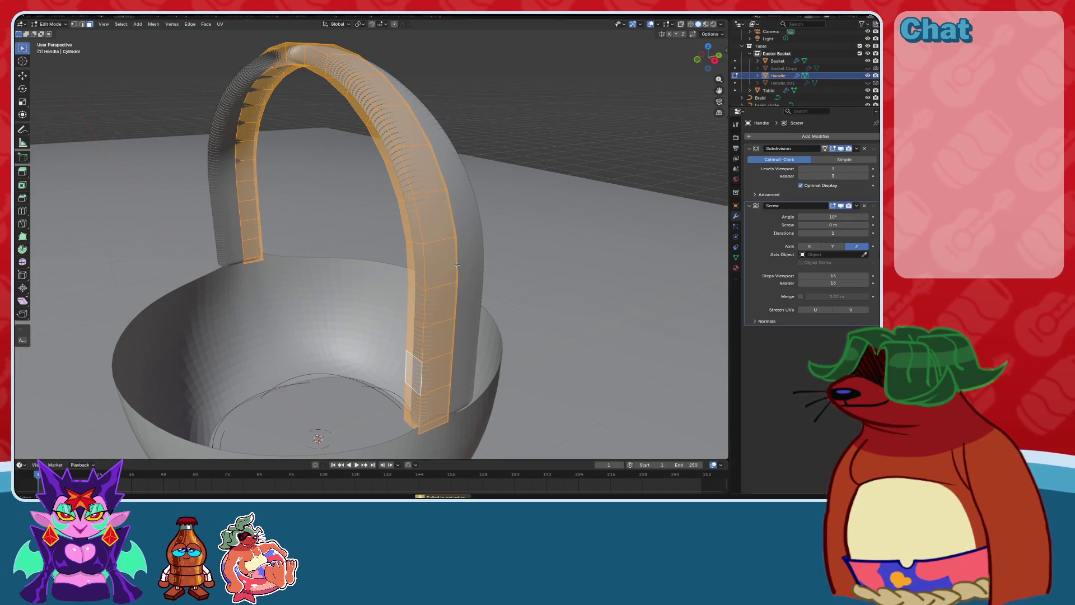
{"action": "middle_click_drag", "start_coordinate": [509, 271], "coordinate": [487, 258]}
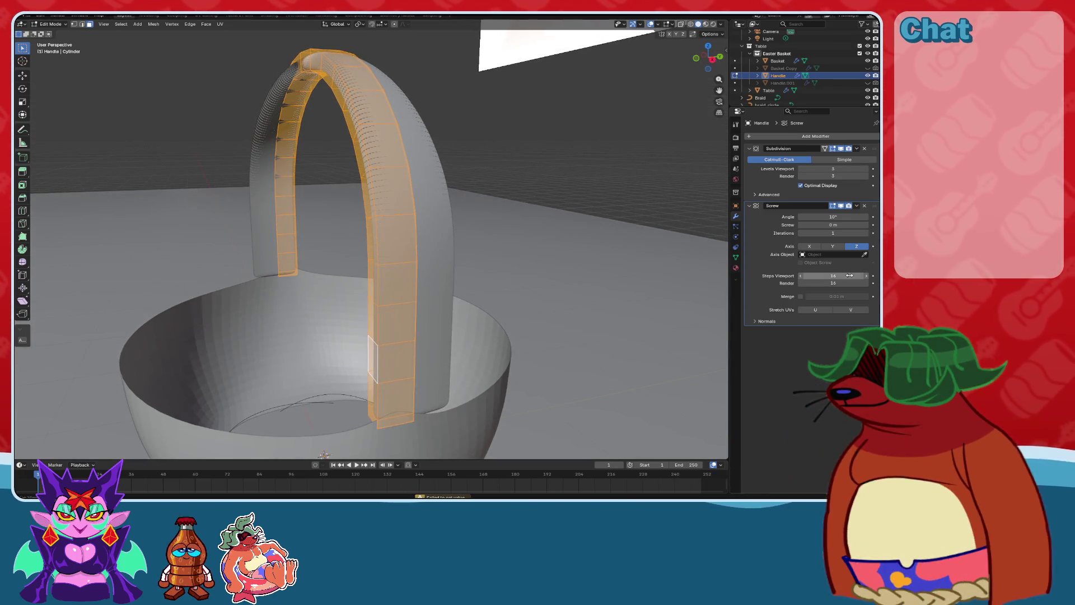
Delete the handle's Subdivision Surface modifier and inspect the faceted arch.
{"action": "left_click", "coordinate": [865, 149]}
{"action": "middle_click_drag", "start_coordinate": [392, 235], "coordinate": [381, 226]}
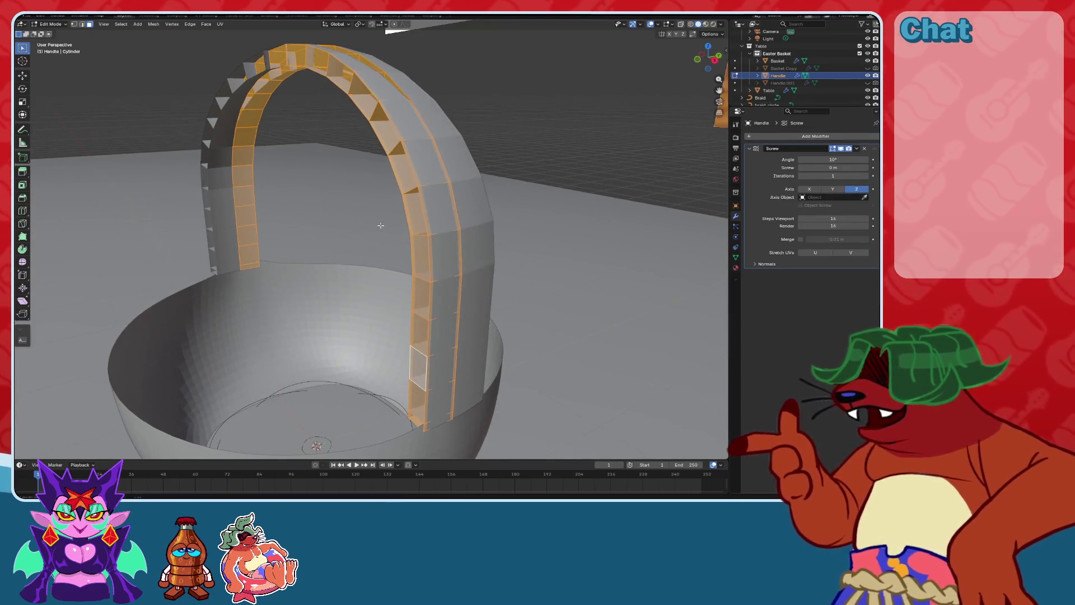
{"action": "middle_click_drag", "start_coordinate": [560, 213], "coordinate": [537, 199]}
Replace the handle's Screw modifier with a Subdivision Surface modifier at level 2.
{"action": "left_click", "coordinate": [866, 149]}
{"action": "left_click", "coordinate": [815, 136]}
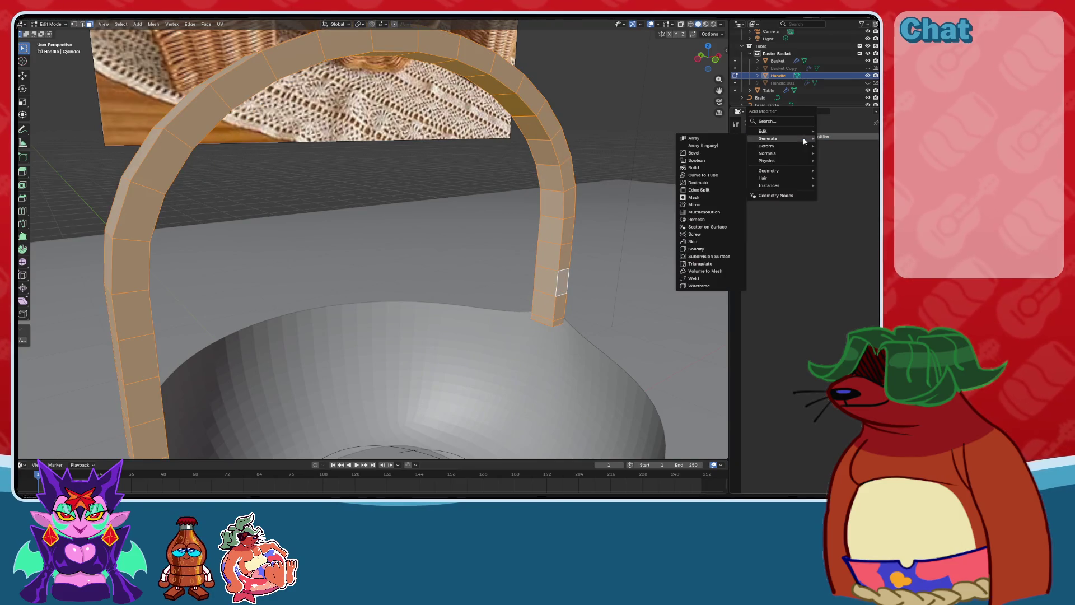
{"action": "key", "text": "space"}
{"action": "left_click", "coordinate": [790, 143]}
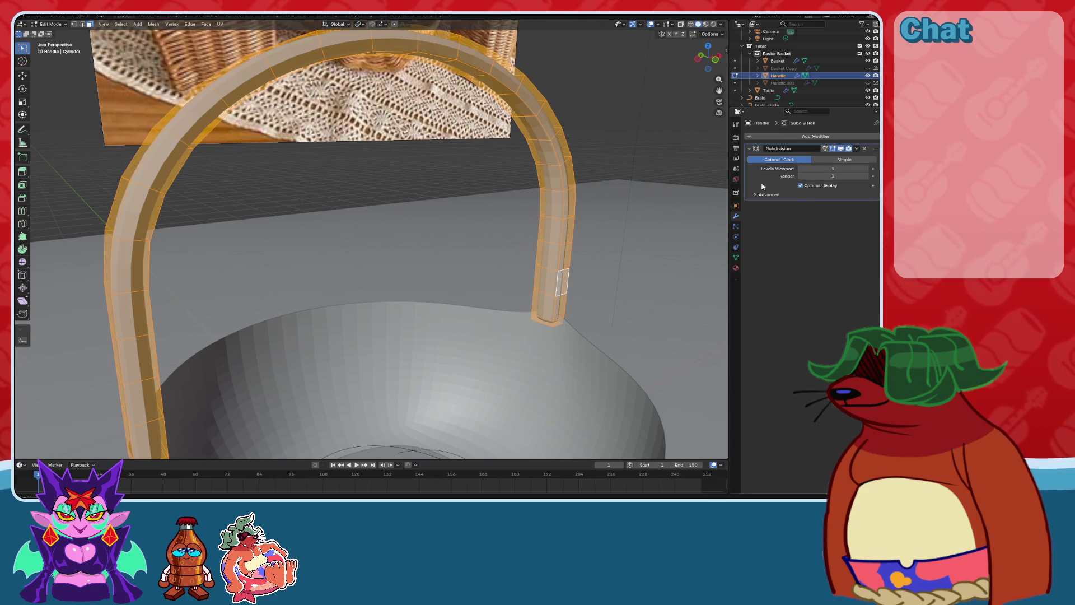
{"action": "left_click", "coordinate": [865, 169]}
In Object Mode, apply Shade Smooth to both the handle and the basket bowl.
{"action": "right_click", "coordinate": [499, 106]}
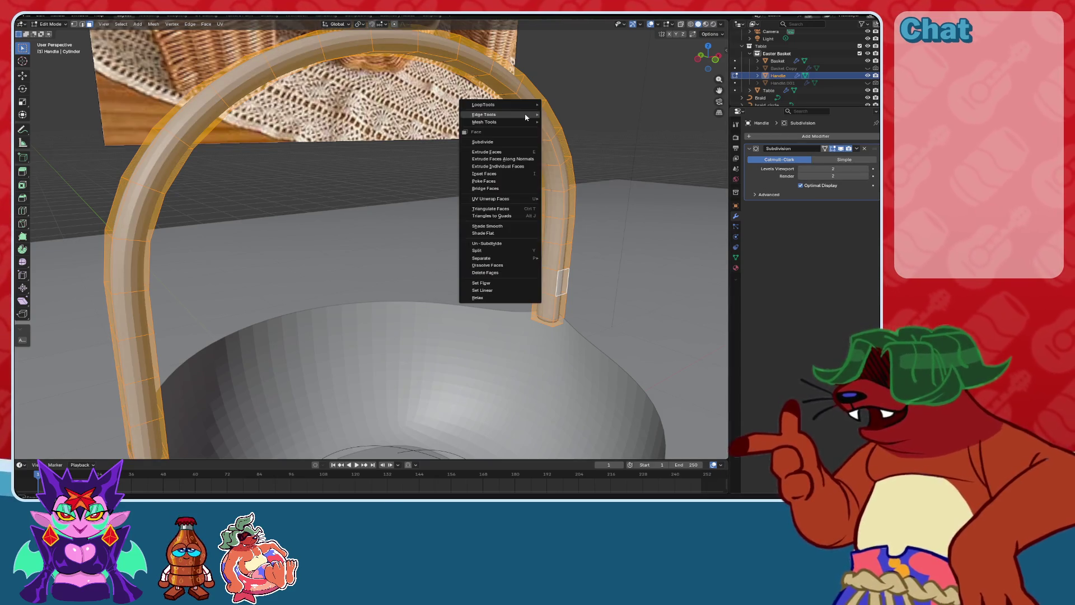
{"action": "mouse_move", "coordinate": [526, 116]}
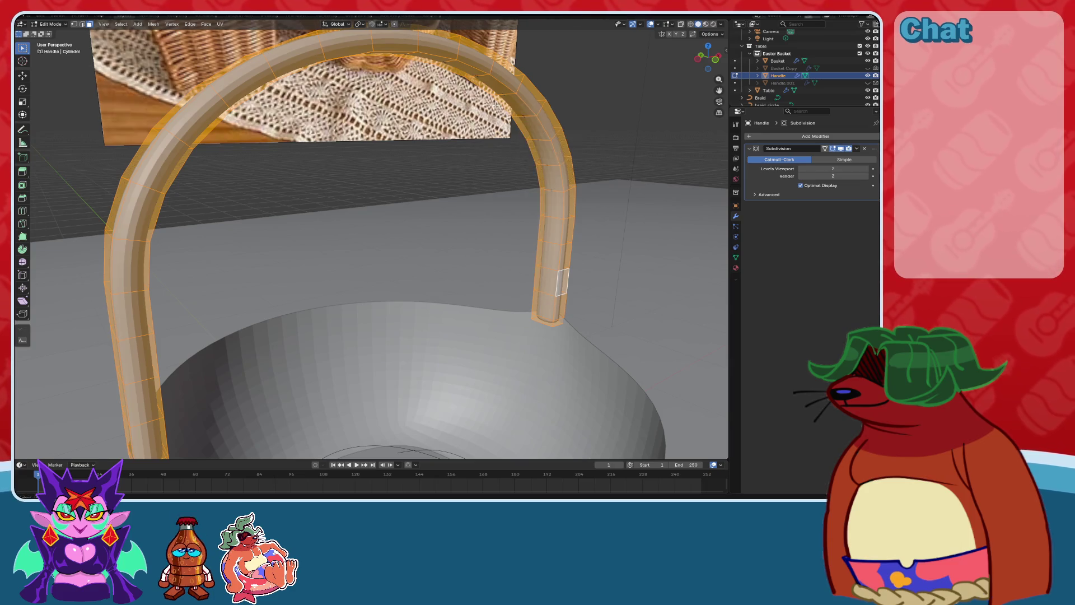
{"action": "key", "text": "alt+a"}
{"action": "left_click", "coordinate": [54, 32]}
{"action": "right_click", "coordinate": [482, 114]}
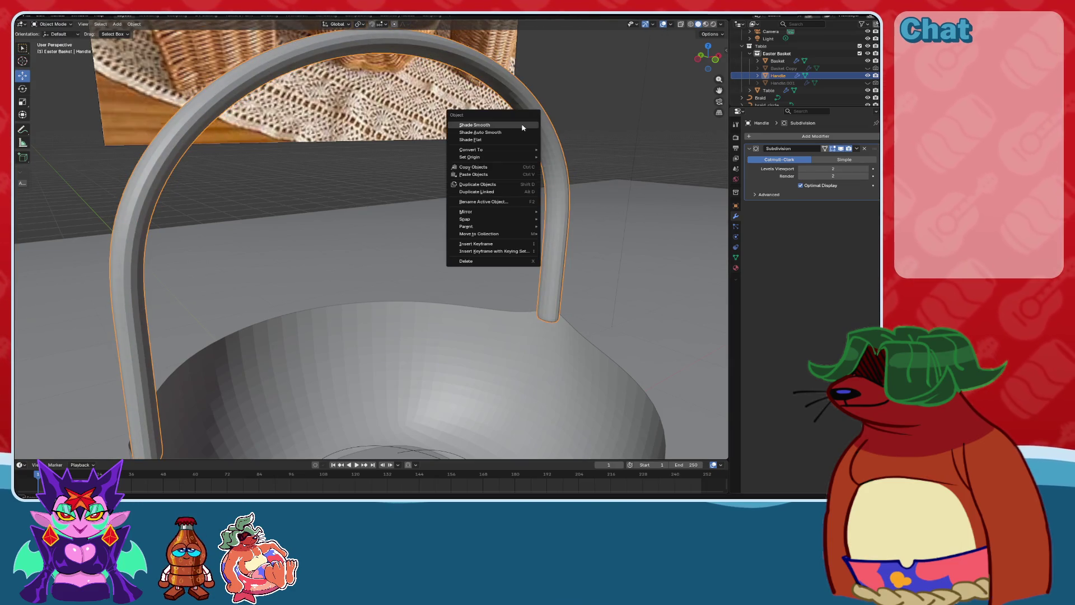
{"action": "left_click", "coordinate": [481, 115]}
{"action": "scroll", "coordinate": [499, 324], "scroll_direction": "down", "scroll_amount": 2}
{"action": "left_click", "coordinate": [499, 324]}
{"action": "right_click", "coordinate": [499, 324]}
{"action": "left_click", "coordinate": [496, 314]}
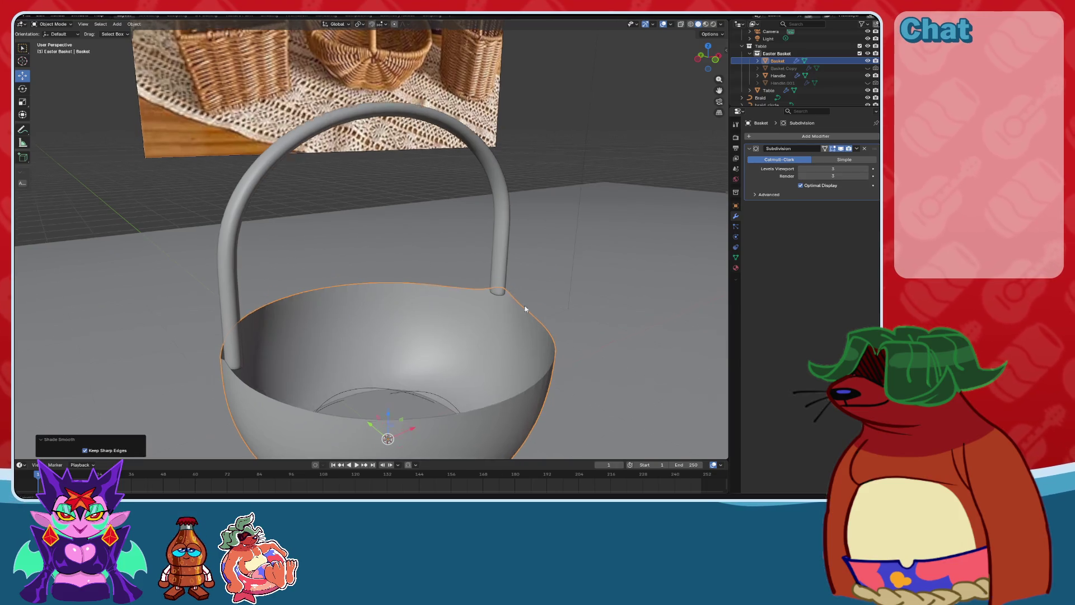
{"action": "mouse_move", "coordinate": [504, 305]}
{"action": "middle_mouse_down"}
{"action": "mouse_move", "coordinate": [482, 245]}
{"action": "mouse_move", "coordinate": [472, 271]}
{"action": "middle_mouse_up"}
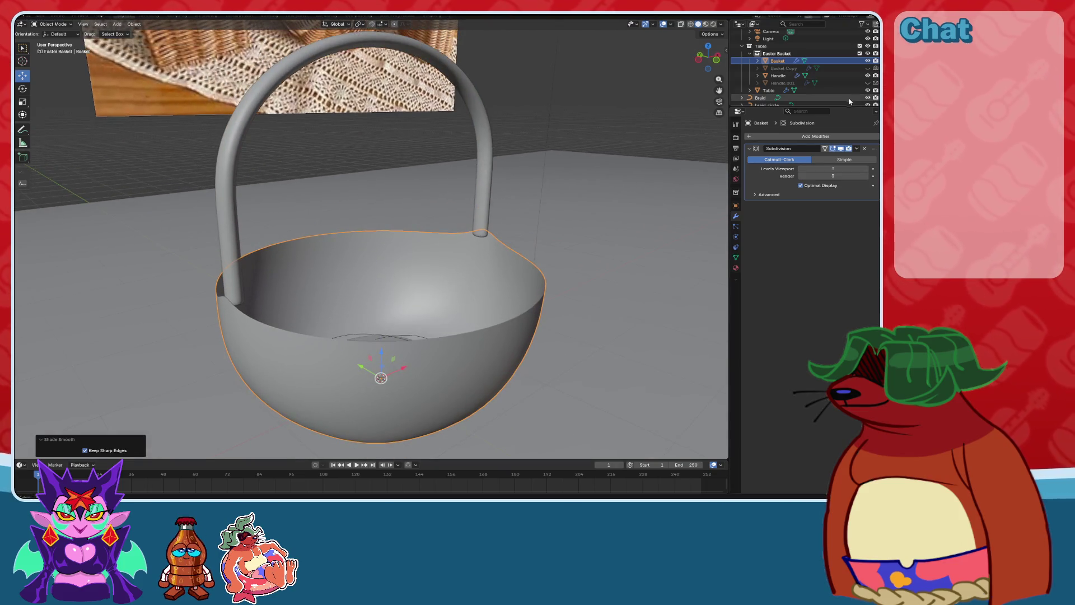
Apply the basket's Subdivision modifier, delete the Braid object, and open the Add menu with the basket selected.
{"action": "left_click", "coordinate": [850, 157]}
{"action": "mouse_move", "coordinate": [516, 221]}
{"action": "middle_mouse_down"}
{"action": "mouse_move", "coordinate": [530, 260]}
{"action": "mouse_move", "coordinate": [545, 183]}
{"action": "mouse_move", "coordinate": [355, 260]}
{"action": "mouse_move", "coordinate": [439, 202]}
{"action": "mouse_move", "coordinate": [432, 233]}
{"action": "middle_mouse_up"}
{"action": "left_click", "coordinate": [355, 259]}
{"action": "key", "text": "Delete"}
{"action": "left_click", "coordinate": [428, 222]}
{"action": "key", "text": "shift+a"}
{"action": "mouse_move", "coordinate": [435, 232]}
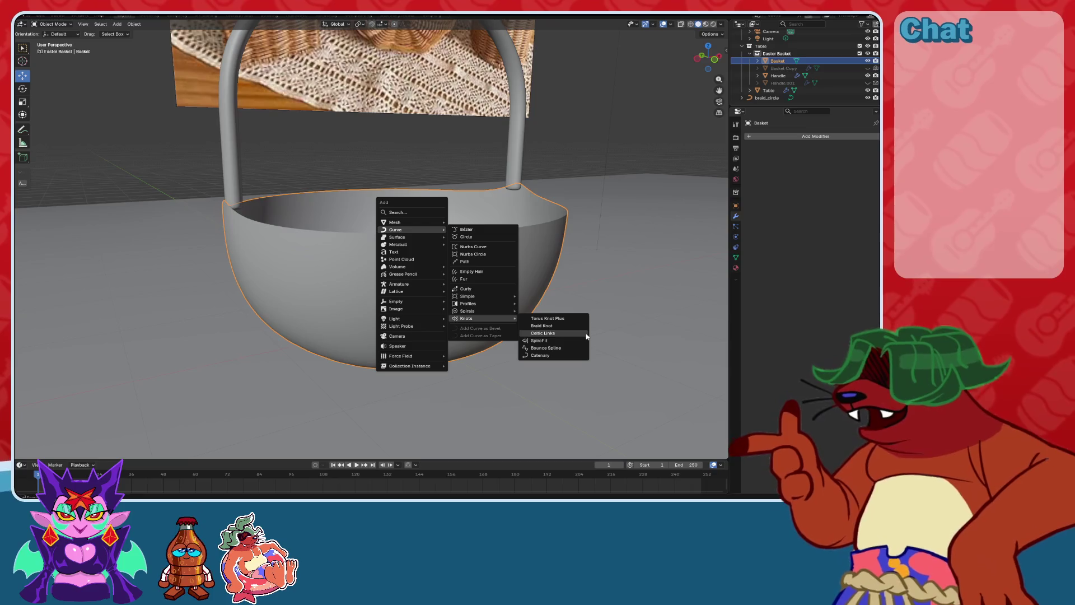
Add a Celtic Links weave around the basket and orbit to inspect it.
{"action": "left_click", "coordinate": [584, 334]}
{"action": "middle_click_drag", "start_coordinate": [510, 287], "coordinate": [538, 259]}
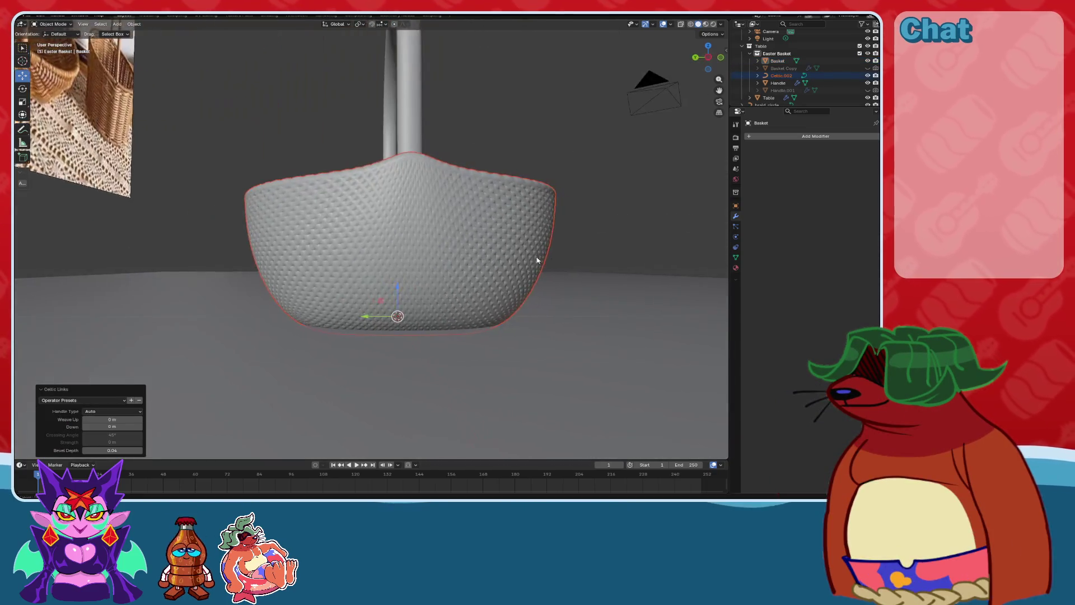
{"action": "scroll", "coordinate": [527, 266], "scroll_direction": "up", "scroll_amount": 8}
{"action": "scroll", "coordinate": [512, 265], "scroll_direction": "down", "scroll_amount": 8}
{"action": "scroll", "coordinate": [493, 258], "scroll_direction": "up", "scroll_amount": 4}
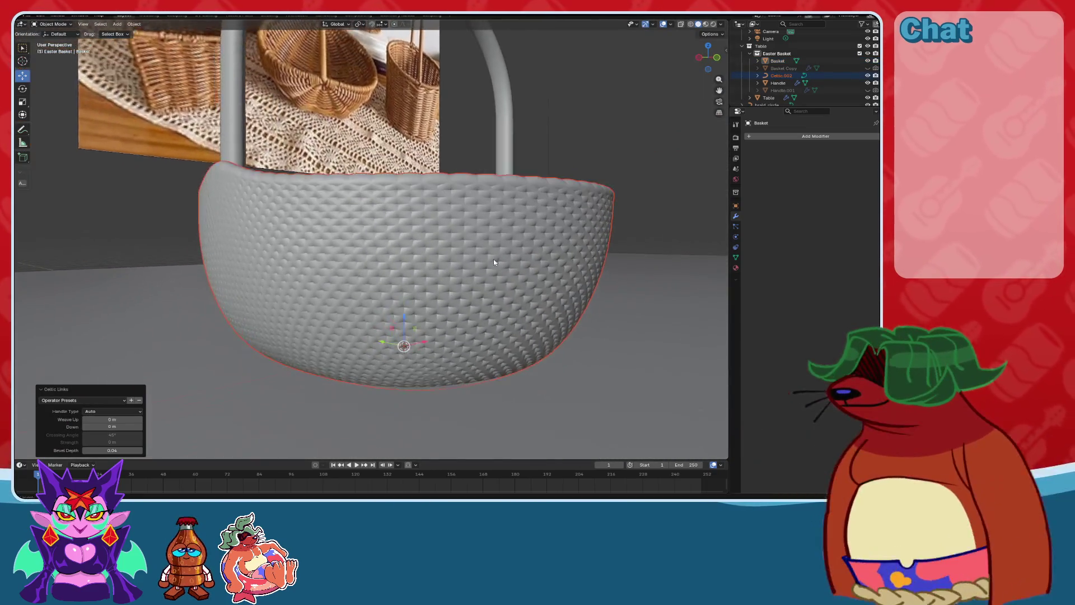
{"action": "mouse_move", "coordinate": [492, 261]}
{"action": "middle_mouse_down"}
{"action": "mouse_move", "coordinate": [490, 316]}
{"action": "mouse_move", "coordinate": [485, 277]}
{"action": "mouse_move", "coordinate": [471, 297]}
{"action": "mouse_move", "coordinate": [475, 281]}
{"action": "middle_mouse_up"}
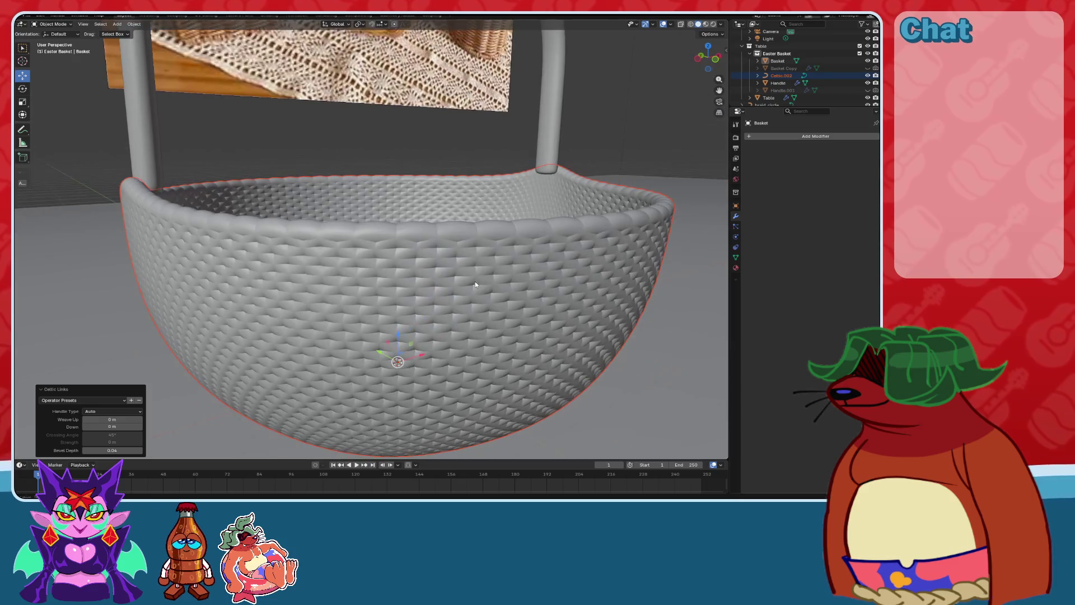
Set the weave's Bevel Depth to 0.02 for a thin wicker texture.
{"action": "left_click", "coordinate": [122, 451]}
{"action": "type", "text": ".02"}
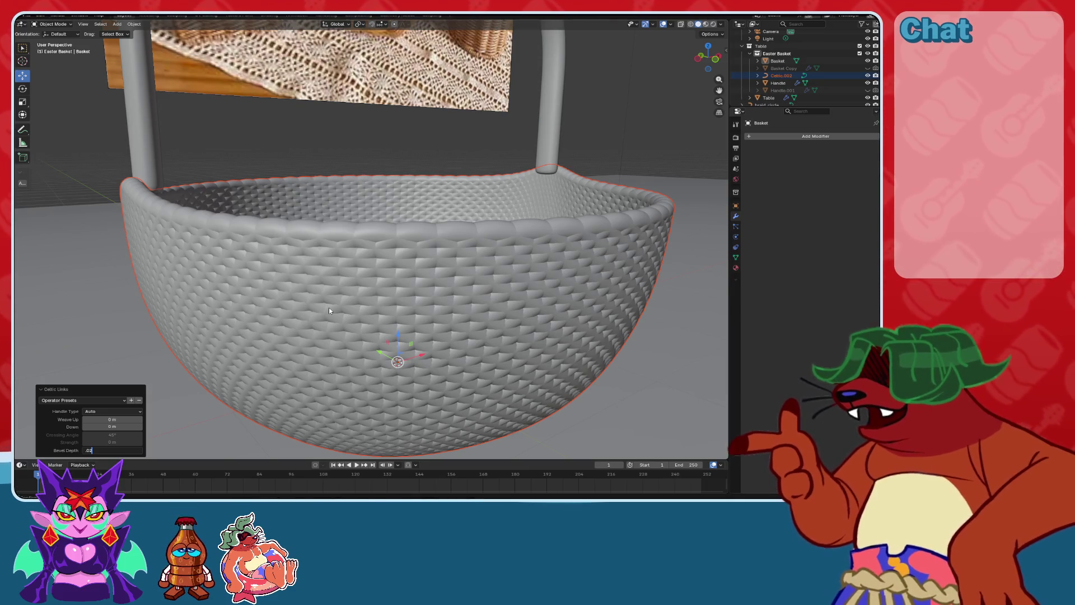
{"action": "key", "text": "Return"}
{"action": "mouse_move", "coordinate": [365, 308]}
{"action": "middle_mouse_down"}
{"action": "mouse_move", "coordinate": [451, 277]}
{"action": "mouse_move", "coordinate": [439, 276]}
{"action": "mouse_move", "coordinate": [461, 286]}
{"action": "mouse_move", "coordinate": [452, 297]}
{"action": "mouse_move", "coordinate": [477, 337]}
{"action": "mouse_move", "coordinate": [468, 354]}
{"action": "mouse_move", "coordinate": [445, 305]}
{"action": "mouse_move", "coordinate": [512, 245]}
{"action": "mouse_move", "coordinate": [448, 255]}
{"action": "mouse_move", "coordinate": [429, 280]}
{"action": "mouse_move", "coordinate": [448, 280]}
{"action": "mouse_move", "coordinate": [410, 280]}
{"action": "middle_mouse_up"}
{"action": "scroll", "coordinate": [446, 305], "scroll_direction": "up", "scroll_amount": 5}
{"action": "scroll", "coordinate": [482, 252], "scroll_direction": "down", "scroll_amount": 6}
{"action": "scroll", "coordinate": [447, 255], "scroll_direction": "up", "scroll_amount": 2}
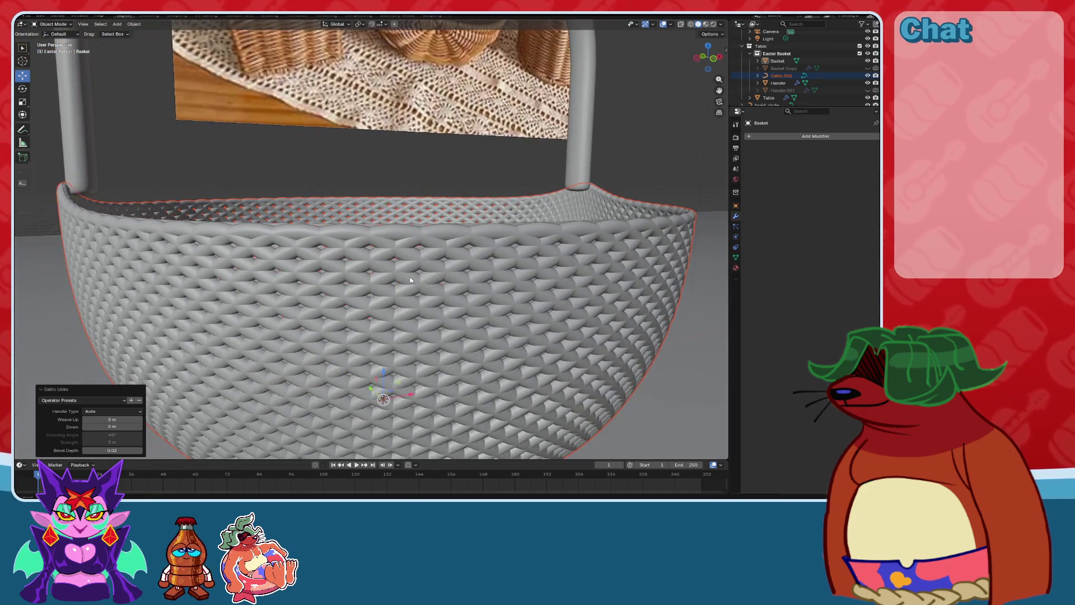
{"action": "mouse_move", "coordinate": [347, 271]}
{"action": "middle_mouse_down"}
{"action": "mouse_move", "coordinate": [399, 228]}
{"action": "mouse_move", "coordinate": [314, 241]}
{"action": "middle_mouse_up"}
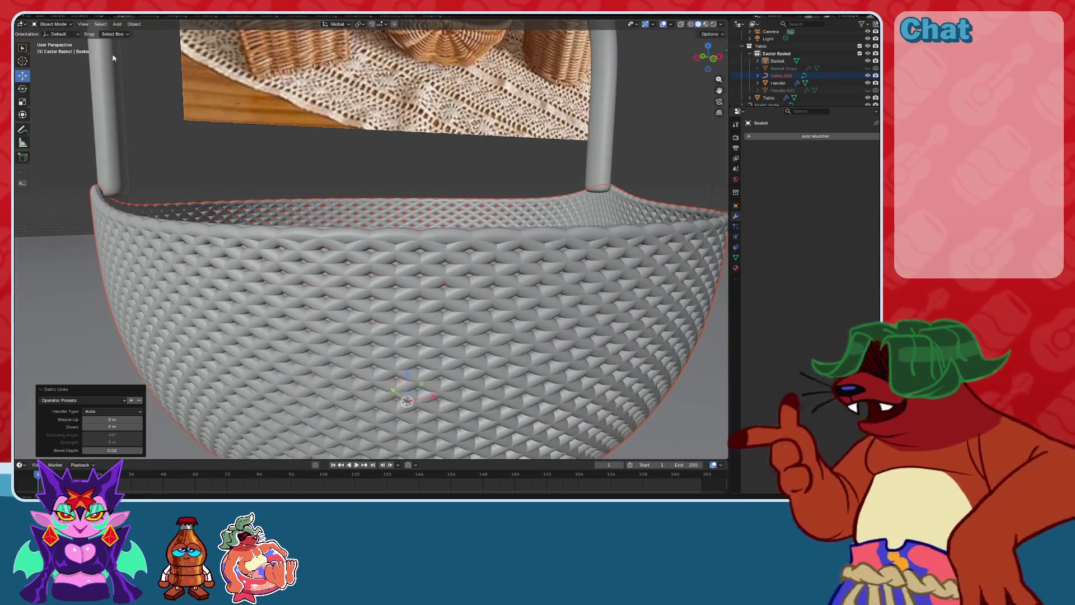
Enter Edit Mode on the basket and select its rim edge loop.
{"action": "left_click", "coordinate": [49, 24]}
{"action": "left_click", "coordinate": [51, 41]}
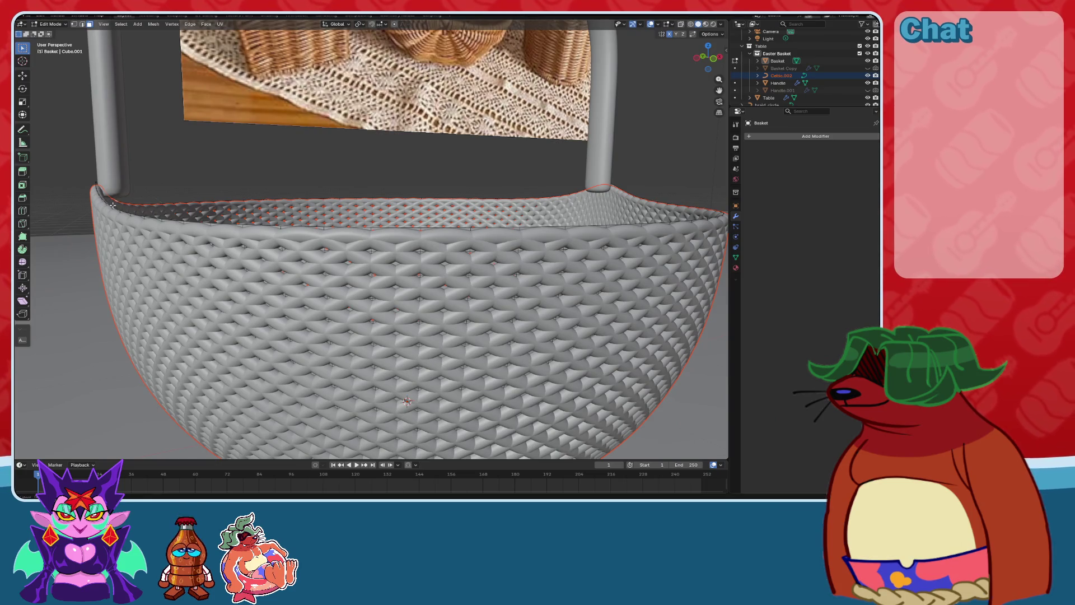
{"action": "middle_click_drag", "start_coordinate": [113, 206], "coordinate": [60, 76]}
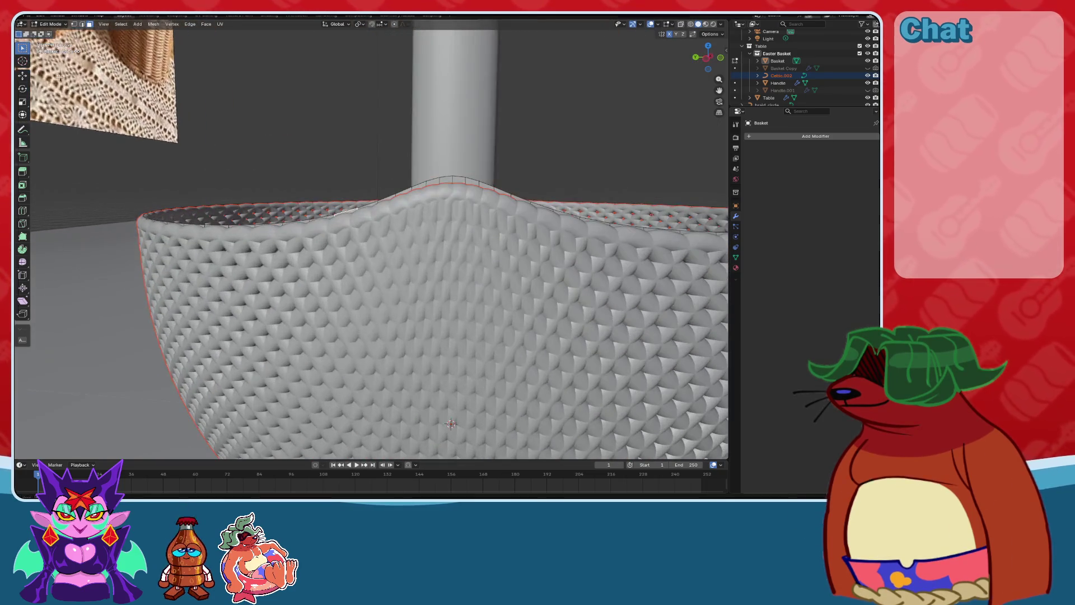
{"action": "left_click", "coordinate": [425, 182], "text": "alt"}
{"action": "middle_click_drag", "start_coordinate": [425, 182], "coordinate": [546, 256]}
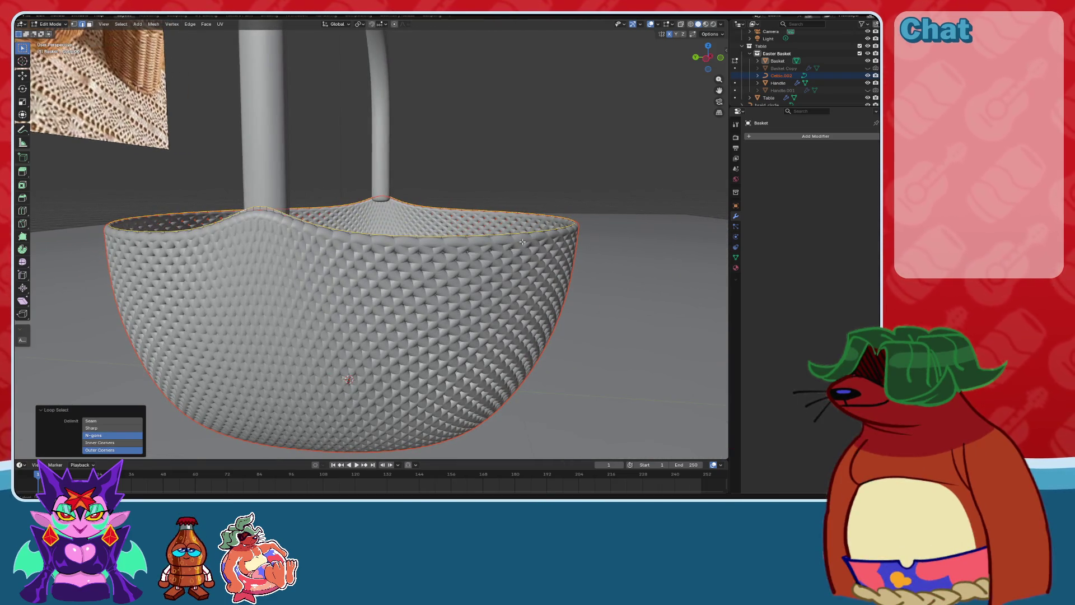
Duplicate the rim loop in place, separate it as Basket.001, and return to Object Mode.
{"action": "key", "text": "shift+d"}
{"action": "key", "text": "Escape"}
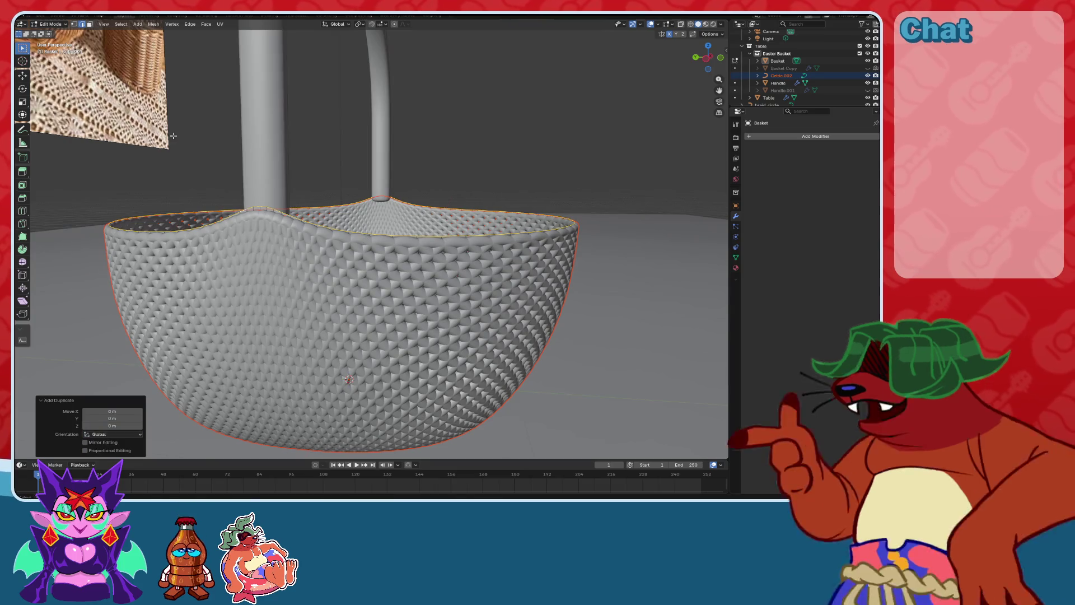
{"action": "left_click", "coordinate": [154, 24]}
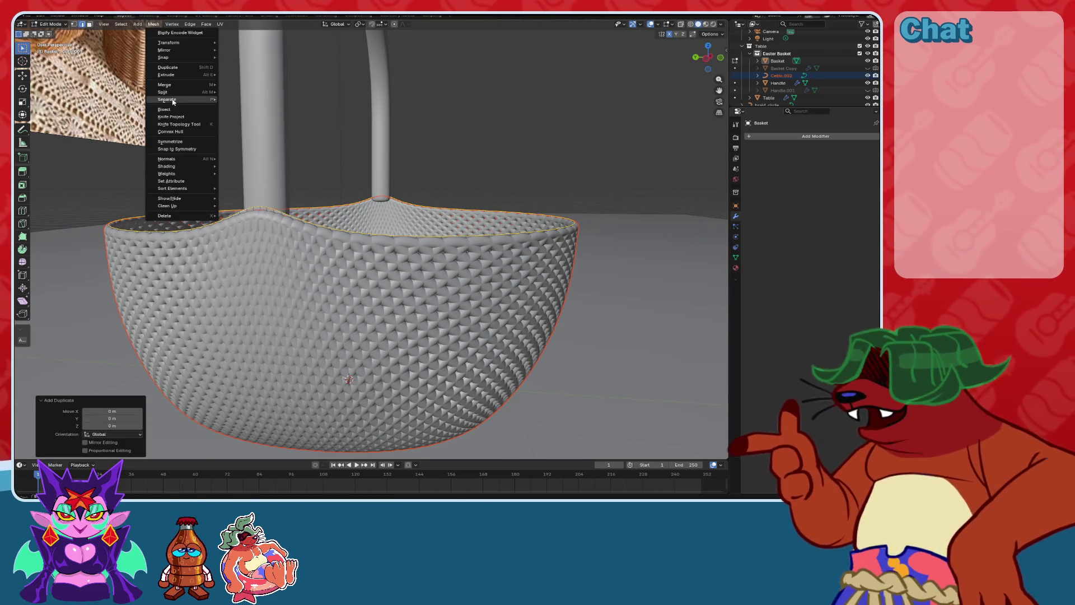
{"action": "left_click", "coordinate": [238, 100]}
{"action": "mouse_move", "coordinate": [237, 100]}
{"action": "middle_mouse_down"}
{"action": "mouse_move", "coordinate": [420, 182]}
{"action": "mouse_move", "coordinate": [392, 185]}
{"action": "middle_mouse_up"}
{"action": "left_click", "coordinate": [50, 25]}
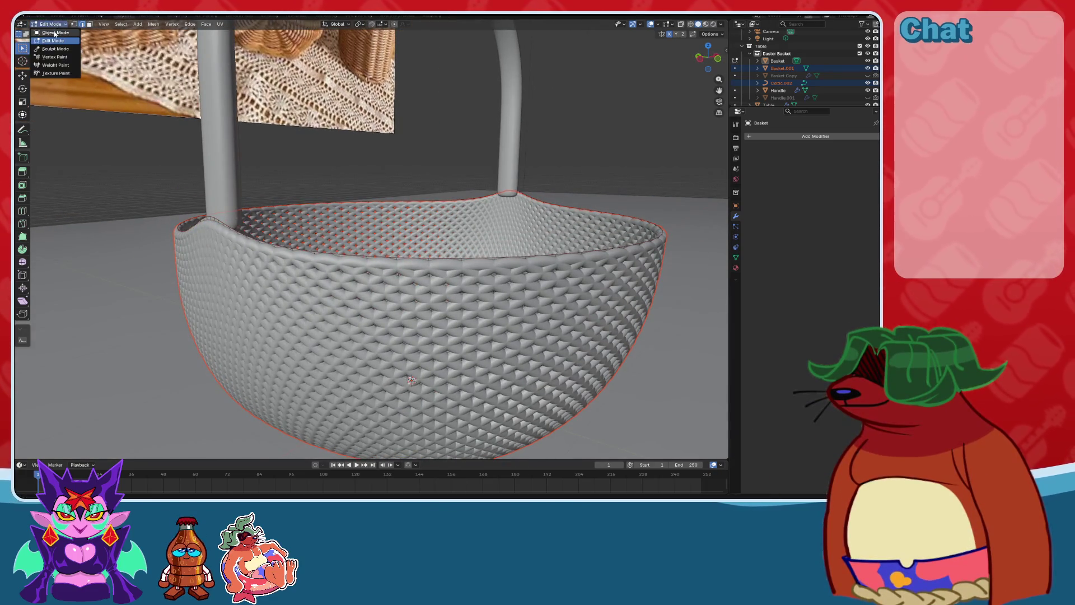
{"action": "key", "text": "g"}
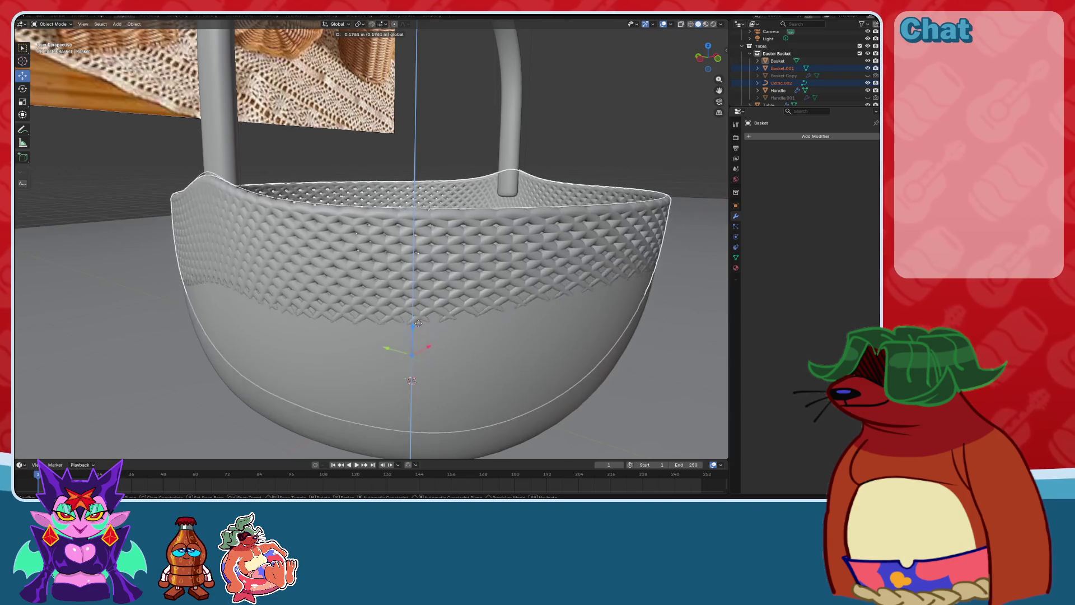
{"action": "right_click", "coordinate": [429, 132]}
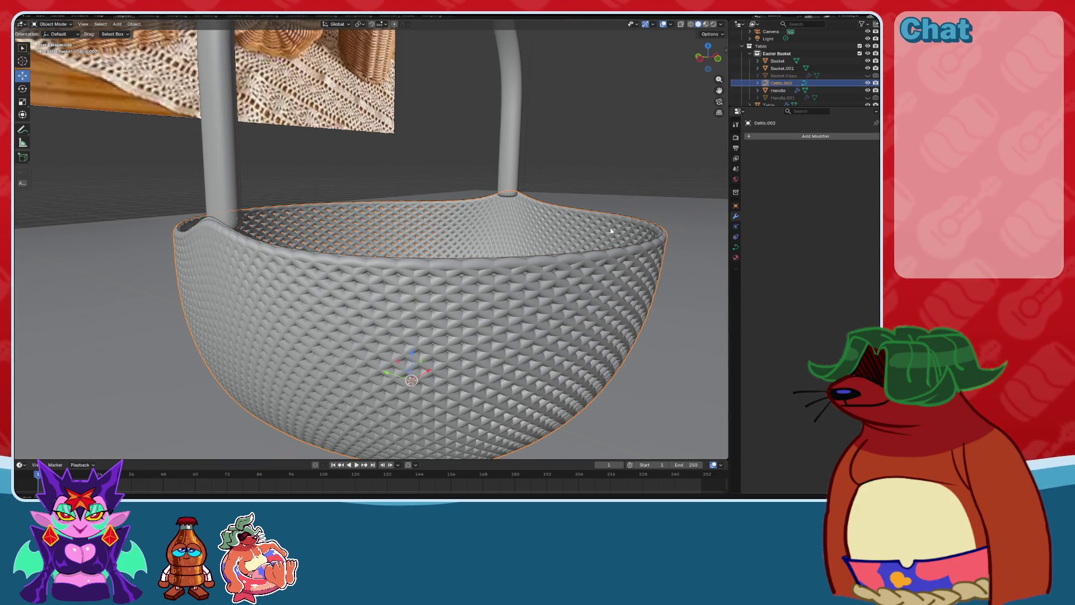
Try lifting the woven mesh, undo the move, and select the Table.
{"action": "scroll", "coordinate": [399, 310], "scroll_direction": "down", "scroll_amount": 3}
{"action": "mouse_move", "coordinate": [399, 310]}
{"action": "left_mouse_down"}
{"action": "mouse_move", "coordinate": [399, 336]}
{"action": "mouse_move", "coordinate": [398, 168]}
{"action": "left_mouse_up"}
{"action": "key", "text": "ctrl+z"}
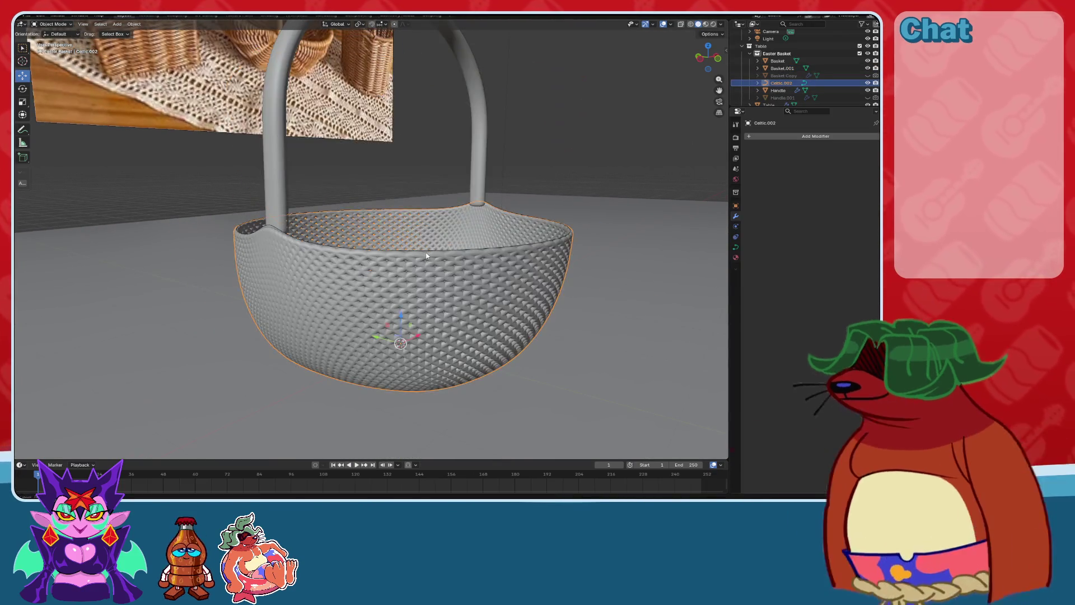
{"action": "left_click", "coordinate": [426, 256]}
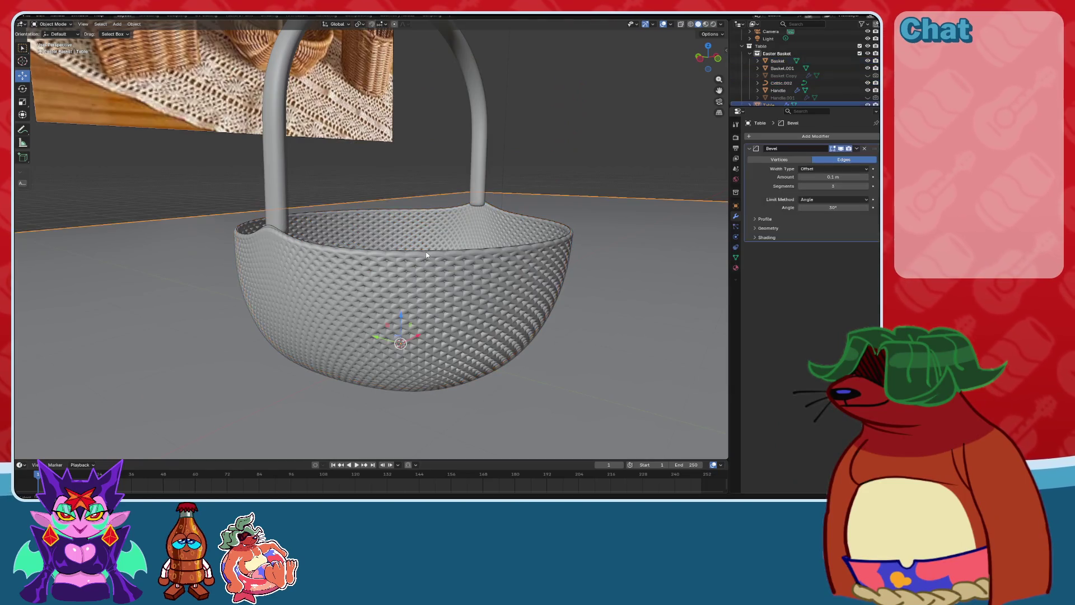
Select Basket.001 from Back Orthographic view with X-ray on, then turn X-ray off.
{"action": "left_click", "coordinate": [699, 56]}
{"action": "left_click", "coordinate": [686, 25]}
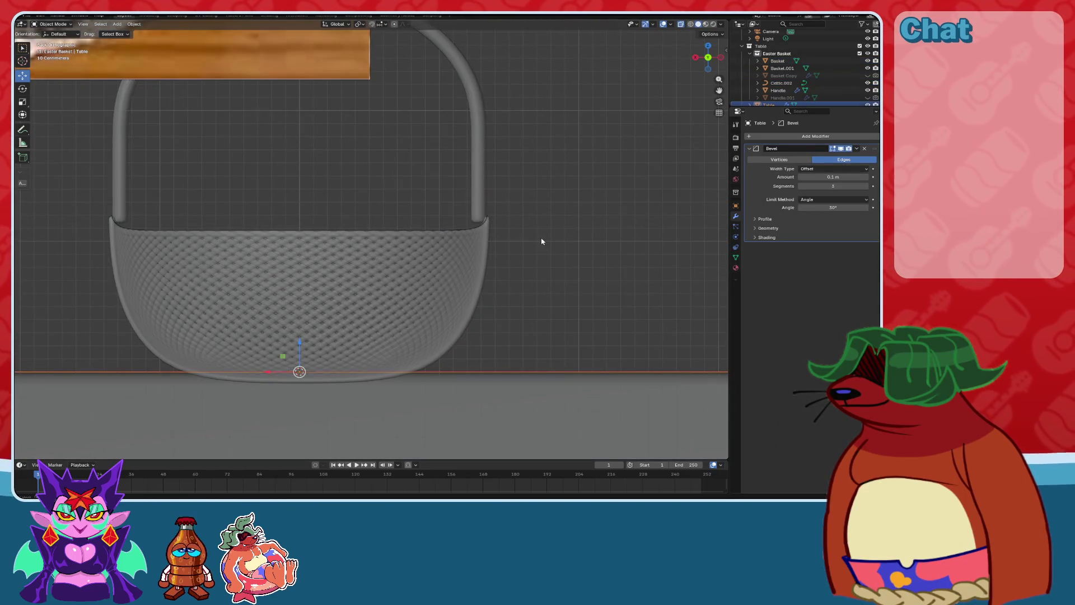
{"action": "left_click", "coordinate": [450, 233]}
{"action": "left_click", "coordinate": [450, 233]}
{"action": "mouse_move", "coordinate": [321, 221]}
{"action": "middle_mouse_down"}
{"action": "mouse_move", "coordinate": [388, 260]}
{"action": "mouse_move", "coordinate": [403, 252]}
{"action": "middle_mouse_up"}
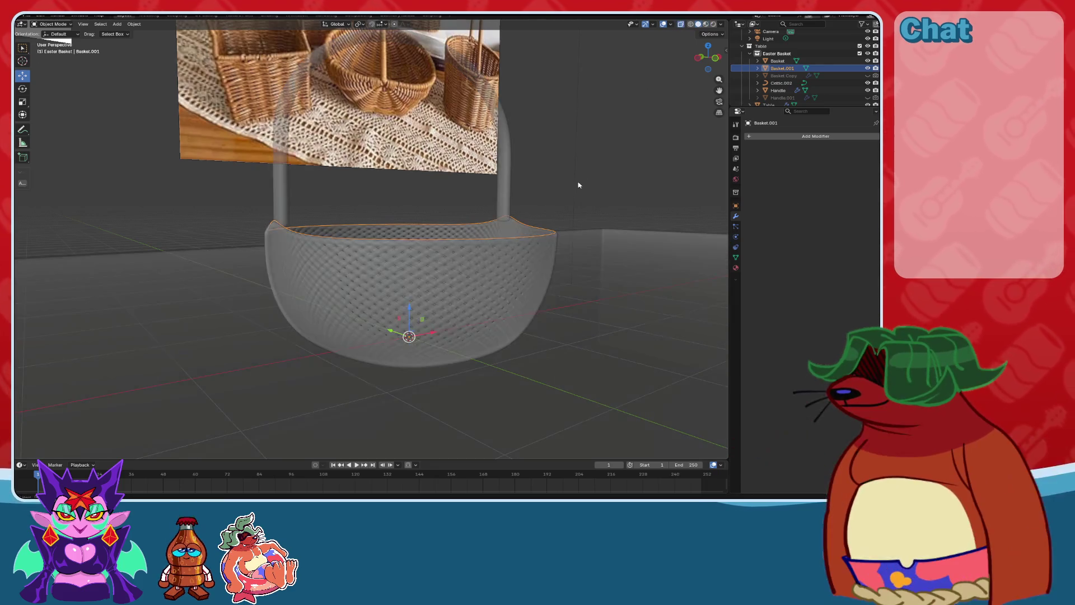
{"action": "scroll", "coordinate": [582, 173], "scroll_direction": "up", "scroll_amount": 2}
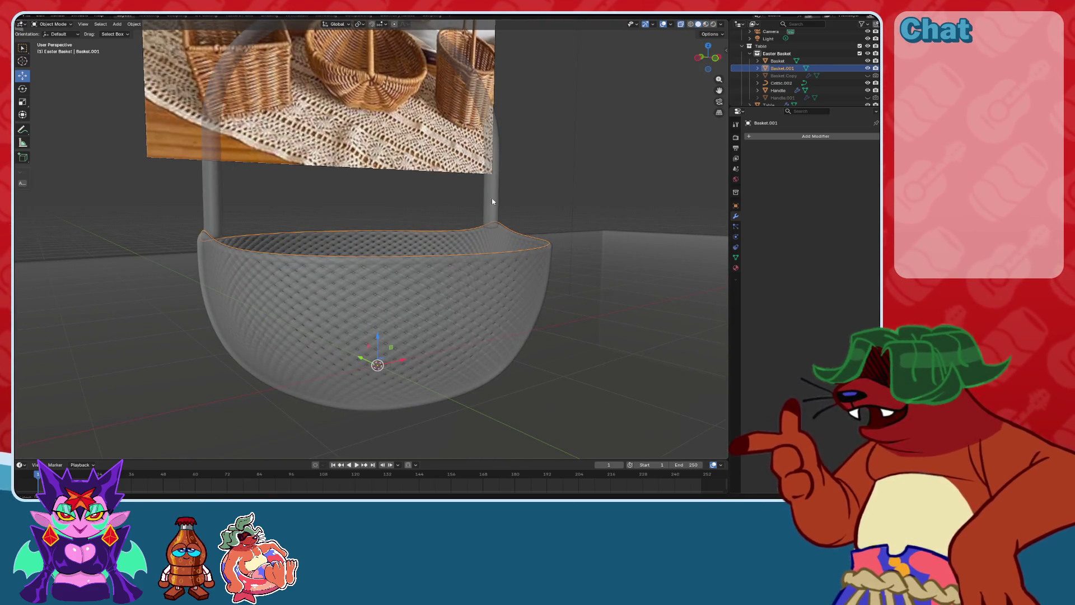
{"action": "left_click", "coordinate": [681, 24]}
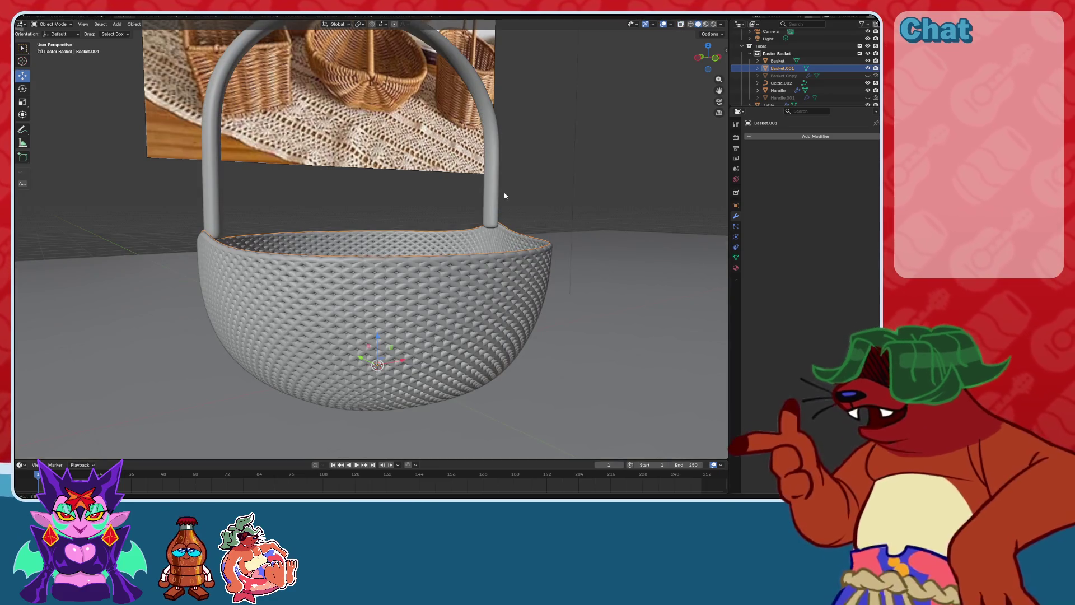
{"action": "scroll", "coordinate": [514, 200], "scroll_direction": "right", "scroll_amount": 2}
{"action": "scroll", "coordinate": [496, 211], "scroll_direction": "up", "scroll_amount": 3}
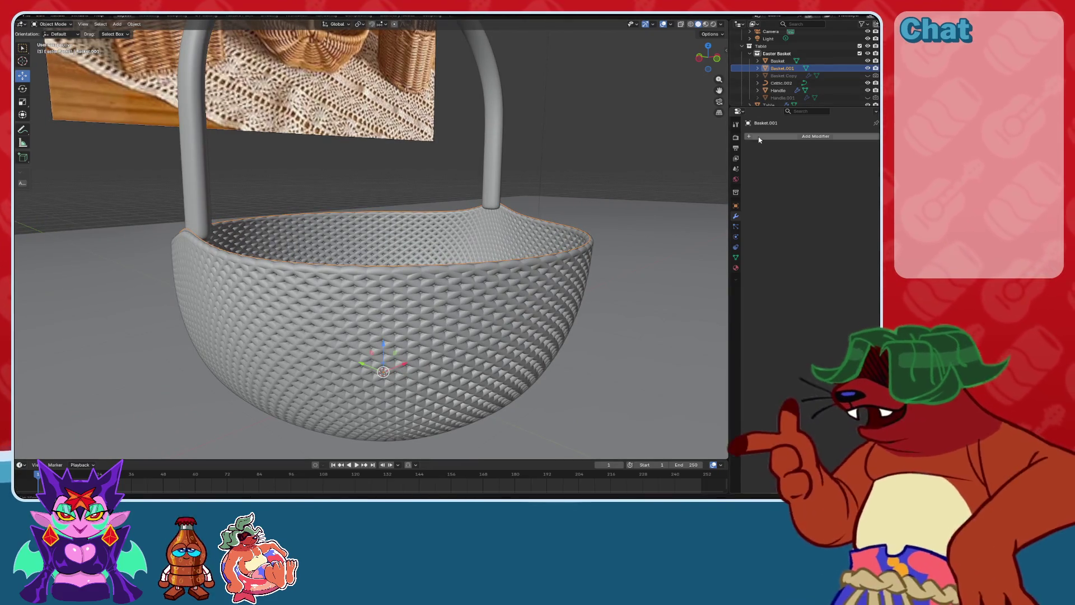
Add a Skin modifier to Basket.001 by searching 'skin'.
{"action": "left_click", "coordinate": [815, 136]}
{"action": "type", "text": "s"}
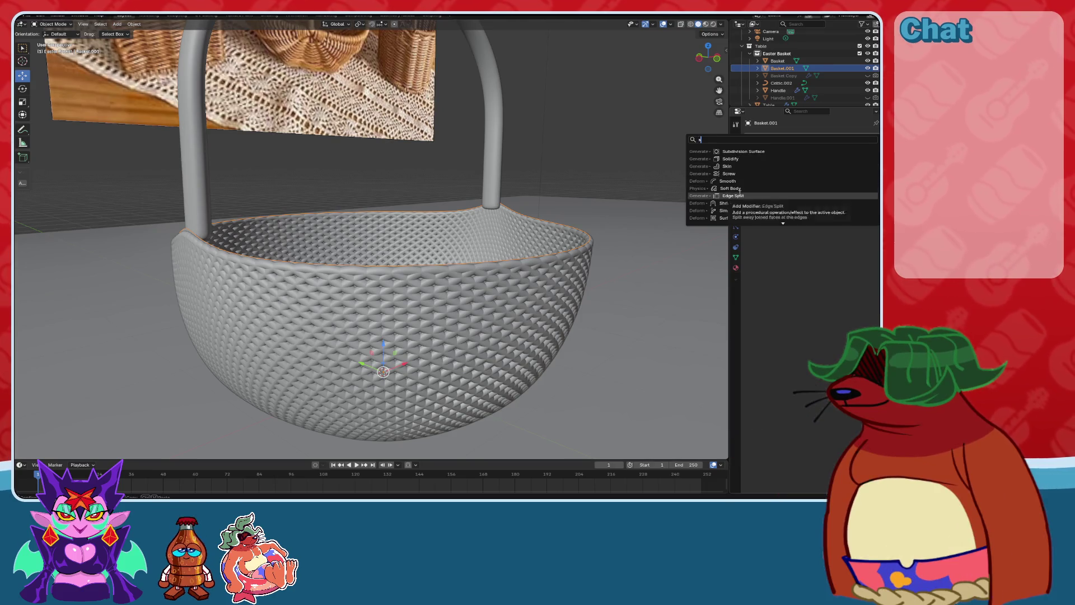
{"action": "type", "text": "kin"}
{"action": "key", "text": "Return"}
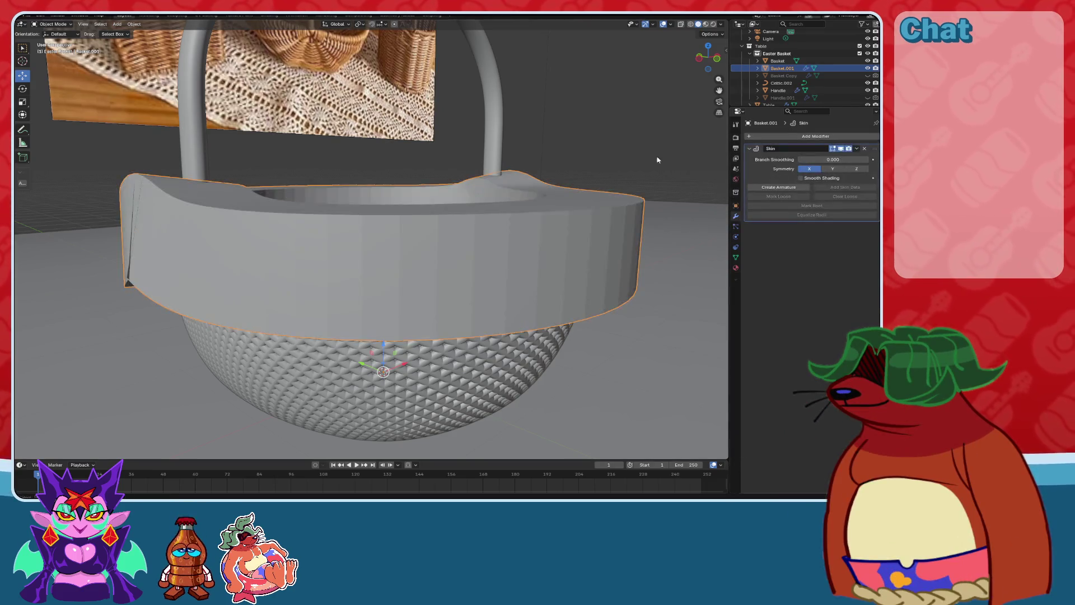
{"action": "scroll", "coordinate": [502, 191], "scroll_direction": "up", "scroll_amount": 2}
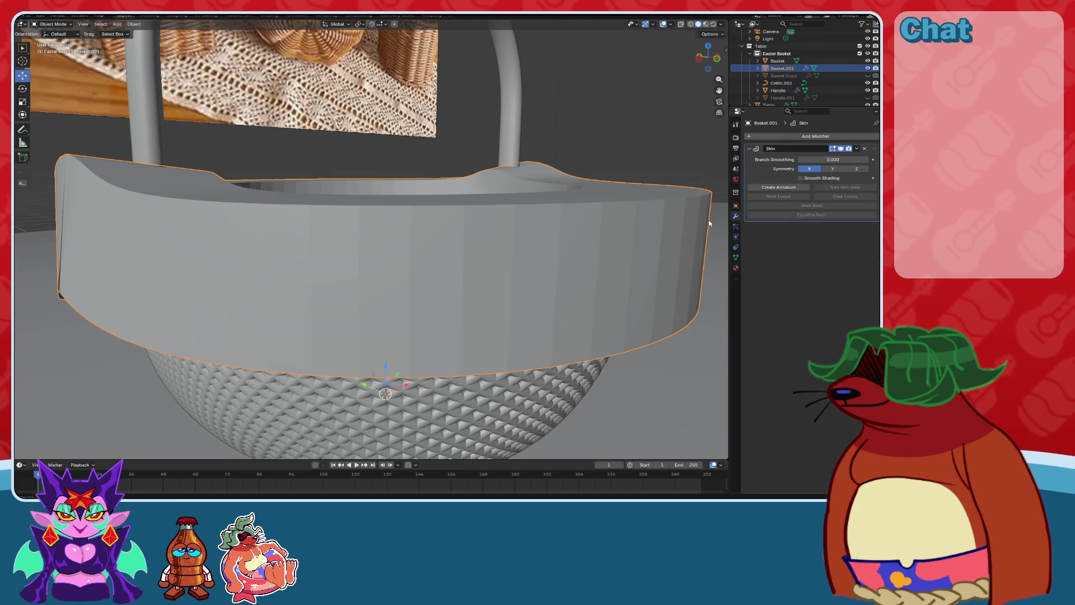
{"action": "left_click", "coordinate": [736, 206]}
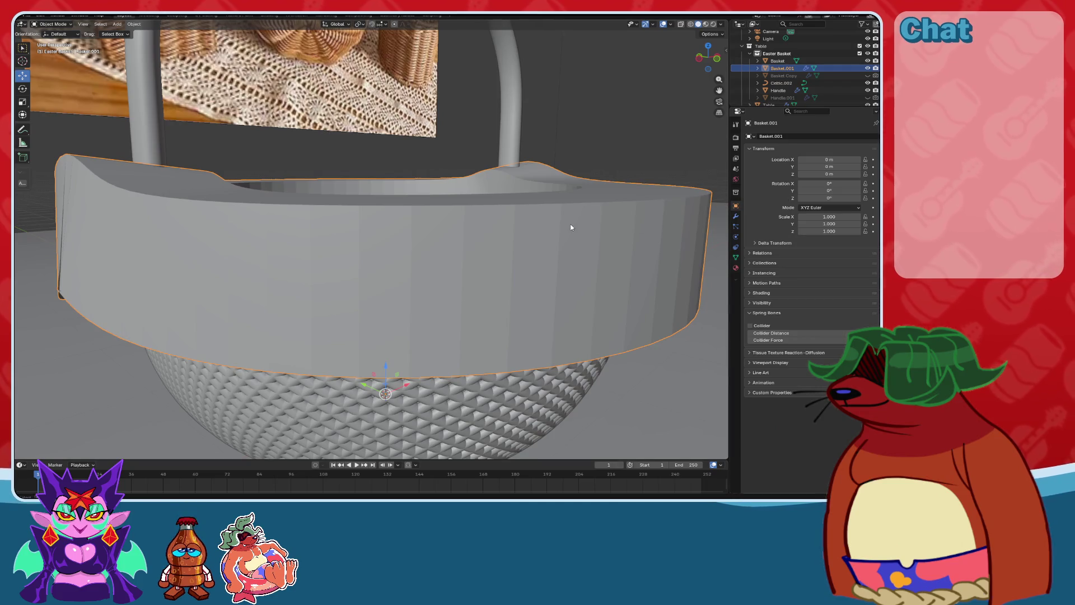
{"action": "mouse_move", "coordinate": [571, 227]}
{"action": "middle_mouse_down"}
{"action": "mouse_move", "coordinate": [624, 252]}
{"action": "mouse_move", "coordinate": [627, 235]}
{"action": "mouse_move", "coordinate": [597, 232]}
{"action": "middle_mouse_up"}
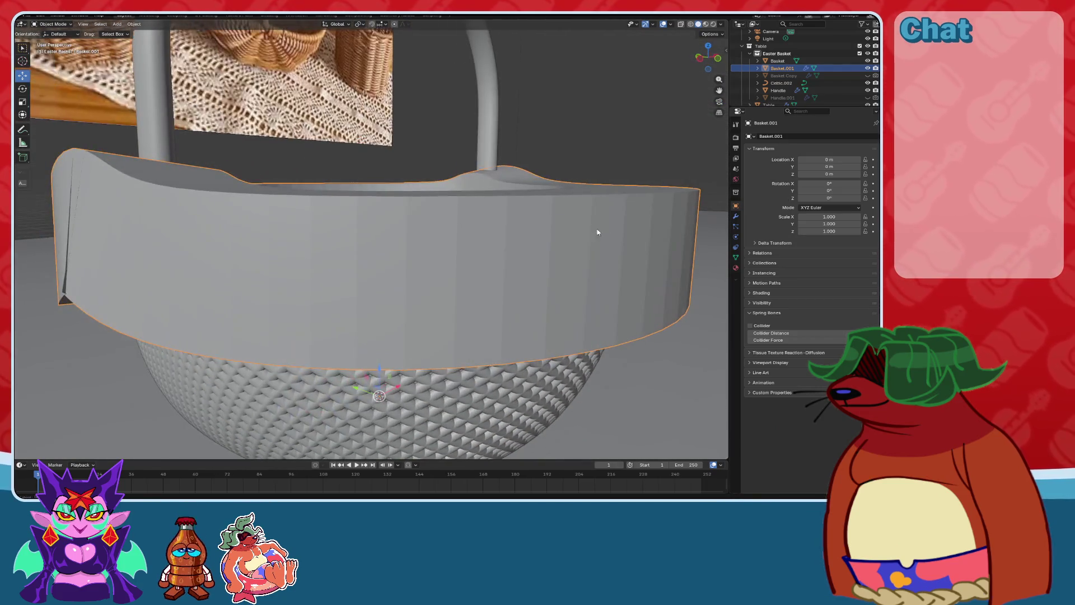
{"action": "left_click", "coordinate": [736, 216]}
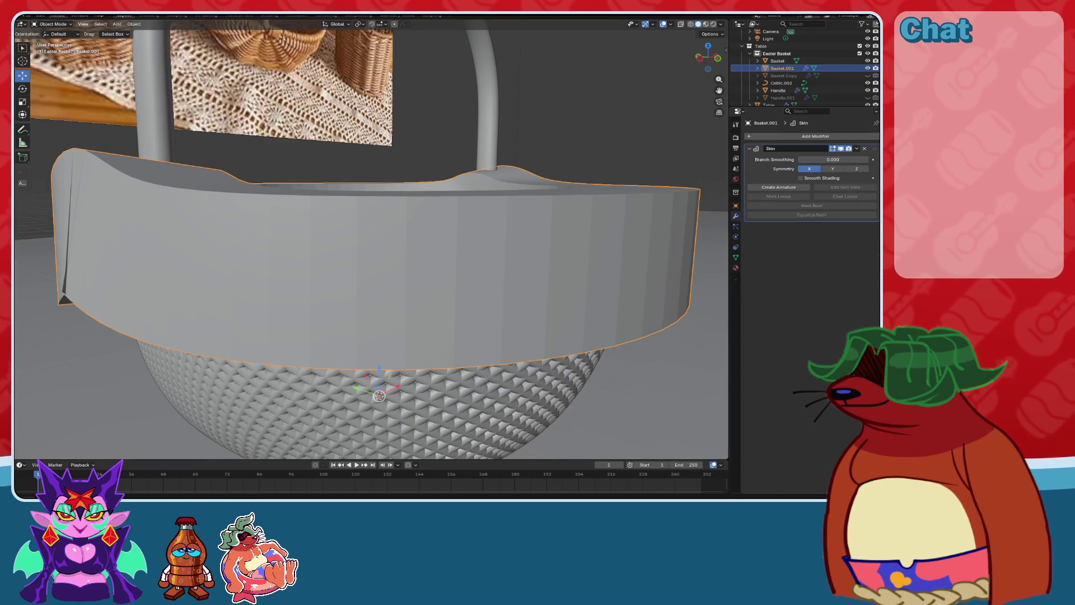
Test Alt+S fattening on the rim in Edit Mode, cancel it, and return to Object Mode.
{"action": "left_click", "coordinate": [52, 42]}
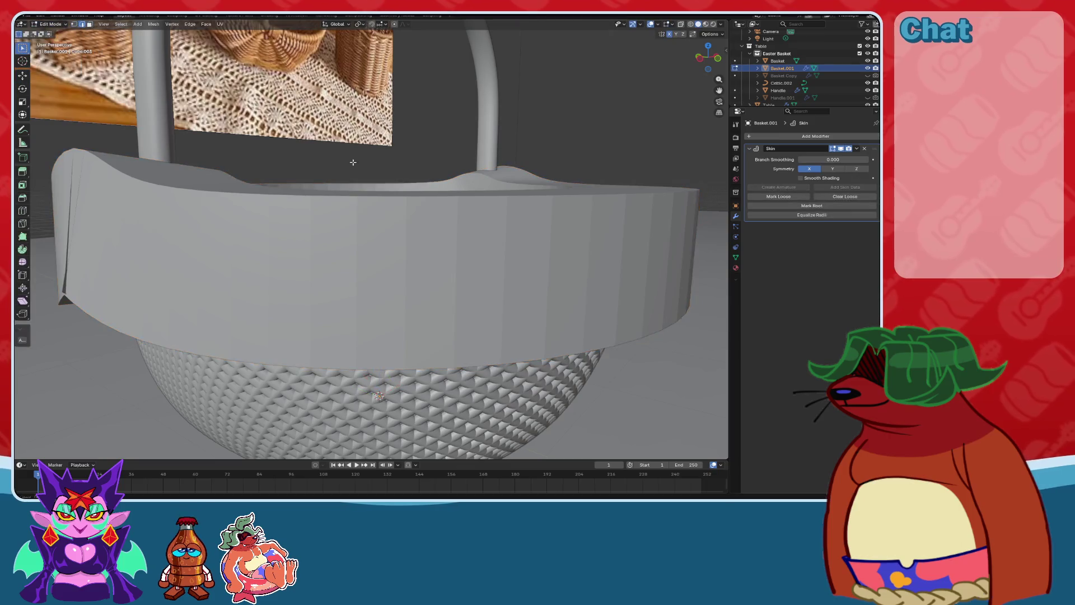
{"action": "scroll", "coordinate": [511, 245], "scroll_direction": "down", "scroll_amount": 2}
{"action": "key", "text": "alt+s"}
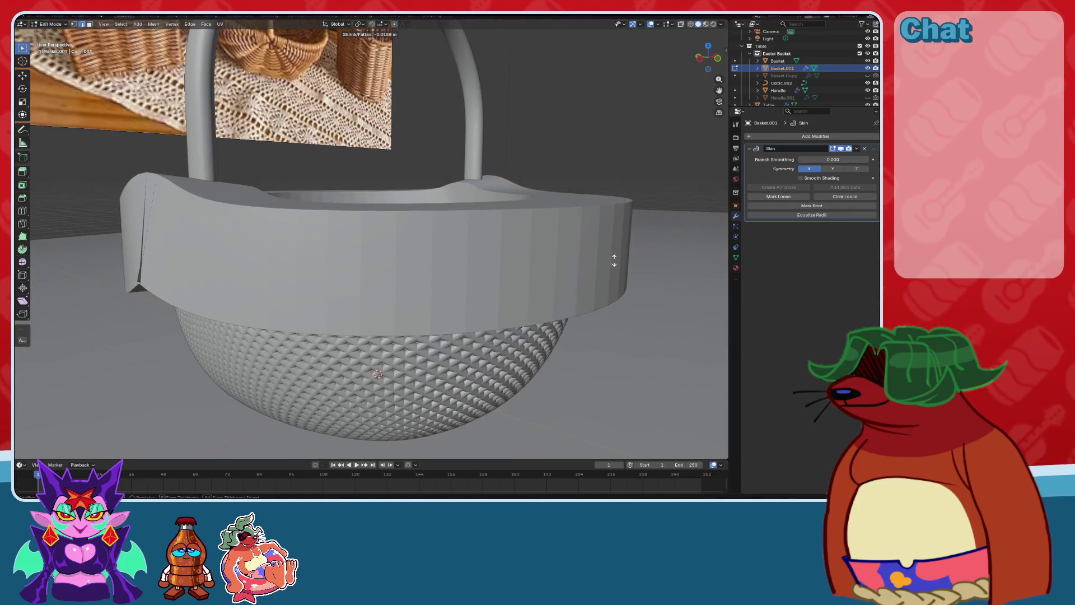
{"action": "left_click", "coordinate": [565, 201]}
{"action": "key", "text": "alt+s"}
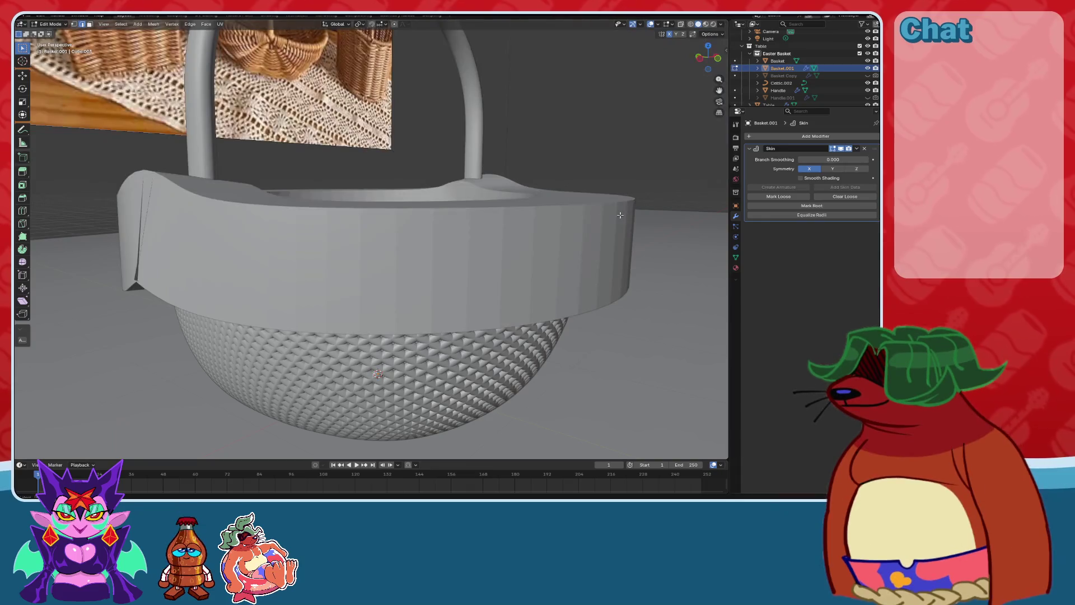
{"action": "right_click", "coordinate": [564, 224]}
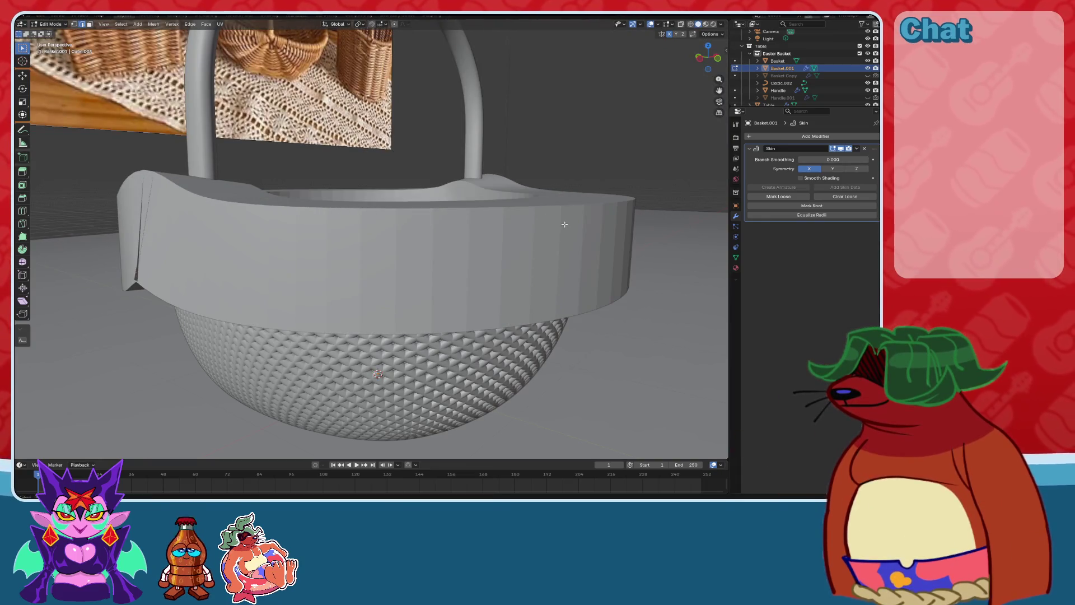
{"action": "right_click", "coordinate": [585, 262]}
{"action": "scroll", "coordinate": [584, 262], "scroll_direction": "up", "scroll_amount": 5}
{"action": "scroll", "coordinate": [539, 269], "scroll_direction": "down", "scroll_amount": 3}
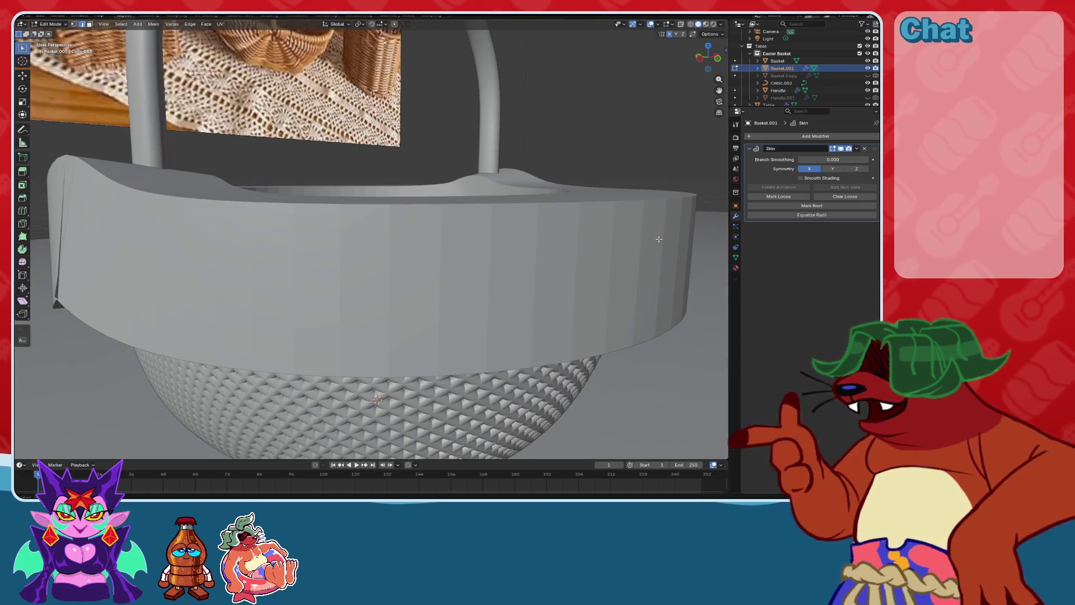
{"action": "scroll", "coordinate": [437, 182], "scroll_direction": "down", "scroll_amount": 5}
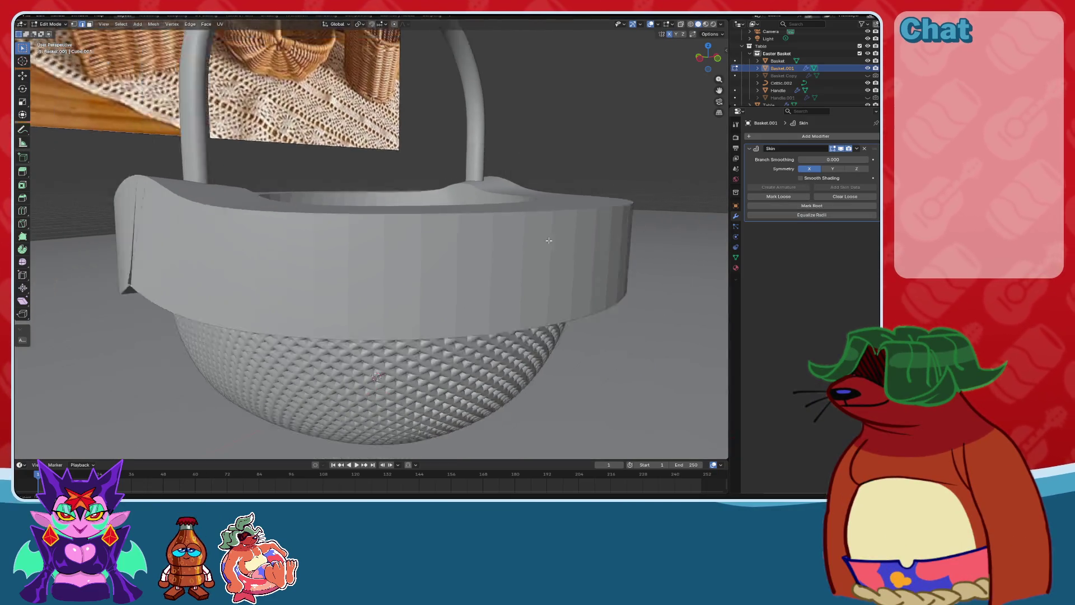
{"action": "mouse_move", "coordinate": [438, 182]}
{"action": "middle_mouse_down"}
{"action": "mouse_move", "coordinate": [460, 168]}
{"action": "mouse_move", "coordinate": [437, 182]}
{"action": "middle_mouse_up"}
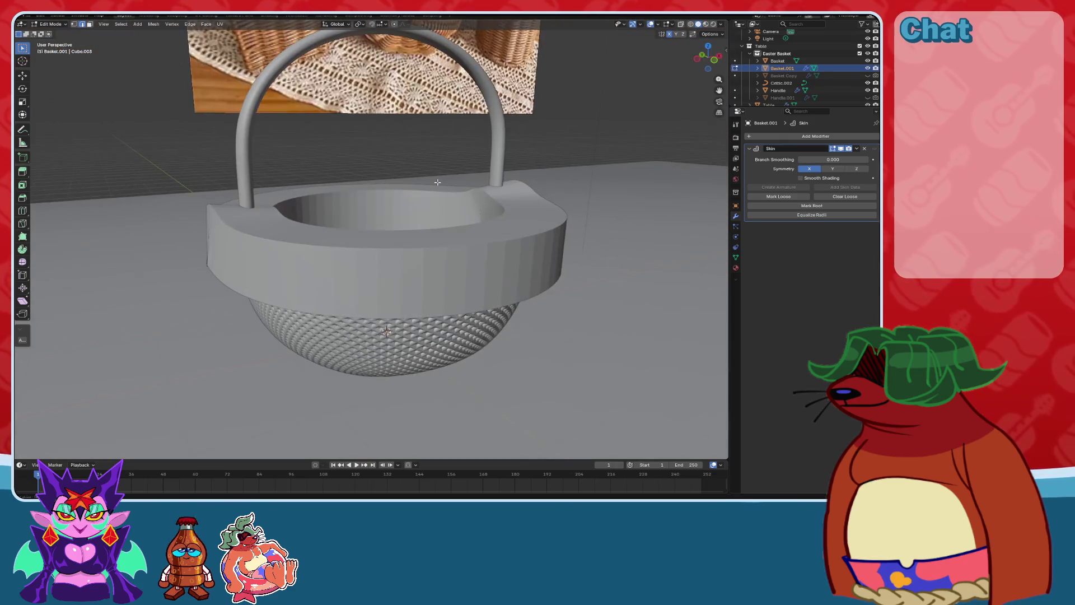
{"action": "left_click", "coordinate": [50, 33]}
{"action": "mouse_move", "coordinate": [50, 32]}
{"action": "middle_mouse_down"}
{"action": "mouse_move", "coordinate": [444, 203]}
{"action": "mouse_move", "coordinate": [485, 242]}
{"action": "mouse_move", "coordinate": [471, 250]}
{"action": "middle_mouse_up"}
{"action": "scroll", "coordinate": [471, 251], "scroll_direction": "up", "scroll_amount": 2}
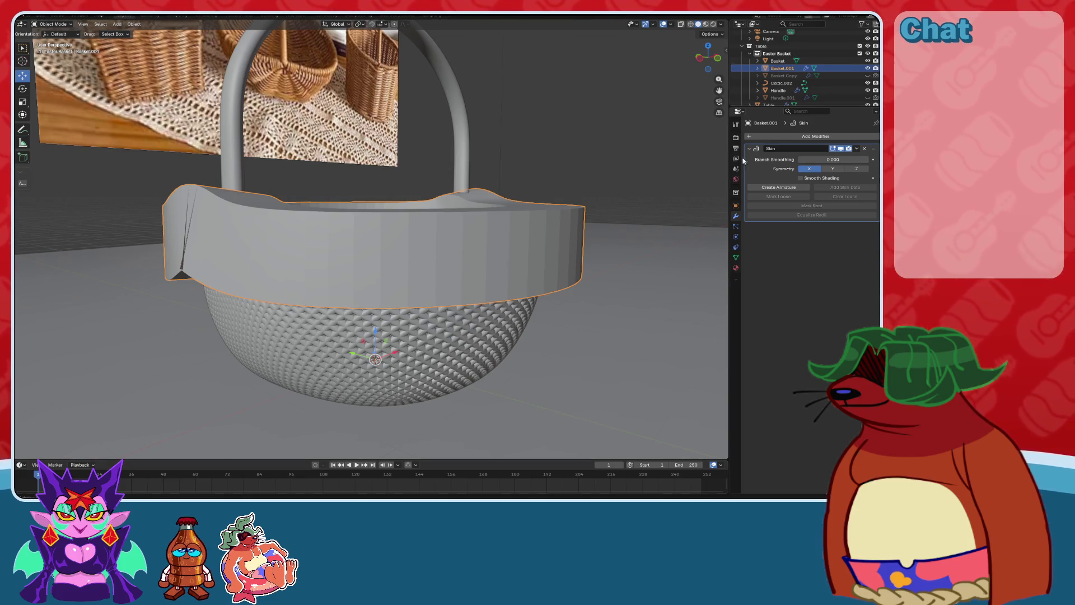
Set Skin Branch Smoothing to 0, keeping the band flat-shaded.
{"action": "middle_click_drag", "start_coordinate": [541, 226], "coordinate": [504, 221]}
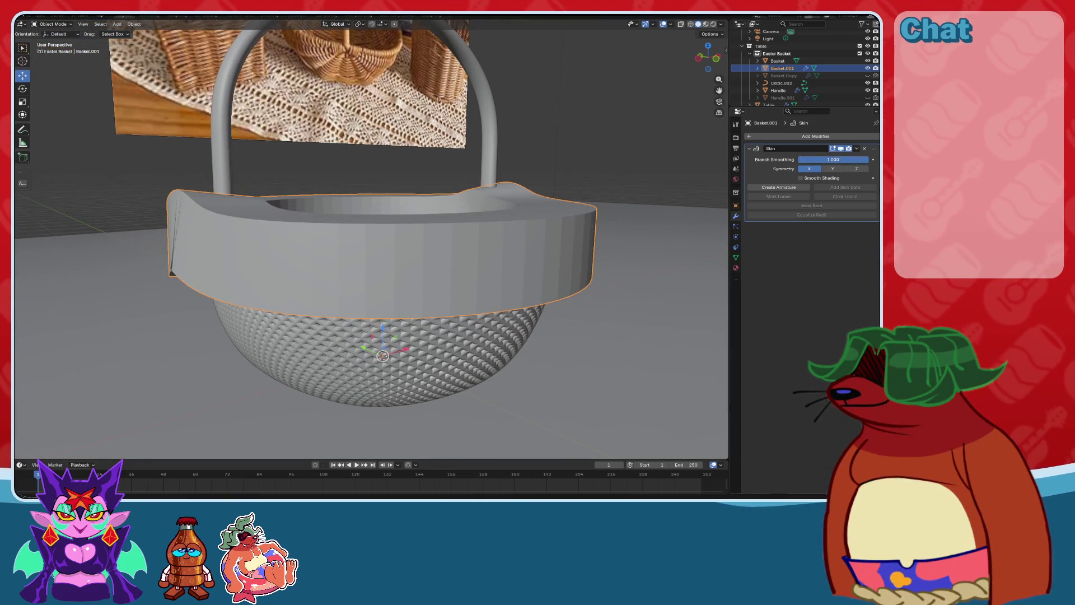
{"action": "left_click_drag", "start_coordinate": [828, 159], "coordinate": [798, 161]}
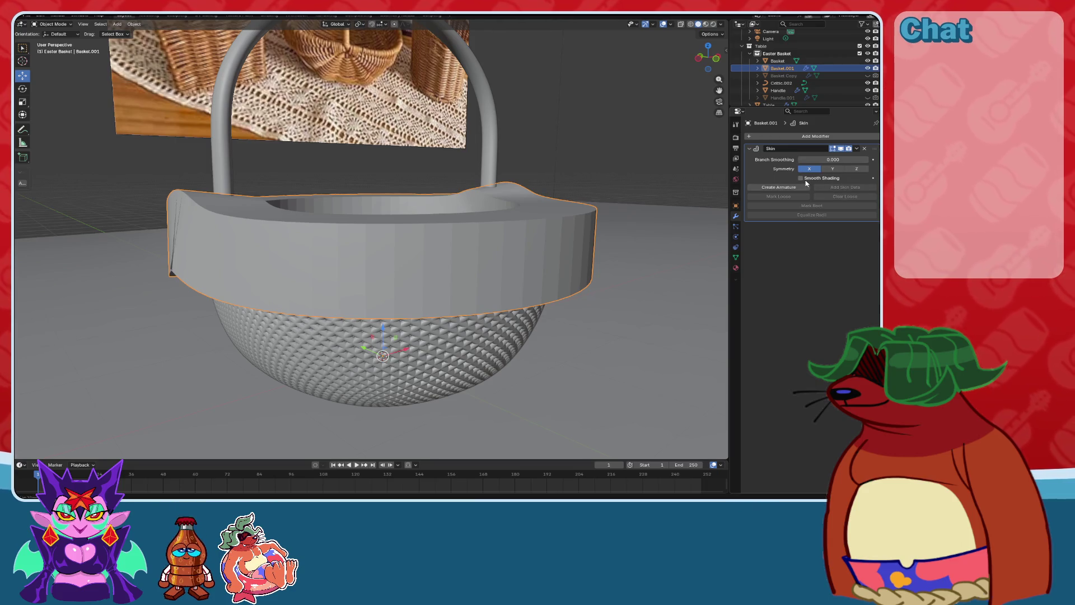
{"action": "left_click", "coordinate": [806, 179]}
{"action": "left_click", "coordinate": [806, 179]}
Add a Subdivision Surface modifier with Viewport Levels set to 2.
{"action": "left_click", "coordinate": [780, 136]}
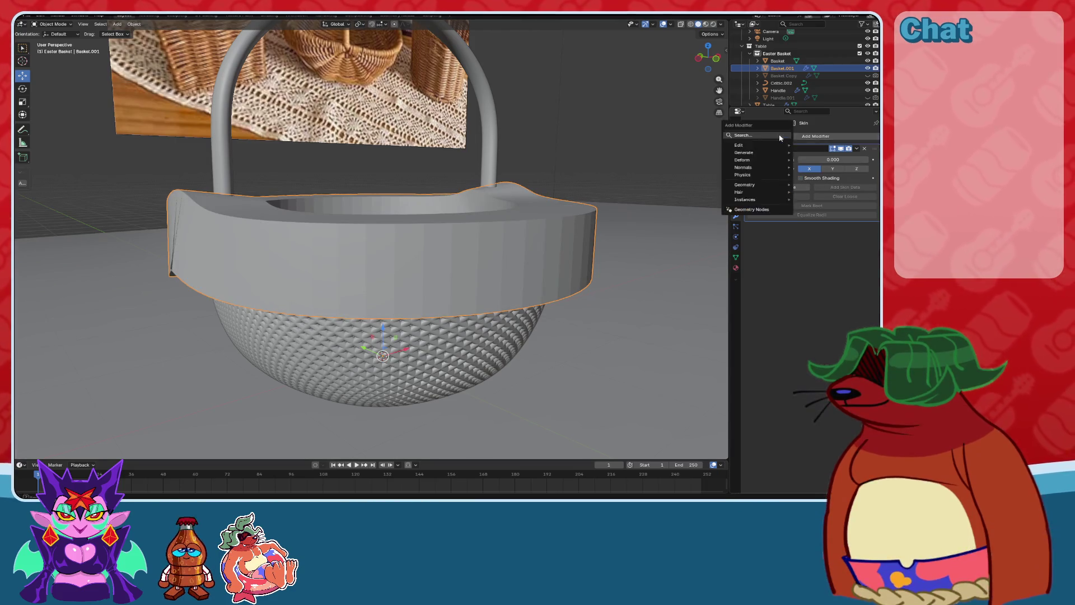
{"action": "type", "text": "subdiv"}
{"action": "key", "text": "Return"}
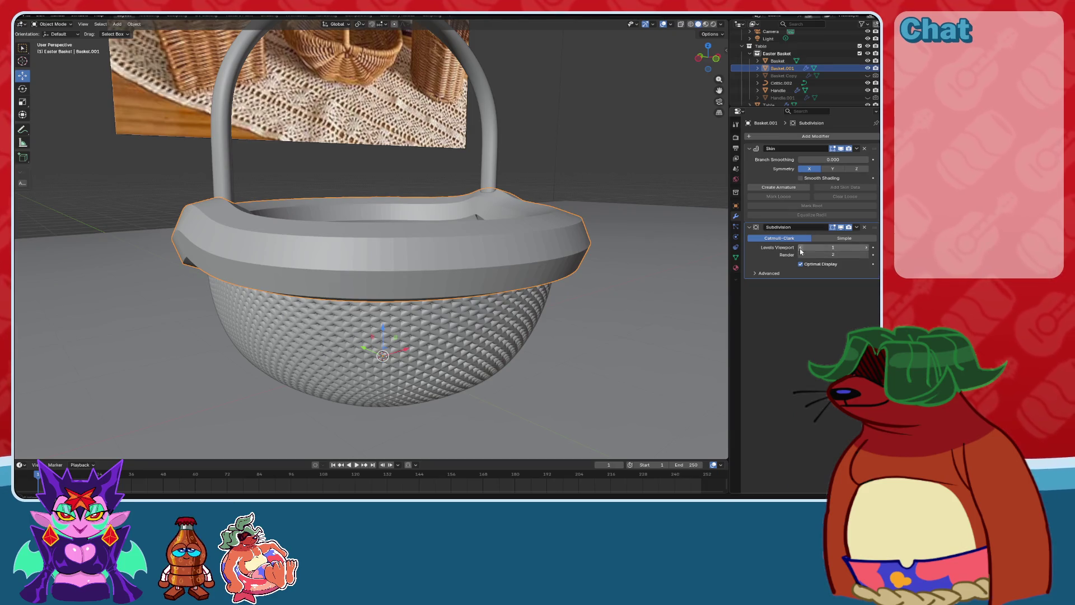
{"action": "left_click", "coordinate": [801, 248]}
{"action": "left_click", "coordinate": [868, 248]}
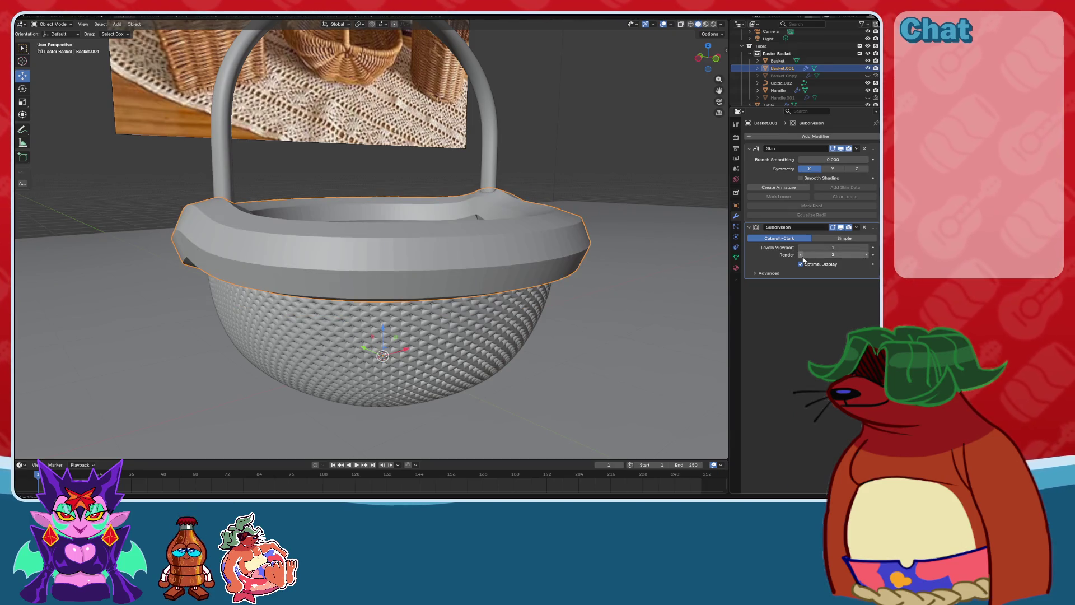
{"action": "left_click", "coordinate": [868, 248]}
{"action": "mouse_move", "coordinate": [616, 246]}
{"action": "middle_mouse_down"}
{"action": "mouse_move", "coordinate": [458, 245]}
{"action": "mouse_move", "coordinate": [505, 254]}
{"action": "mouse_move", "coordinate": [465, 269]}
{"action": "mouse_move", "coordinate": [509, 264]}
{"action": "mouse_move", "coordinate": [475, 252]}
{"action": "mouse_move", "coordinate": [519, 256]}
{"action": "middle_mouse_up"}
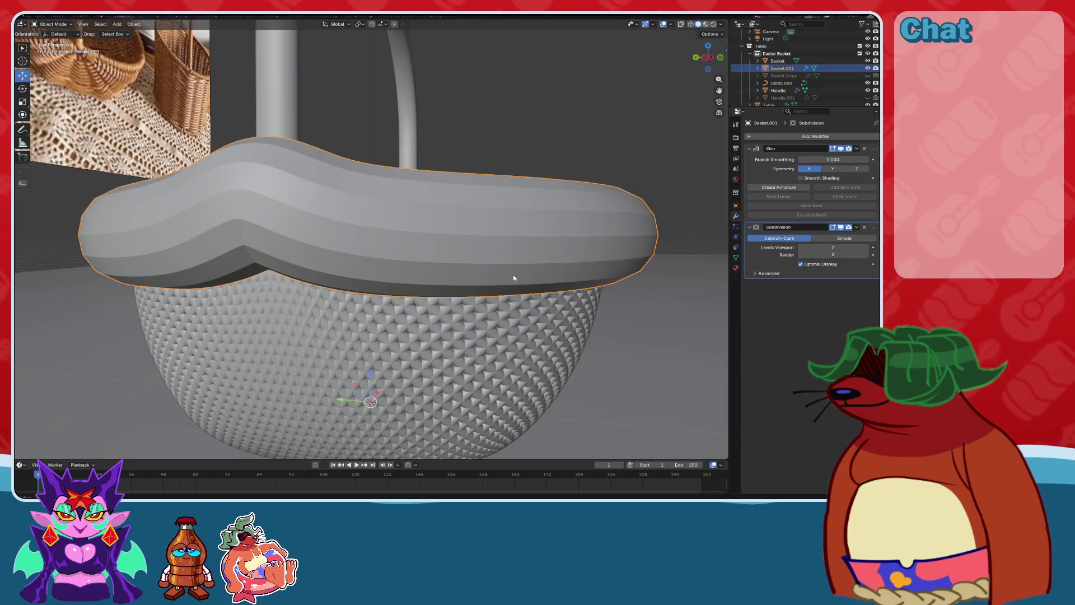
In vertex select mode, try scaling the rim and undo each attempt.
{"action": "key", "text": "Tab"}
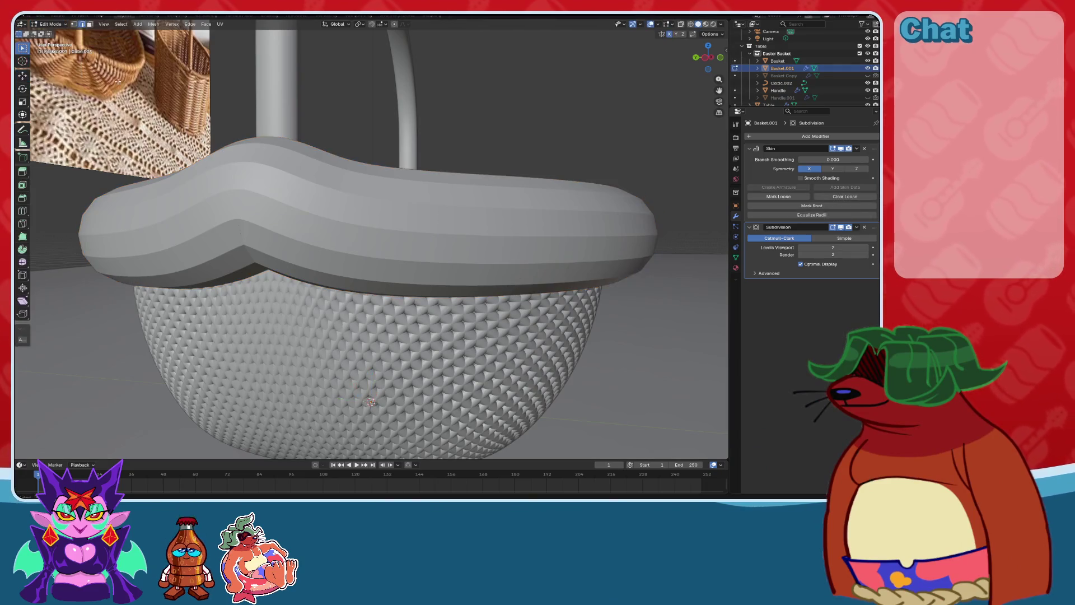
{"action": "scroll", "coordinate": [470, 249], "scroll_direction": "up", "scroll_amount": 2}
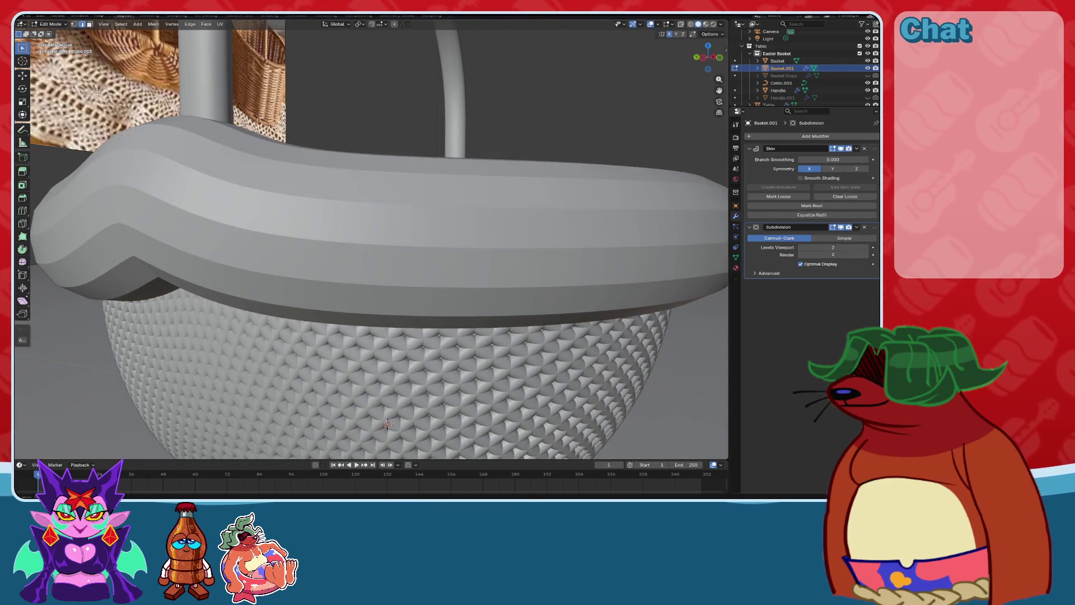
{"action": "left_click", "coordinate": [74, 25]}
{"action": "scroll", "coordinate": [358, 212], "scroll_direction": "down", "scroll_amount": 3}
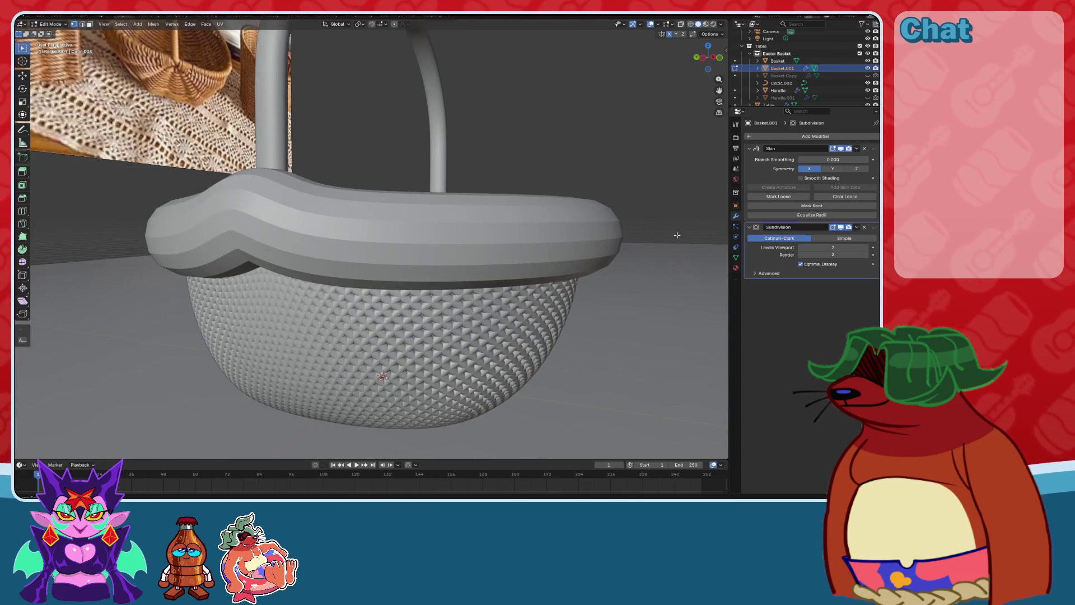
{"action": "key", "text": "s"}
{"action": "key", "text": "Return"}
{"action": "key", "text": "ctrl+z"}
{"action": "key", "text": "s"}
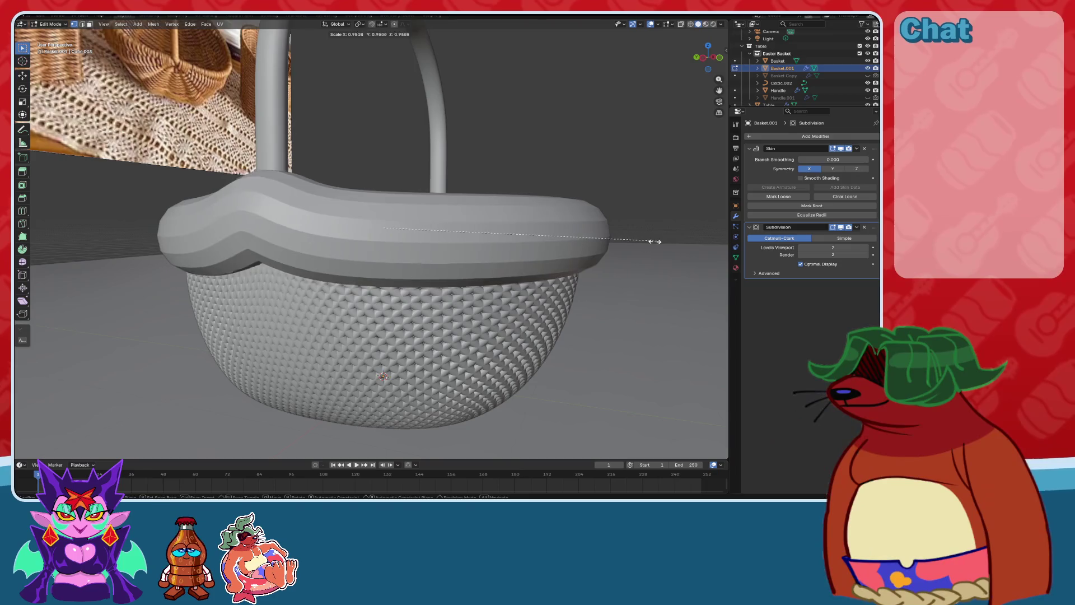
{"action": "left_click", "coordinate": [582, 240]}
{"action": "key", "text": "ctrl+z"}
Thicken the rim band with Alt+S fatten, then return to Object Mode.
{"action": "middle_click_drag", "start_coordinate": [582, 241], "coordinate": [576, 244]}
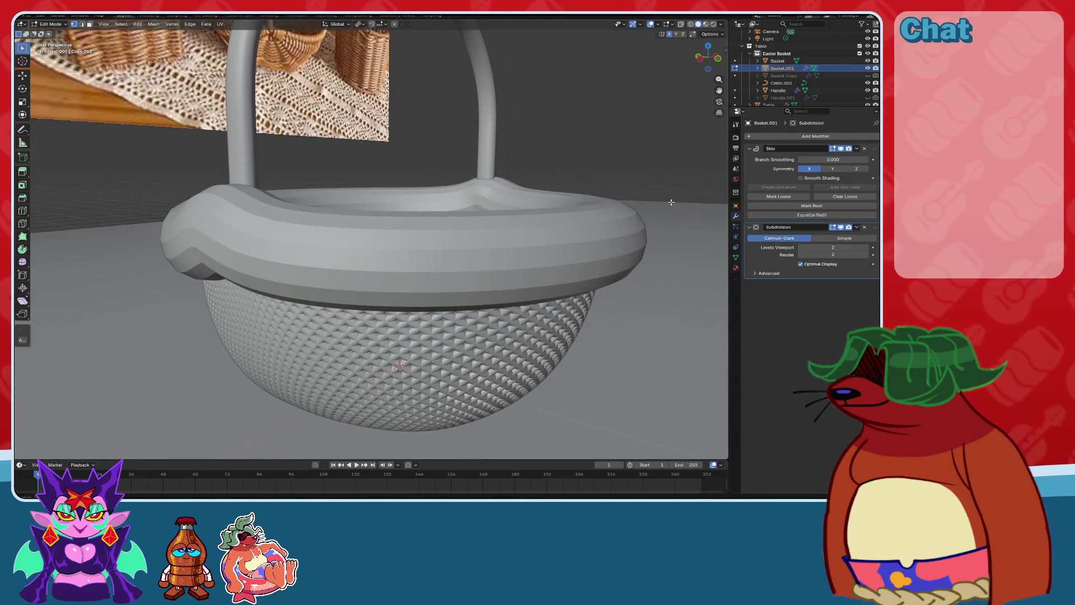
{"action": "key", "text": "s"}
{"action": "left_click", "coordinate": [654, 209]}
{"action": "key", "text": "ctrl+z"}
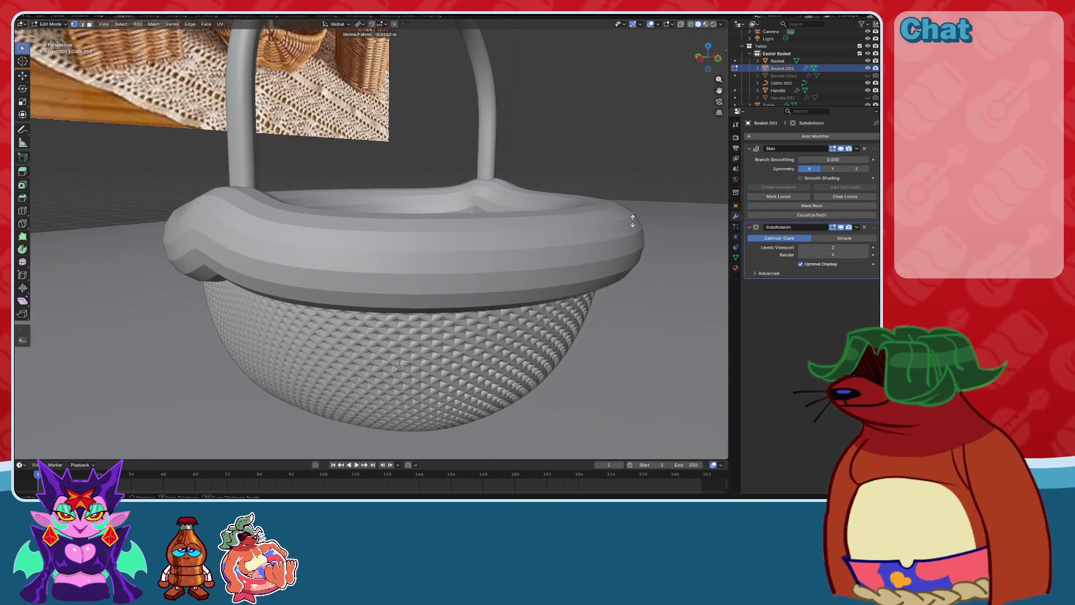
{"action": "key", "text": "alt+s"}
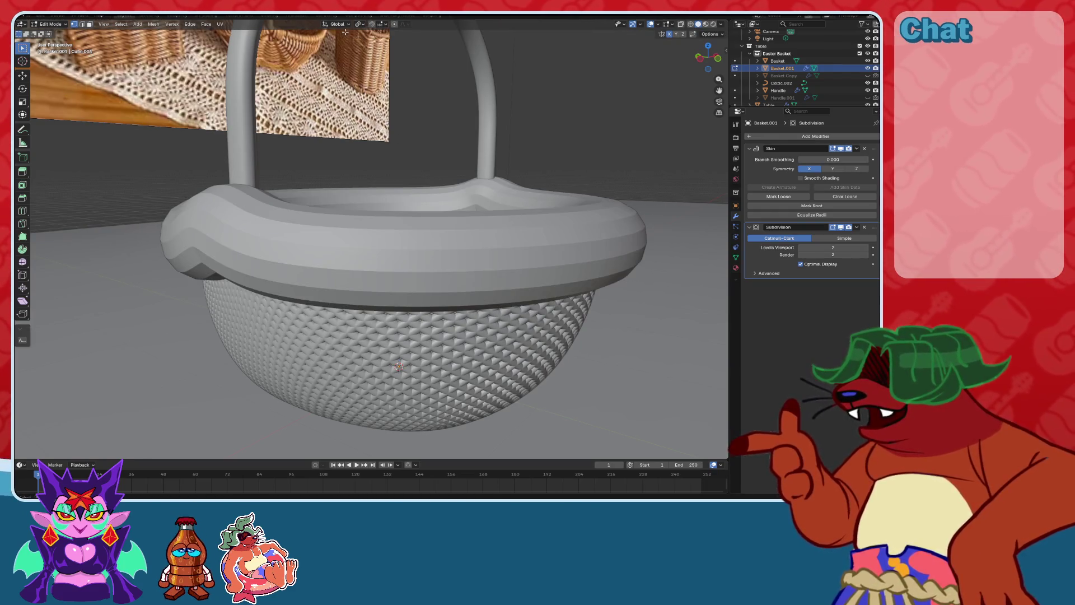
{"action": "left_click", "coordinate": [416, 123]}
{"action": "scroll", "coordinate": [416, 122], "scroll_direction": "up", "scroll_amount": 2}
{"action": "key", "text": "Tab"}
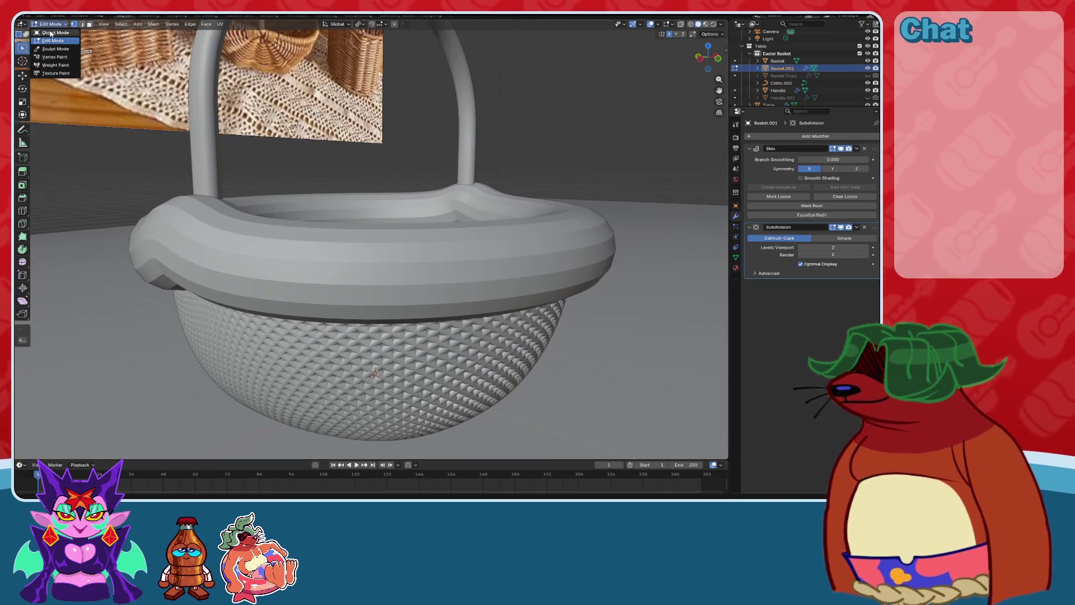
Remove the Skin modifier from Basket.001.
{"action": "middle_click_drag", "start_coordinate": [521, 253], "coordinate": [541, 249]}
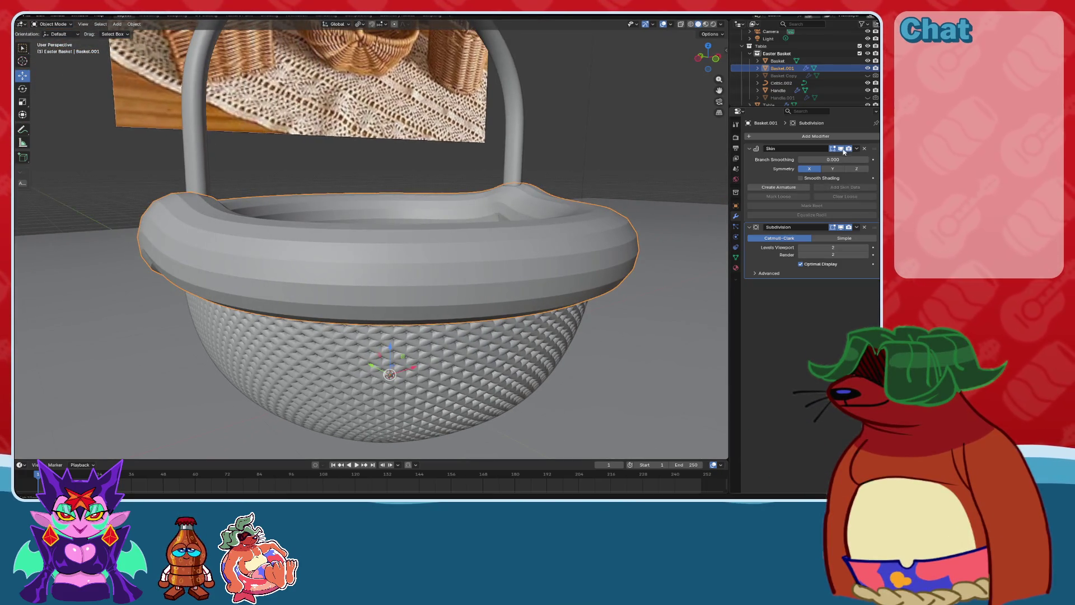
{"action": "left_click", "coordinate": [864, 148]}
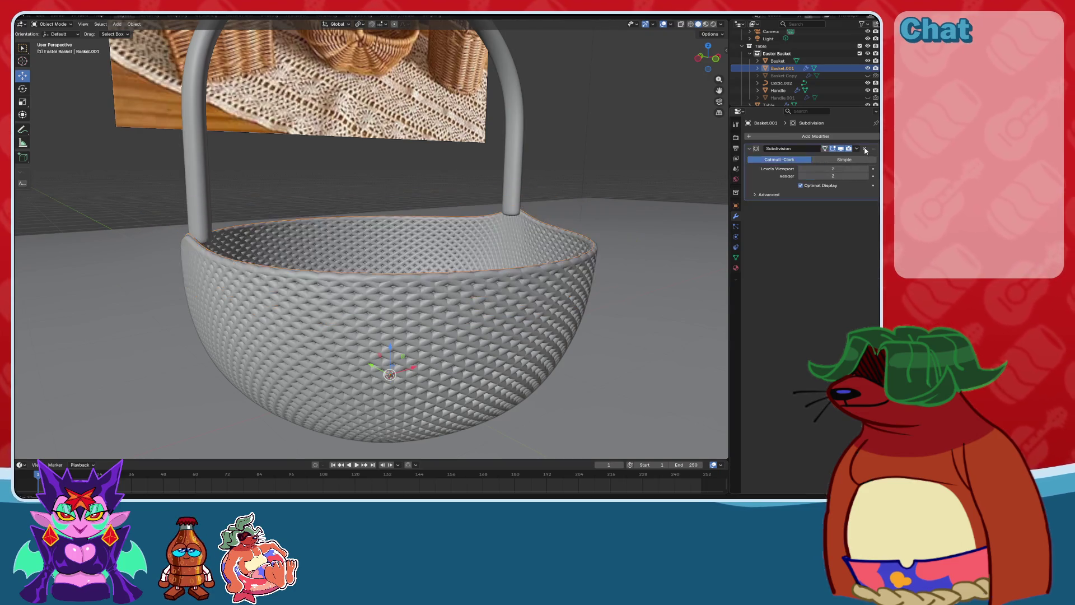
{"action": "mouse_move", "coordinate": [541, 213]}
{"action": "middle_mouse_down"}
{"action": "mouse_move", "coordinate": [512, 201]}
{"action": "mouse_move", "coordinate": [582, 217]}
{"action": "middle_mouse_up"}
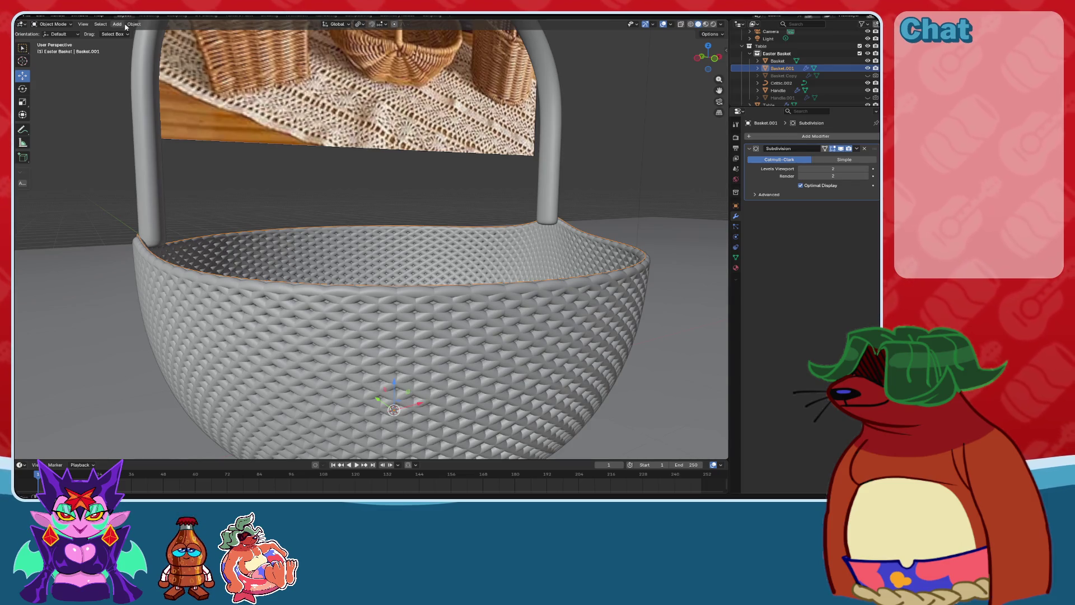
Add a Celtic Links knot curve, delete it, and reselect Basket.001.
{"action": "key", "text": "shift+a"}
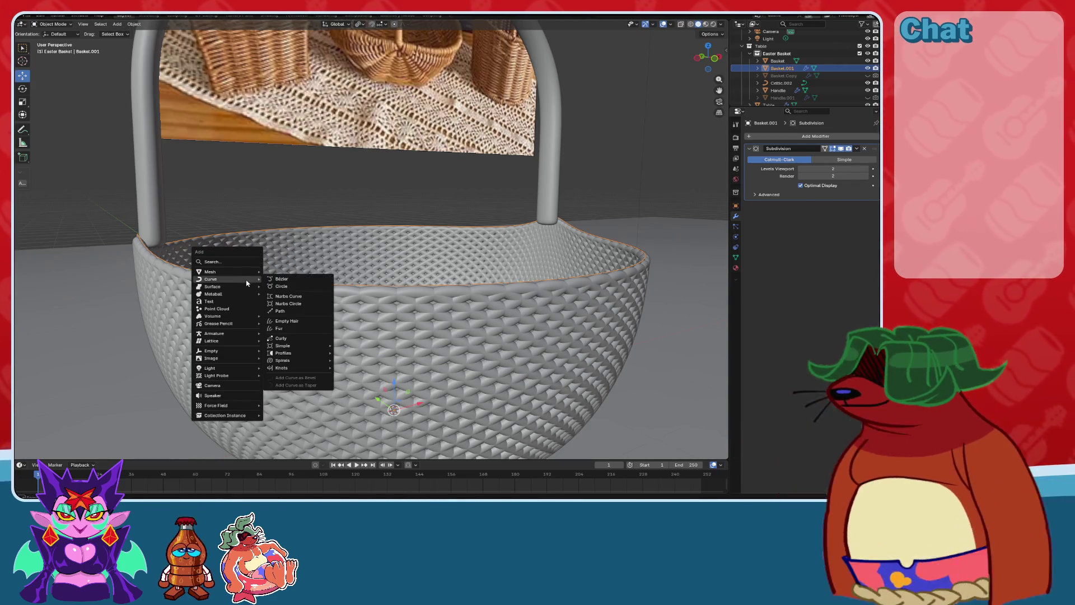
{"action": "mouse_move", "coordinate": [285, 368]}
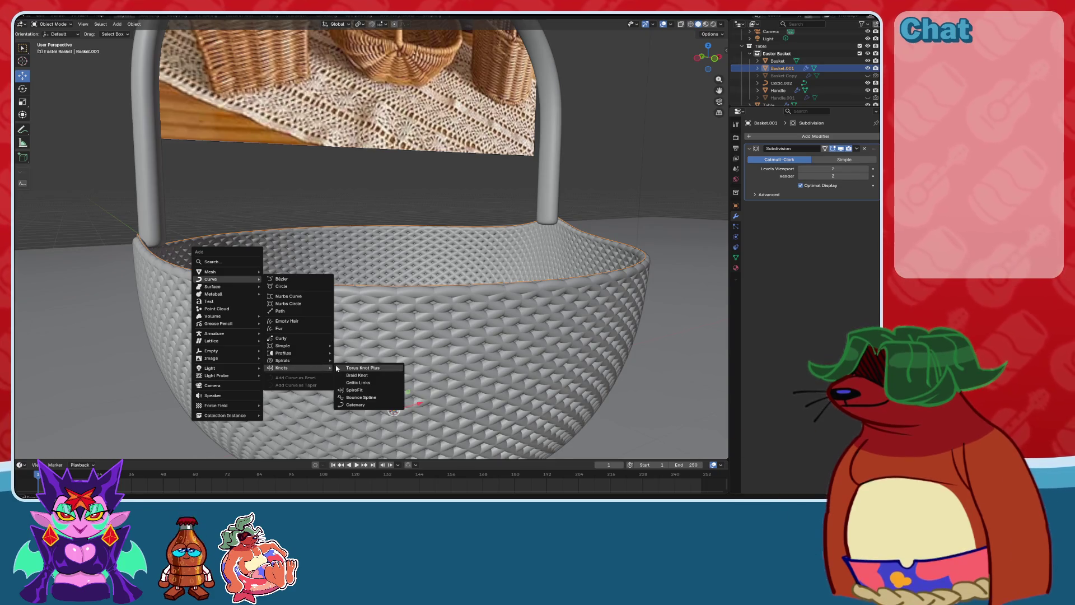
{"action": "left_click", "coordinate": [354, 382]}
{"action": "middle_click_drag", "start_coordinate": [354, 375], "coordinate": [364, 337]}
{"action": "key", "text": "Delete"}
{"action": "middle_click_drag", "start_coordinate": [390, 288], "coordinate": [402, 206]}
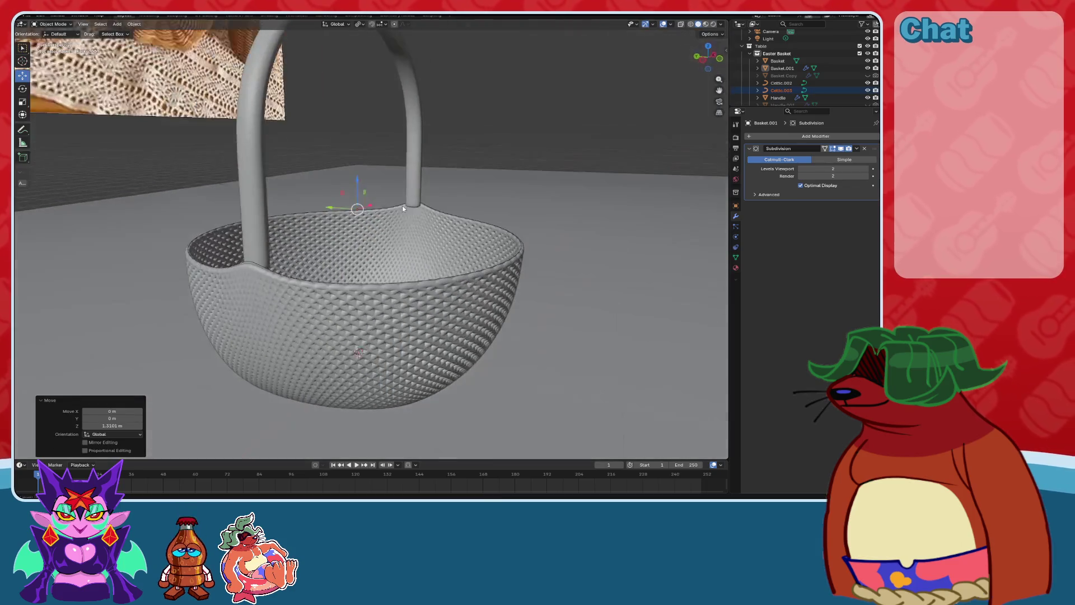
{"action": "left_click", "coordinate": [401, 207]}
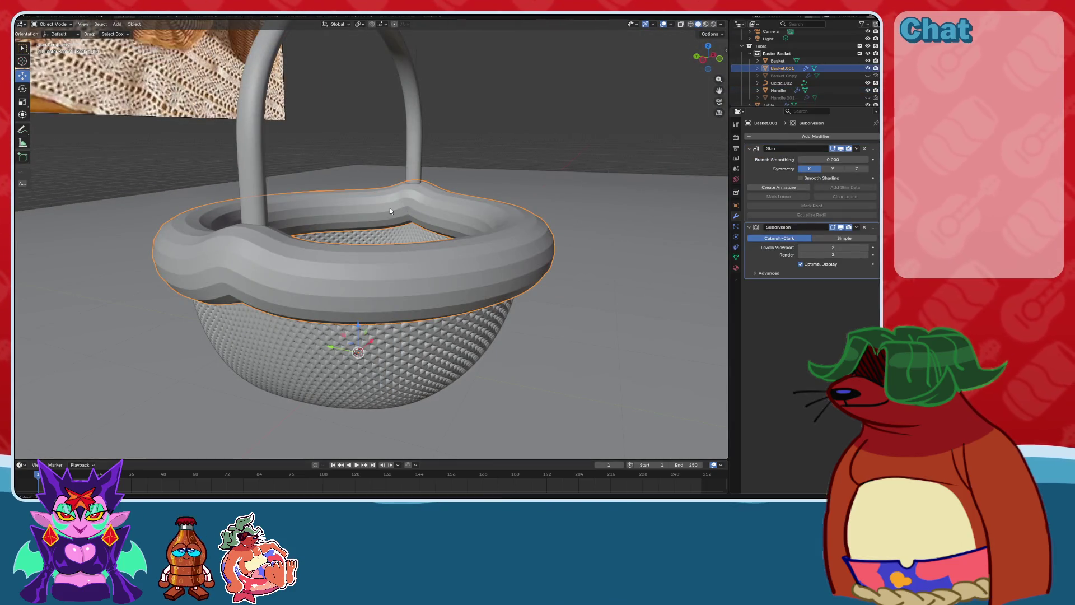
Enable Skin Y symmetry and try moving Skin below Subdivision, then back to first.
{"action": "key", "text": "Tab"}
{"action": "key", "text": "Tab"}
{"action": "middle_click_drag", "start_coordinate": [479, 219], "coordinate": [426, 219]}
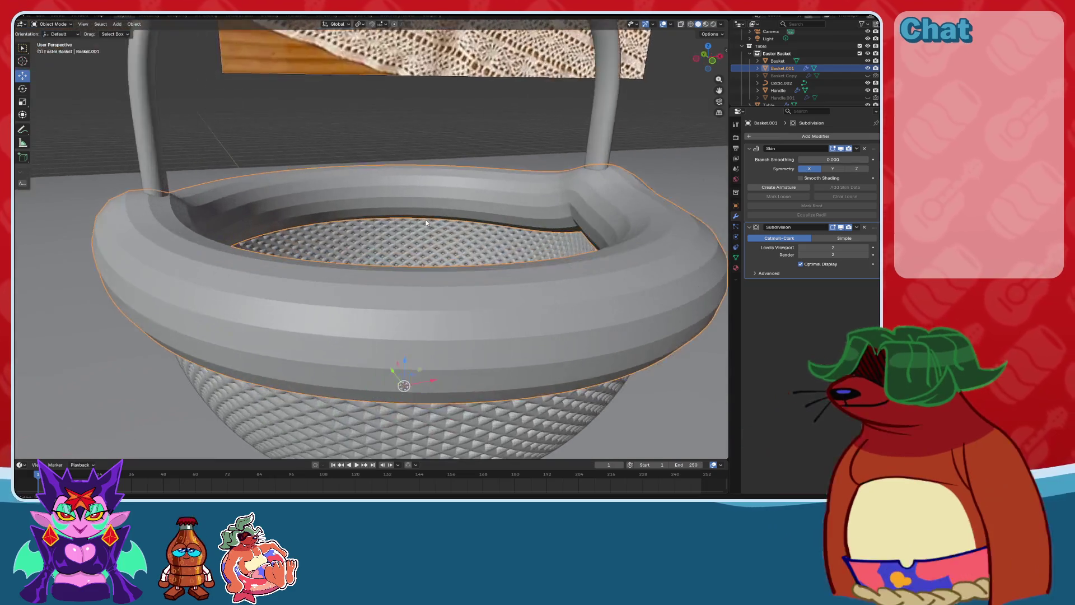
{"action": "scroll", "coordinate": [425, 220], "scroll_direction": "up", "scroll_amount": 5}
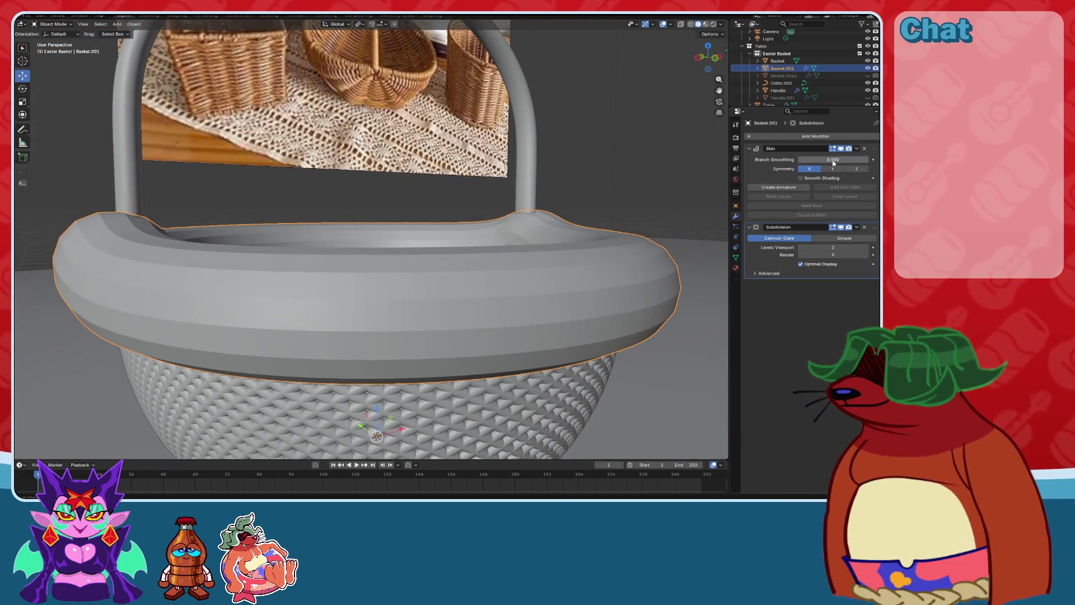
{"action": "left_click", "coordinate": [840, 169]}
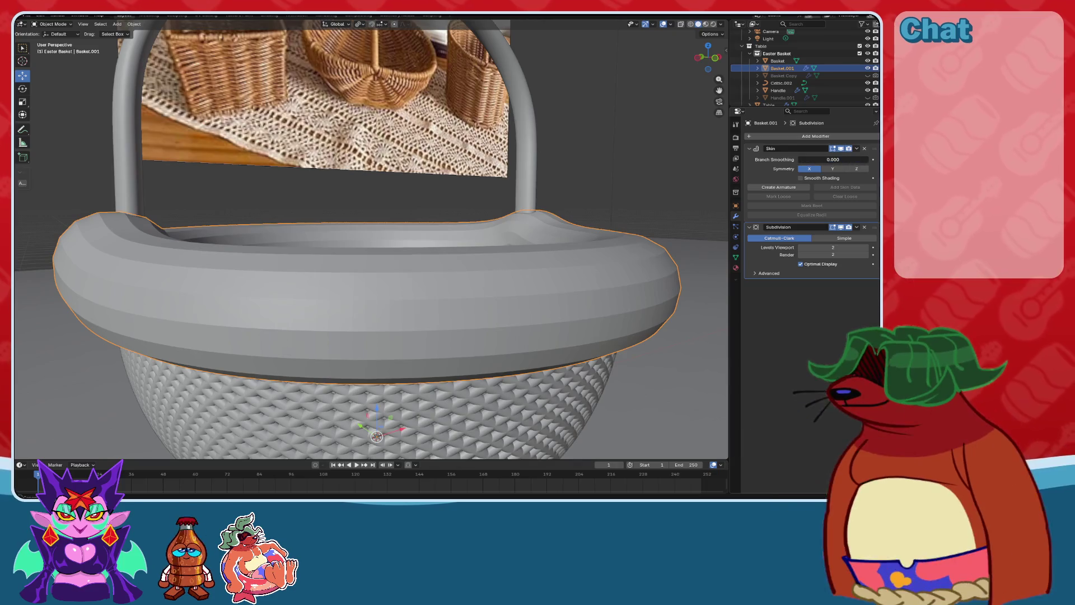
{"action": "left_click", "coordinate": [857, 149]}
{"action": "left_click", "coordinate": [841, 194]}
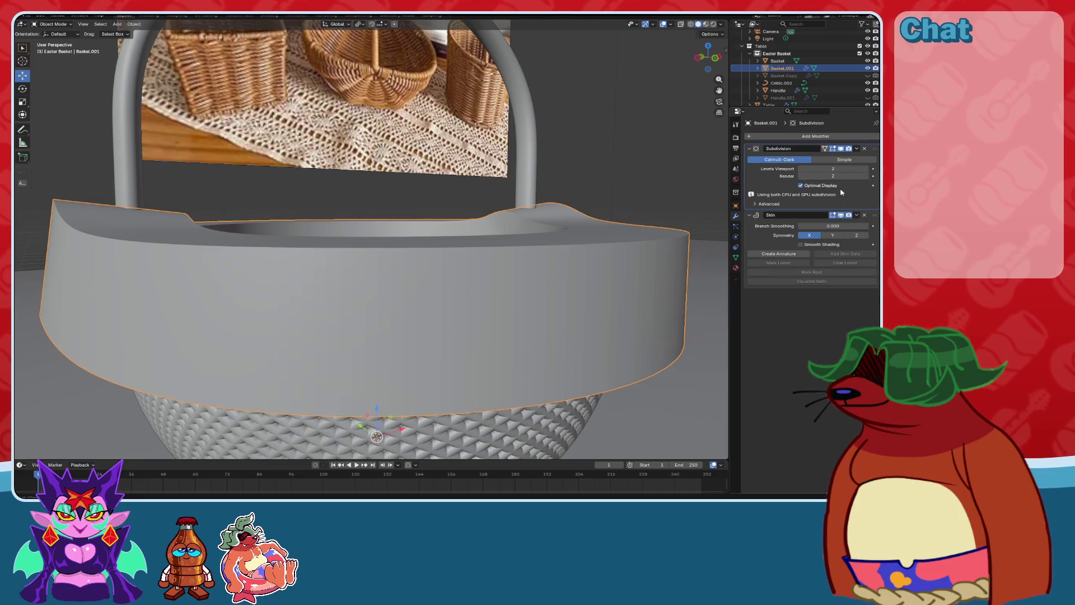
{"action": "left_click", "coordinate": [857, 215]}
{"action": "left_click", "coordinate": [829, 255]}
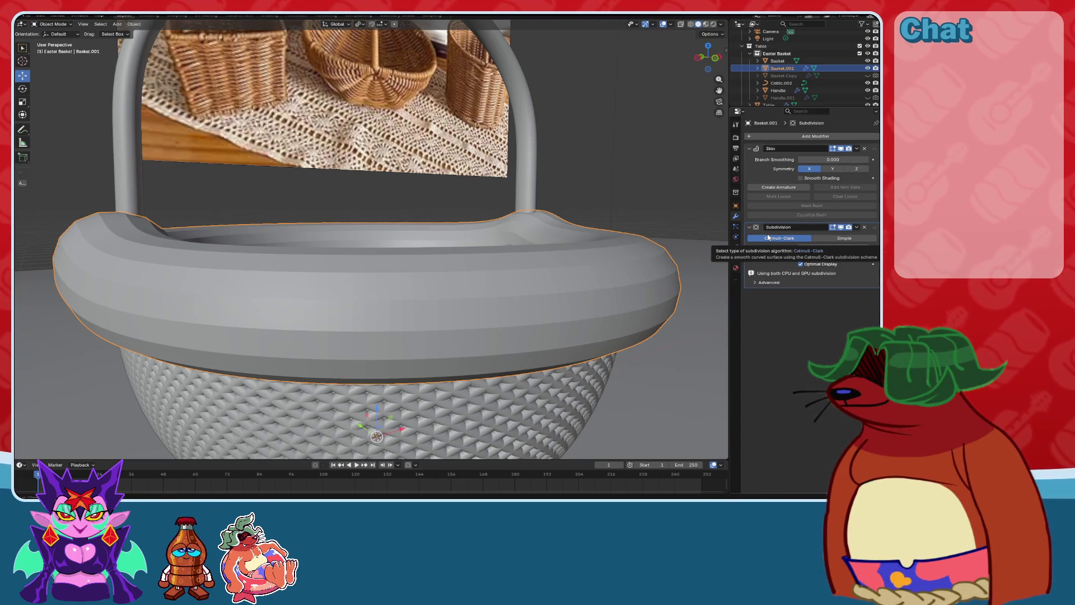
Delete the Skin modifier from the rim object.
{"action": "scroll", "coordinate": [443, 244], "scroll_direction": "down", "scroll_amount": 3}
{"action": "mouse_move", "coordinate": [444, 244]}
{"action": "middle_mouse_down"}
{"action": "mouse_move", "coordinate": [504, 243]}
{"action": "mouse_move", "coordinate": [404, 247]}
{"action": "mouse_move", "coordinate": [452, 243]}
{"action": "middle_mouse_up"}
{"action": "scroll", "coordinate": [452, 242], "scroll_direction": "up", "scroll_amount": 2}
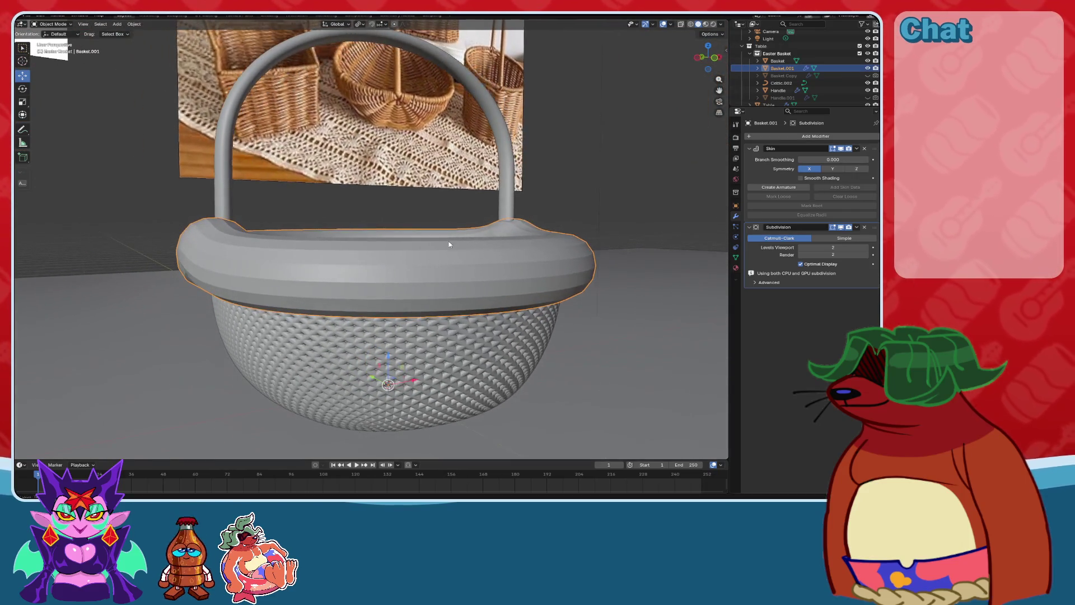
{"action": "scroll", "coordinate": [448, 241], "scroll_direction": "up", "scroll_amount": 2}
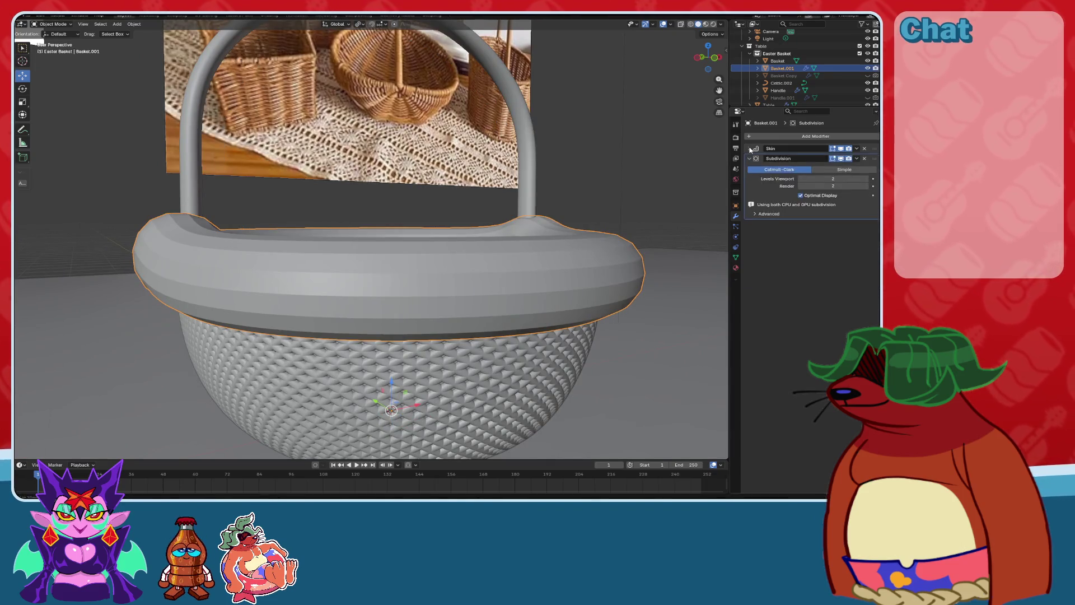
{"action": "left_click", "coordinate": [864, 149]}
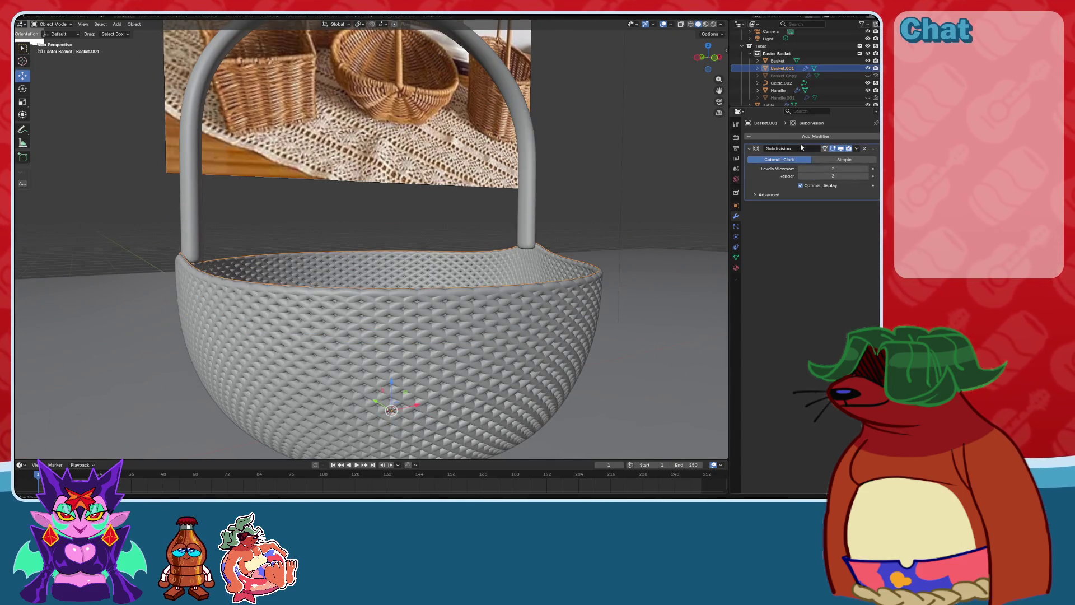
Hide the original Basket object in the outliner.
{"action": "mouse_move", "coordinate": [527, 229]}
{"action": "middle_mouse_down"}
{"action": "mouse_move", "coordinate": [512, 201]}
{"action": "mouse_move", "coordinate": [564, 207]}
{"action": "mouse_move", "coordinate": [540, 207]}
{"action": "mouse_move", "coordinate": [547, 183]}
{"action": "mouse_move", "coordinate": [569, 192]}
{"action": "mouse_move", "coordinate": [498, 193]}
{"action": "mouse_move", "coordinate": [506, 216]}
{"action": "mouse_move", "coordinate": [564, 211]}
{"action": "mouse_move", "coordinate": [529, 213]}
{"action": "middle_mouse_up"}
{"action": "scroll", "coordinate": [553, 194], "scroll_direction": "up", "scroll_amount": 5}
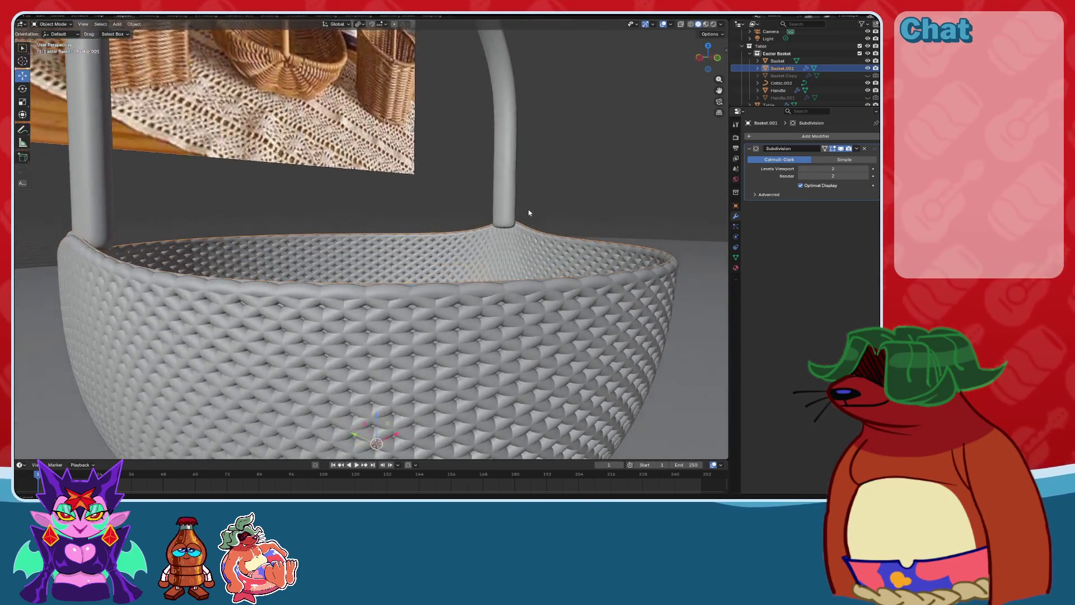
{"action": "left_click", "coordinate": [868, 61]}
{"action": "mouse_move", "coordinate": [352, 265]}
{"action": "middle_mouse_down"}
{"action": "mouse_move", "coordinate": [482, 244]}
{"action": "mouse_move", "coordinate": [537, 203]}
{"action": "mouse_move", "coordinate": [520, 209]}
{"action": "middle_mouse_up"}
{"action": "scroll", "coordinate": [520, 208], "scroll_direction": "down", "scroll_amount": 5}
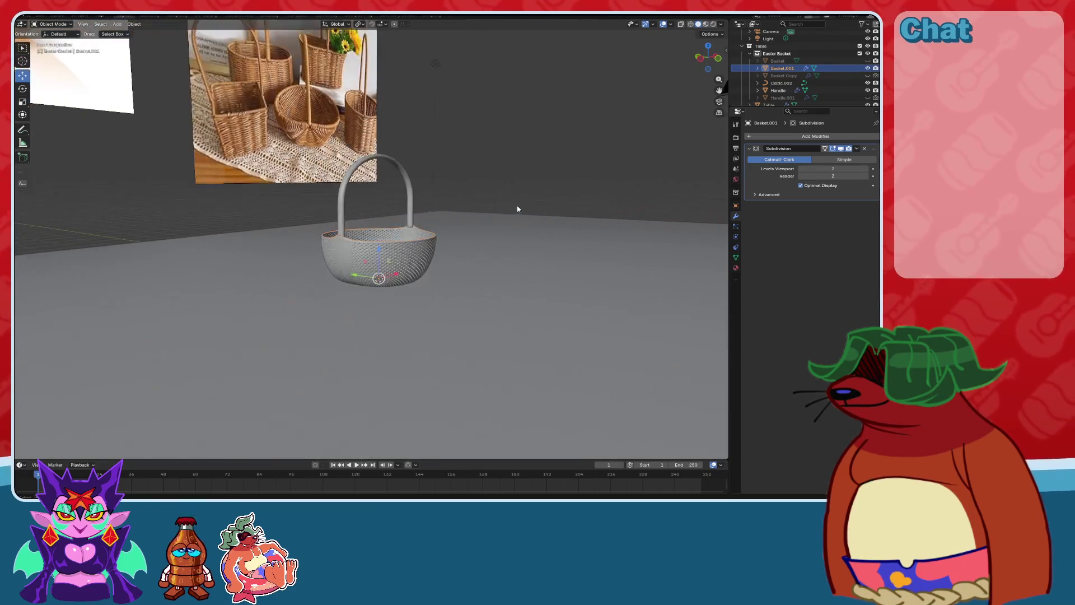
{"action": "scroll", "coordinate": [516, 209], "scroll_direction": "up", "scroll_amount": 5}
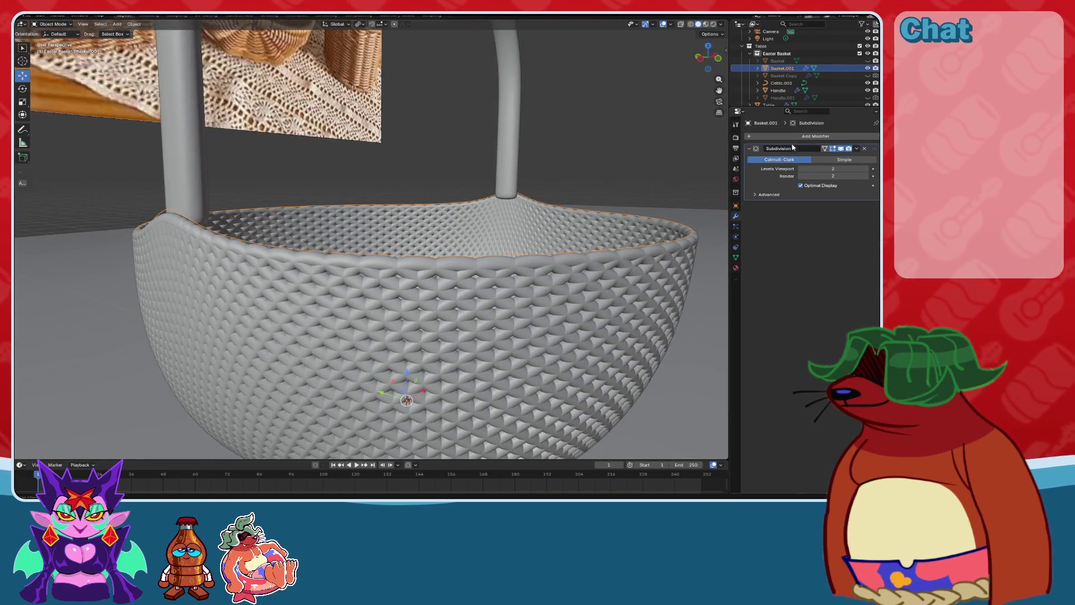
Add a Skin modifier to Basket.001 and move it above Subdivision.
{"action": "left_click", "coordinate": [793, 136]}
{"action": "key", "text": "Down"}
{"action": "key", "text": "Down"}
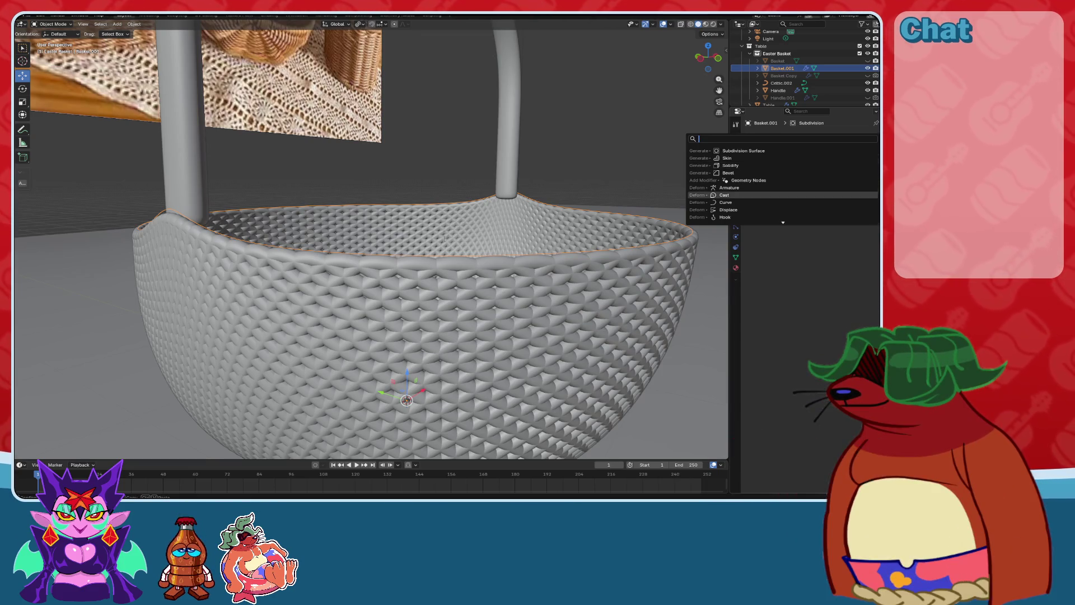
{"action": "key", "text": "Up"}
{"action": "key", "text": "Up"}
{"action": "key", "text": "Up"}
{"action": "key", "text": "Return"}
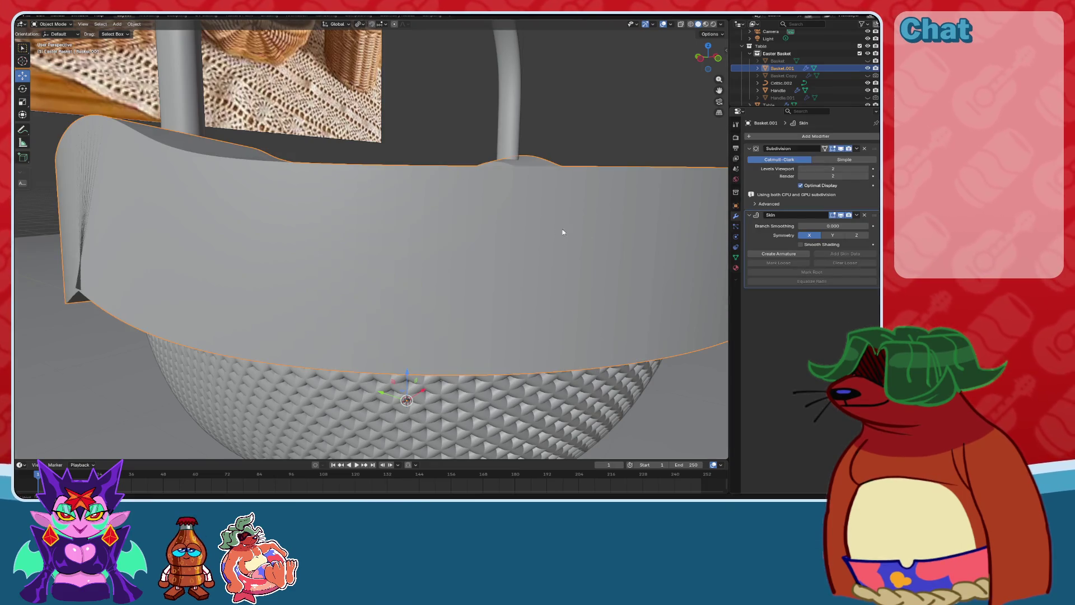
{"action": "scroll", "coordinate": [519, 243], "scroll_direction": "down", "scroll_amount": 3}
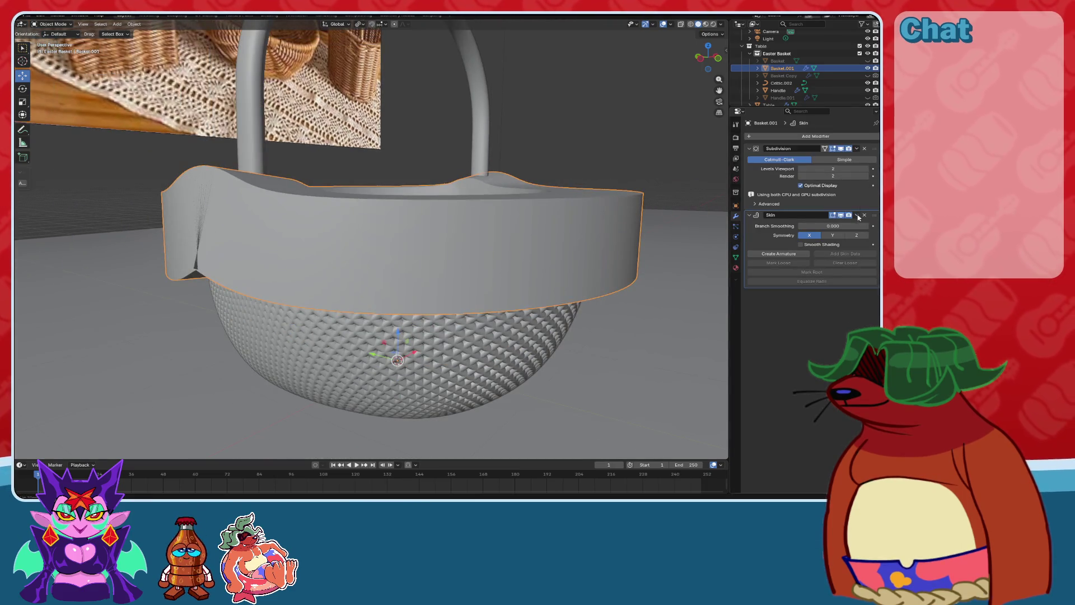
{"action": "left_click", "coordinate": [857, 215]}
{"action": "left_click", "coordinate": [824, 250]}
{"action": "key", "text": "ctrl+a"}
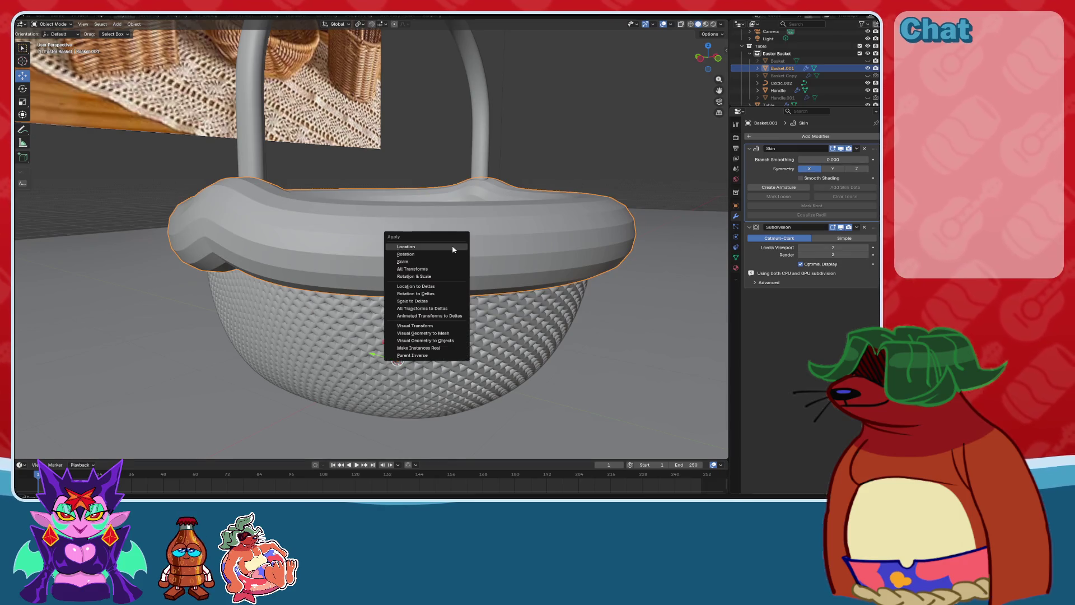
{"action": "key", "text": "ctrl+a"}
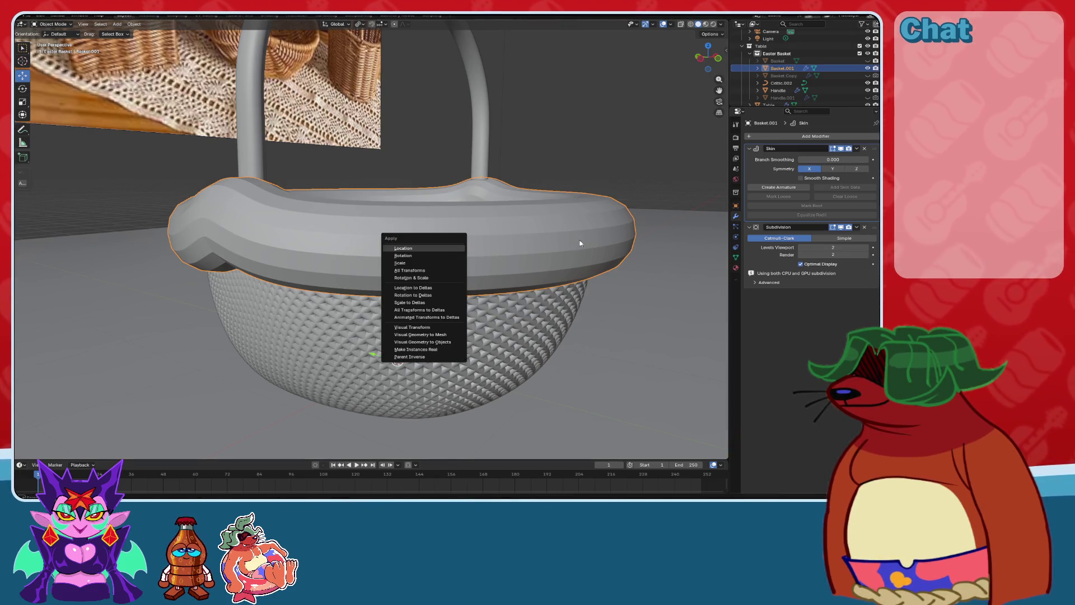
{"action": "key", "text": "Escape"}
{"action": "key", "text": "alt+a"}
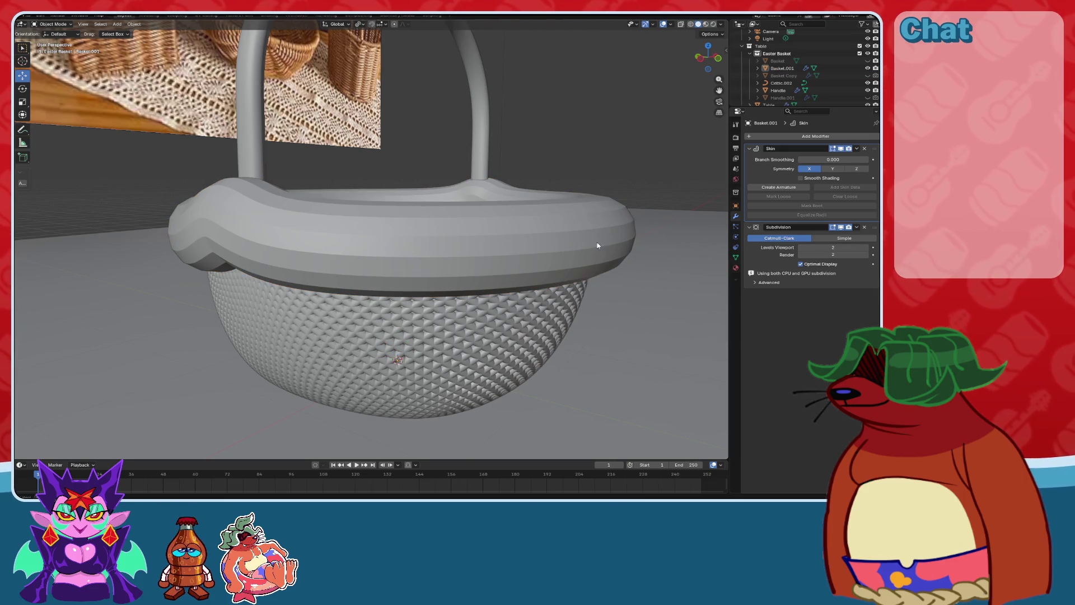
{"action": "left_click", "coordinate": [571, 248]}
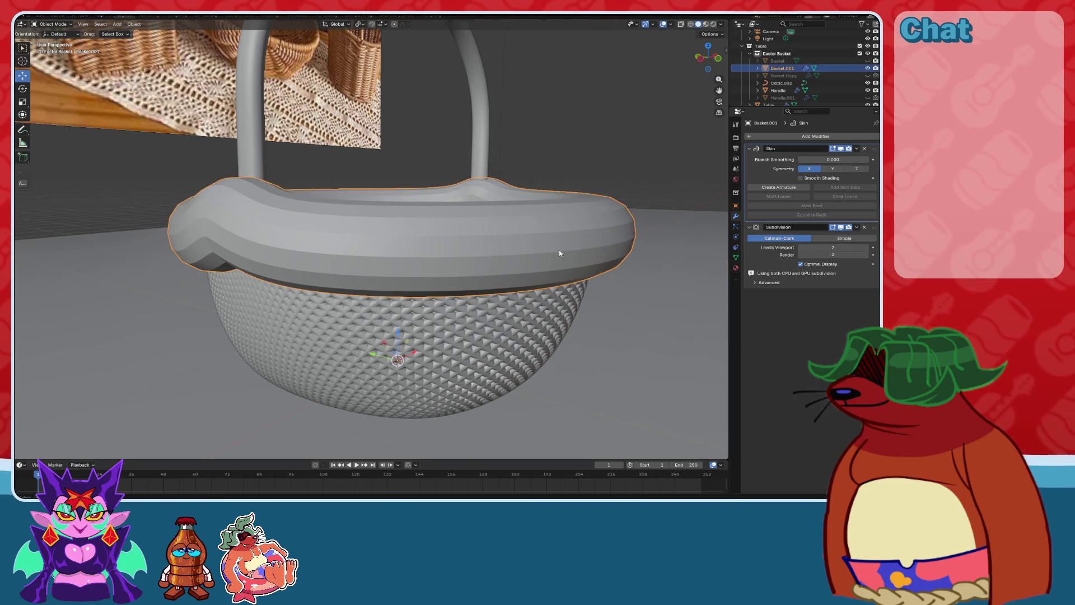
{"action": "right_click", "coordinate": [559, 250]}
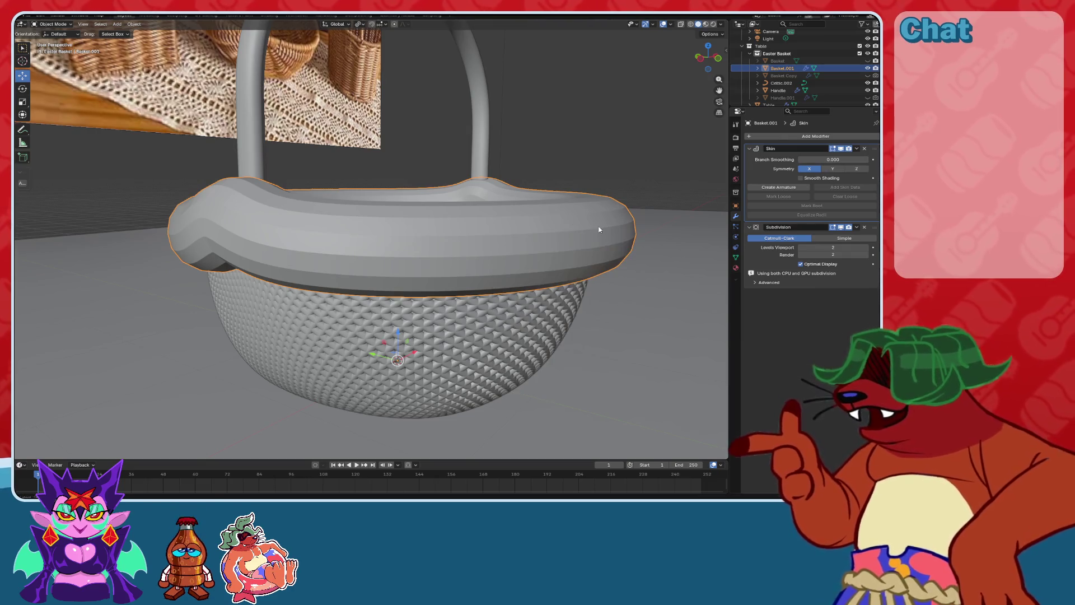
{"action": "mouse_move", "coordinate": [603, 192]}
{"action": "middle_mouse_down"}
{"action": "mouse_move", "coordinate": [563, 252]}
{"action": "mouse_move", "coordinate": [537, 247]}
{"action": "middle_mouse_up"}
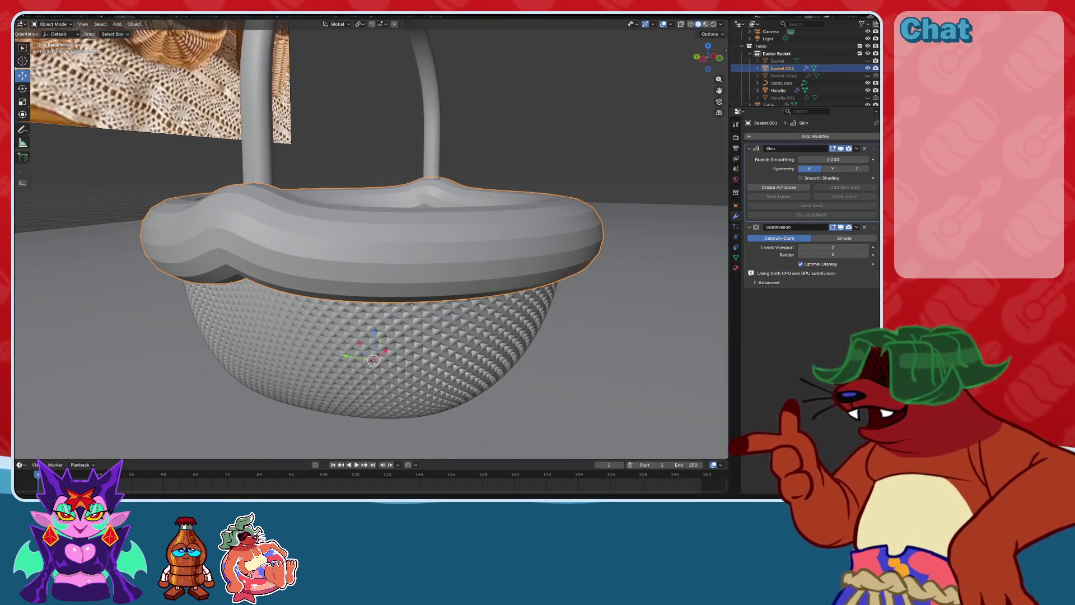
Scale the rim's skin radius down to 0.188, then view it in Left Orthographic with X-ray.
{"action": "key", "text": "Tab"}
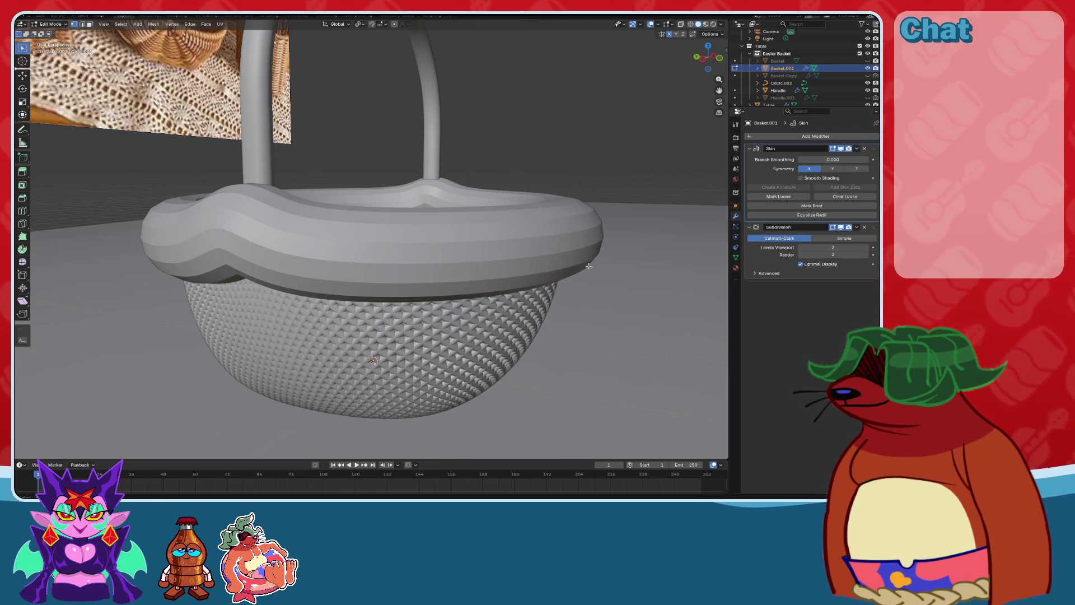
{"action": "key", "text": "ctrl+a"}
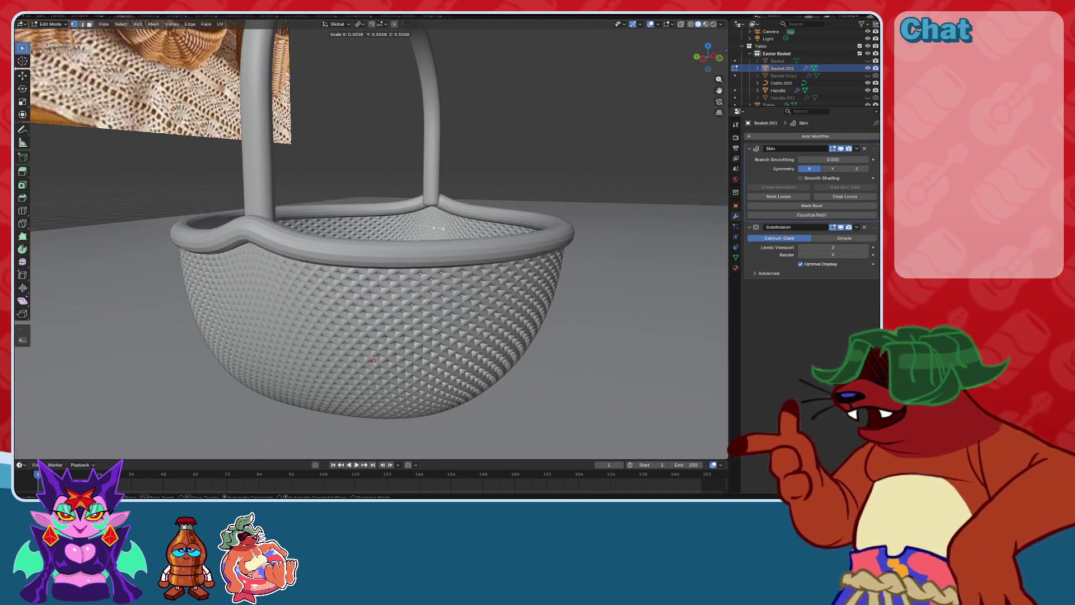
{"action": "left_click", "coordinate": [438, 228]}
{"action": "mouse_move", "coordinate": [439, 228]}
{"action": "middle_mouse_down"}
{"action": "mouse_move", "coordinate": [466, 232]}
{"action": "mouse_move", "coordinate": [495, 258]}
{"action": "middle_mouse_up"}
{"action": "left_click", "coordinate": [708, 57]}
{"action": "left_click", "coordinate": [692, 25]}
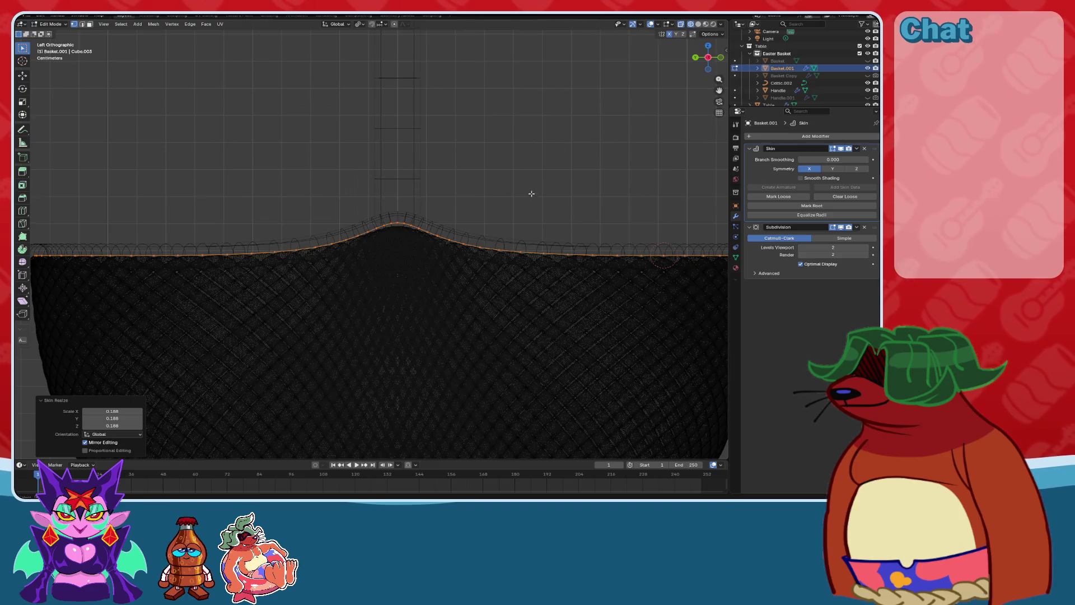
Lower the rim's peak edge loop slightly in the X-ray side view.
{"action": "scroll", "coordinate": [532, 194], "scroll_direction": "up", "scroll_amount": 3, "text": "ctrl"}
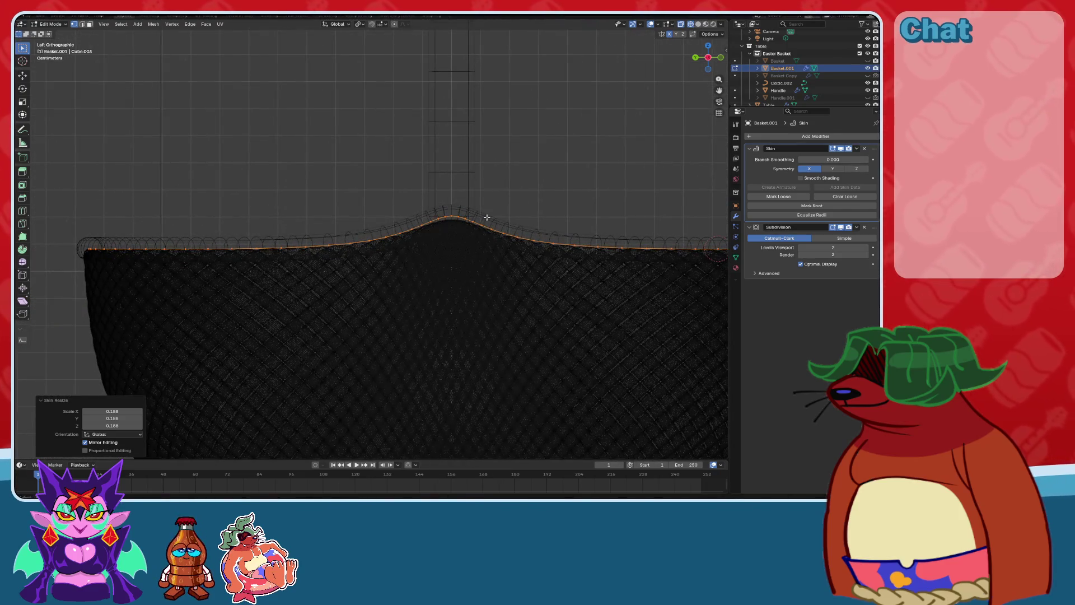
{"action": "left_click", "coordinate": [698, 24]}
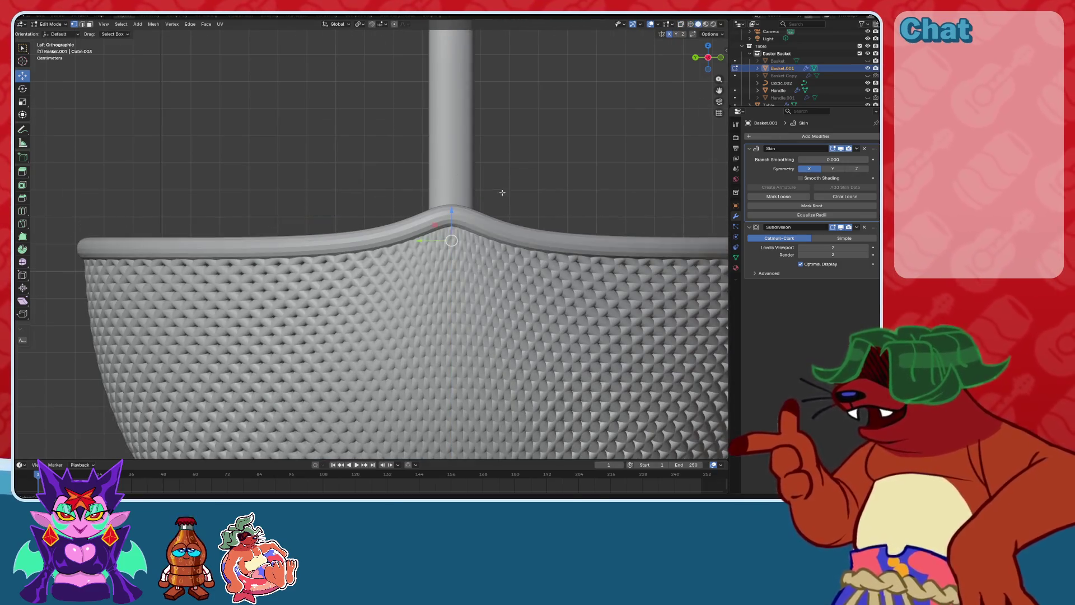
{"action": "scroll", "coordinate": [502, 192], "scroll_direction": "up", "scroll_amount": 2}
{"action": "left_click", "coordinate": [691, 24]}
{"action": "scroll", "coordinate": [487, 188], "scroll_direction": "up", "scroll_amount": 4}
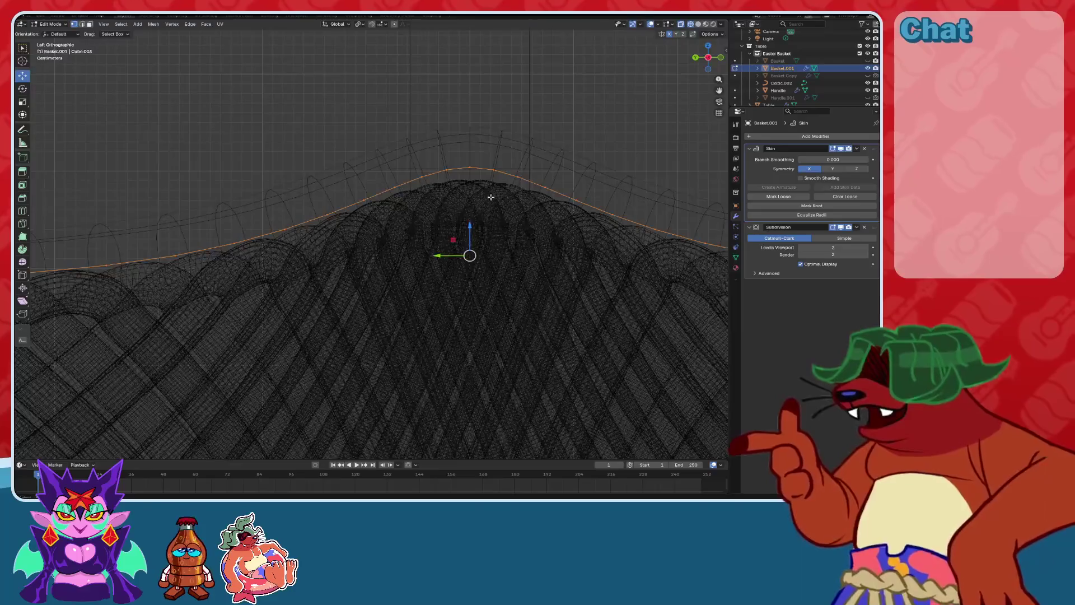
{"action": "left_click_drag", "start_coordinate": [470, 226], "coordinate": [473, 256]}
Nudge the rim vertices down again from an angled view and return to Solid shading.
{"action": "scroll", "coordinate": [403, 252], "scroll_direction": "down", "scroll_amount": 5}
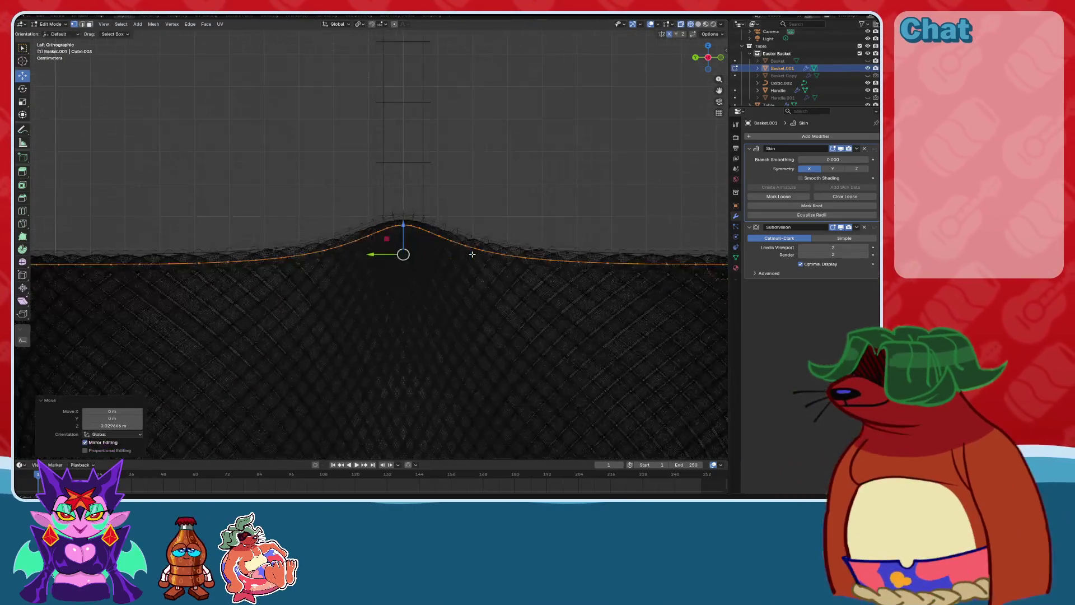
{"action": "scroll", "coordinate": [408, 254], "scroll_direction": "up", "scroll_amount": 5}
{"action": "scroll", "coordinate": [596, 250], "scroll_direction": "down", "scroll_amount": 3}
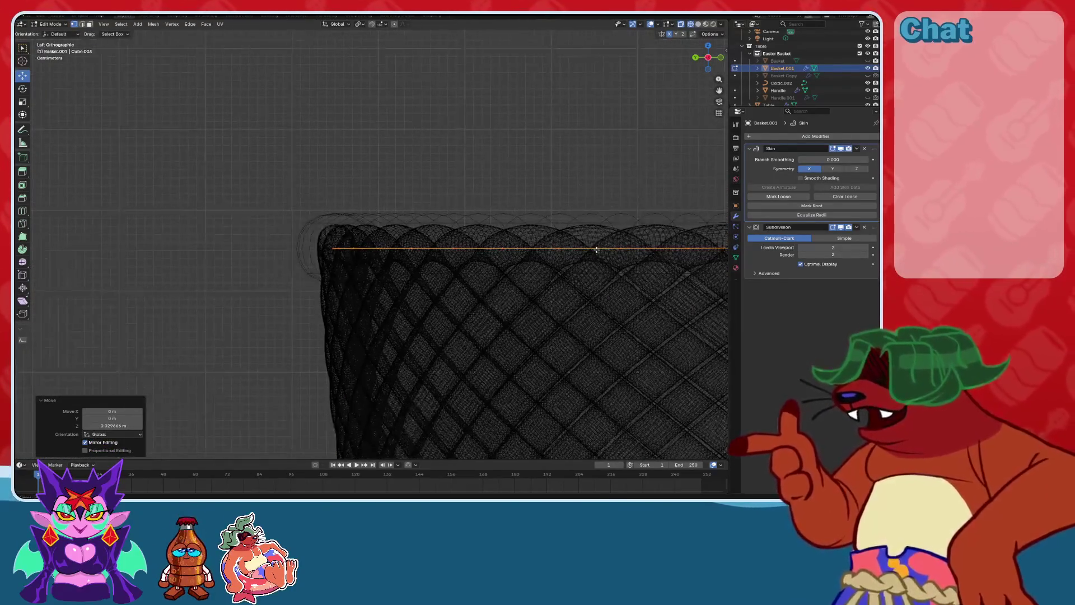
{"action": "mouse_move", "coordinate": [713, 253]}
{"action": "middle_mouse_down"}
{"action": "mouse_move", "coordinate": [524, 230]}
{"action": "mouse_move", "coordinate": [560, 213]}
{"action": "mouse_move", "coordinate": [503, 229]}
{"action": "mouse_move", "coordinate": [456, 221]}
{"action": "middle_mouse_up"}
{"action": "left_click_drag", "start_coordinate": [455, 221], "coordinate": [451, 246]}
{"action": "middle_click_drag", "start_coordinate": [451, 245], "coordinate": [733, 22]}
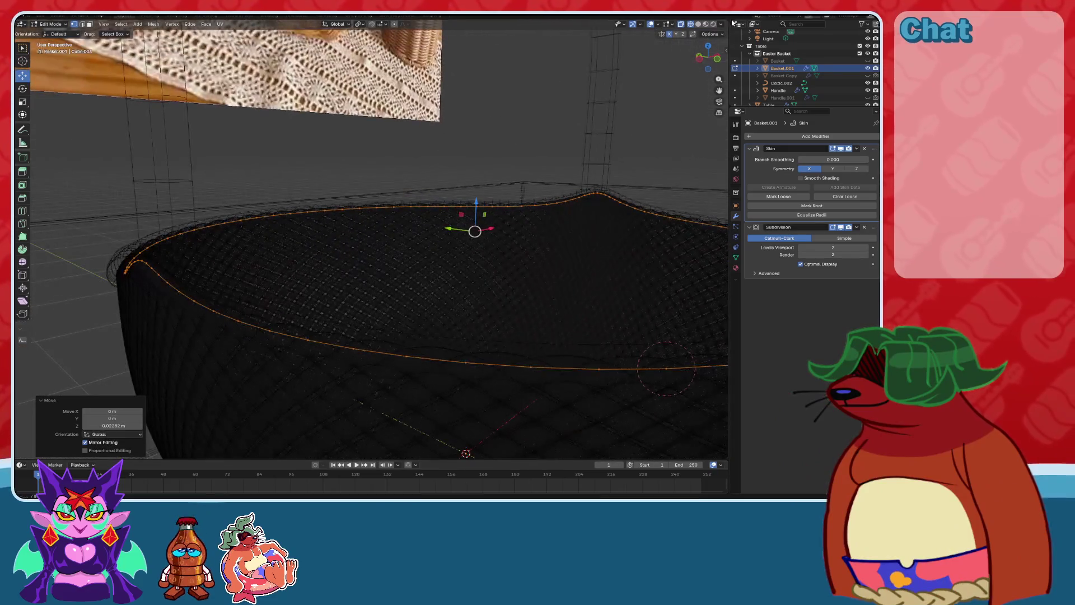
{"action": "left_click", "coordinate": [698, 25]}
{"action": "mouse_move", "coordinate": [505, 213]}
{"action": "middle_mouse_down"}
{"action": "mouse_move", "coordinate": [453, 239]}
{"action": "mouse_move", "coordinate": [426, 296]}
{"action": "middle_mouse_up"}
Go back into Edit Mode on the rim and skin-resize the tube thicker, to 1.189.
{"action": "left_click", "coordinate": [51, 32]}
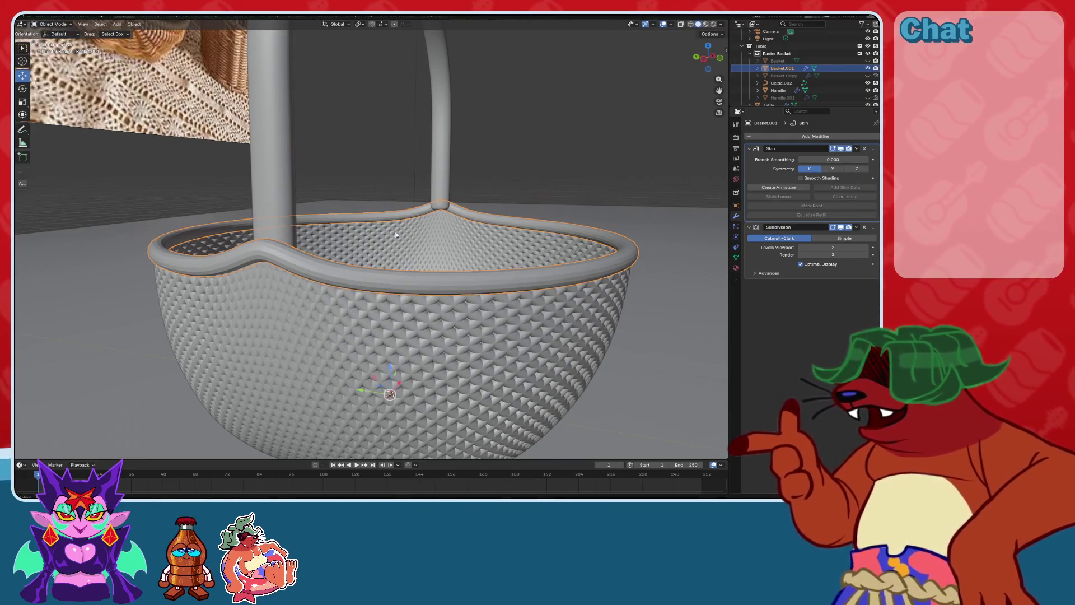
{"action": "key", "text": "Tab"}
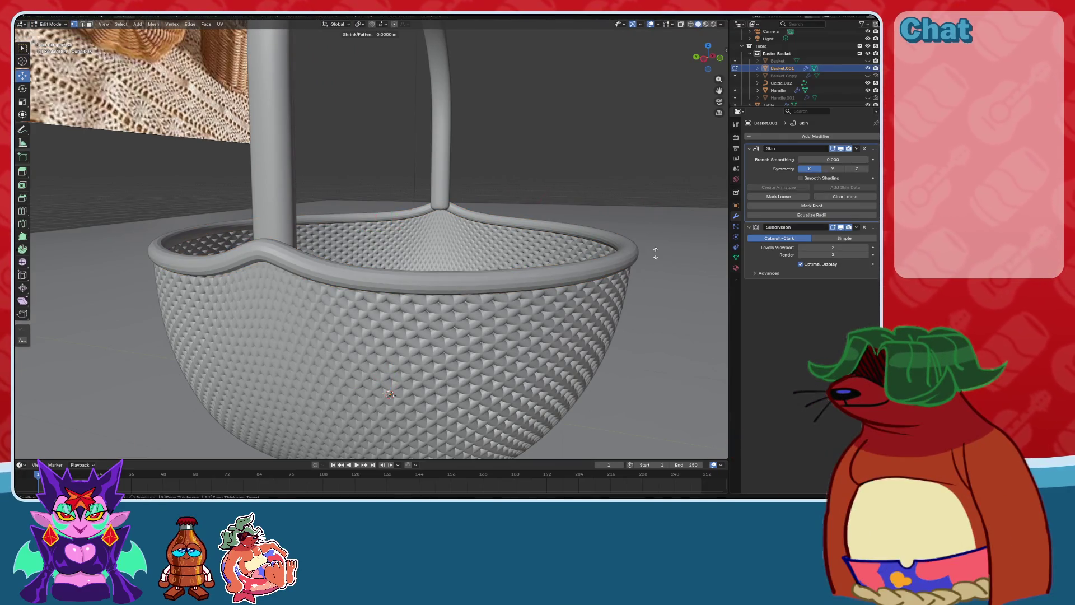
{"action": "right_click", "coordinate": [677, 251]}
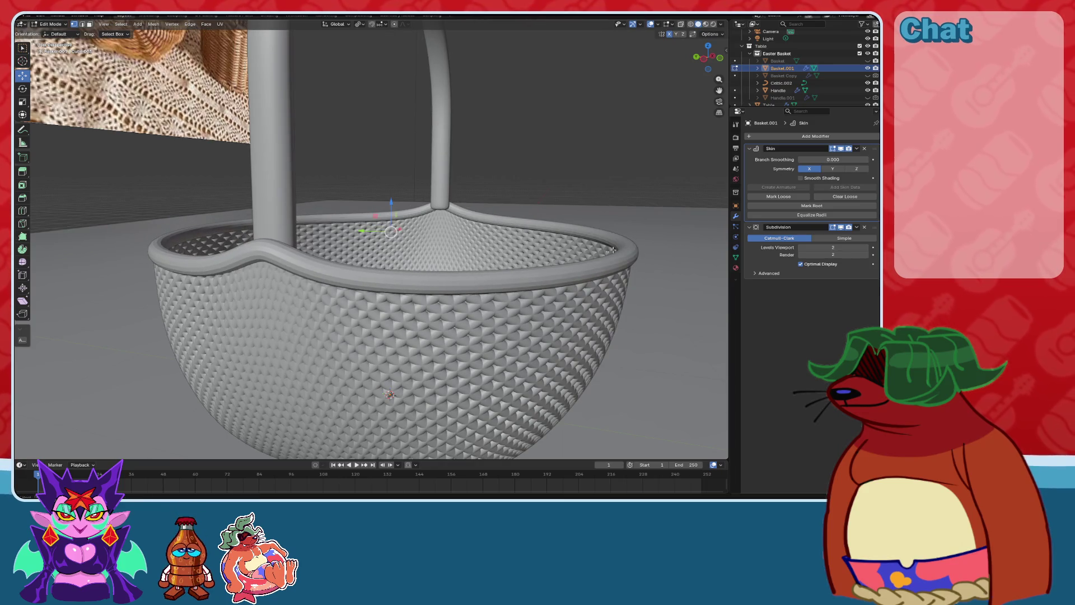
{"action": "mouse_move", "coordinate": [613, 250]}
{"action": "middle_mouse_down"}
{"action": "mouse_move", "coordinate": [467, 230]}
{"action": "mouse_move", "coordinate": [638, 234]}
{"action": "mouse_move", "coordinate": [662, 170]}
{"action": "mouse_move", "coordinate": [394, 125]}
{"action": "middle_mouse_up"}
{"action": "key", "text": "ctrl+a"}
{"action": "left_click", "coordinate": [564, 240]}
{"action": "scroll", "coordinate": [467, 229], "scroll_direction": "up", "scroll_amount": 3}
{"action": "scroll", "coordinate": [466, 230], "scroll_direction": "down", "scroll_amount": 3}
In a see-through side view, shrink the rim's skin radius to 0.63, then return to Object Mode.
{"action": "key", "text": "ctrl+KP_3"}
{"action": "key", "text": "alt+z"}
{"action": "scroll", "coordinate": [686, 197], "scroll_direction": "up", "scroll_amount": 4}
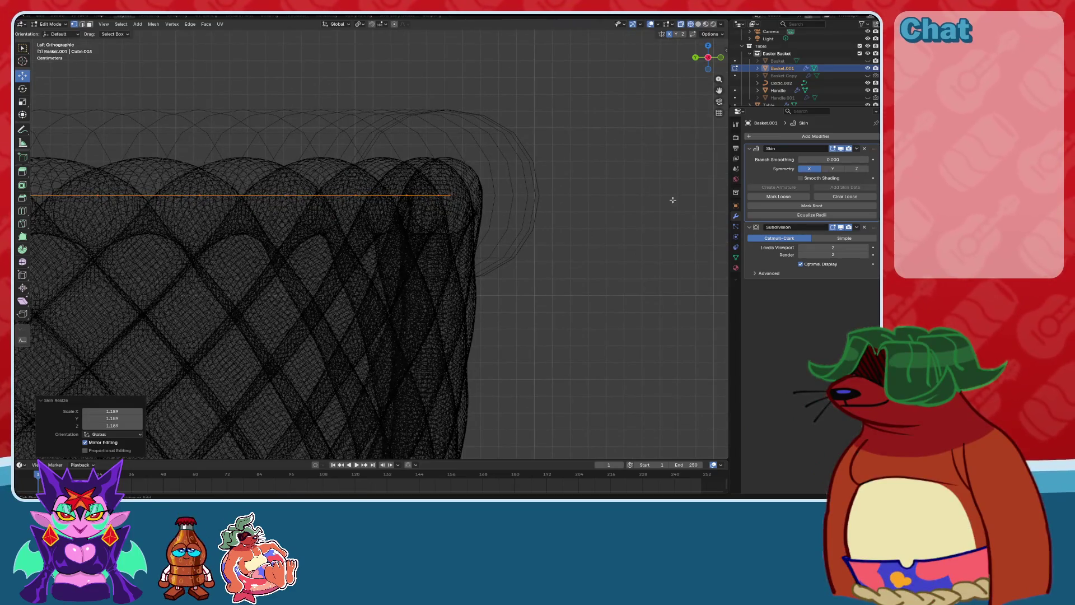
{"action": "key", "text": "ctrl+a"}
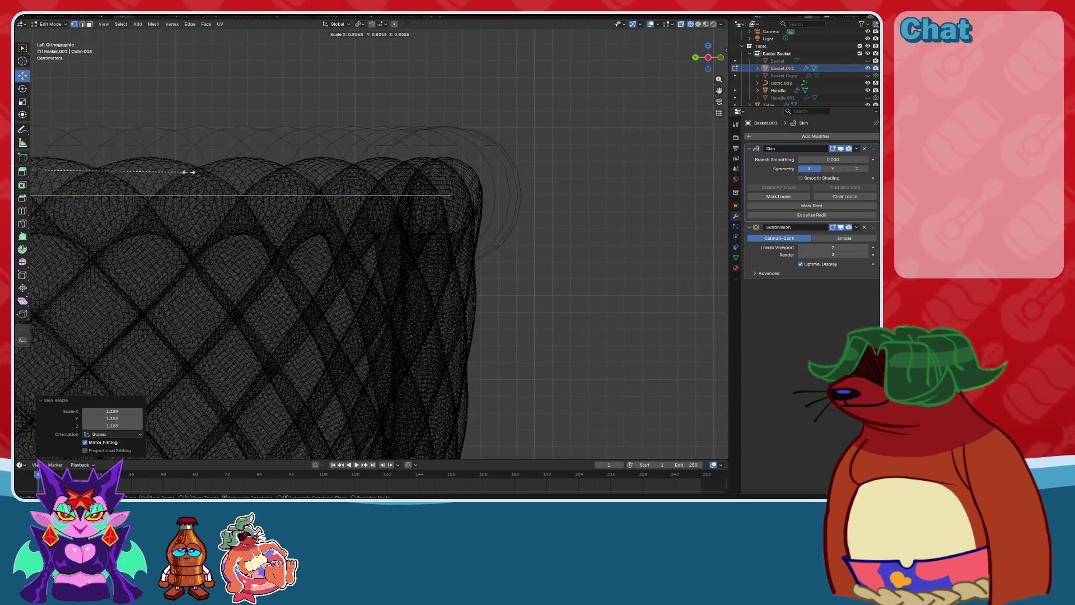
{"action": "left_click", "coordinate": [475, 164]}
{"action": "scroll", "coordinate": [638, 105], "scroll_direction": "down", "scroll_amount": 5}
{"action": "left_click", "coordinate": [699, 26]}
{"action": "mouse_move", "coordinate": [281, 160]}
{"action": "middle_mouse_down"}
{"action": "mouse_move", "coordinate": [501, 199]}
{"action": "mouse_move", "coordinate": [440, 202]}
{"action": "mouse_move", "coordinate": [491, 226]}
{"action": "middle_mouse_up"}
{"action": "scroll", "coordinate": [490, 225], "scroll_direction": "down", "scroll_amount": 6}
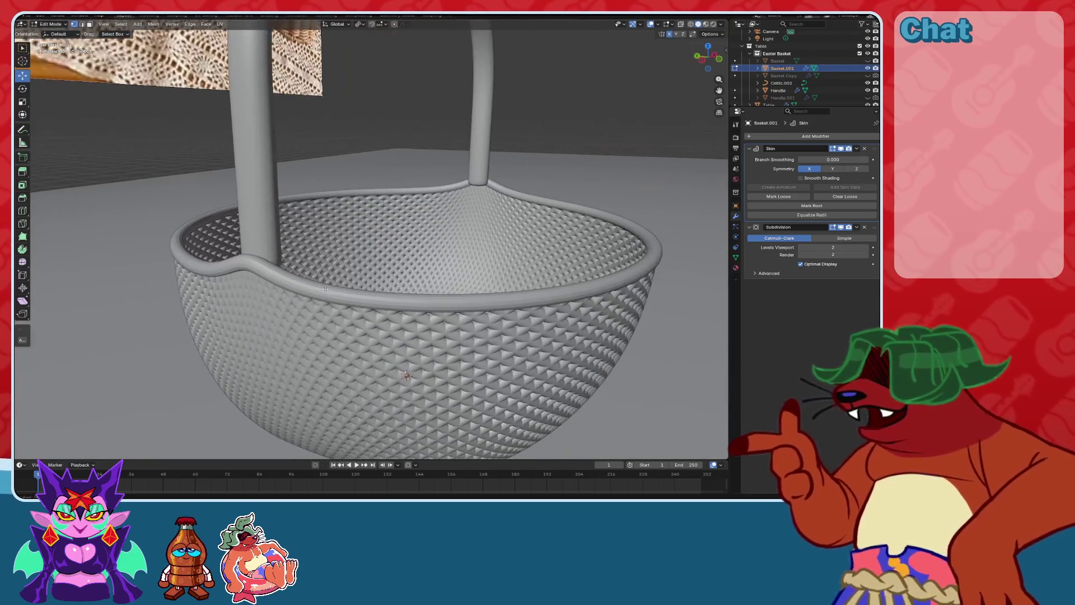
{"action": "key", "text": "Tab"}
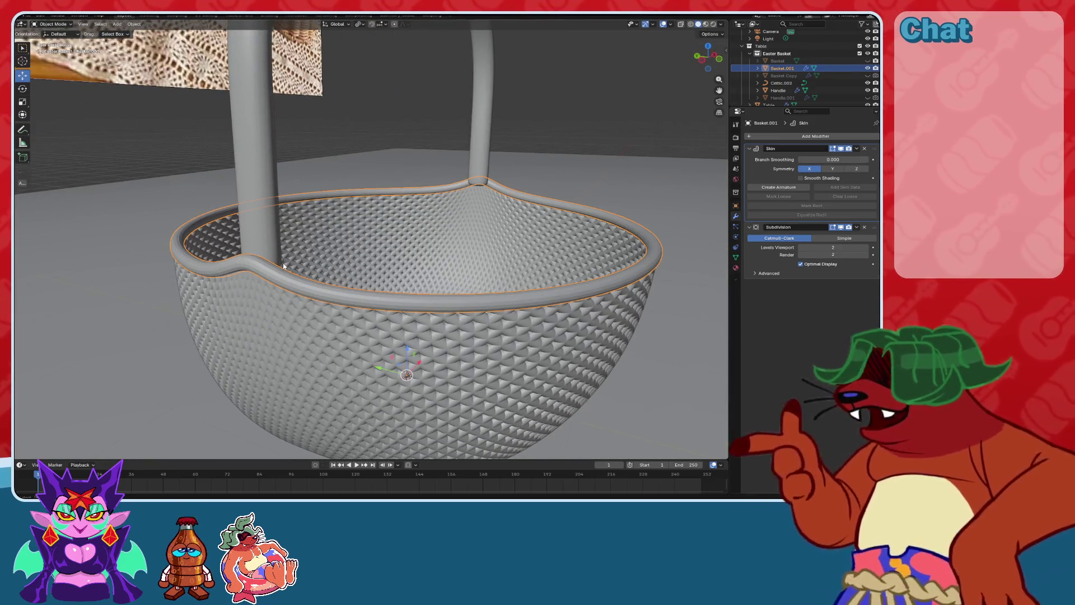
Select the Celtic.002 knot curve, unhide the Basket object, and delete Celtic.002.
{"action": "left_click", "coordinate": [252, 272], "text": "alt"}
{"action": "left_click", "coordinate": [247, 283]}
{"action": "right_click", "coordinate": [392, 342]}
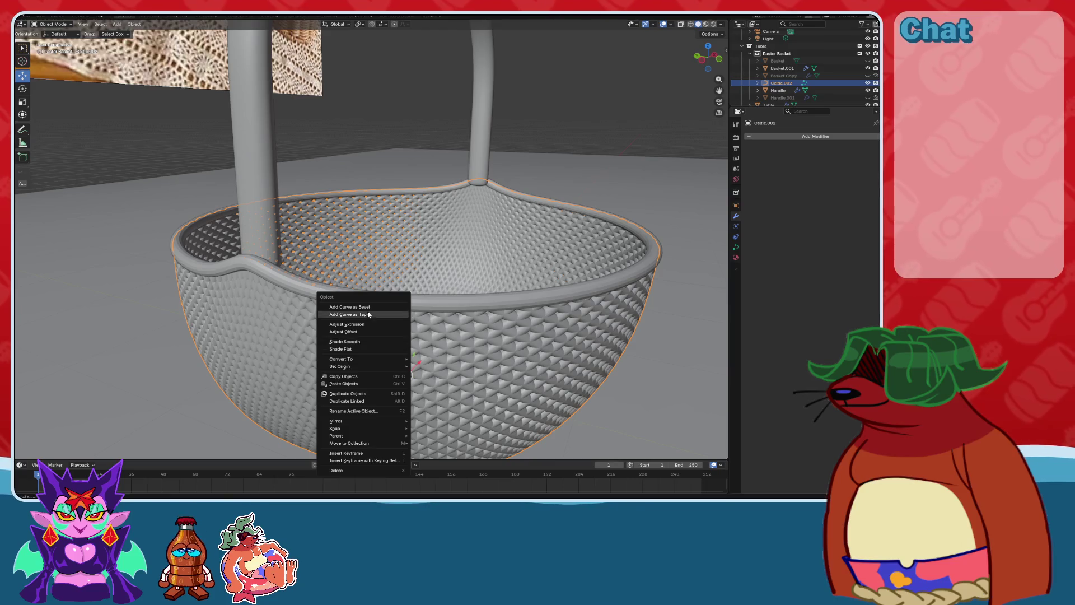
{"action": "mouse_move", "coordinate": [441, 337]}
{"action": "middle_mouse_down"}
{"action": "mouse_move", "coordinate": [543, 348]}
{"action": "mouse_move", "coordinate": [490, 280]}
{"action": "mouse_move", "coordinate": [512, 291]}
{"action": "mouse_move", "coordinate": [501, 289]}
{"action": "mouse_move", "coordinate": [513, 276]}
{"action": "mouse_move", "coordinate": [457, 264]}
{"action": "middle_mouse_up"}
{"action": "scroll", "coordinate": [489, 279], "scroll_direction": "up", "scroll_amount": 5}
{"action": "scroll", "coordinate": [488, 278], "scroll_direction": "down", "scroll_amount": 5}
{"action": "scroll", "coordinate": [500, 289], "scroll_direction": "up", "scroll_amount": 4}
{"action": "scroll", "coordinate": [500, 288], "scroll_direction": "down", "scroll_amount": 4}
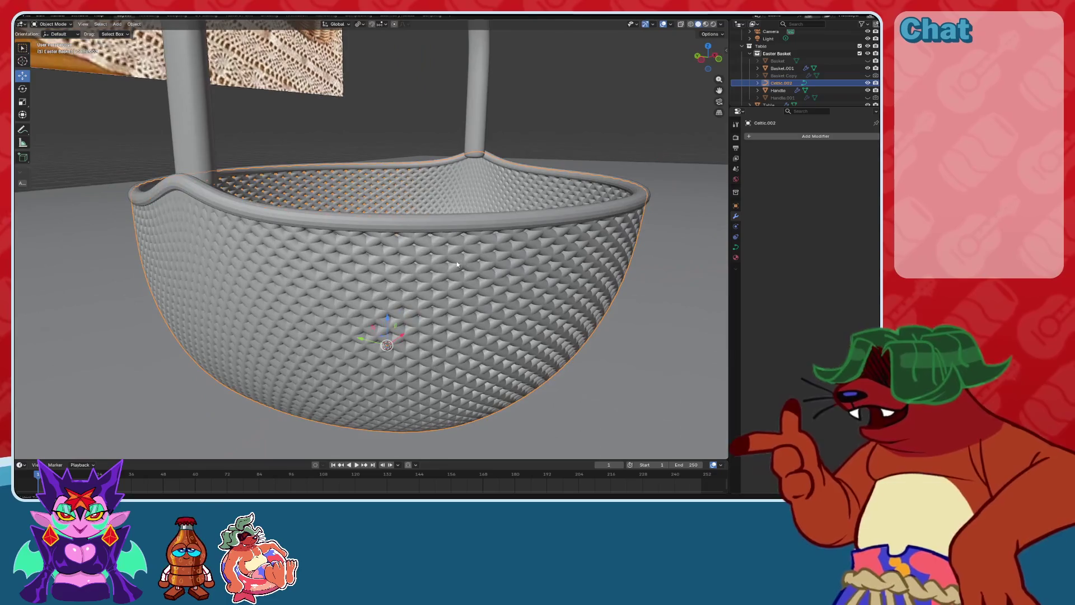
{"action": "scroll", "coordinate": [463, 263], "scroll_direction": "down", "scroll_amount": 2}
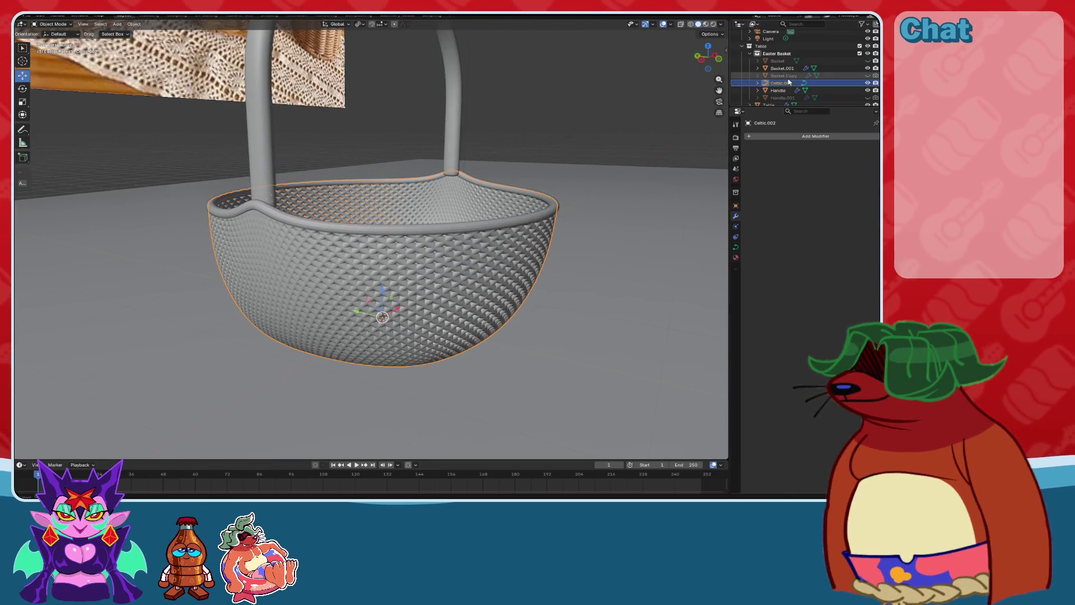
{"action": "left_click", "coordinate": [868, 60]}
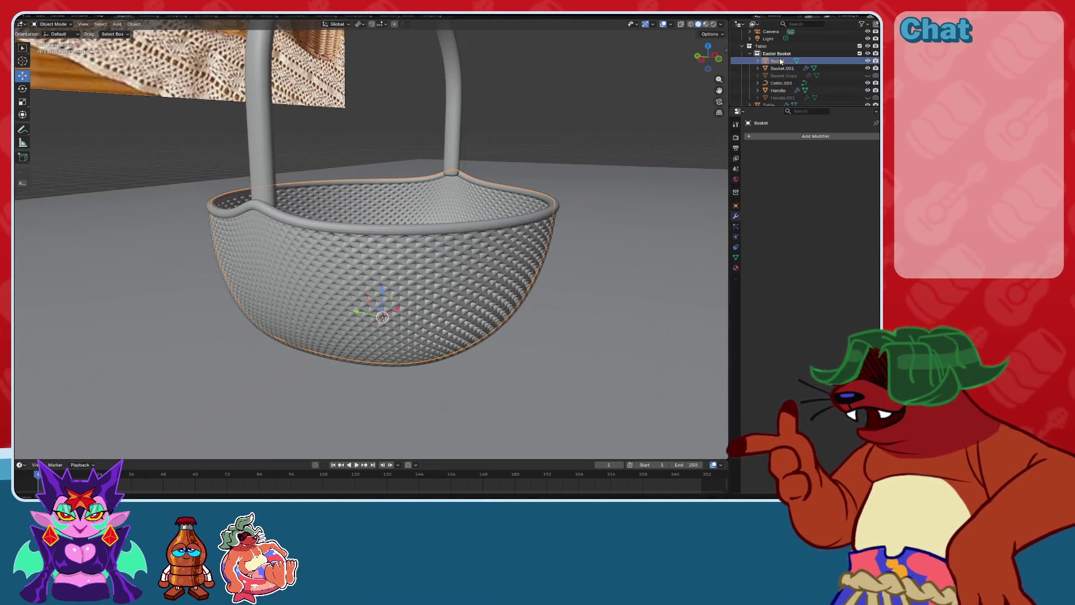
{"action": "key", "text": "Delete"}
Select the Basket bowl and switch to the Sculpting workspace.
{"action": "left_click", "coordinate": [421, 303]}
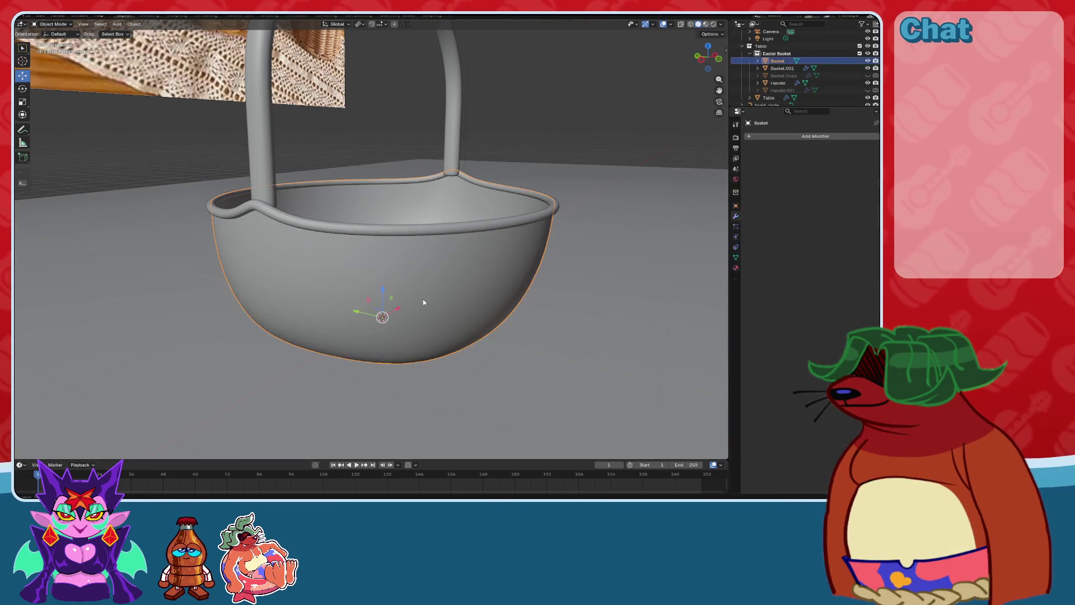
{"action": "key", "text": "shift+a"}
{"action": "mouse_move", "coordinate": [423, 299]}
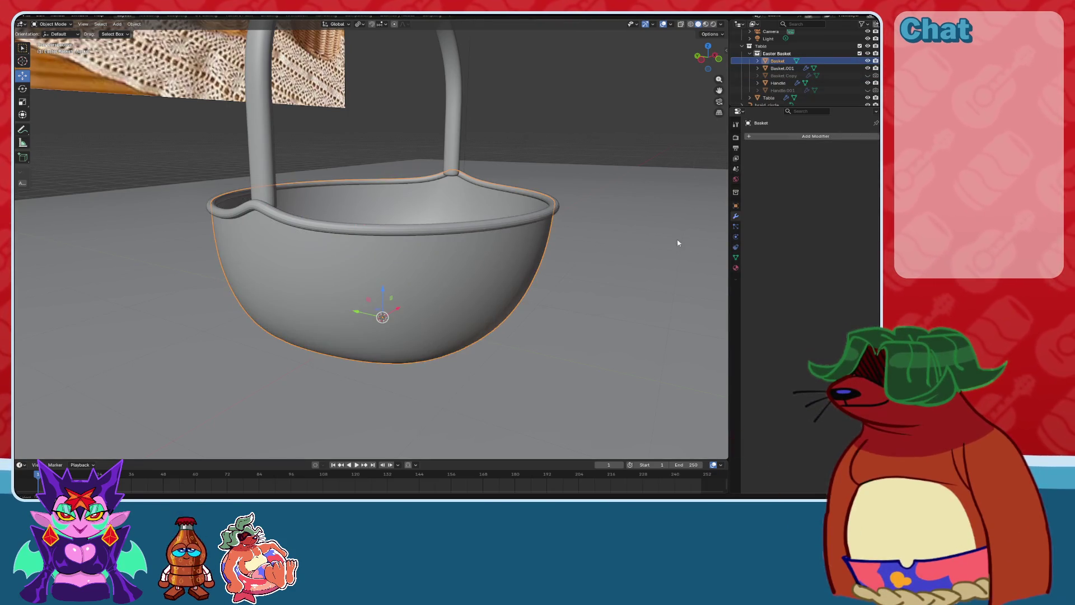
{"action": "left_click", "coordinate": [736, 205]}
{"action": "left_click", "coordinate": [177, 15]}
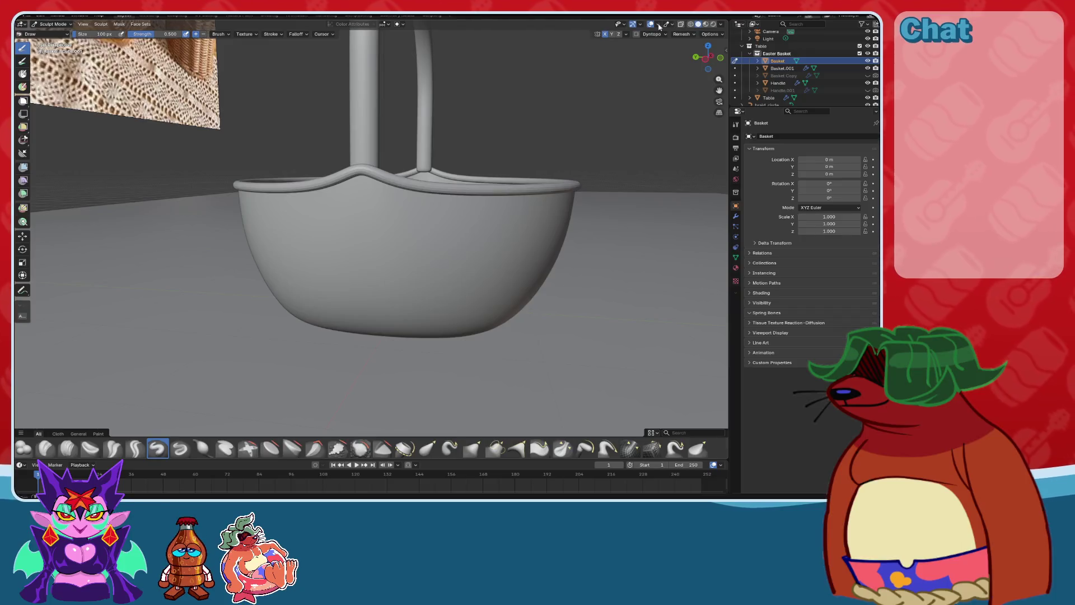
Turn on the wireframe overlay and isolate the Basket in Local View.
{"action": "left_click", "coordinate": [658, 24]}
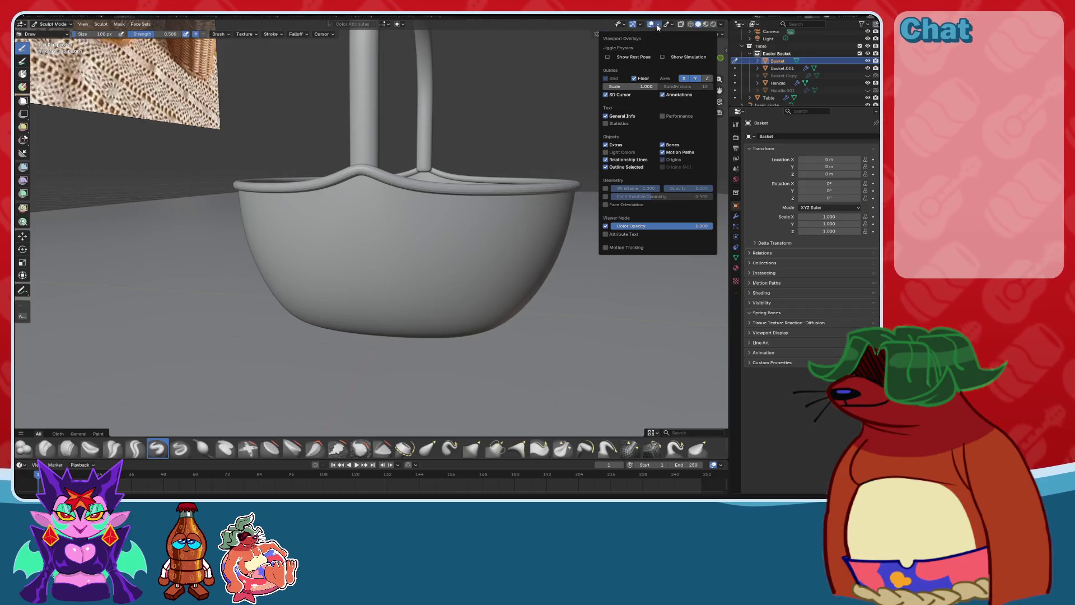
{"action": "left_click", "coordinate": [606, 188]}
{"action": "middle_click_drag", "start_coordinate": [387, 202], "coordinate": [396, 200]}
{"action": "scroll", "coordinate": [397, 199], "scroll_direction": "up", "scroll_amount": 2}
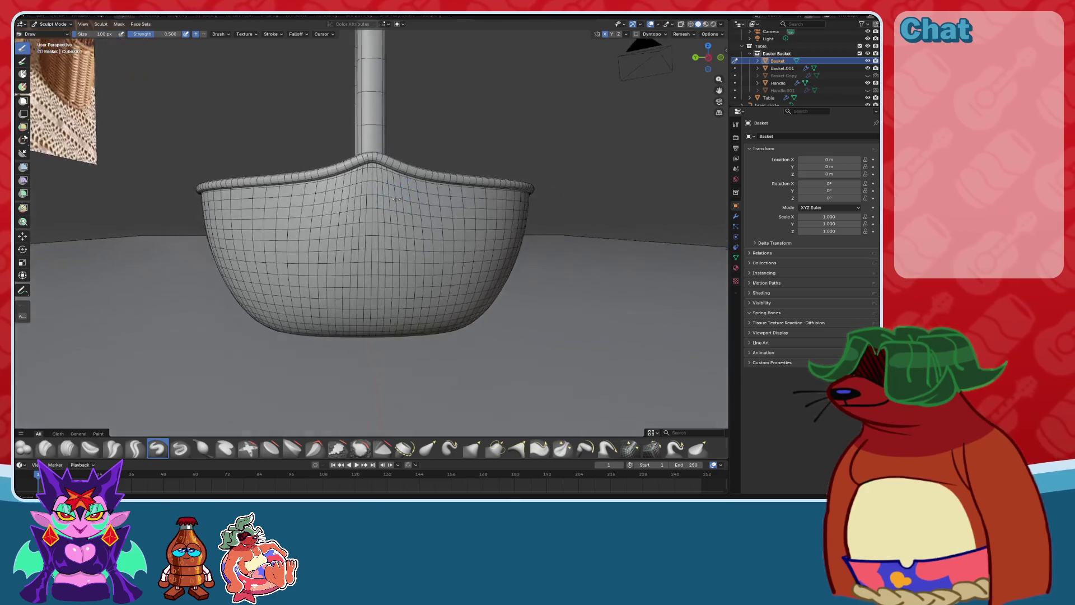
{"action": "key", "text": "KP_Divide"}
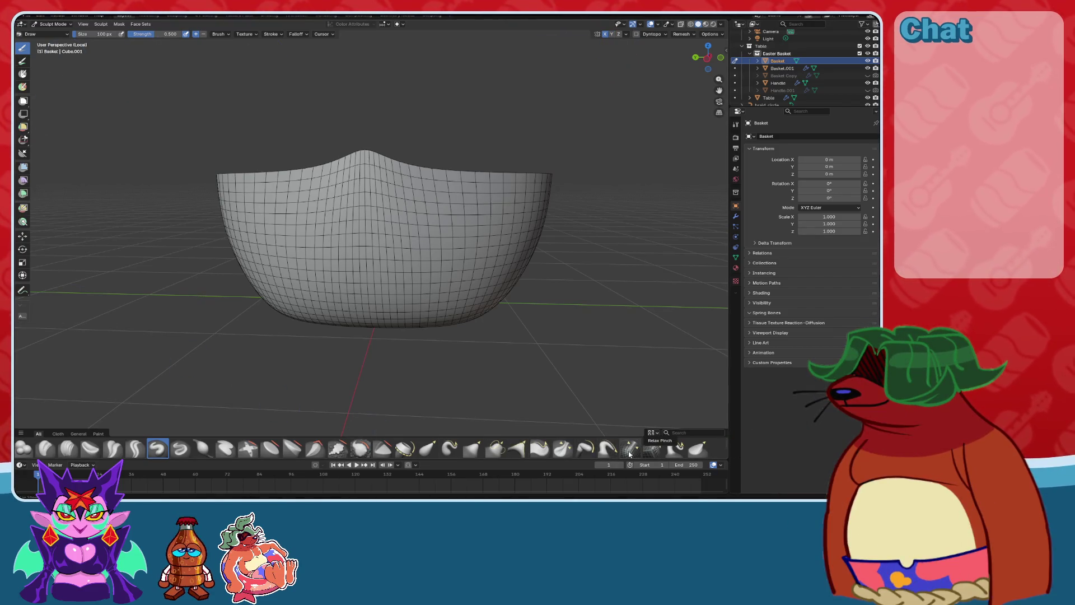
From the side, enlarge the relax brush to 383 px and stroke the bowl surface.
{"action": "key", "text": "ctrl+KP_3"}
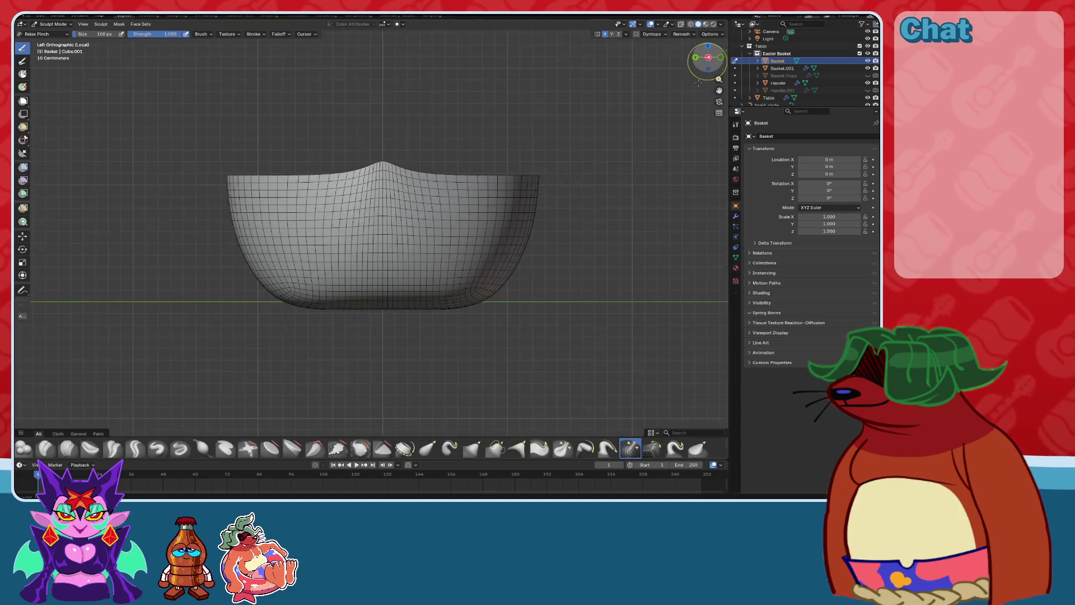
{"action": "key", "text": "f"}
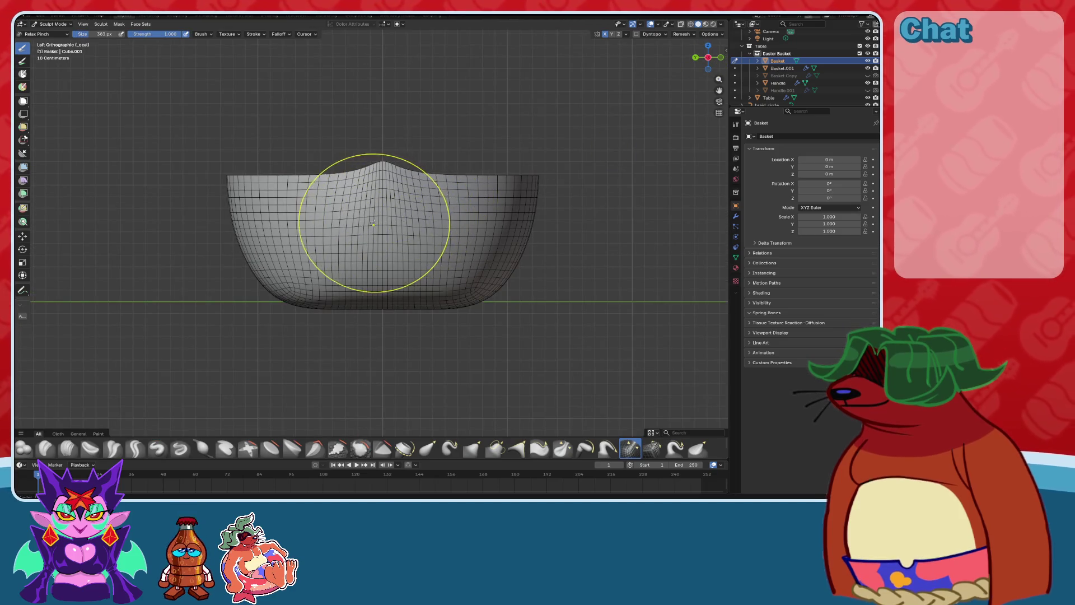
{"action": "left_click", "coordinate": [418, 194]}
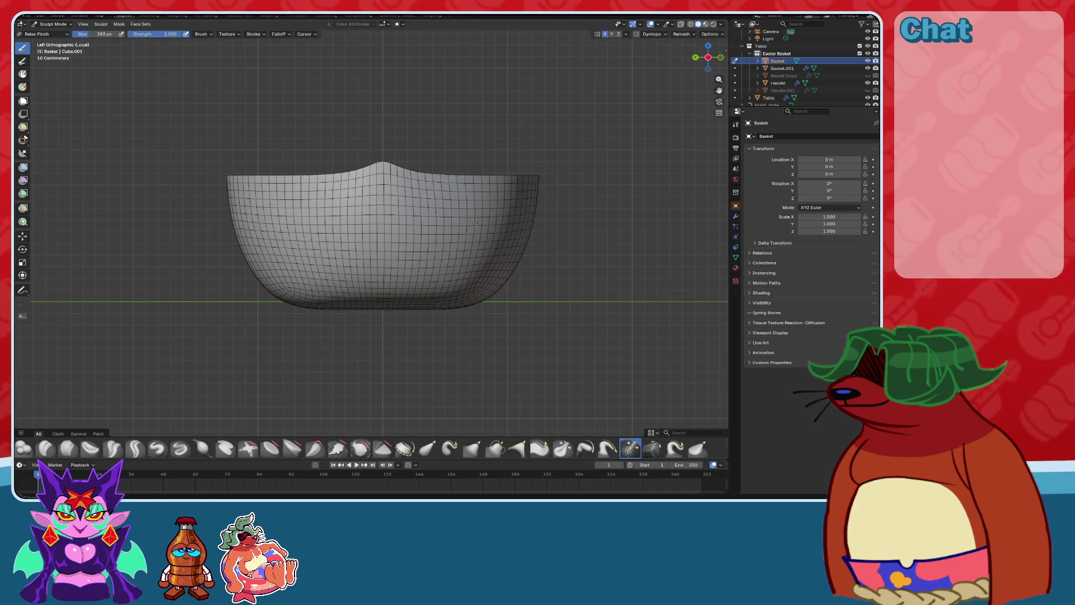
{"action": "mouse_move", "coordinate": [504, 216]}
{"action": "middle_mouse_down"}
{"action": "mouse_move", "coordinate": [452, 252]}
{"action": "mouse_move", "coordinate": [428, 204]}
{"action": "mouse_move", "coordinate": [445, 211]}
{"action": "middle_mouse_up"}
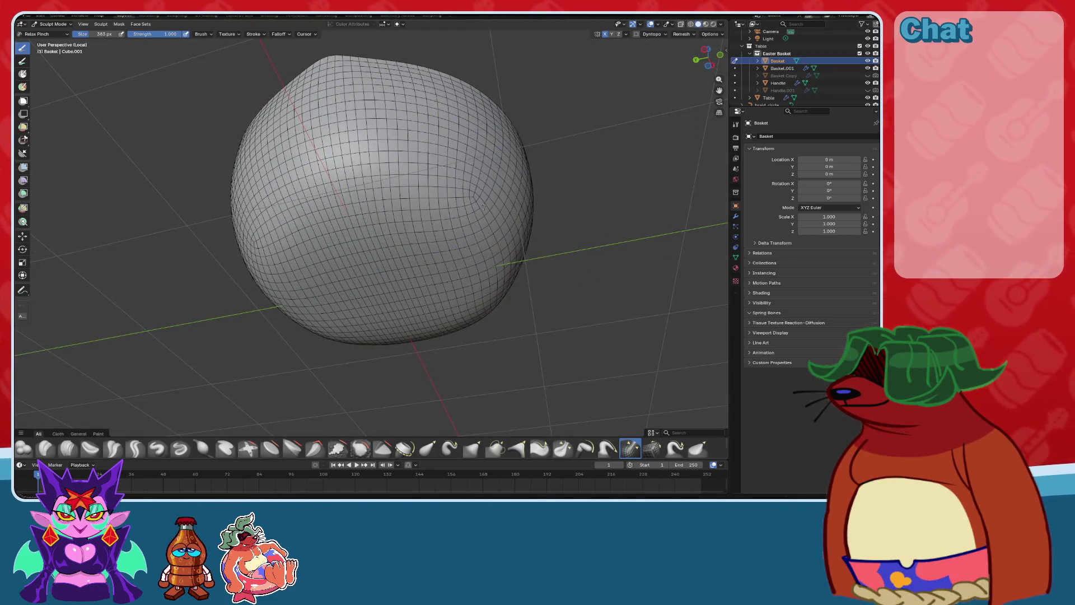
{"action": "mouse_move", "coordinate": [372, 204]}
{"action": "middle_mouse_down"}
{"action": "mouse_move", "coordinate": [334, 169]}
{"action": "mouse_move", "coordinate": [423, 171]}
{"action": "mouse_move", "coordinate": [384, 228]}
{"action": "middle_mouse_up"}
Return to Object Mode and exit Local View to show the whole scene.
{"action": "left_click", "coordinate": [51, 25]}
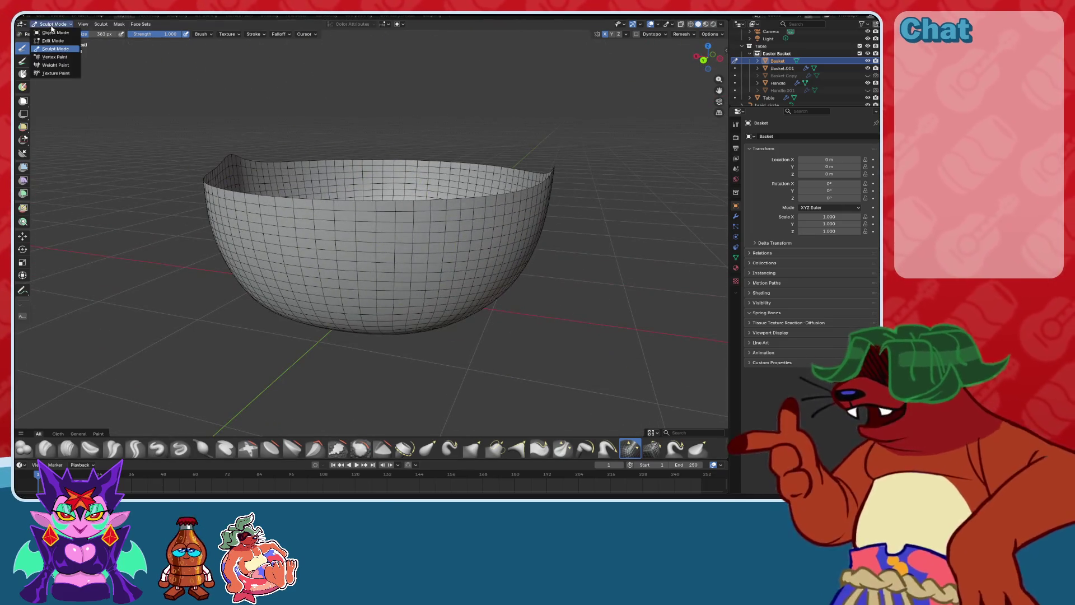
{"action": "left_click", "coordinate": [55, 32]}
{"action": "mouse_move", "coordinate": [433, 189]}
{"action": "middle_mouse_down"}
{"action": "mouse_move", "coordinate": [516, 237]}
{"action": "mouse_move", "coordinate": [391, 241]}
{"action": "mouse_move", "coordinate": [452, 261]}
{"action": "middle_mouse_up"}
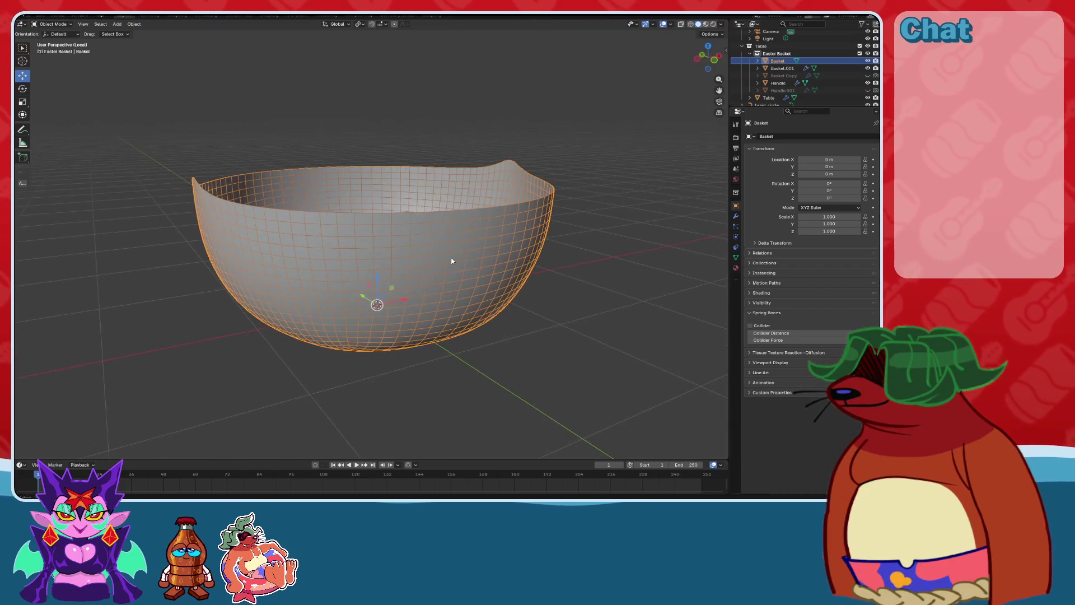
{"action": "key", "text": "KP_Divide"}
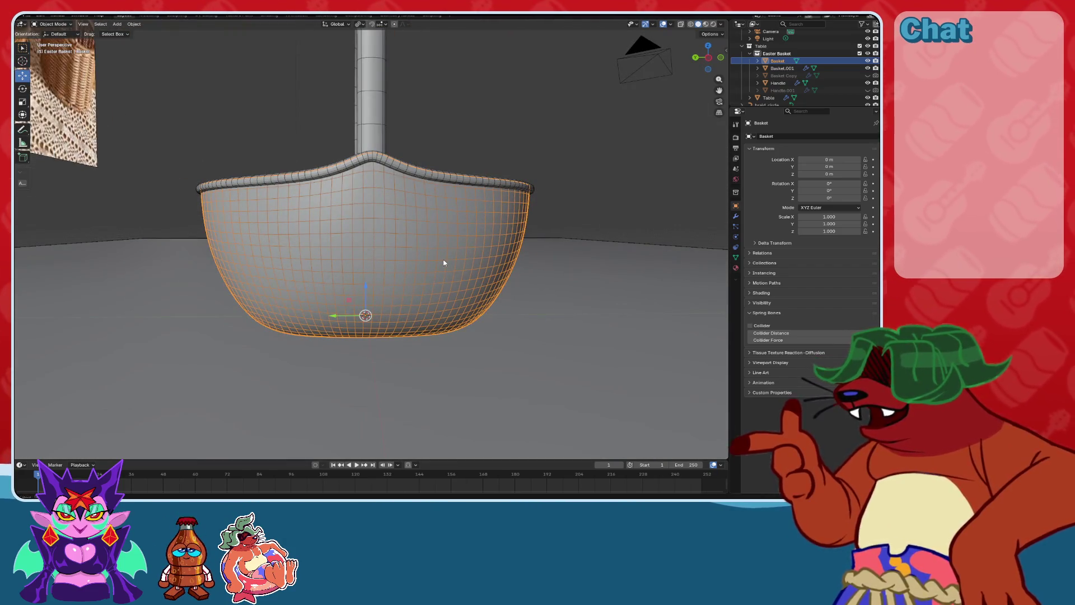
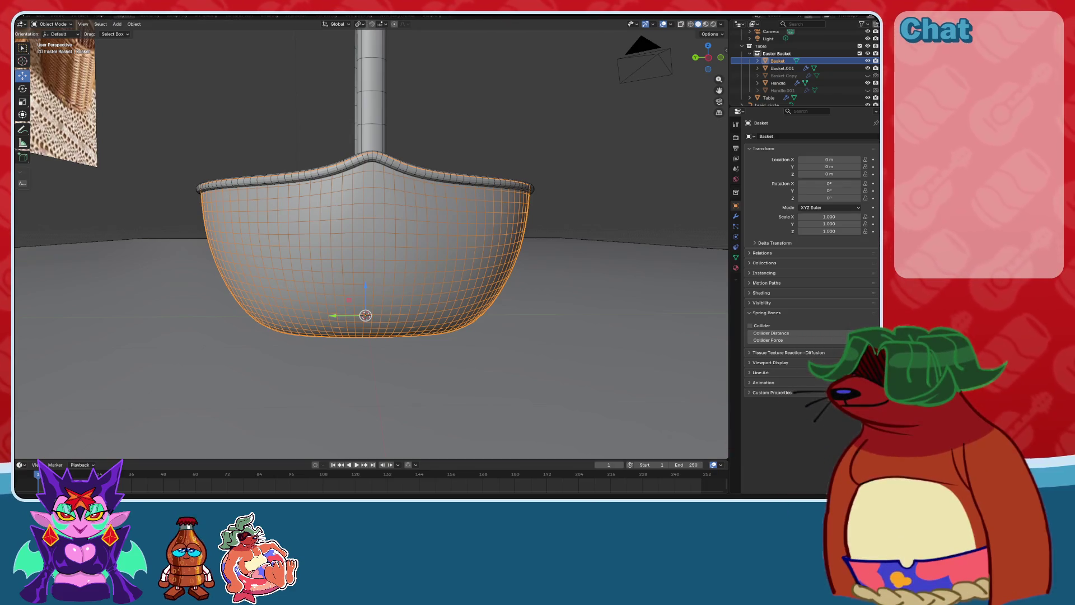
Orbit around the basket to inspect its handle, reselect it, and bring up the Add menu.
{"action": "middle_click_drag", "start_coordinate": [615, 281], "coordinate": [293, 472]}
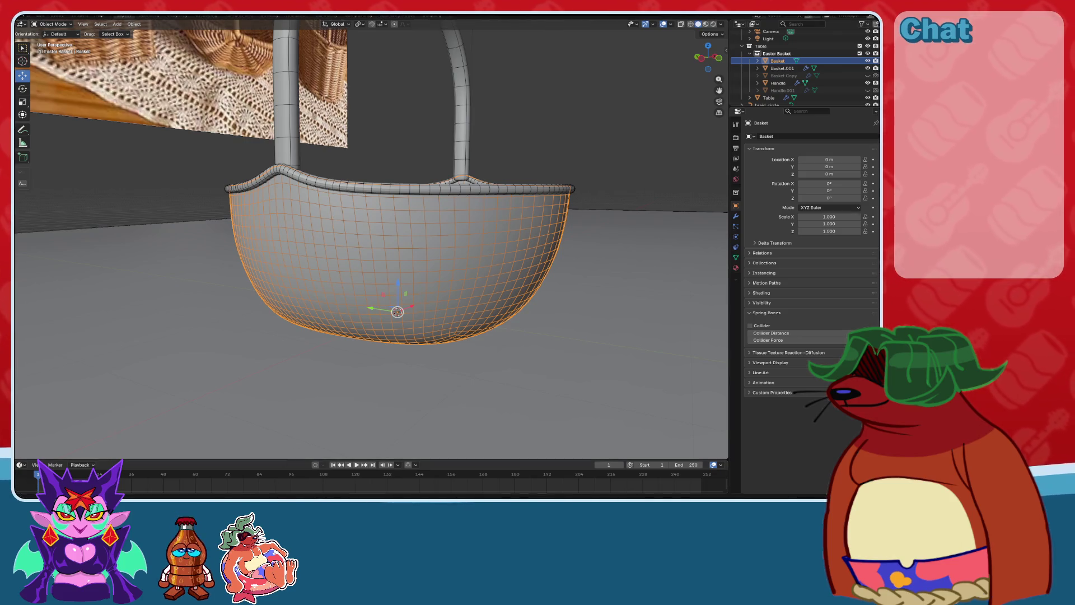
{"action": "mouse_move", "coordinate": [532, 291]}
{"action": "middle_mouse_down"}
{"action": "mouse_move", "coordinate": [492, 323]}
{"action": "mouse_move", "coordinate": [432, 435]}
{"action": "middle_mouse_up"}
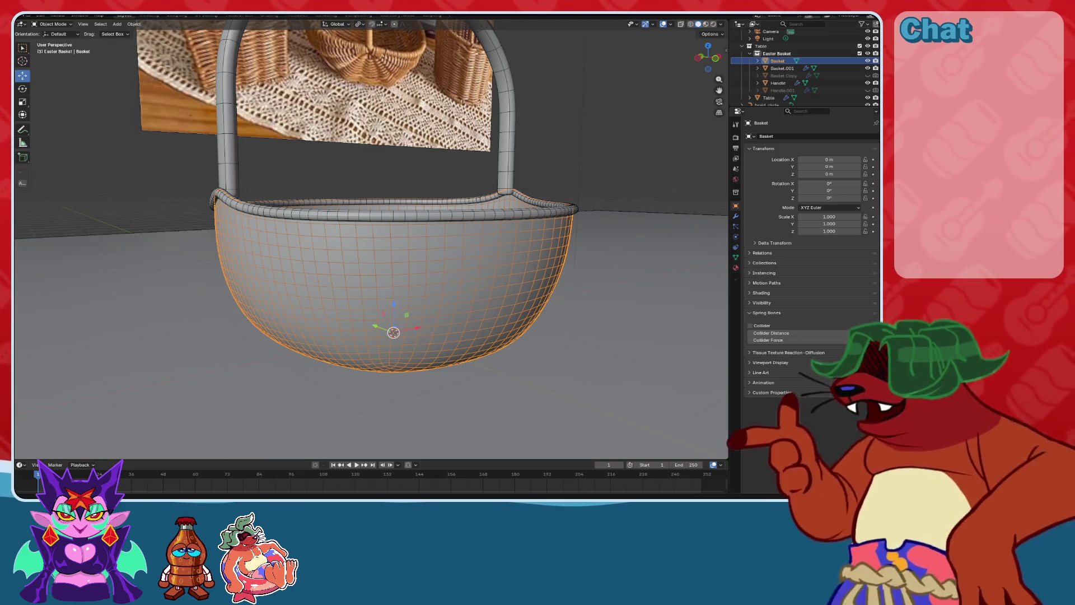
{"action": "middle_click_drag", "start_coordinate": [388, 371], "coordinate": [473, 293]}
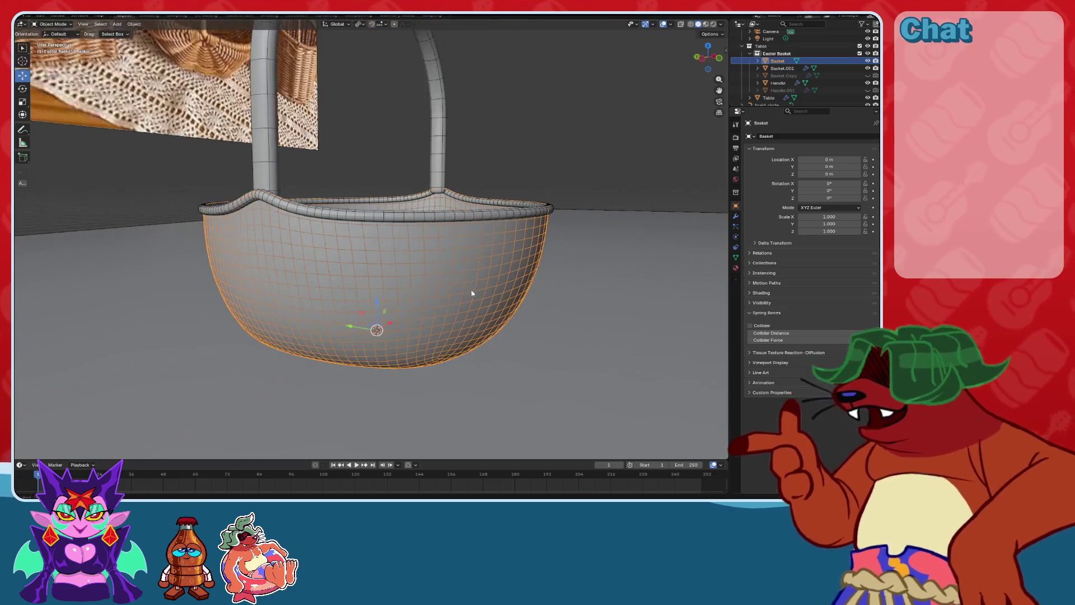
{"action": "left_click", "coordinate": [471, 241]}
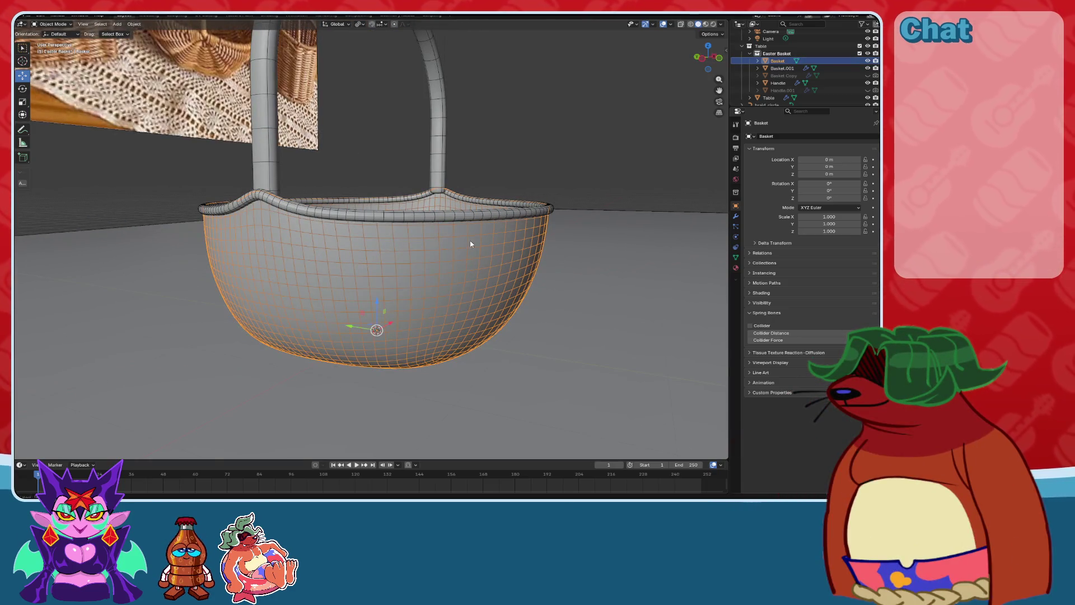
{"action": "key", "text": "shift+a"}
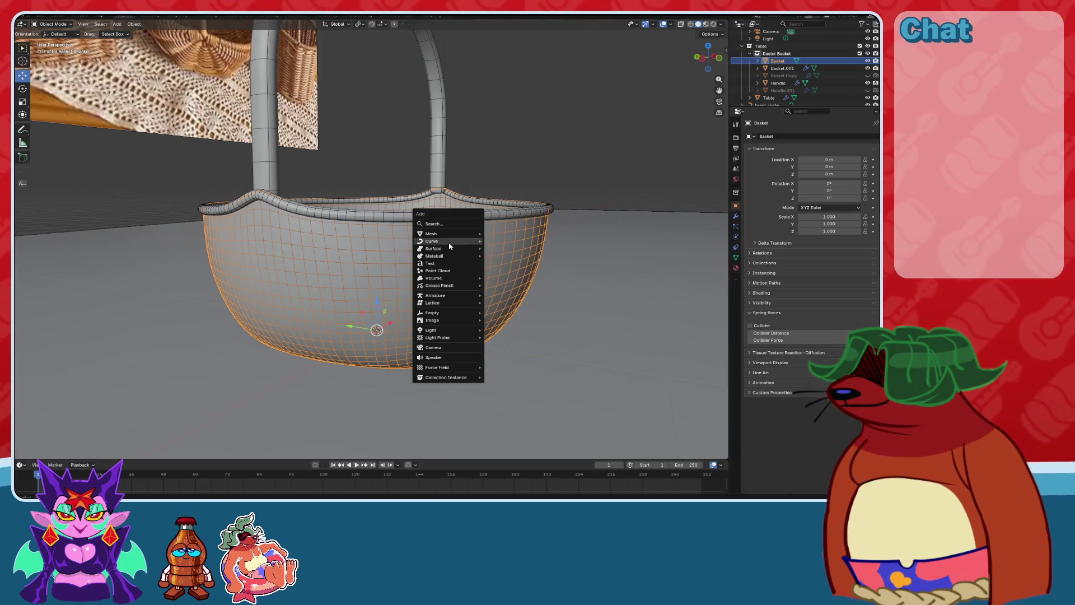
Add a Celtic Links knot curve over the basket with 0.01 bevel depth.
{"action": "mouse_move", "coordinate": [450, 241]}
{"action": "mouse_move", "coordinate": [507, 330]}
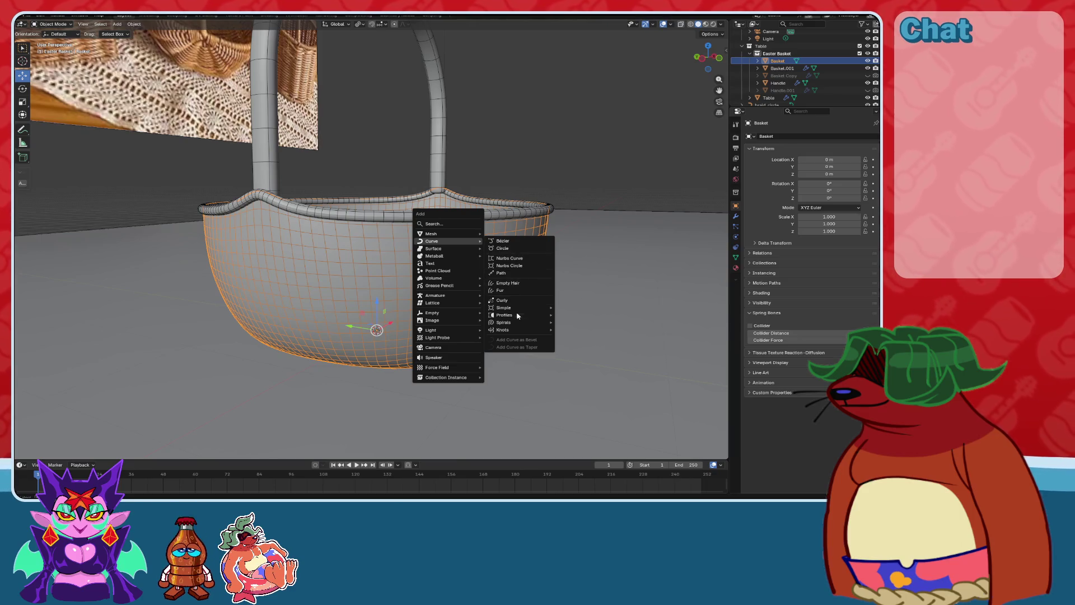
{"action": "mouse_move", "coordinate": [520, 310]}
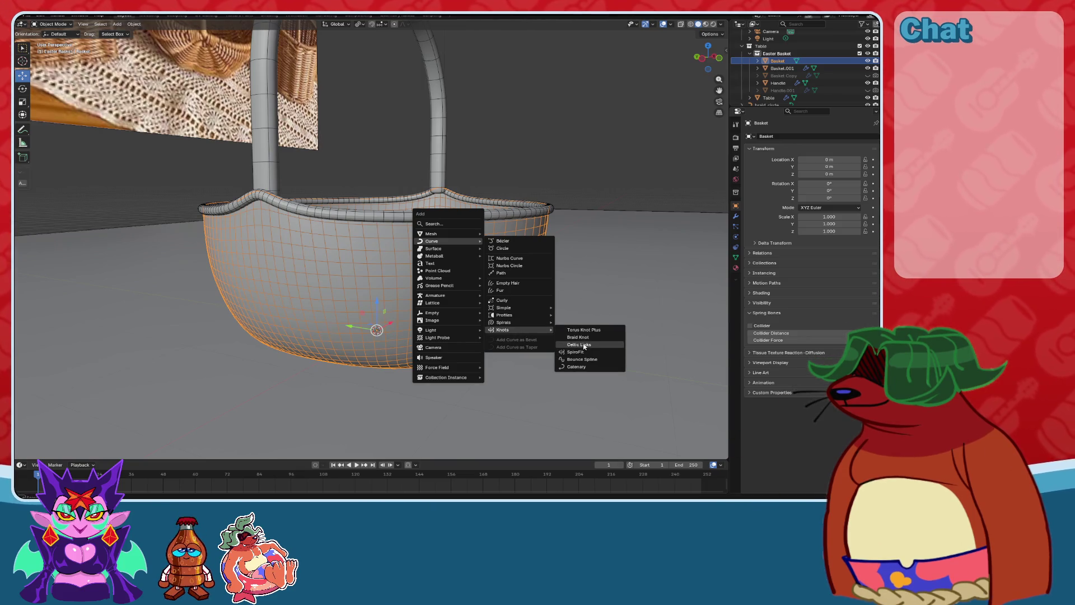
{"action": "left_click", "coordinate": [581, 345]}
{"action": "scroll", "coordinate": [521, 287], "scroll_direction": "up", "scroll_amount": 8}
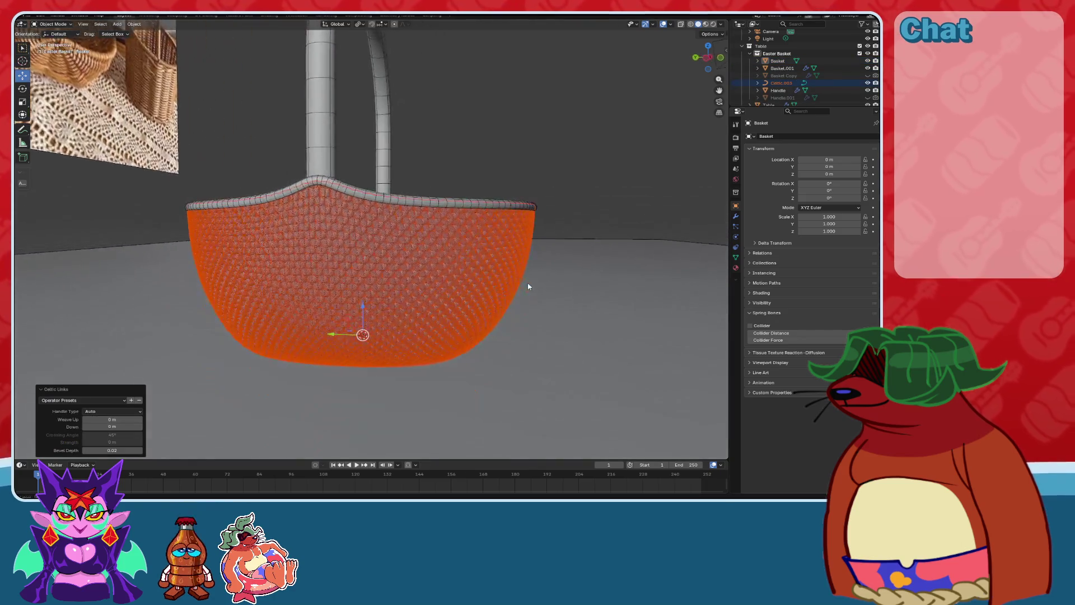
{"action": "scroll", "coordinate": [538, 275], "scroll_direction": "down", "scroll_amount": 8}
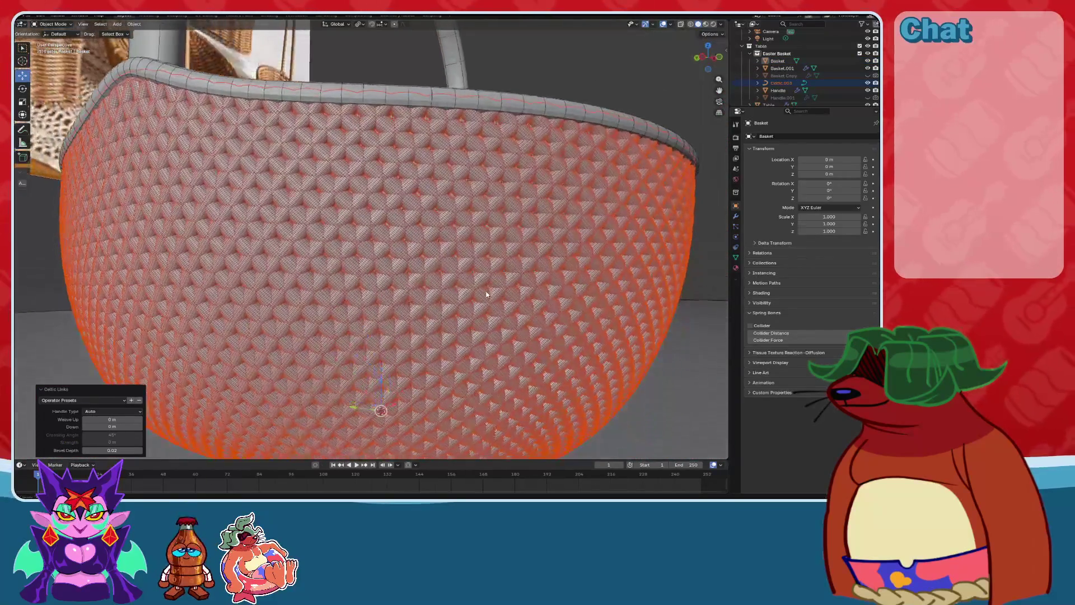
{"action": "mouse_move", "coordinate": [462, 299]}
{"action": "middle_mouse_down"}
{"action": "mouse_move", "coordinate": [480, 272]}
{"action": "mouse_move", "coordinate": [478, 312]}
{"action": "mouse_move", "coordinate": [473, 293]}
{"action": "mouse_move", "coordinate": [572, 187]}
{"action": "mouse_move", "coordinate": [486, 187]}
{"action": "mouse_move", "coordinate": [507, 194]}
{"action": "mouse_move", "coordinate": [498, 195]}
{"action": "middle_mouse_up"}
{"action": "key", "text": "alt+a"}
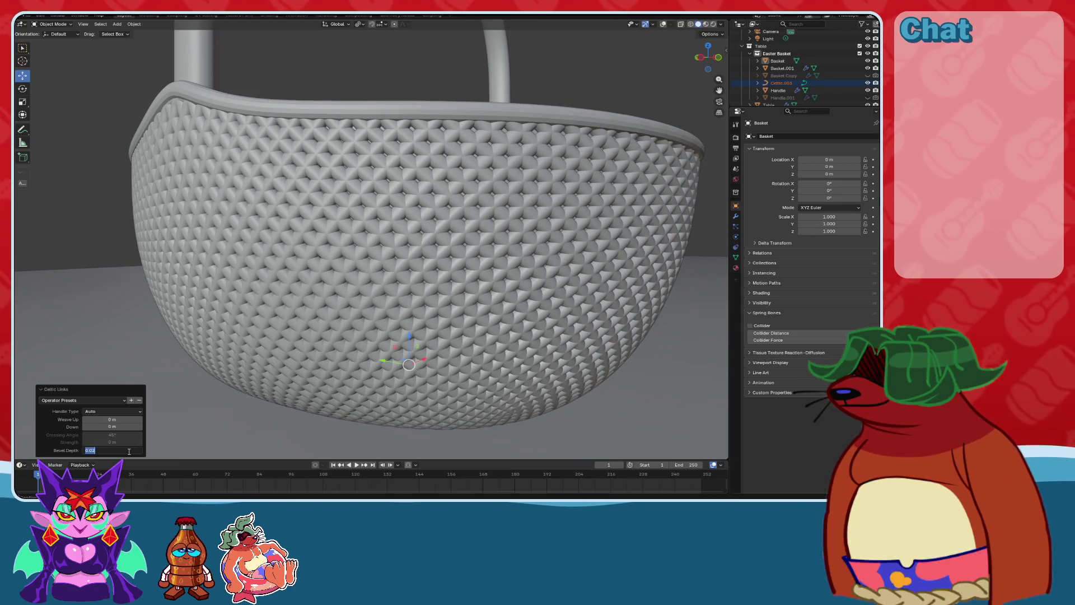
{"action": "type", "text": ".01"}
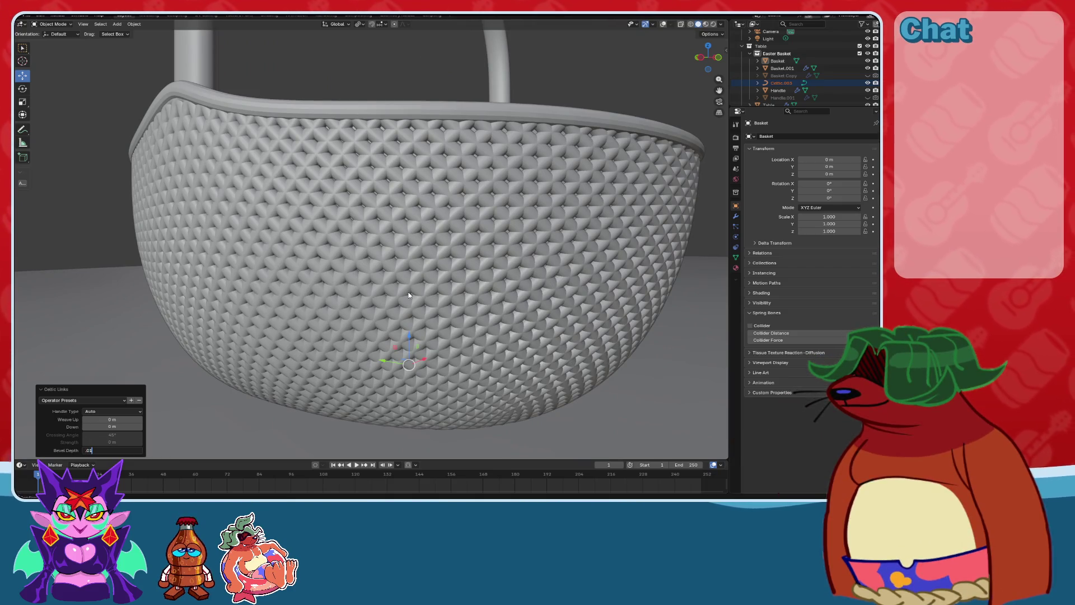
{"action": "key", "text": "Return"}
Hide the original basket to inspect the weave, then delete the trial Celtic object.
{"action": "mouse_move", "coordinate": [409, 291]}
{"action": "middle_mouse_down"}
{"action": "mouse_move", "coordinate": [442, 260]}
{"action": "mouse_move", "coordinate": [433, 314]}
{"action": "middle_mouse_up"}
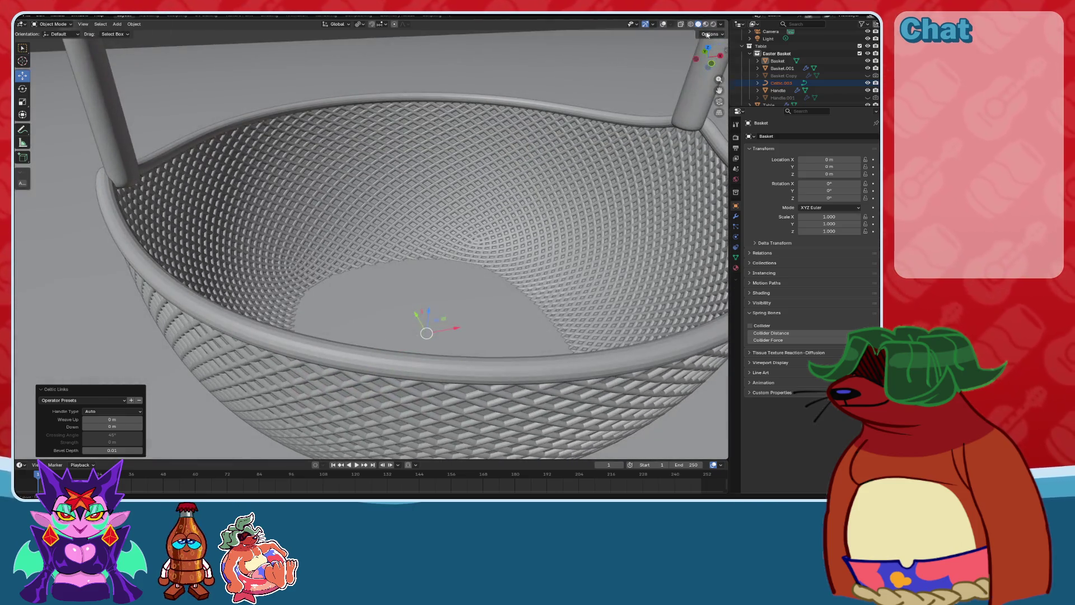
{"action": "left_click", "coordinate": [868, 61]}
{"action": "mouse_move", "coordinate": [432, 146]}
{"action": "middle_mouse_down"}
{"action": "mouse_move", "coordinate": [429, 187]}
{"action": "mouse_move", "coordinate": [310, 209]}
{"action": "mouse_move", "coordinate": [361, 176]}
{"action": "mouse_move", "coordinate": [348, 170]}
{"action": "middle_mouse_up"}
{"action": "scroll", "coordinate": [347, 170], "scroll_direction": "down", "scroll_amount": 10}
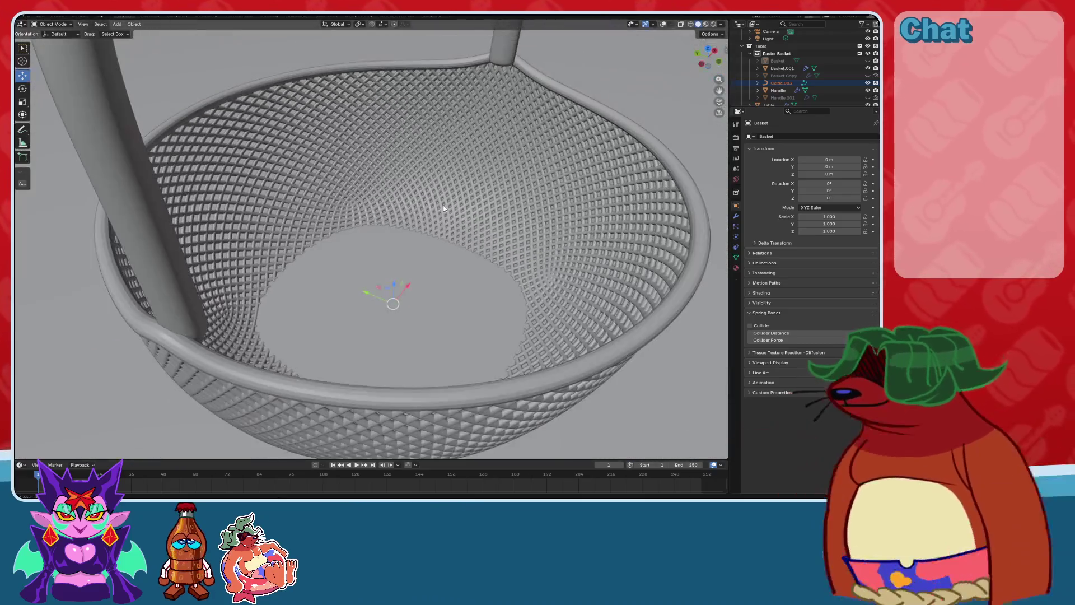
{"action": "middle_click_drag", "start_coordinate": [443, 209], "coordinate": [425, 238]}
{"action": "key", "text": "Delete"}
{"action": "scroll", "coordinate": [425, 238], "scroll_direction": "down", "scroll_amount": 4}
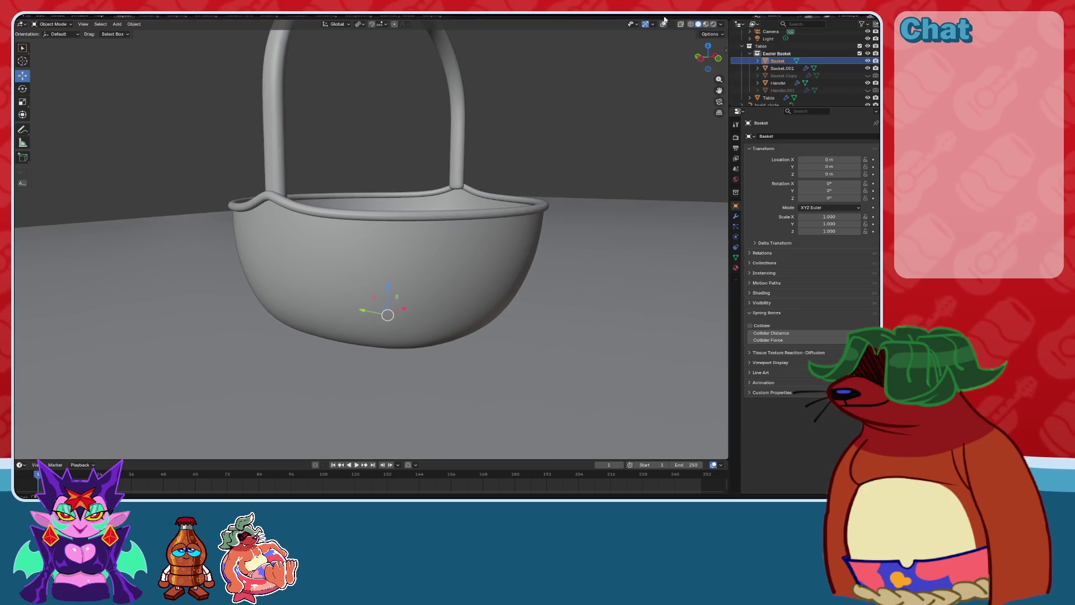
{"action": "key", "text": "shift+a"}
{"action": "mouse_move", "coordinate": [387, 265]}
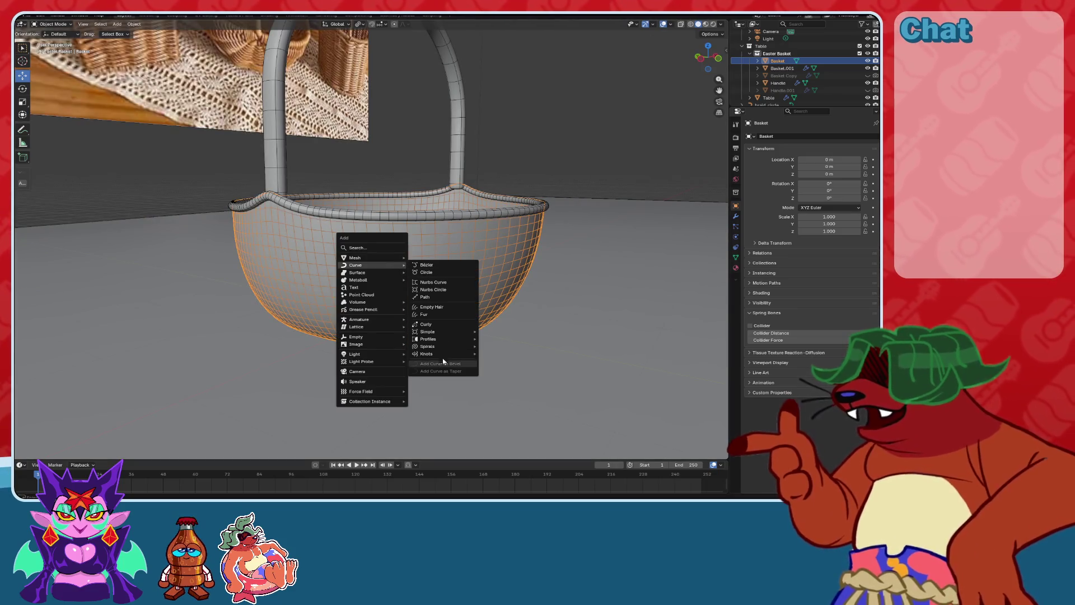
{"action": "mouse_move", "coordinate": [442, 354]}
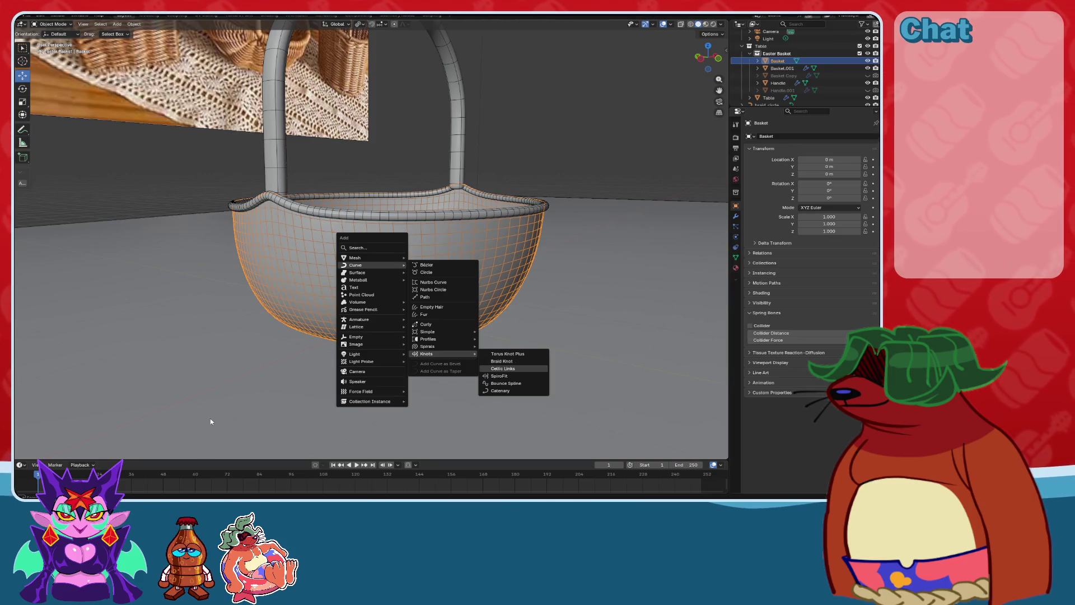
{"action": "key", "text": "Return"}
{"action": "left_click", "coordinate": [119, 450]}
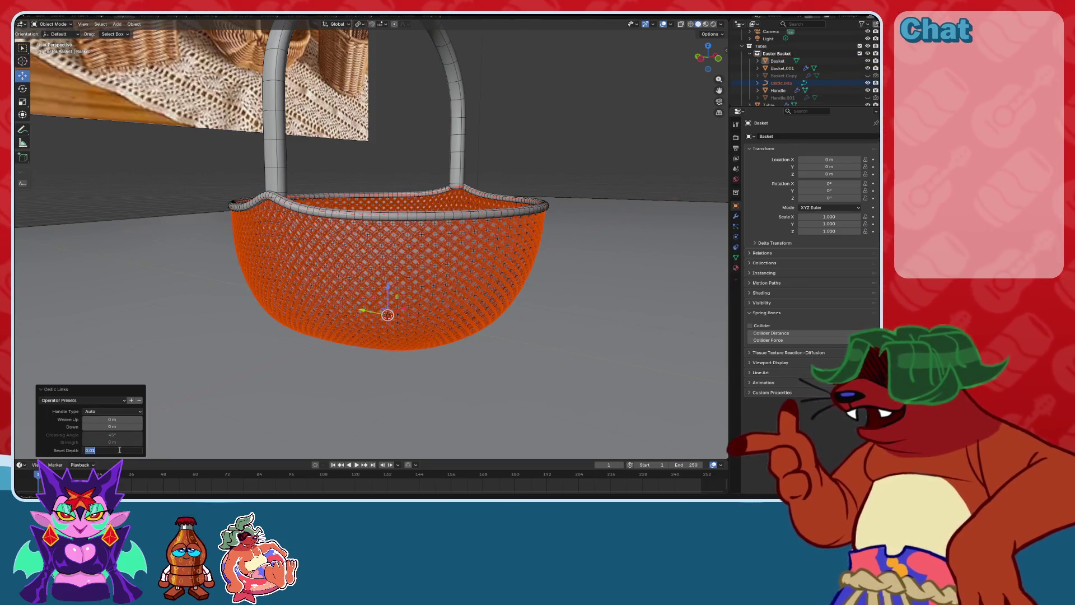
{"action": "type", "text": ".015"}
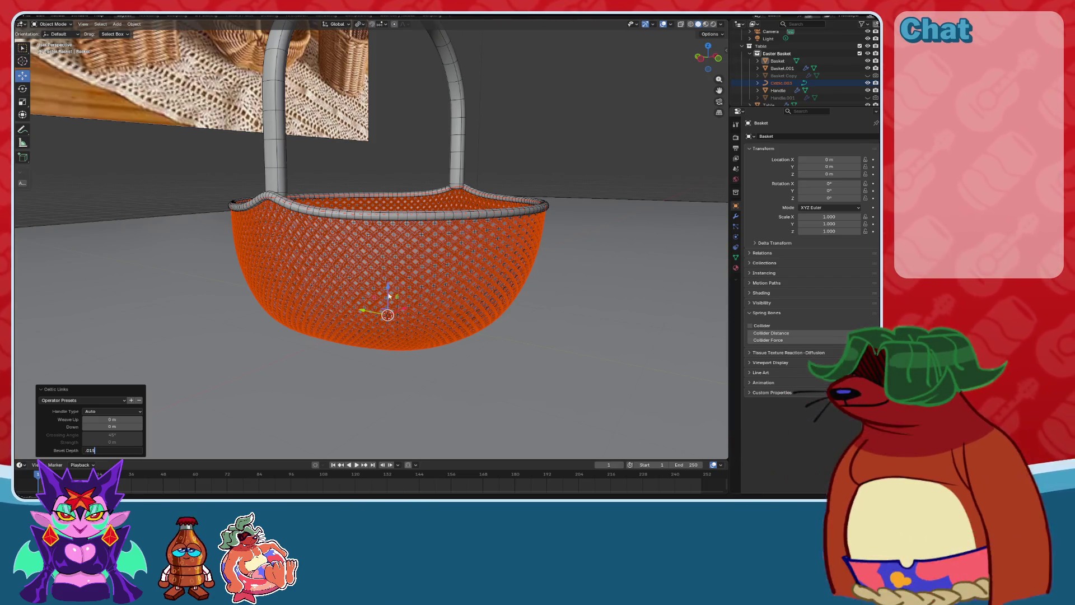
{"action": "key", "text": "Return"}
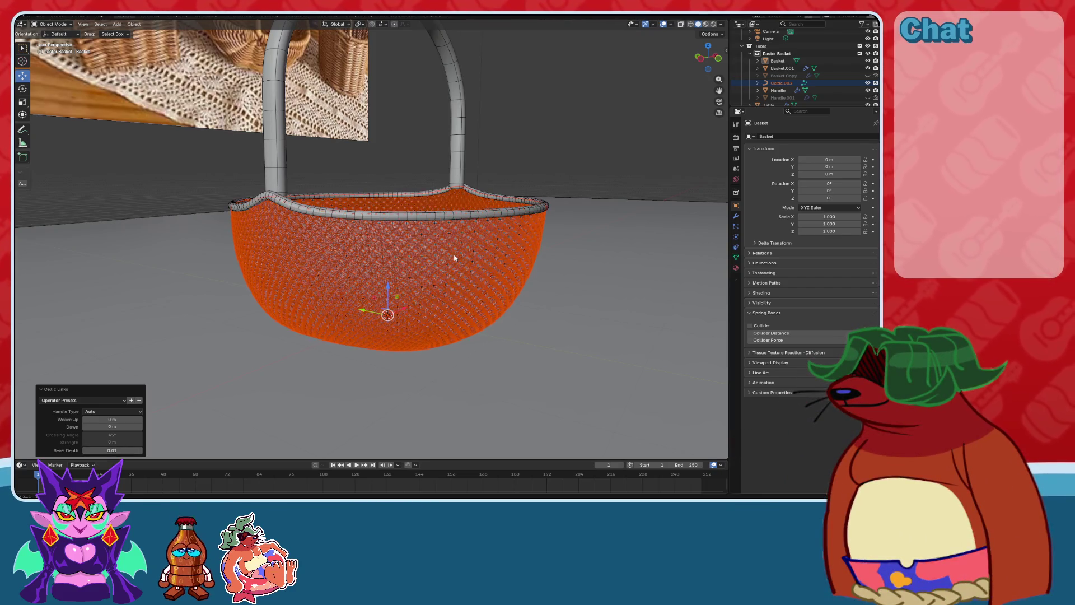
{"action": "left_click", "coordinate": [679, 26]}
{"action": "scroll", "coordinate": [476, 211], "scroll_direction": "up", "scroll_amount": 6}
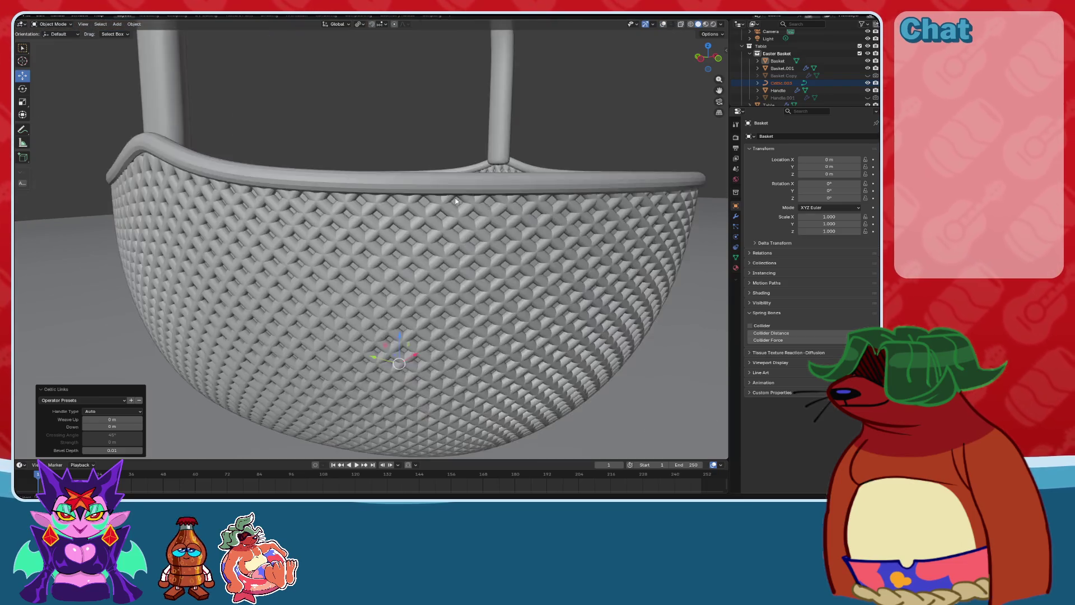
{"action": "middle_click_drag", "start_coordinate": [476, 211], "coordinate": [456, 200]}
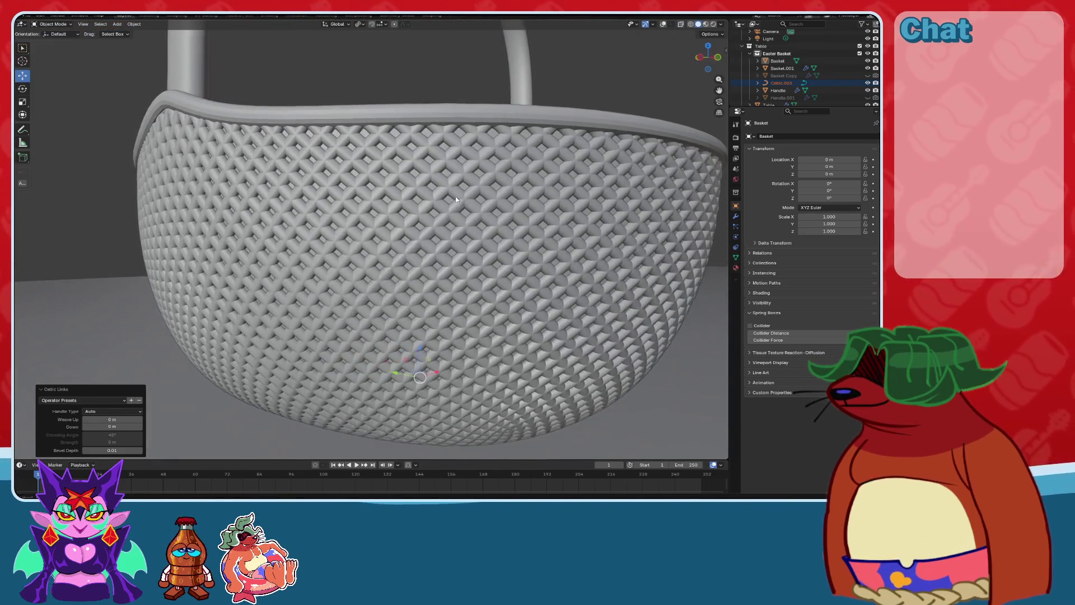
{"action": "mouse_move", "coordinate": [661, 32]}
{"action": "middle_mouse_down"}
{"action": "mouse_move", "coordinate": [579, 169]}
{"action": "mouse_move", "coordinate": [504, 177]}
{"action": "mouse_move", "coordinate": [467, 160]}
{"action": "mouse_move", "coordinate": [521, 188]}
{"action": "middle_mouse_up"}
{"action": "scroll", "coordinate": [468, 160], "scroll_direction": "down", "scroll_amount": 8}
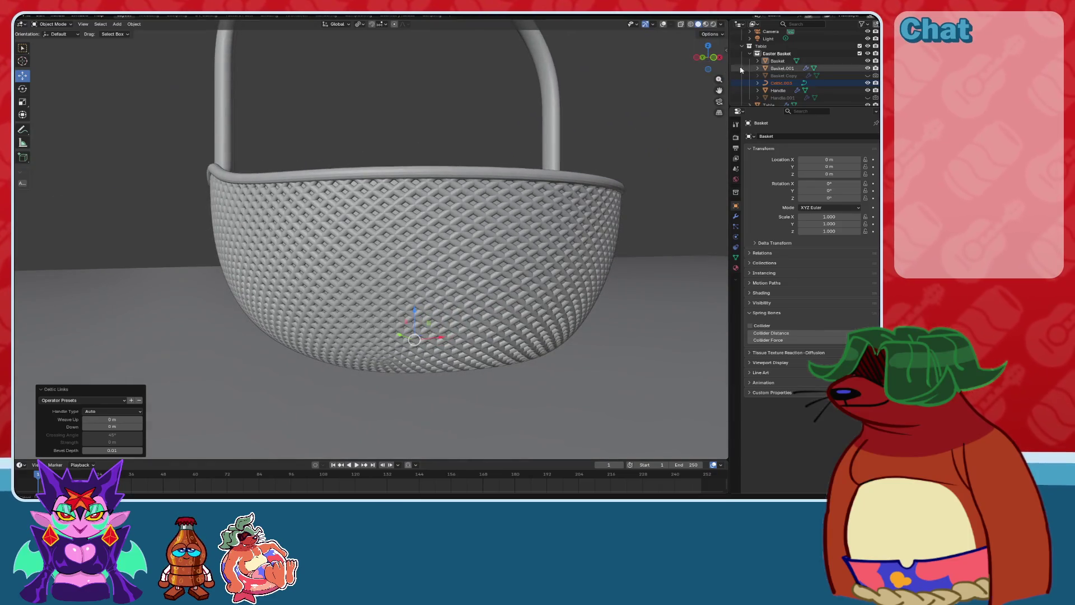
{"action": "left_click", "coordinate": [868, 60]}
{"action": "mouse_move", "coordinate": [661, 140]}
{"action": "middle_mouse_down"}
{"action": "mouse_move", "coordinate": [530, 209]}
{"action": "mouse_move", "coordinate": [506, 243]}
{"action": "mouse_move", "coordinate": [351, 229]}
{"action": "middle_mouse_up"}
{"action": "scroll", "coordinate": [481, 241], "scroll_direction": "up", "scroll_amount": 5}
{"action": "scroll", "coordinate": [350, 230], "scroll_direction": "down", "scroll_amount": 8}
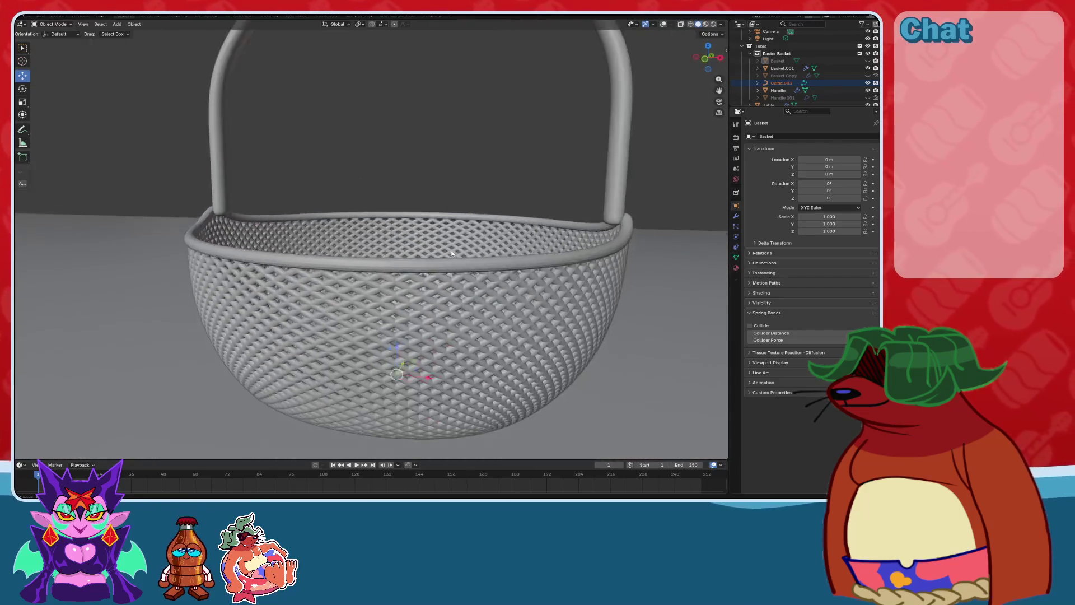
{"action": "mouse_move", "coordinate": [481, 191]}
{"action": "middle_mouse_down"}
{"action": "mouse_move", "coordinate": [493, 212]}
{"action": "mouse_move", "coordinate": [484, 238]}
{"action": "middle_mouse_up"}
{"action": "scroll", "coordinate": [494, 212], "scroll_direction": "up", "scroll_amount": 2}
{"action": "scroll", "coordinate": [505, 205], "scroll_direction": "down", "scroll_amount": 6}
Undo the old weave and add a fresh Celtic Links weave with 0.018 bevel depth.
{"action": "key", "text": "ctrl+z"}
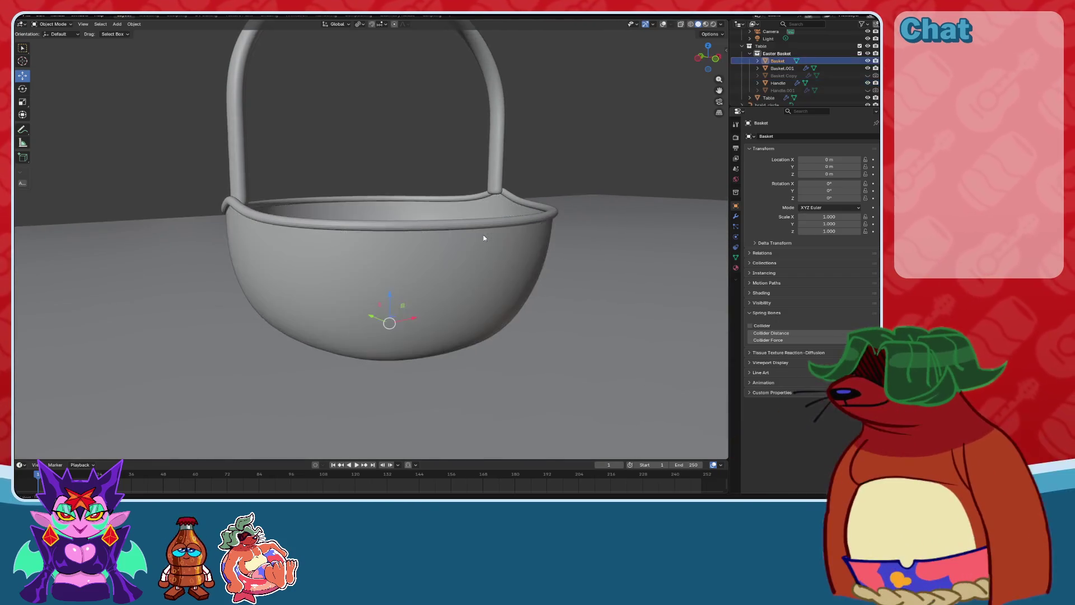
{"action": "key", "text": "shift+a"}
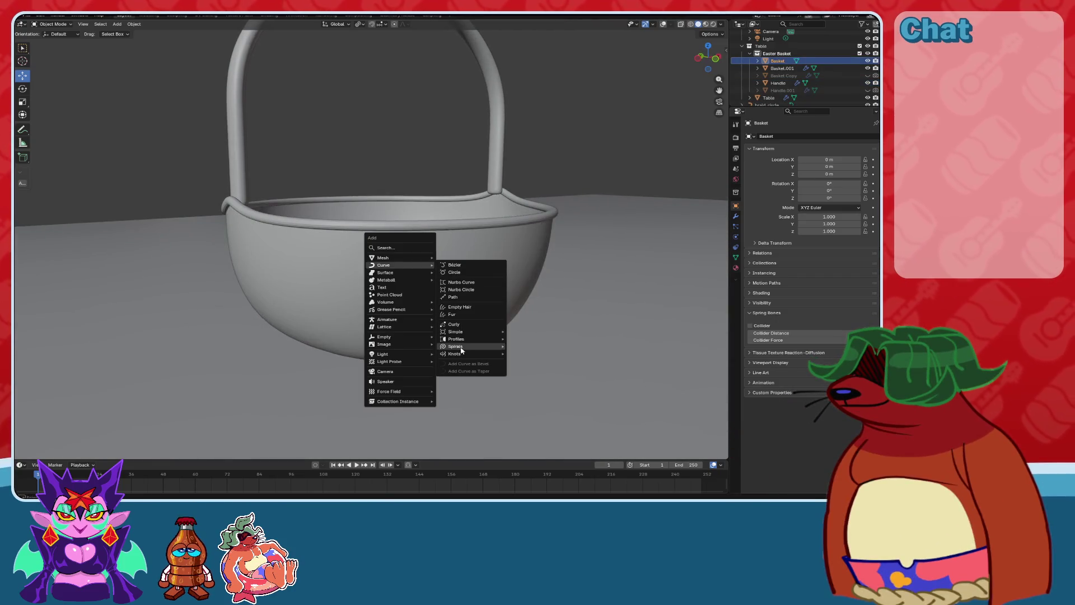
{"action": "mouse_move", "coordinate": [464, 354]}
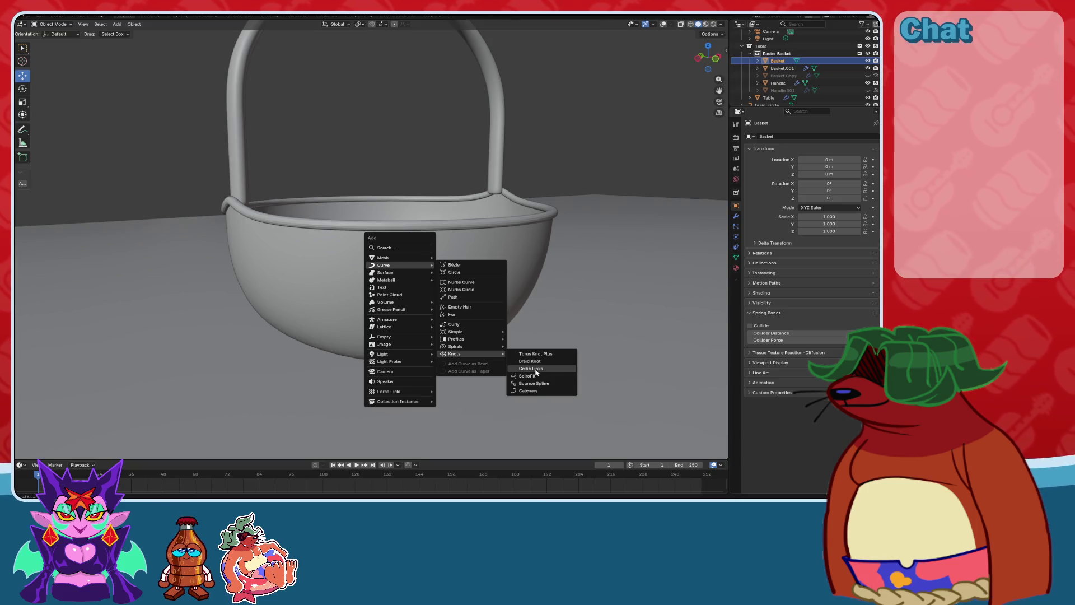
{"action": "key", "text": "Return"}
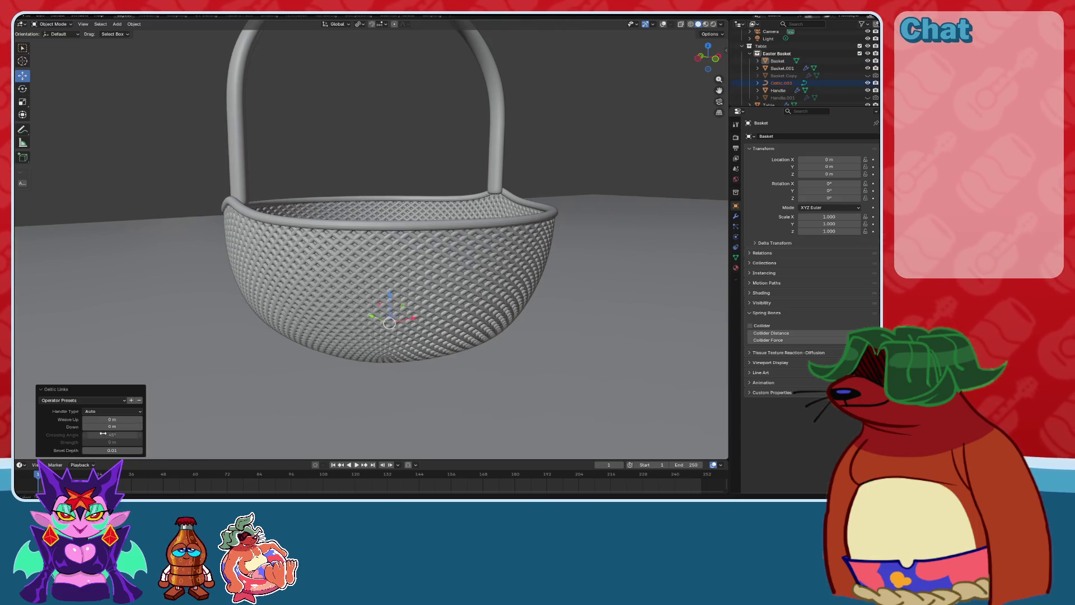
{"action": "type", "text": ".01"}
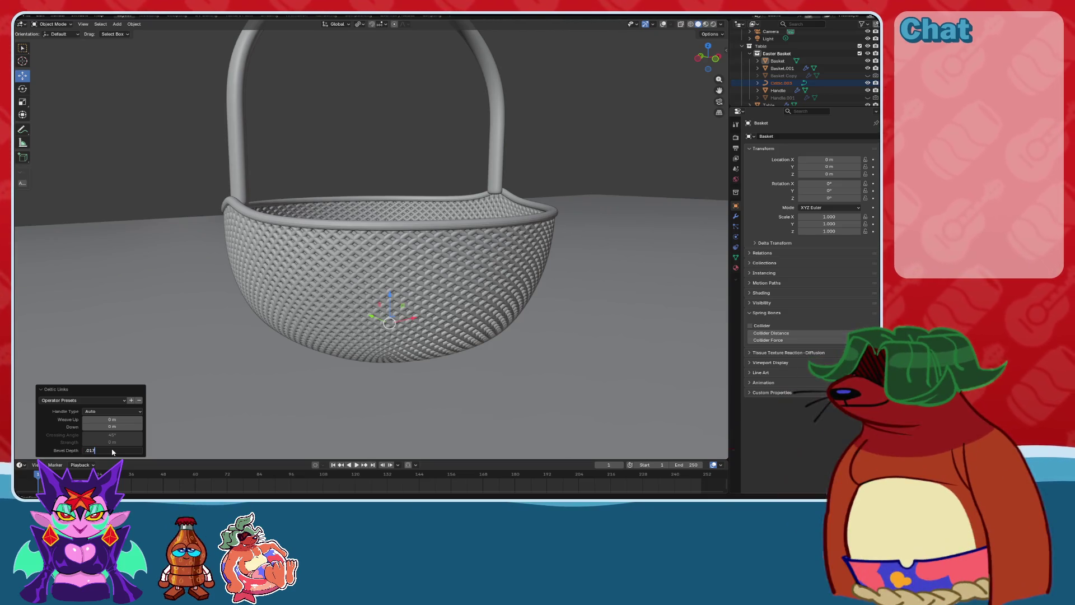
{"action": "scroll", "coordinate": [400, 294], "scroll_direction": "up", "scroll_amount": 5}
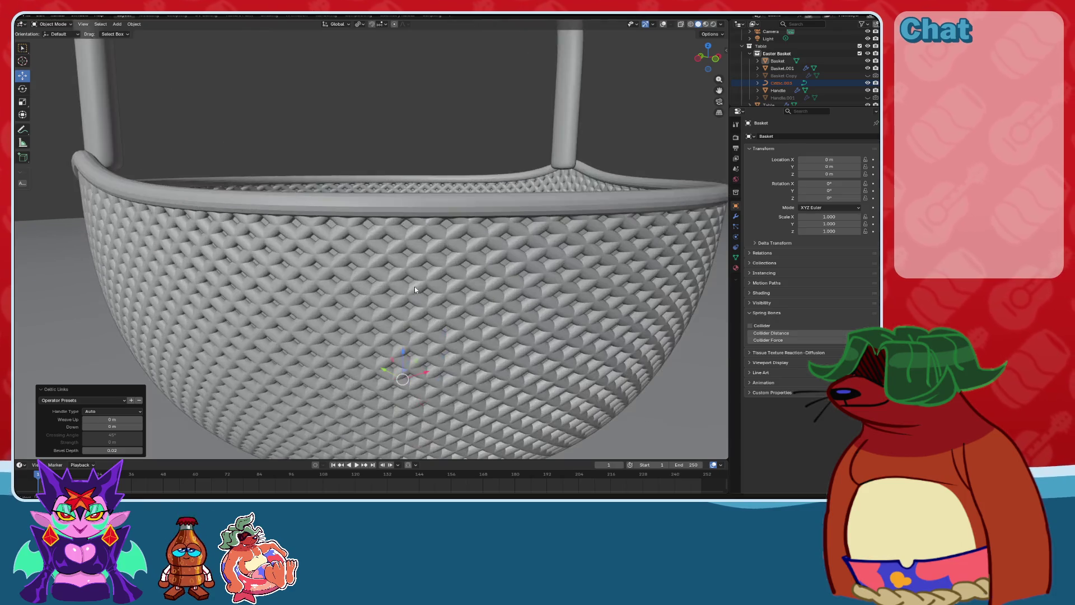
{"action": "left_click", "coordinate": [114, 452]}
{"action": "type", "text": ".017"}
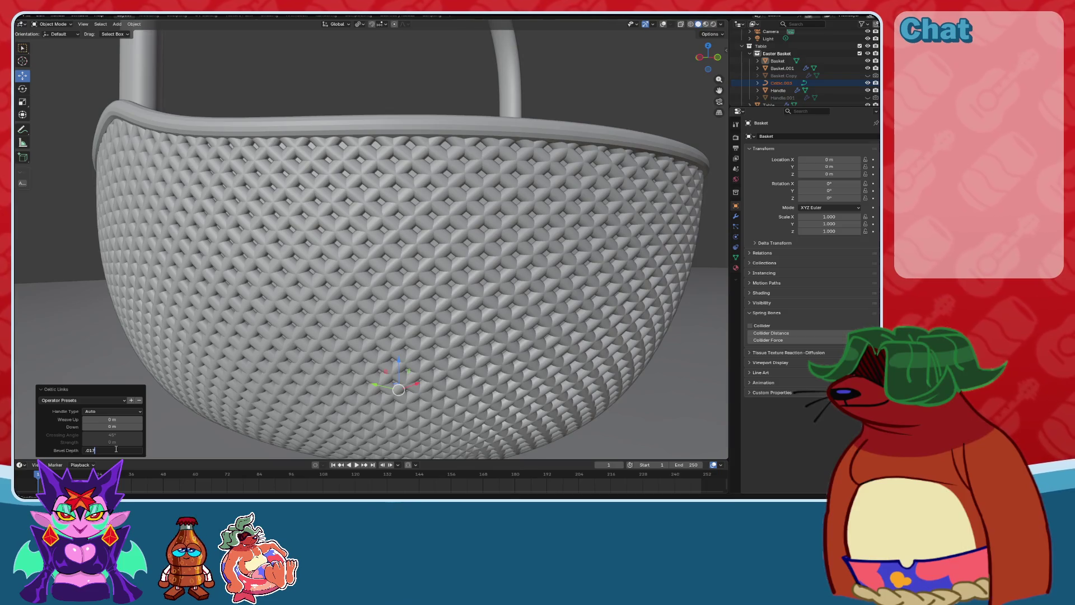
{"action": "key", "text": "BackSpace"}
{"action": "type", "text": "8"}
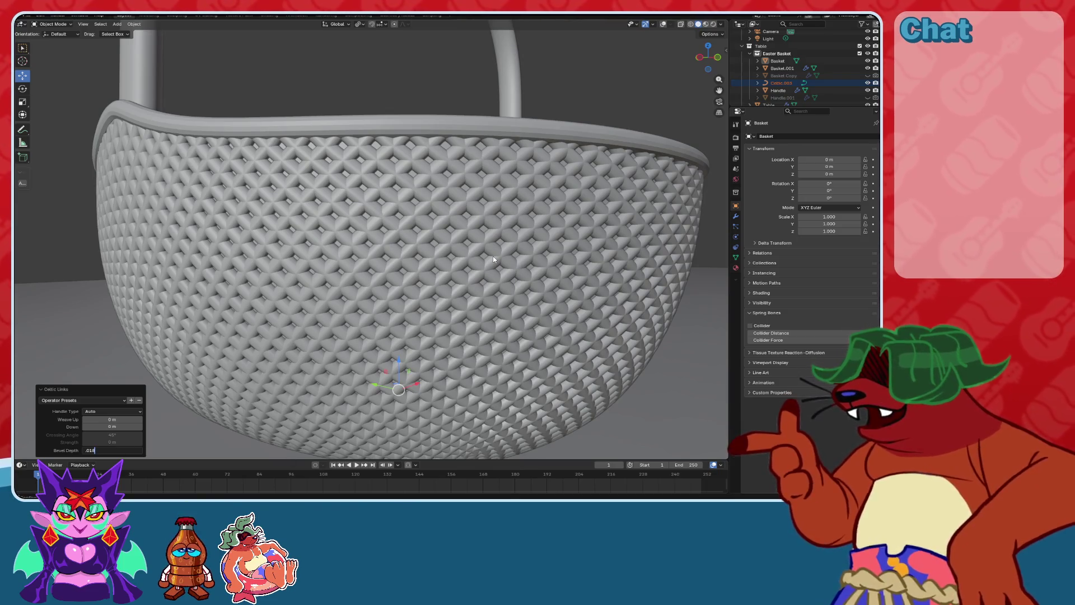
{"action": "key", "text": "Return"}
Hide the original Basket mesh and look down at the woven links inside.
{"action": "middle_click_drag", "start_coordinate": [492, 258], "coordinate": [457, 270]}
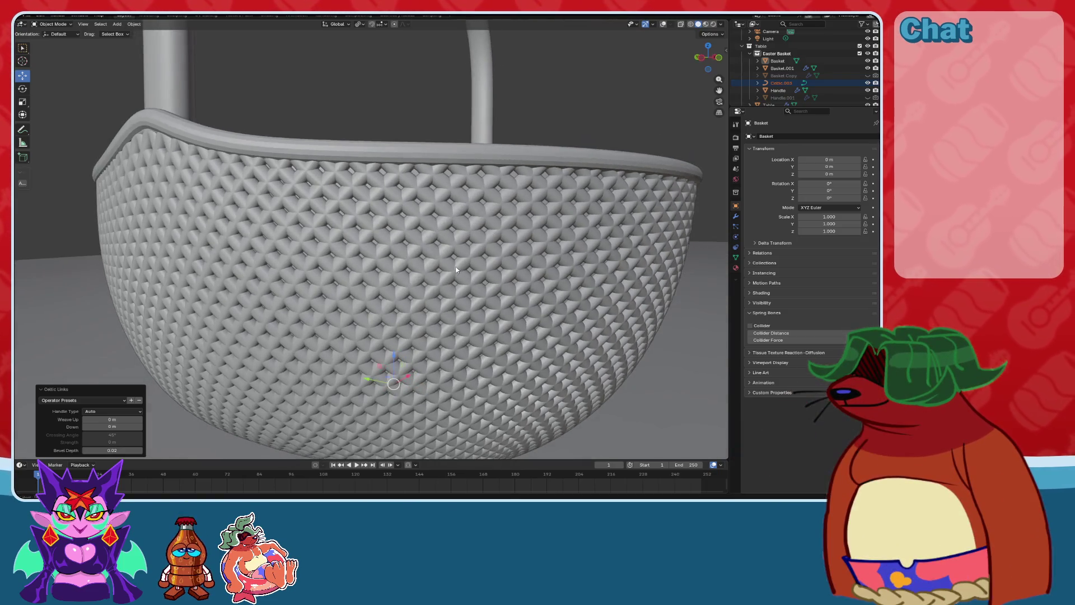
{"action": "left_click", "coordinate": [663, 24]}
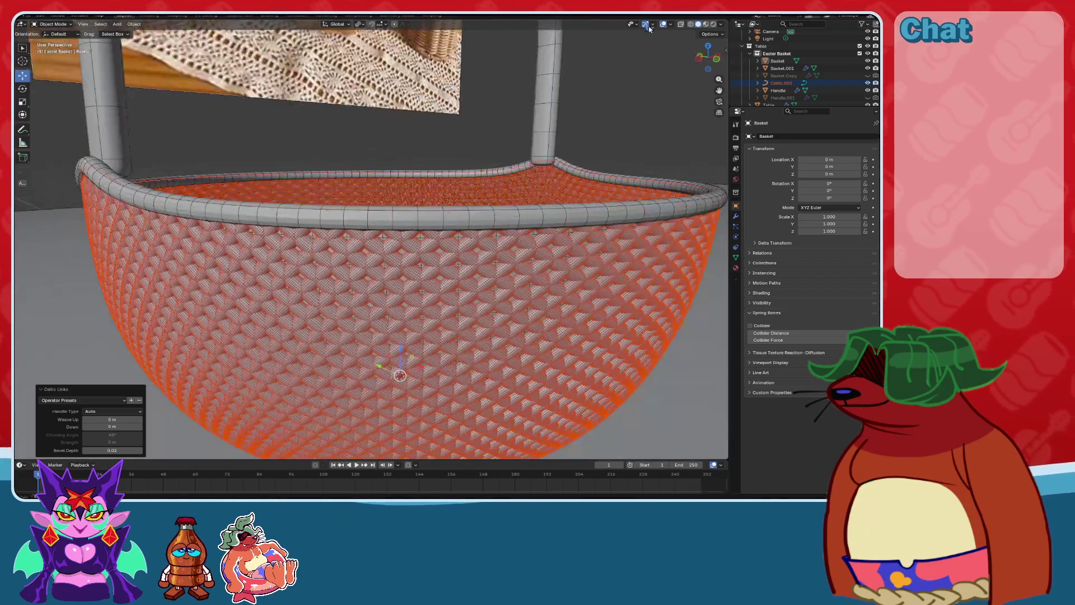
{"action": "left_click", "coordinate": [662, 25]}
{"action": "left_click", "coordinate": [869, 60]}
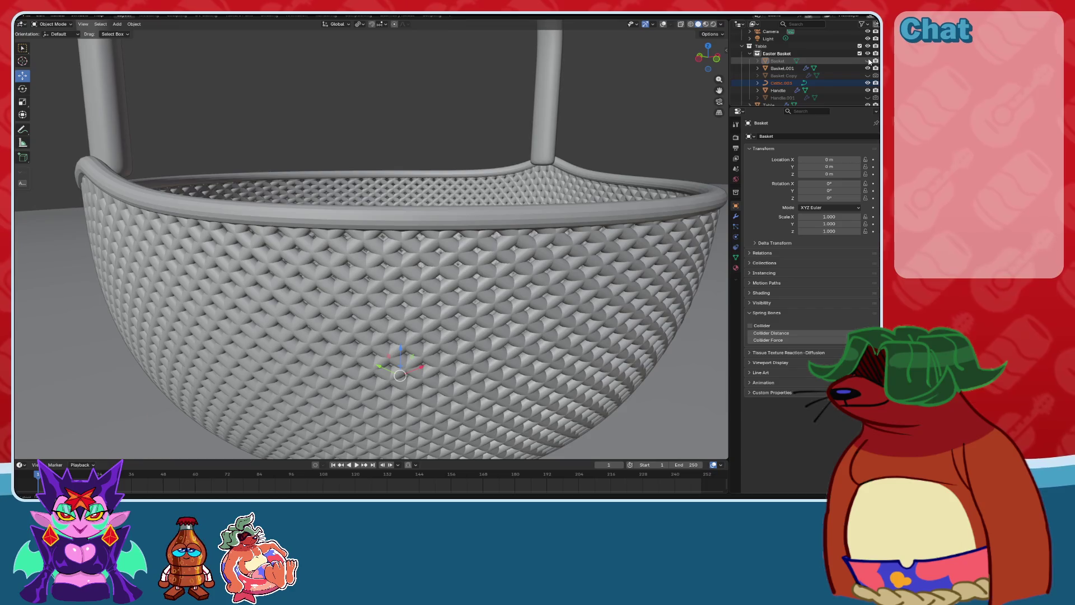
{"action": "mouse_move", "coordinate": [517, 237]}
{"action": "middle_mouse_down"}
{"action": "mouse_move", "coordinate": [448, 257]}
{"action": "mouse_move", "coordinate": [381, 224]}
{"action": "mouse_move", "coordinate": [314, 219]}
{"action": "mouse_move", "coordinate": [162, 240]}
{"action": "mouse_move", "coordinate": [105, 236]}
{"action": "mouse_move", "coordinate": [354, 287]}
{"action": "mouse_move", "coordinate": [341, 279]}
{"action": "mouse_move", "coordinate": [416, 284]}
{"action": "middle_mouse_up"}
{"action": "scroll", "coordinate": [448, 257], "scroll_direction": "up", "scroll_amount": 5}
{"action": "scroll", "coordinate": [105, 235], "scroll_direction": "down", "scroll_amount": 10}
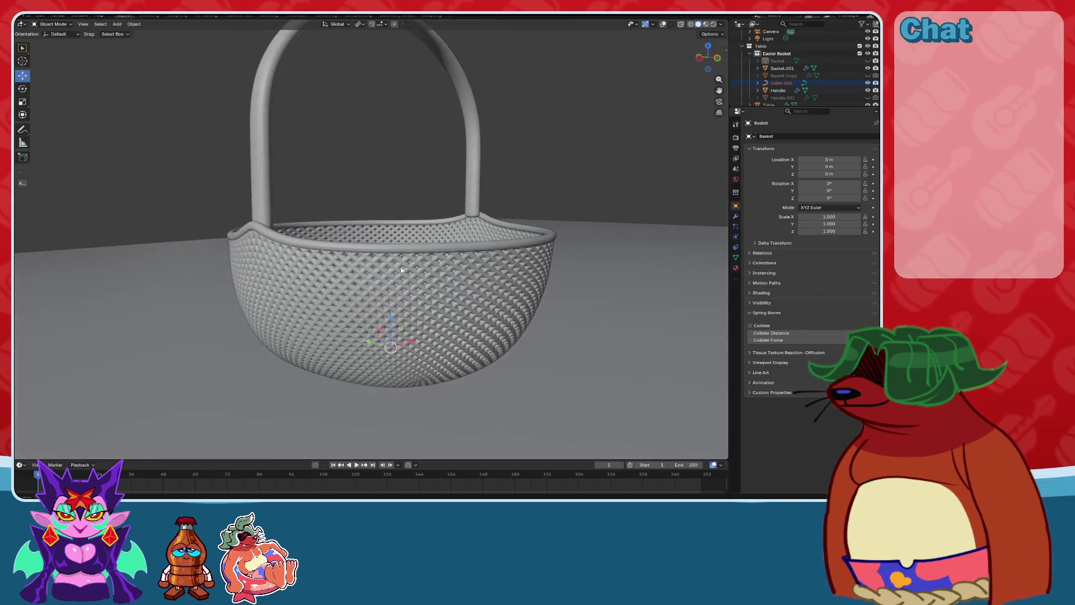
{"action": "scroll", "coordinate": [454, 286], "scroll_direction": "up", "scroll_amount": 2}
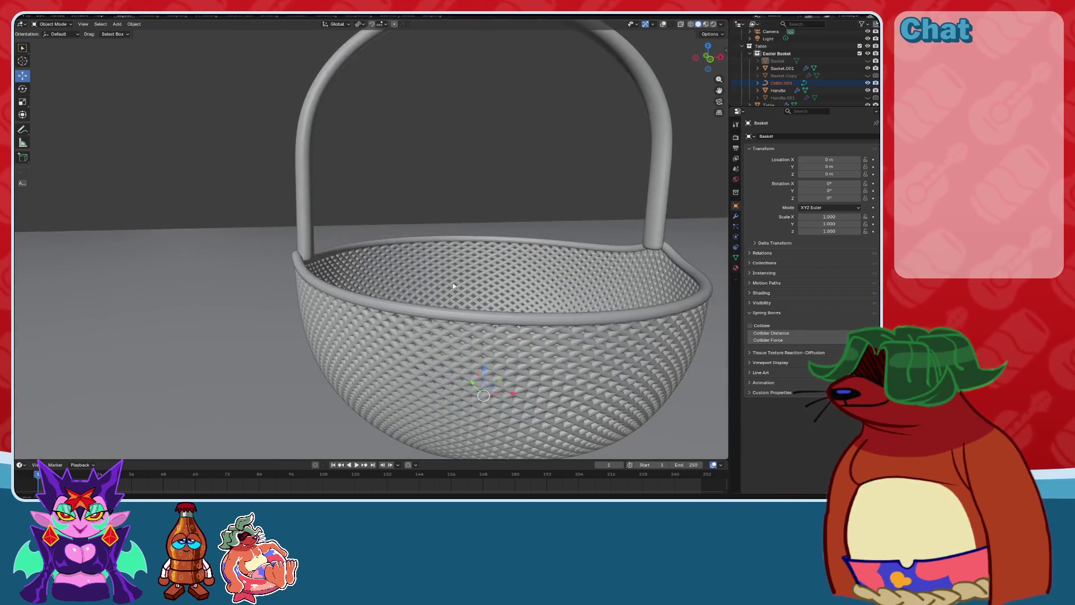
Scale the handle up slightly from the front view.
{"action": "left_click", "coordinate": [706, 63]}
{"action": "scroll", "coordinate": [495, 168], "scroll_direction": "up", "scroll_amount": 4}
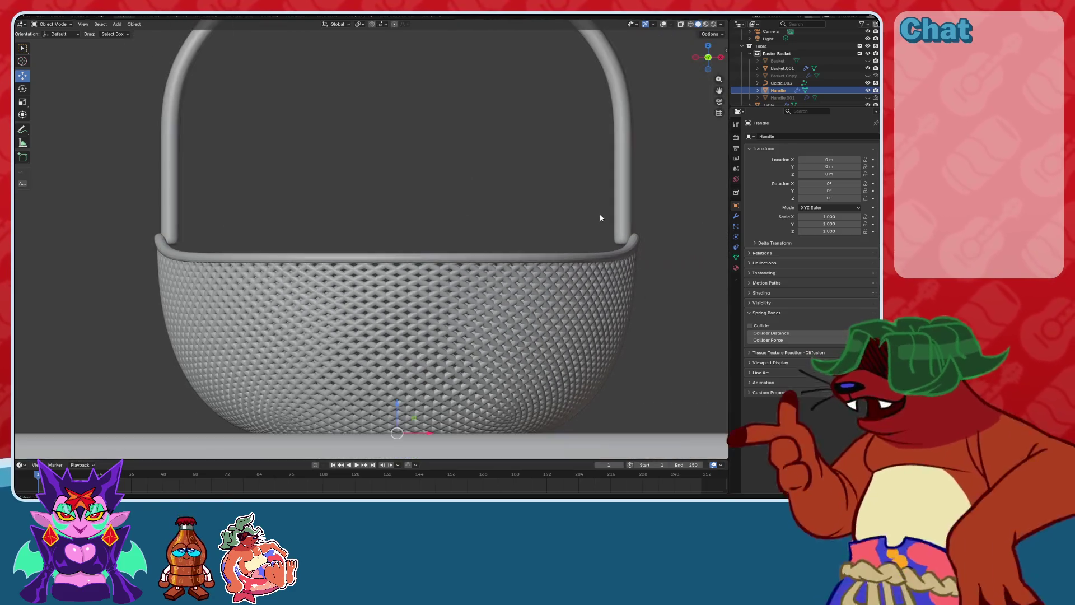
{"action": "left_click", "coordinate": [737, 217]}
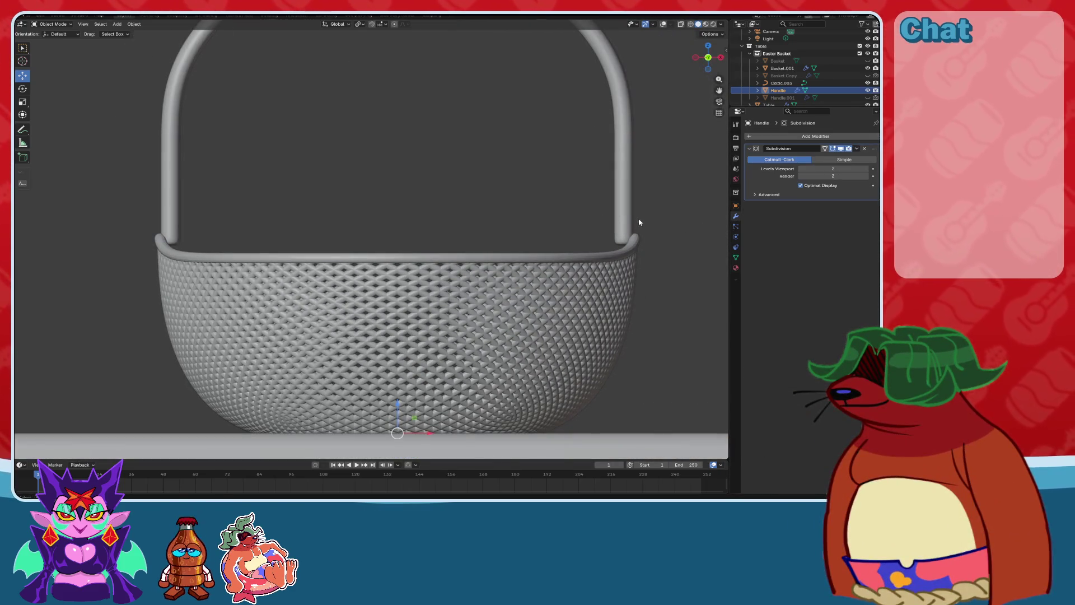
{"action": "key", "text": "s"}
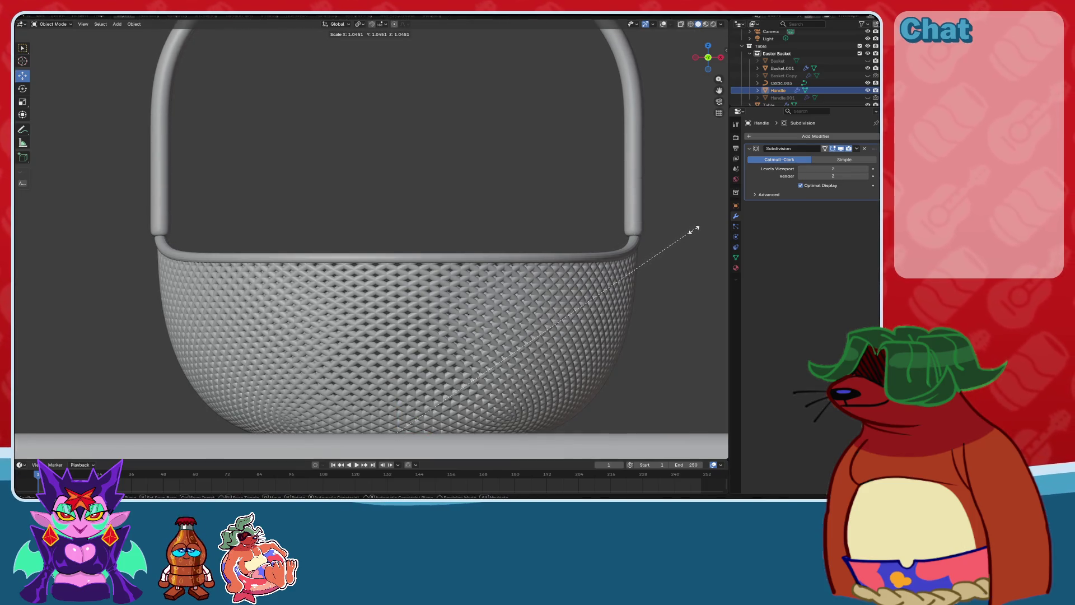
{"action": "left_click", "coordinate": [694, 229]}
{"action": "scroll", "coordinate": [471, 252], "scroll_direction": "down", "scroll_amount": 2}
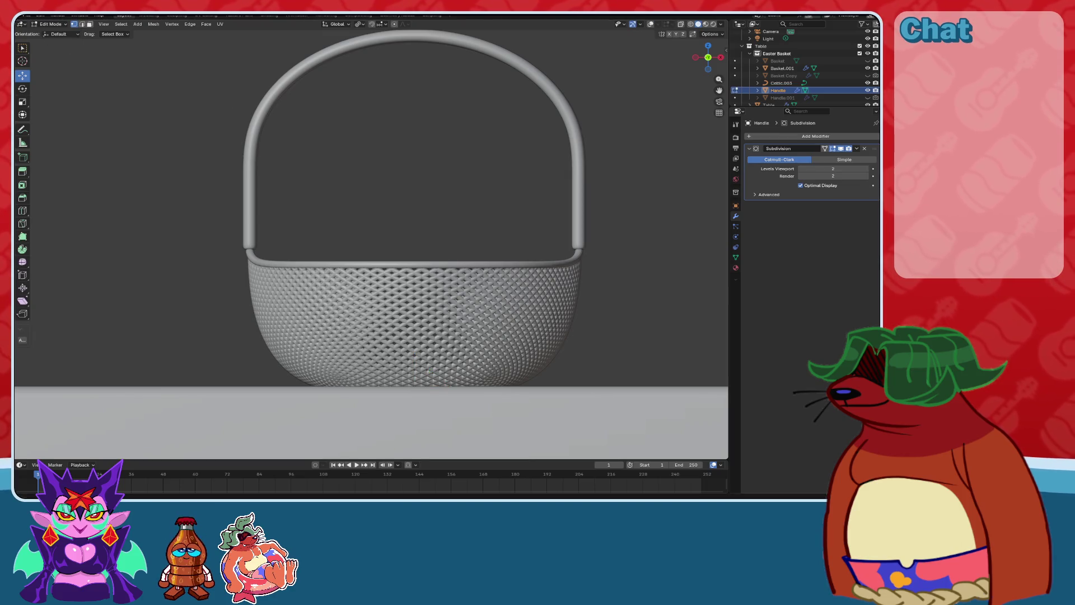
In a see-through front orthographic view, select the handle's right vertical section.
{"action": "left_click", "coordinate": [651, 24]}
{"action": "key", "text": "KP_1"}
{"action": "scroll", "coordinate": [364, 231], "scroll_direction": "up", "scroll_amount": 1}
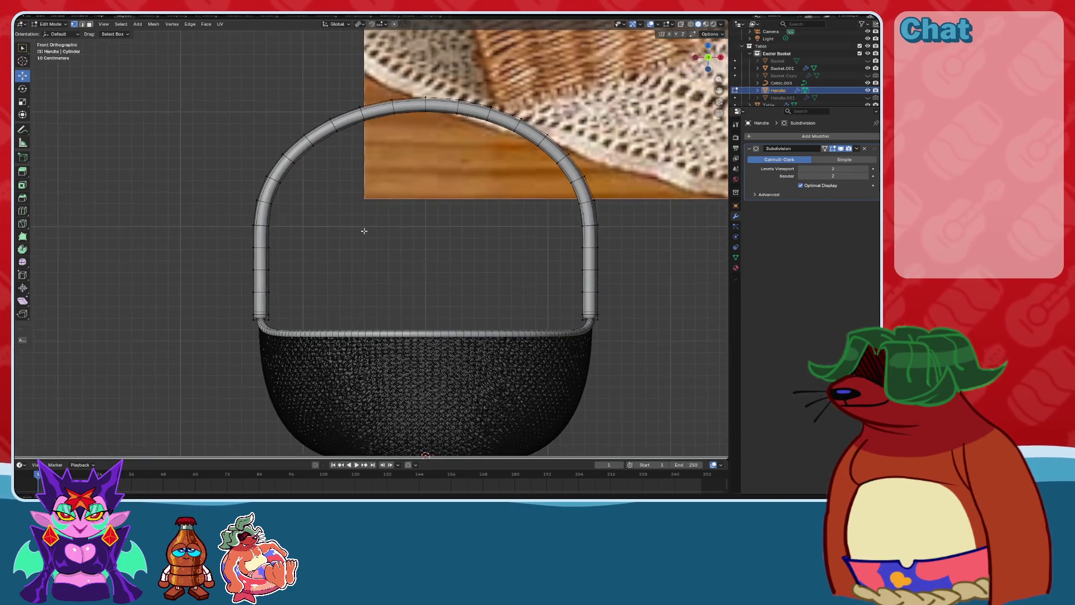
{"action": "scroll", "coordinate": [364, 231], "scroll_direction": "up", "scroll_amount": 1}
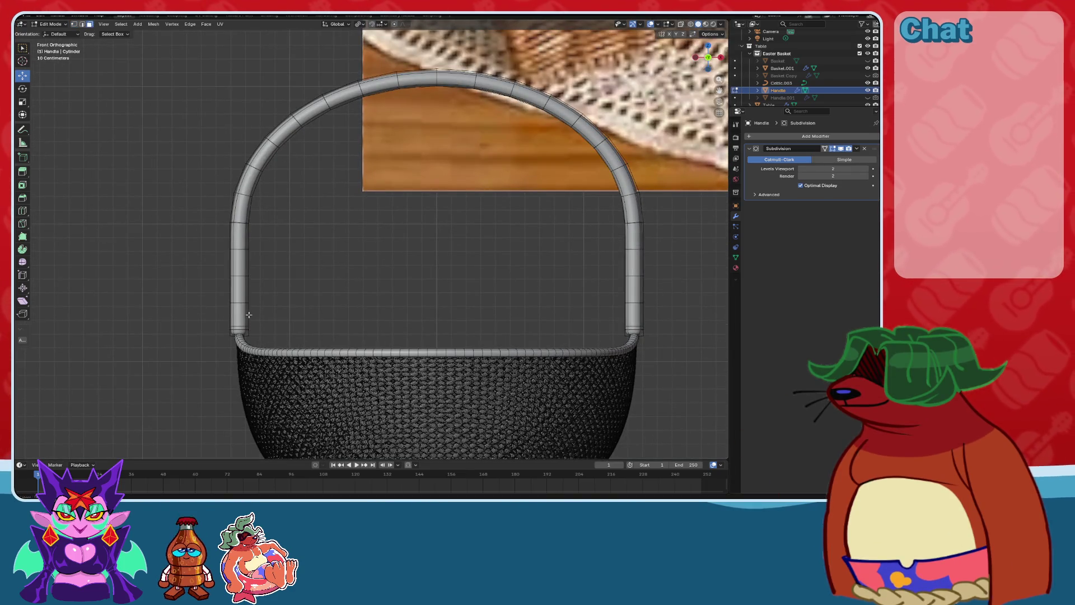
{"action": "middle_click_drag", "start_coordinate": [249, 315], "coordinate": [262, 298], "text": "shift"}
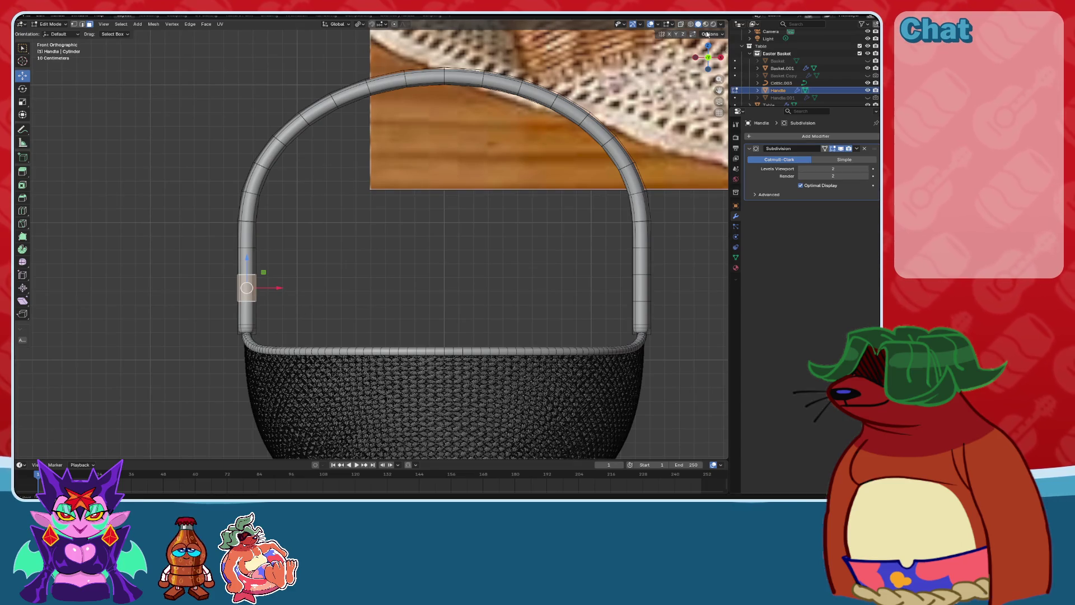
{"action": "left_click", "coordinate": [681, 24]}
{"action": "middle_click_drag", "start_coordinate": [646, 342], "coordinate": [584, 359], "text": "shift"}
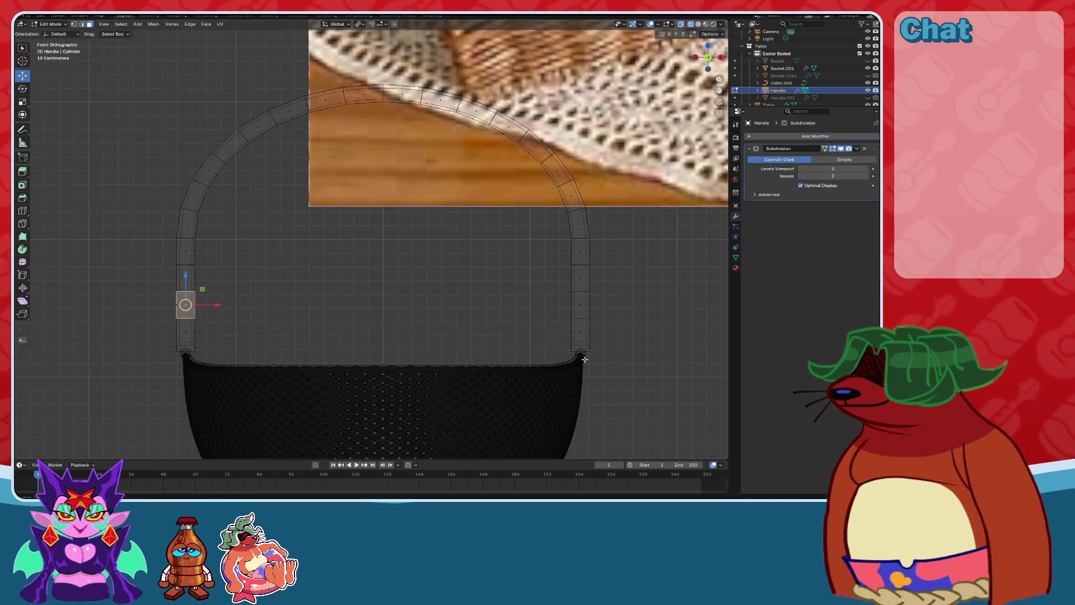
{"action": "left_click_drag", "start_coordinate": [585, 359], "coordinate": [548, 218]}
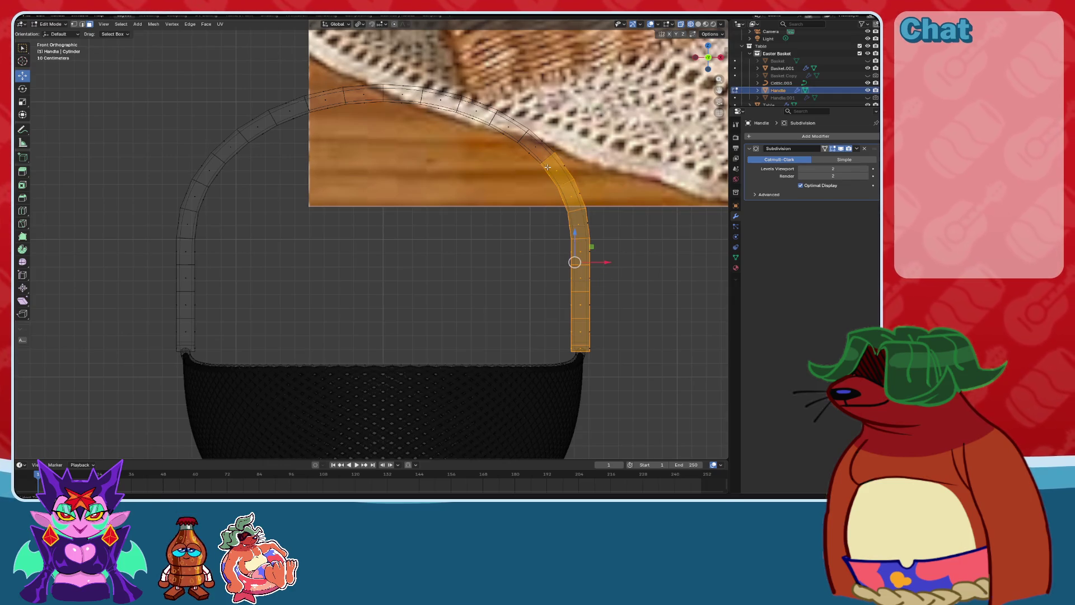
{"action": "middle_click_drag", "start_coordinate": [526, 150], "coordinate": [575, 189]}
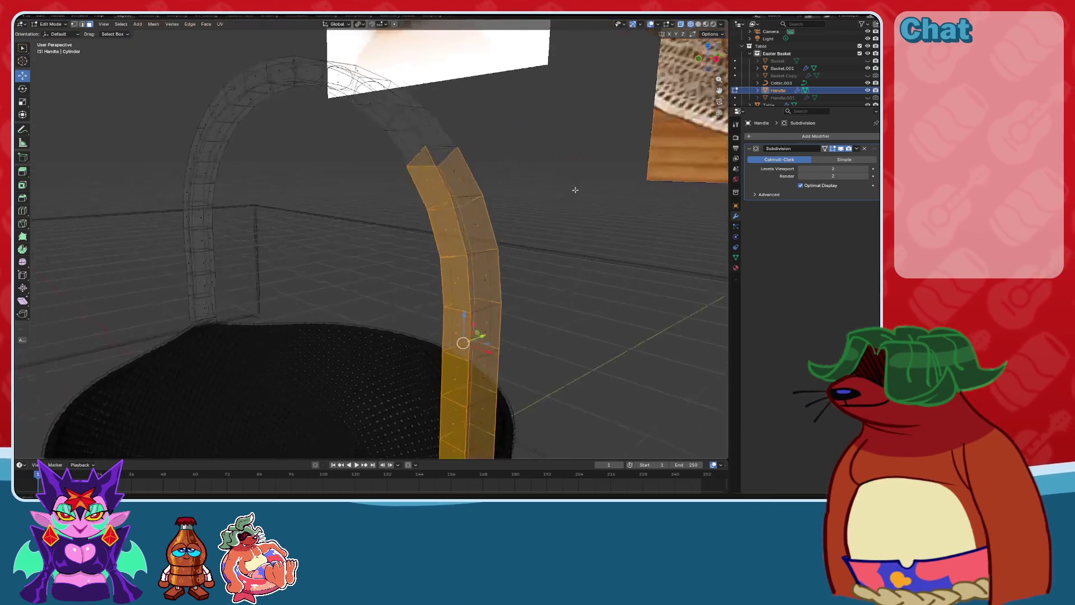
{"action": "left_click", "coordinate": [699, 24]}
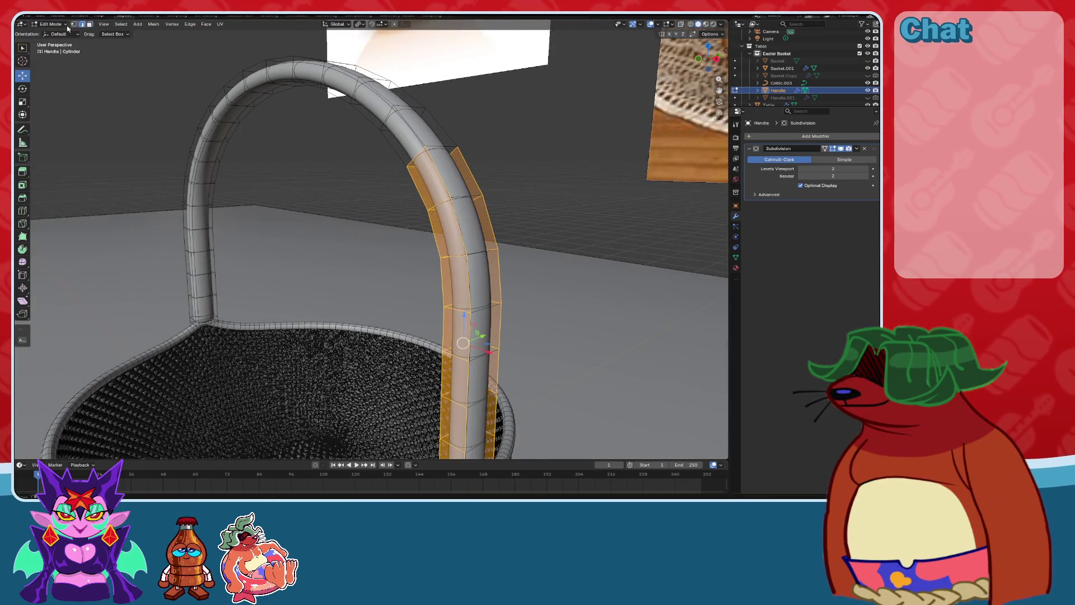
Select an edge loop at the handle base and mark it as a UV seam.
{"action": "left_click", "coordinate": [23, 48]}
{"action": "middle_click_drag", "start_coordinate": [469, 176], "coordinate": [471, 141], "text": "shift"}
{"action": "left_click", "coordinate": [471, 141], "text": "alt"}
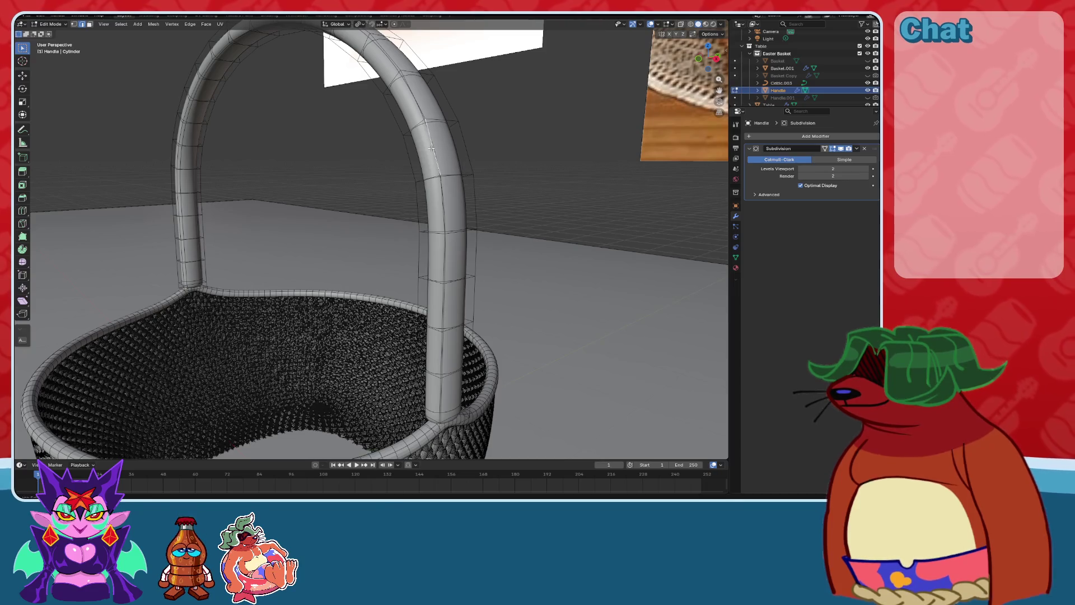
{"action": "scroll", "coordinate": [427, 306], "scroll_direction": "up", "scroll_amount": 4}
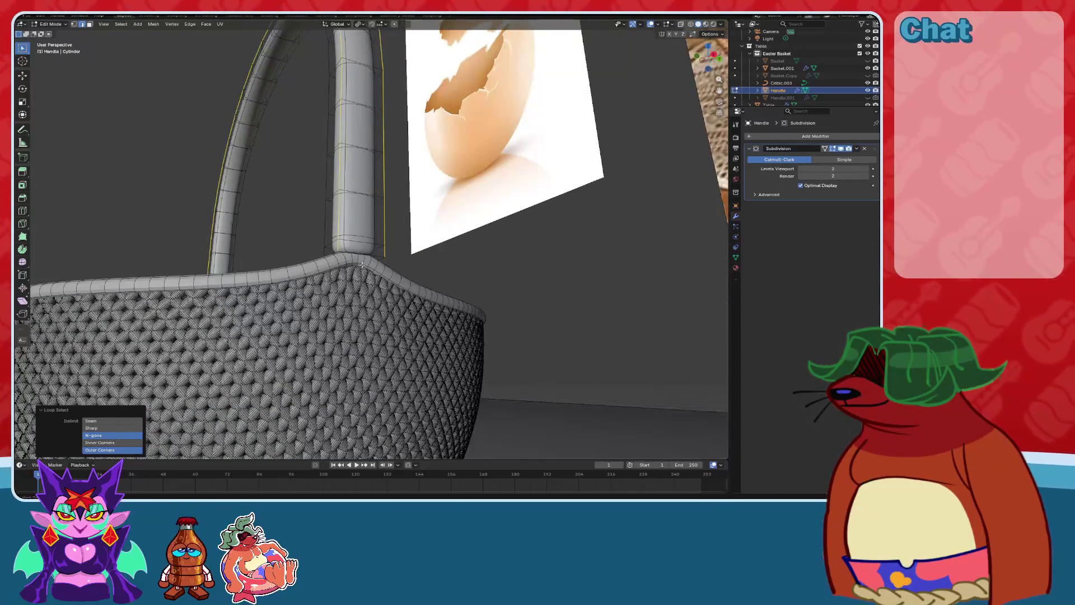
{"action": "scroll", "coordinate": [363, 264], "scroll_direction": "down", "scroll_amount": 3}
{"action": "middle_click_drag", "start_coordinate": [362, 263], "coordinate": [443, 264]}
{"action": "scroll", "coordinate": [478, 265], "scroll_direction": "up", "scroll_amount": 3}
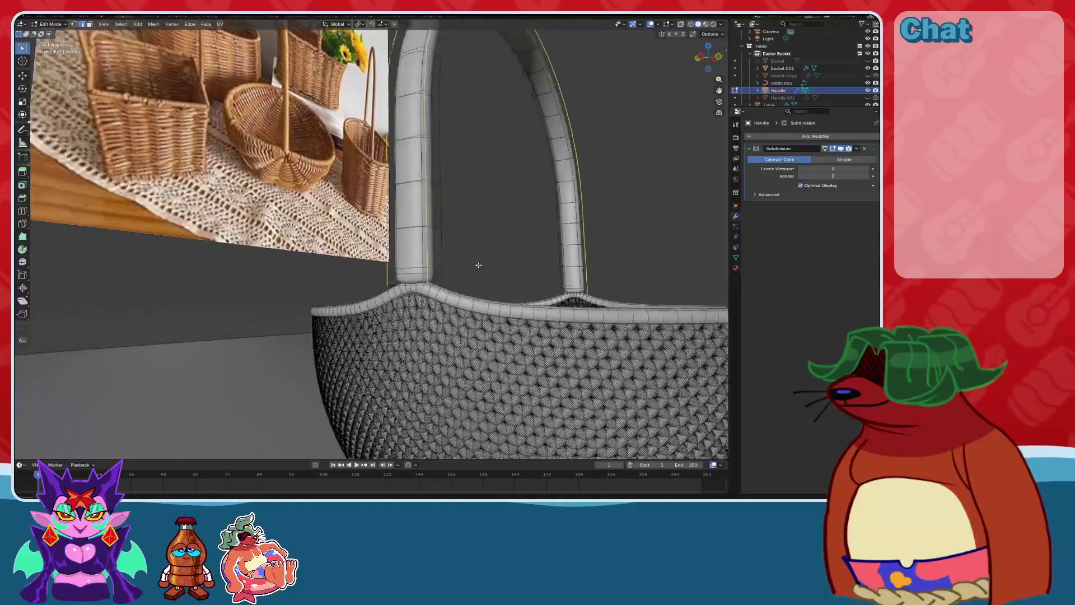
{"action": "scroll", "coordinate": [478, 264], "scroll_direction": "up", "scroll_amount": 2}
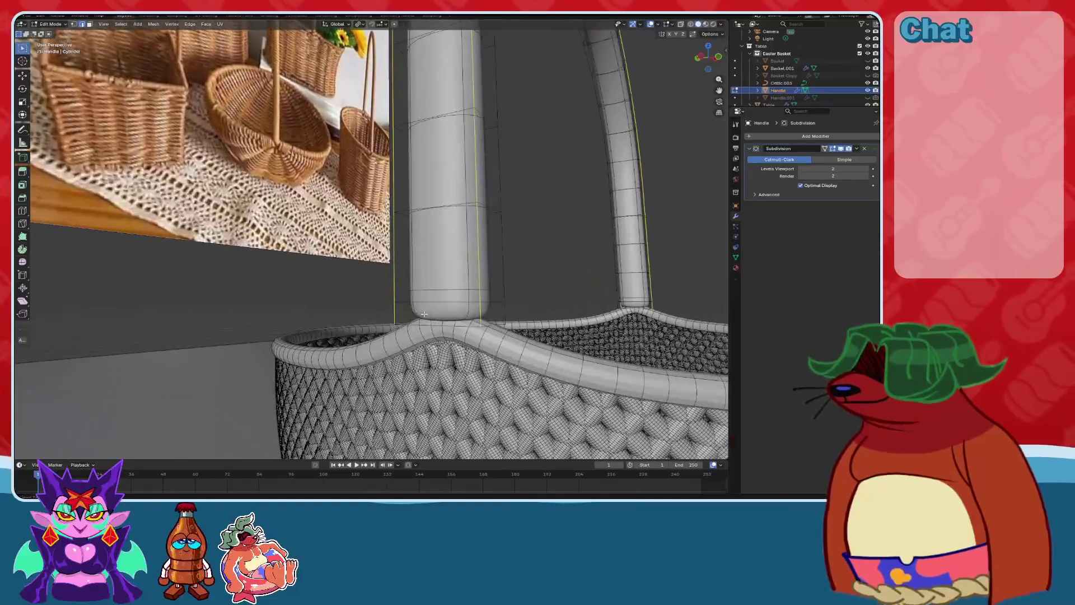
{"action": "left_click", "coordinate": [219, 25]}
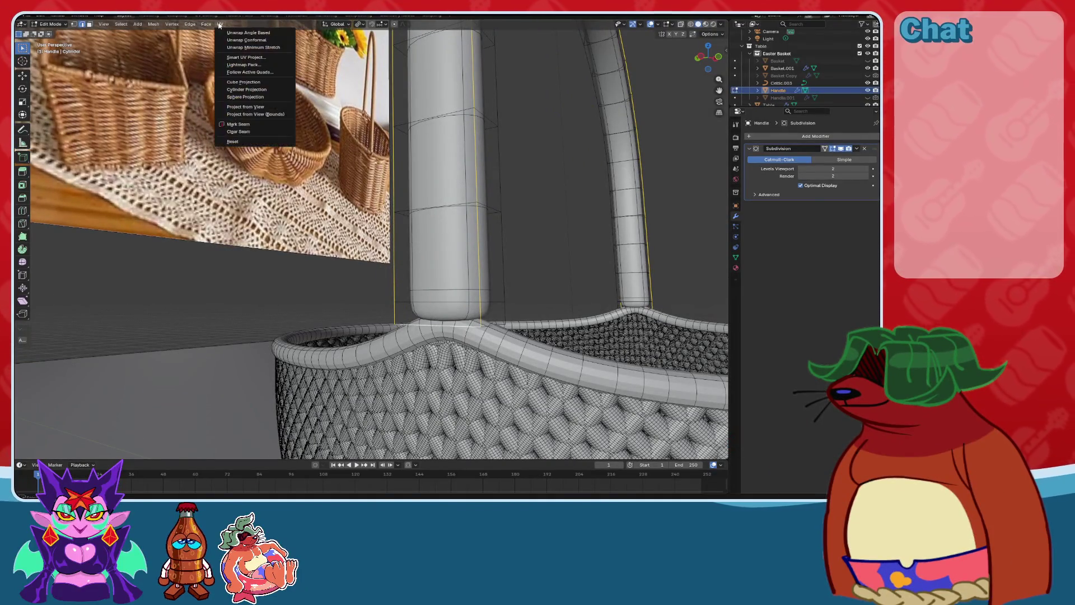
{"action": "left_click", "coordinate": [245, 125]}
{"action": "mouse_move", "coordinate": [245, 126]}
{"action": "middle_mouse_down"}
{"action": "mouse_move", "coordinate": [74, 19]}
{"action": "mouse_move", "coordinate": [307, 190]}
{"action": "middle_mouse_up"}
Select the seam-bounded handle faces with Ctrl+L and delete them.
{"action": "left_click", "coordinate": [91, 24]}
{"action": "left_click", "coordinate": [306, 189]}
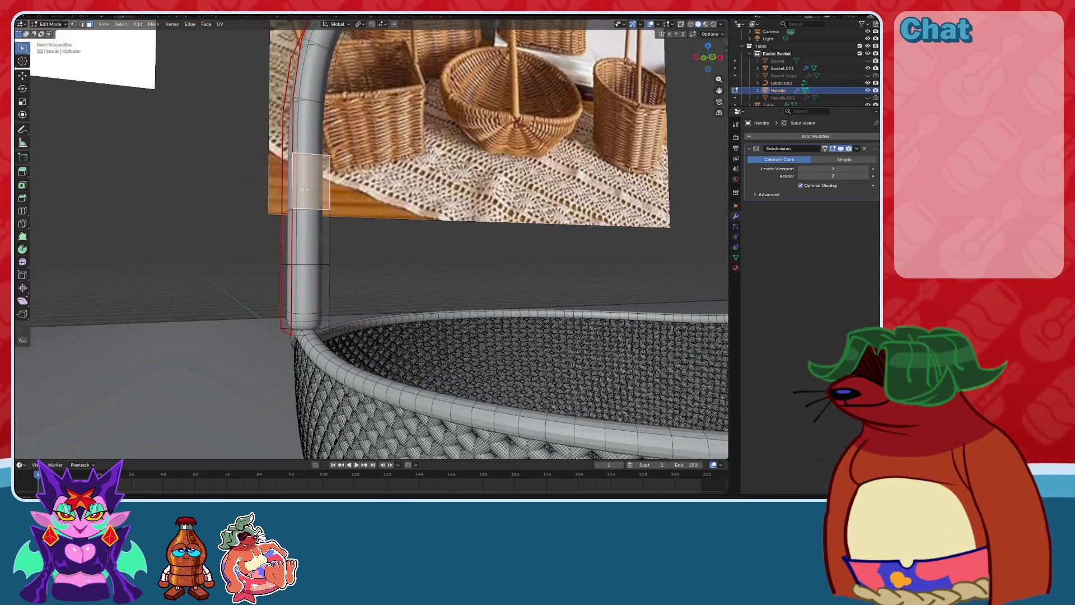
{"action": "key", "text": "ctrl+l"}
{"action": "key", "text": "x"}
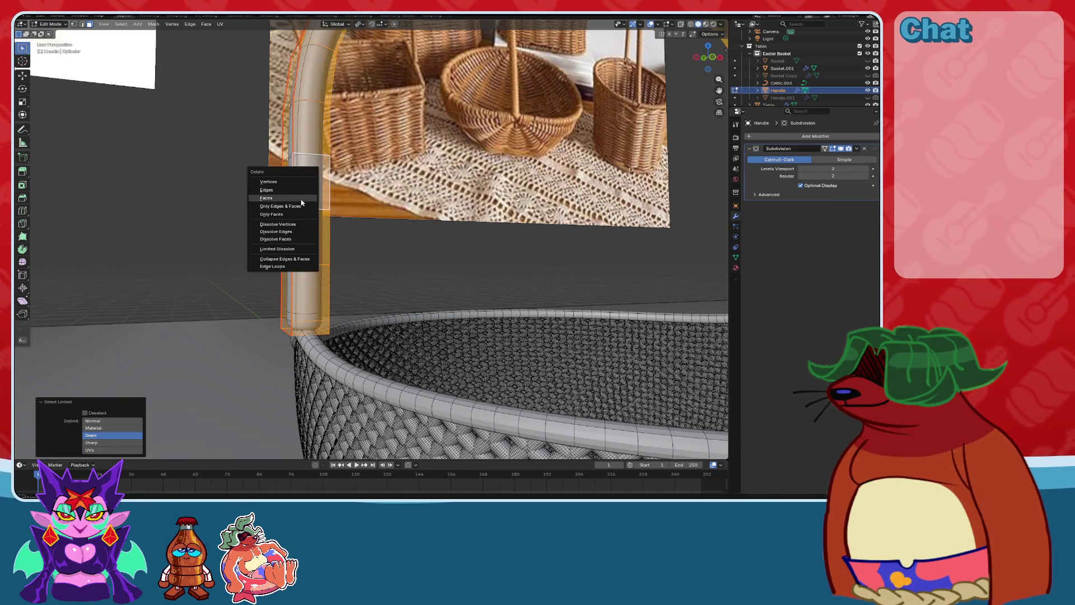
{"action": "left_click", "coordinate": [301, 198]}
{"action": "mouse_move", "coordinate": [301, 198]}
{"action": "middle_mouse_down"}
{"action": "mouse_move", "coordinate": [384, 293]}
{"action": "mouse_move", "coordinate": [362, 276]}
{"action": "mouse_move", "coordinate": [368, 217]}
{"action": "middle_mouse_up"}
Add a Solidify modifier to the handle, move it first in the stack, thickness 0.05 m.
{"action": "key", "text": "Tab"}
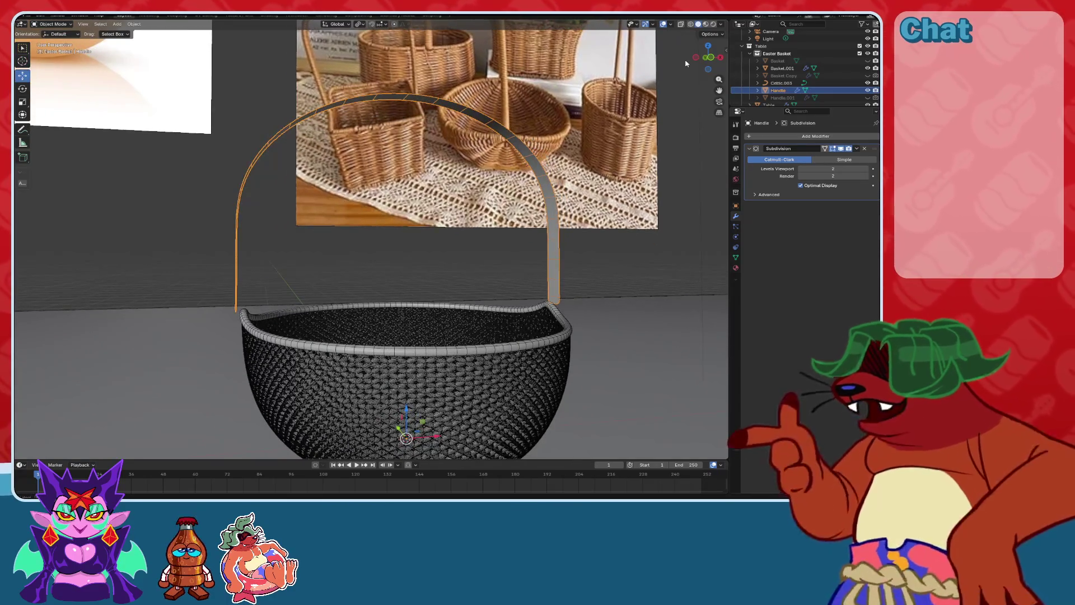
{"action": "left_click", "coordinate": [708, 57]}
{"action": "scroll", "coordinate": [571, 254], "scroll_direction": "up", "scroll_amount": 2}
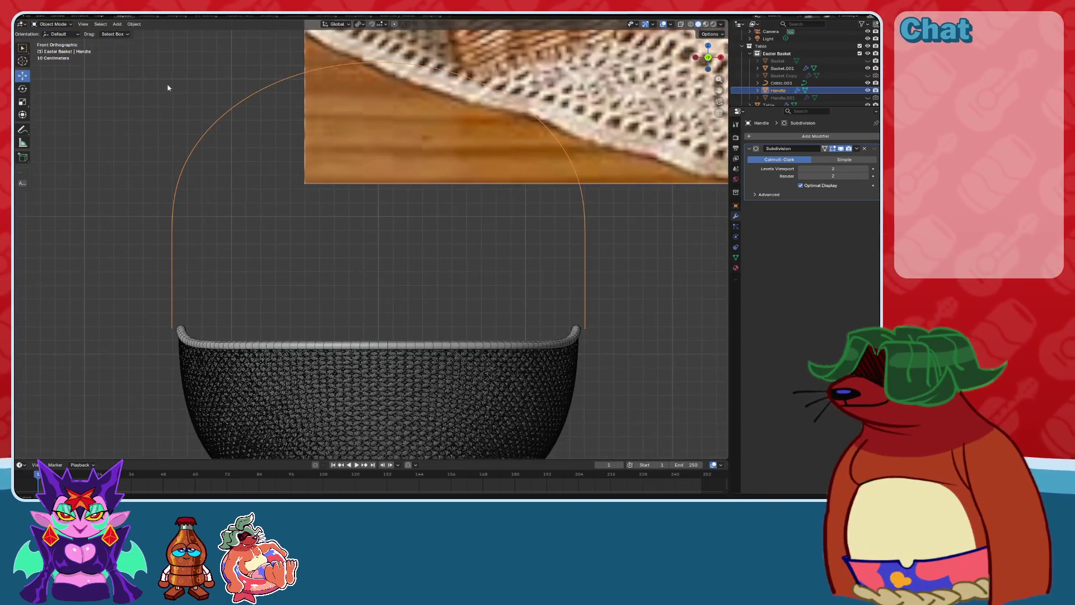
{"action": "left_click", "coordinate": [770, 136]}
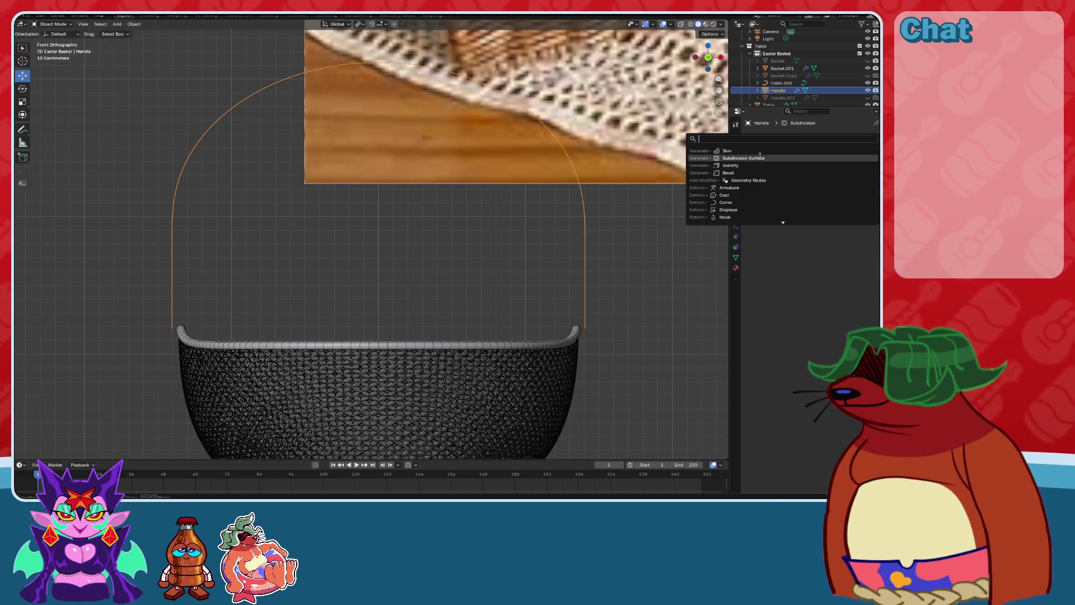
{"action": "left_click", "coordinate": [728, 165]}
{"action": "scroll", "coordinate": [555, 267], "scroll_direction": "up", "scroll_amount": 2}
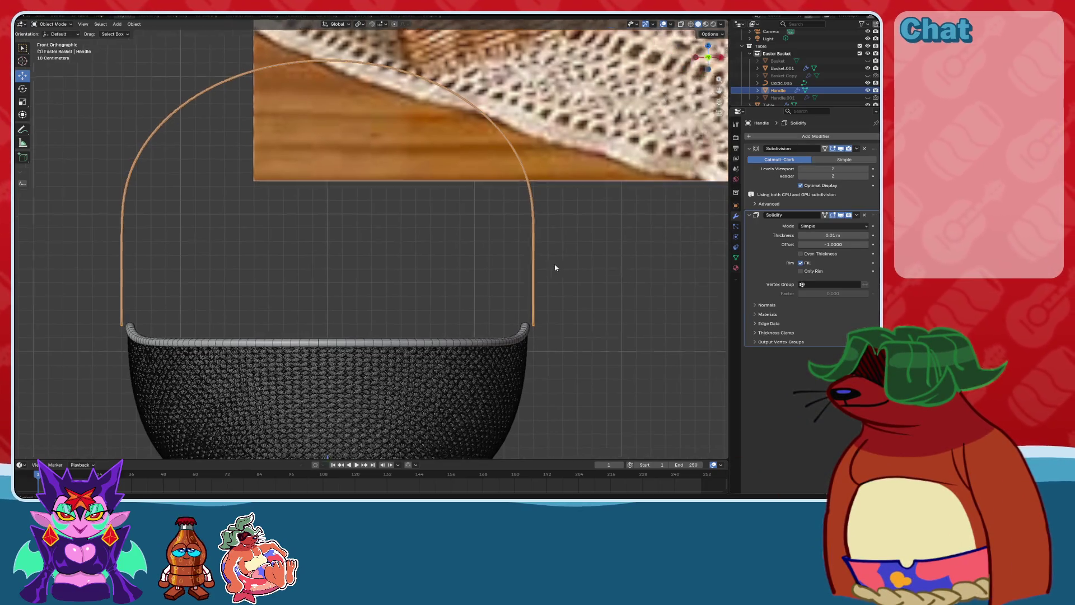
{"action": "type", "text": "0.1"}
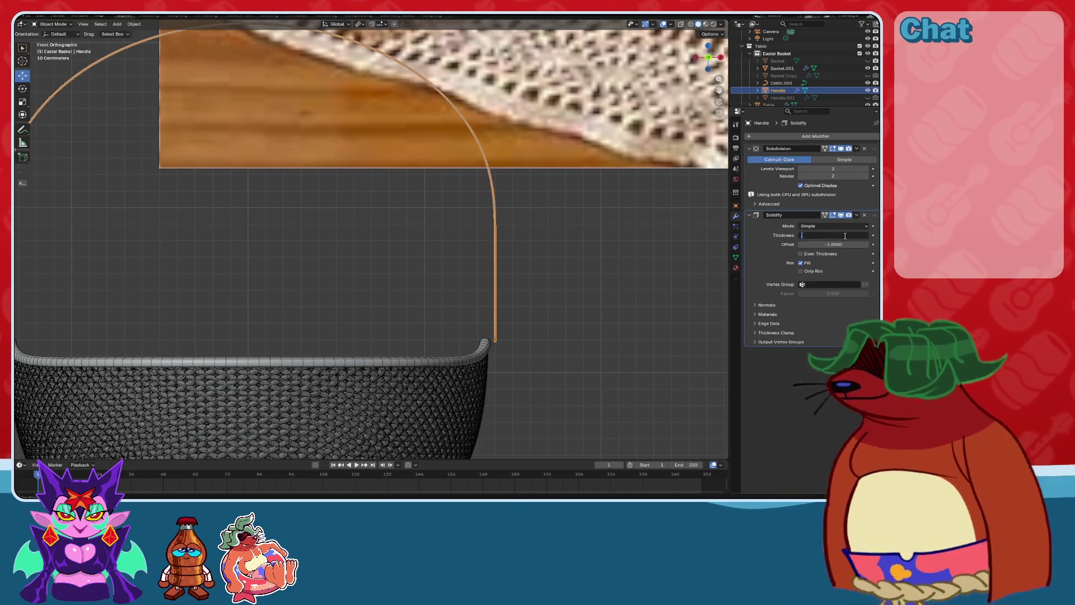
{"action": "key", "text": "Return"}
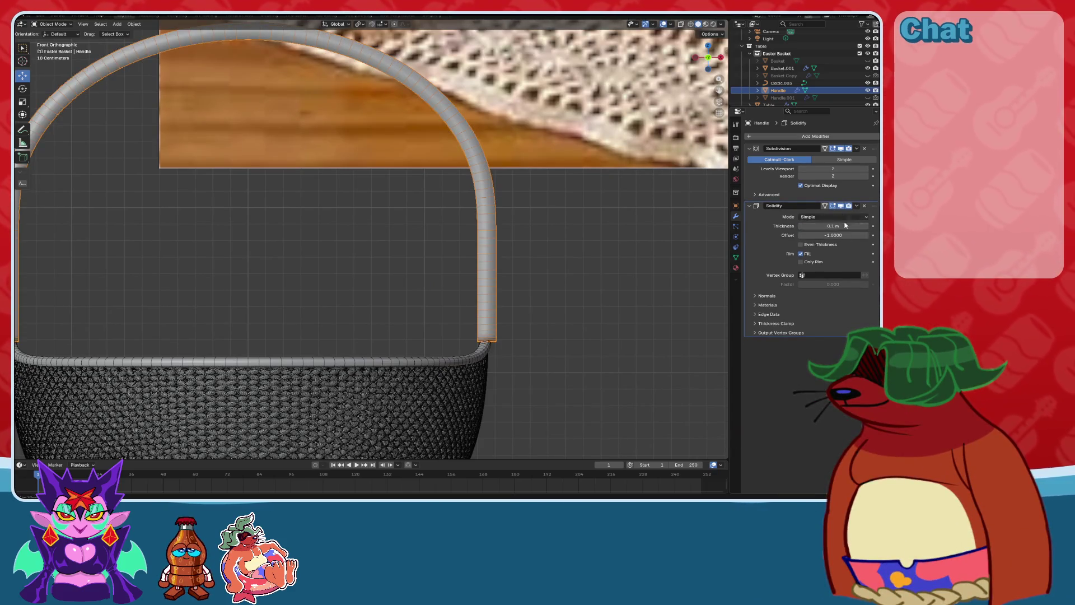
{"action": "left_click", "coordinate": [857, 206]}
{"action": "left_click", "coordinate": [839, 239]}
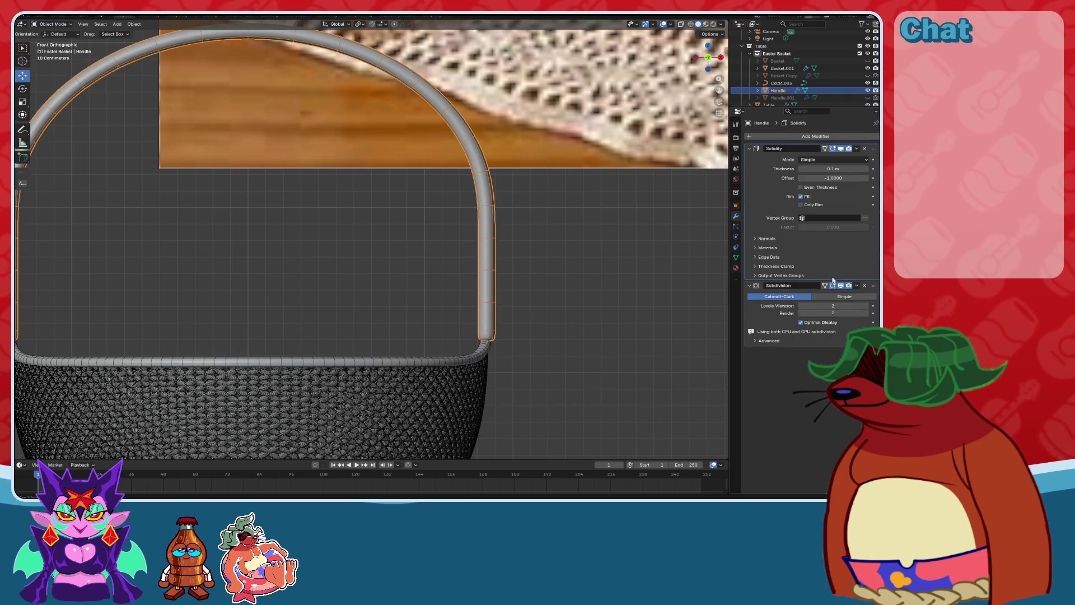
{"action": "left_click", "coordinate": [837, 169]}
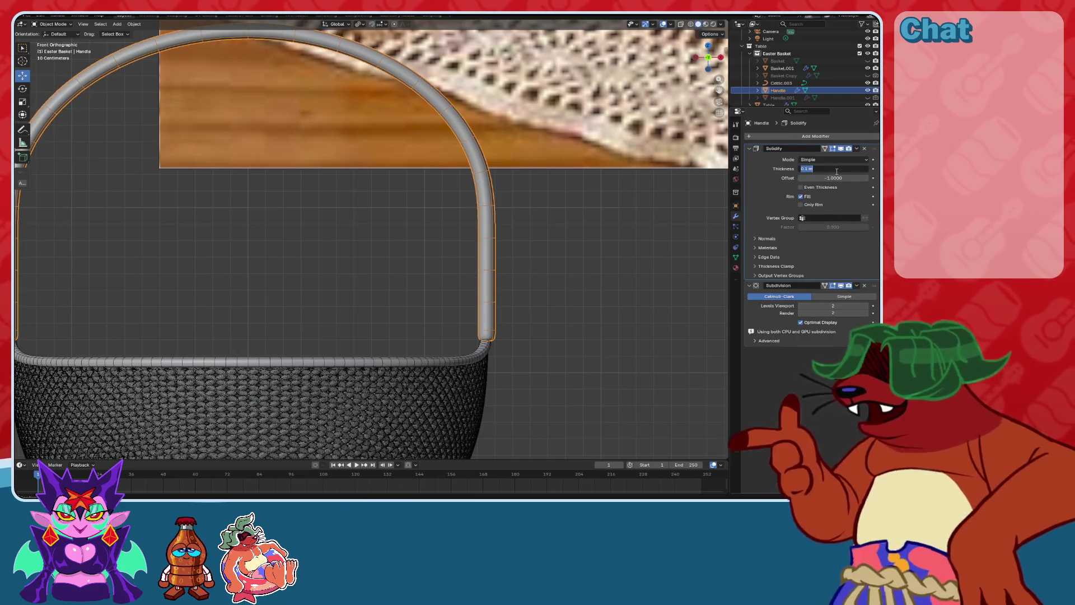
{"action": "type", "text": "0.05"}
{"action": "key", "text": "Return"}
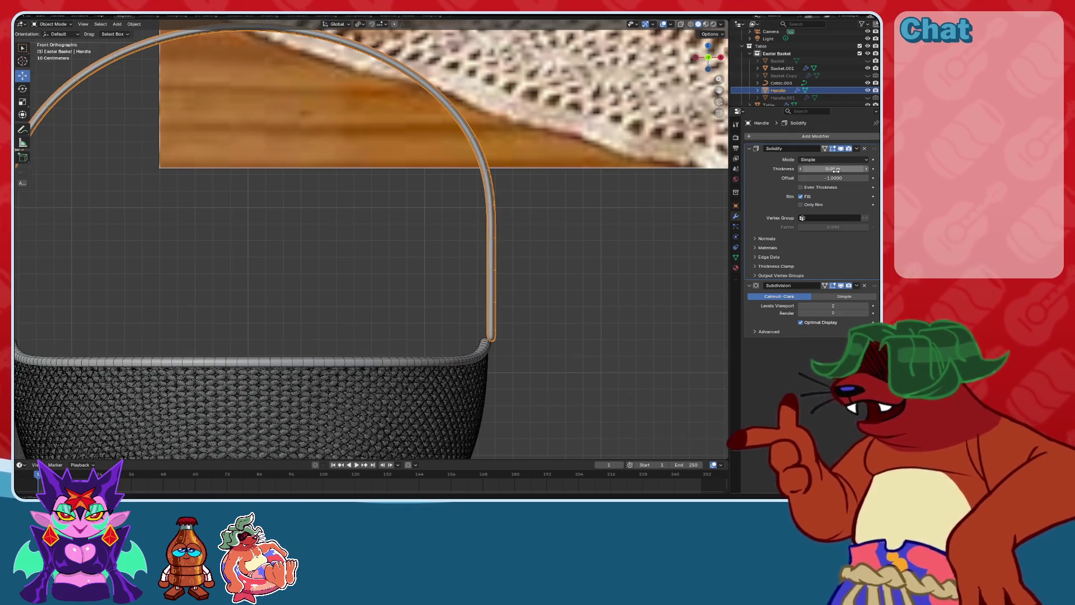
Fine-tune the handle's overall scale, settling at about 1.002.
{"action": "mouse_move", "coordinate": [496, 260]}
{"action": "middle_mouse_down"}
{"action": "mouse_move", "coordinate": [523, 268]}
{"action": "mouse_move", "coordinate": [518, 233]}
{"action": "mouse_move", "coordinate": [676, 210]}
{"action": "mouse_move", "coordinate": [879, 250]}
{"action": "middle_mouse_up"}
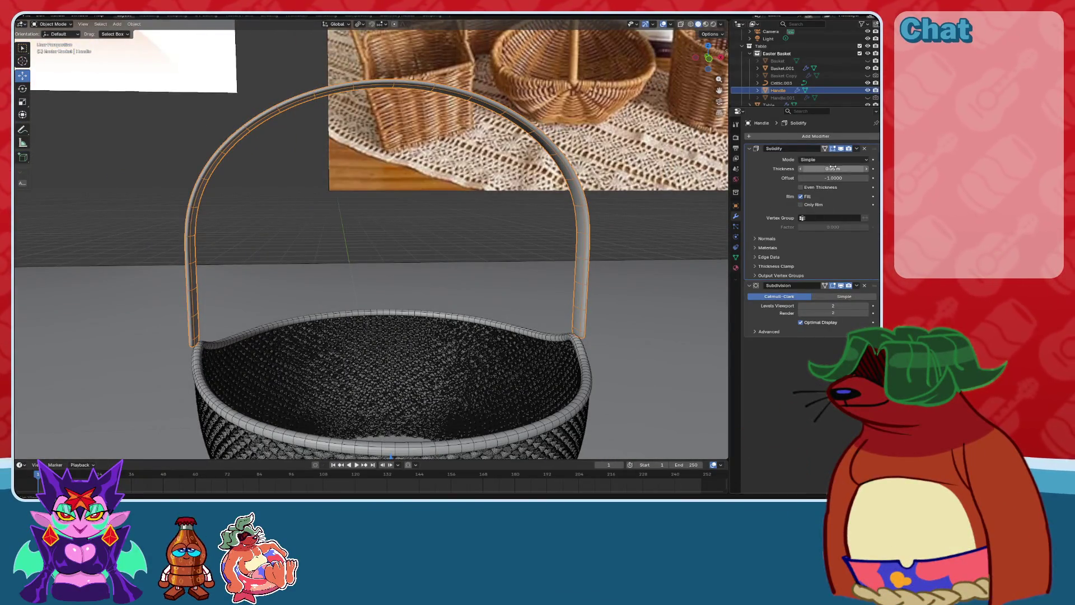
{"action": "left_click", "coordinate": [707, 69]}
{"action": "scroll", "coordinate": [650, 181], "scroll_direction": "up", "scroll_amount": 2}
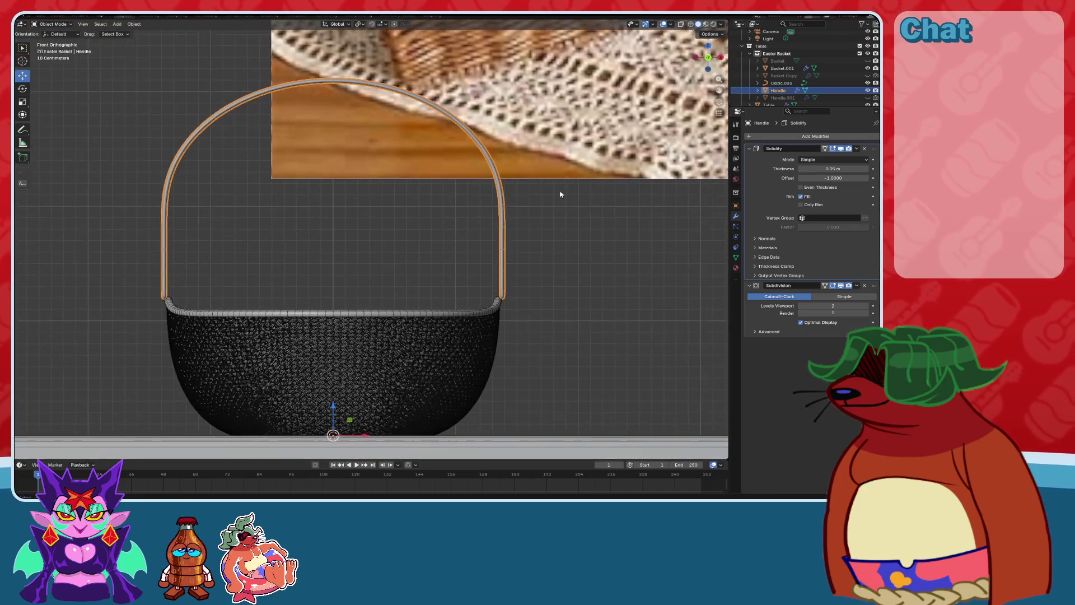
{"action": "key", "text": "s"}
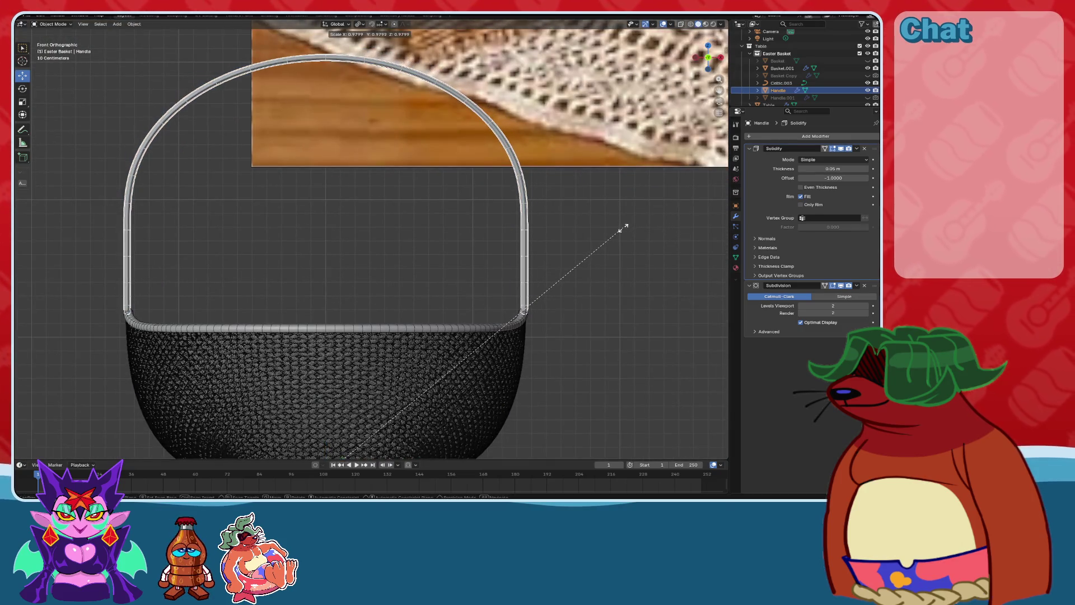
{"action": "left_click", "coordinate": [622, 233]}
{"action": "mouse_move", "coordinate": [617, 252]}
{"action": "middle_mouse_down"}
{"action": "mouse_move", "coordinate": [480, 235]}
{"action": "mouse_move", "coordinate": [279, 255]}
{"action": "mouse_move", "coordinate": [468, 216]}
{"action": "mouse_move", "coordinate": [648, 202]}
{"action": "mouse_move", "coordinate": [588, 233]}
{"action": "mouse_move", "coordinate": [556, 233]}
{"action": "mouse_move", "coordinate": [590, 233]}
{"action": "mouse_move", "coordinate": [490, 226]}
{"action": "middle_mouse_up"}
{"action": "left_click", "coordinate": [648, 202]}
{"action": "key", "text": "ctrl+z"}
{"action": "middle_click_drag", "start_coordinate": [583, 243], "coordinate": [618, 236]}
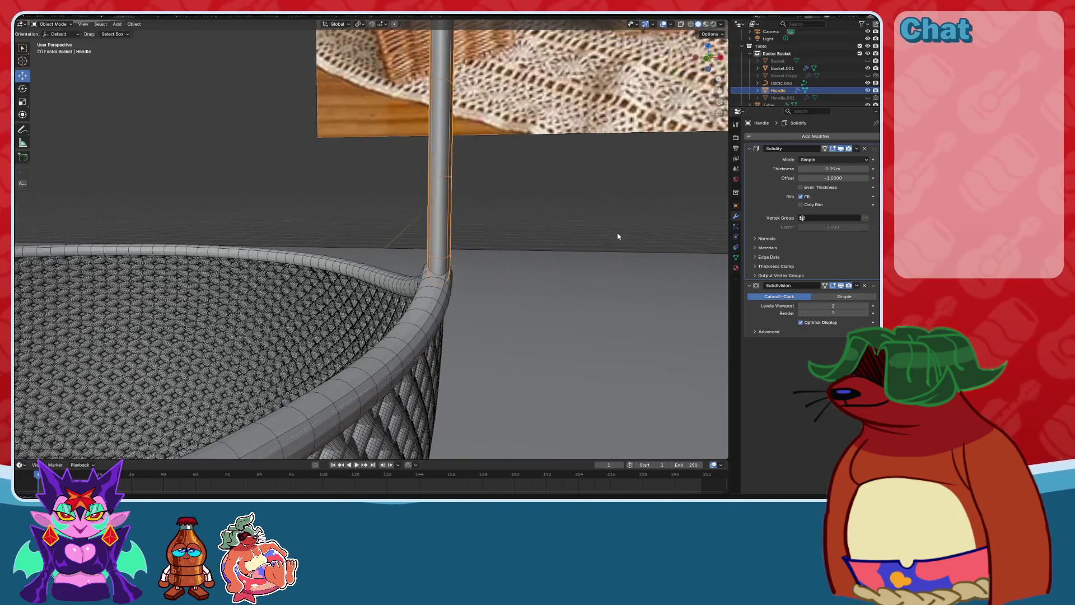
{"action": "key", "text": "s"}
{"action": "left_click", "coordinate": [605, 241]}
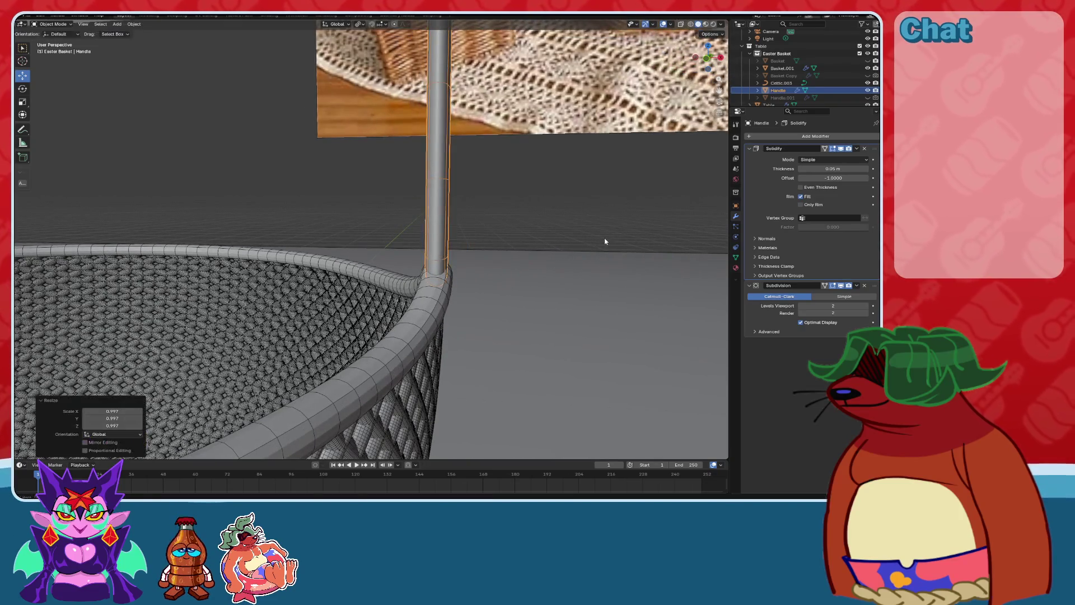
{"action": "key", "text": "s"}
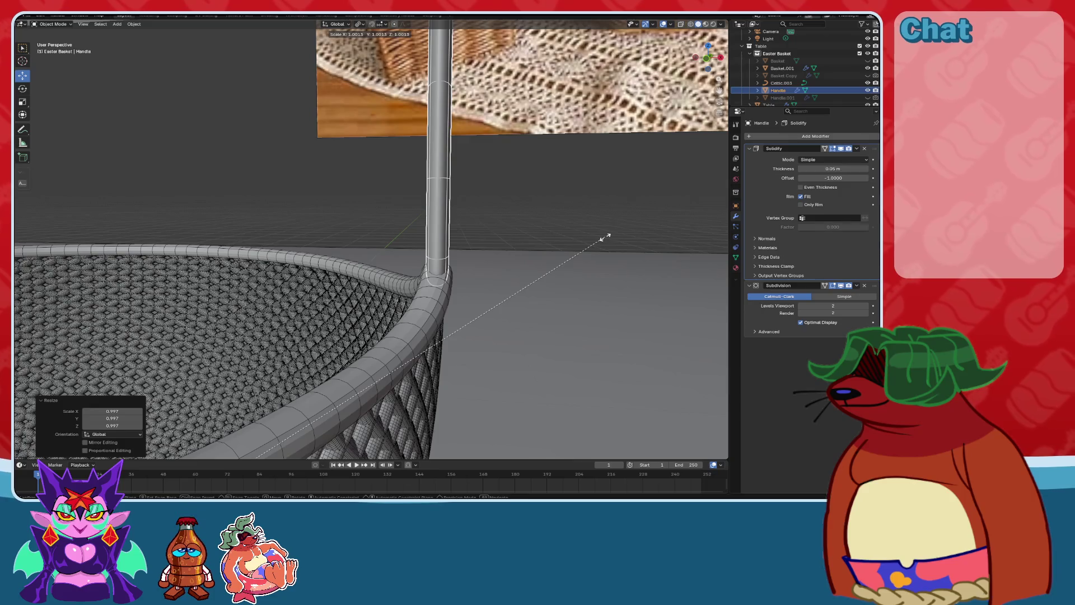
{"action": "left_click", "coordinate": [605, 238]}
Set the handle's Solidify thickness to 0.055 m.
{"action": "mouse_move", "coordinate": [605, 238]}
{"action": "middle_mouse_down"}
{"action": "mouse_move", "coordinate": [545, 174]}
{"action": "mouse_move", "coordinate": [506, 274]}
{"action": "mouse_move", "coordinate": [521, 271]}
{"action": "middle_mouse_up"}
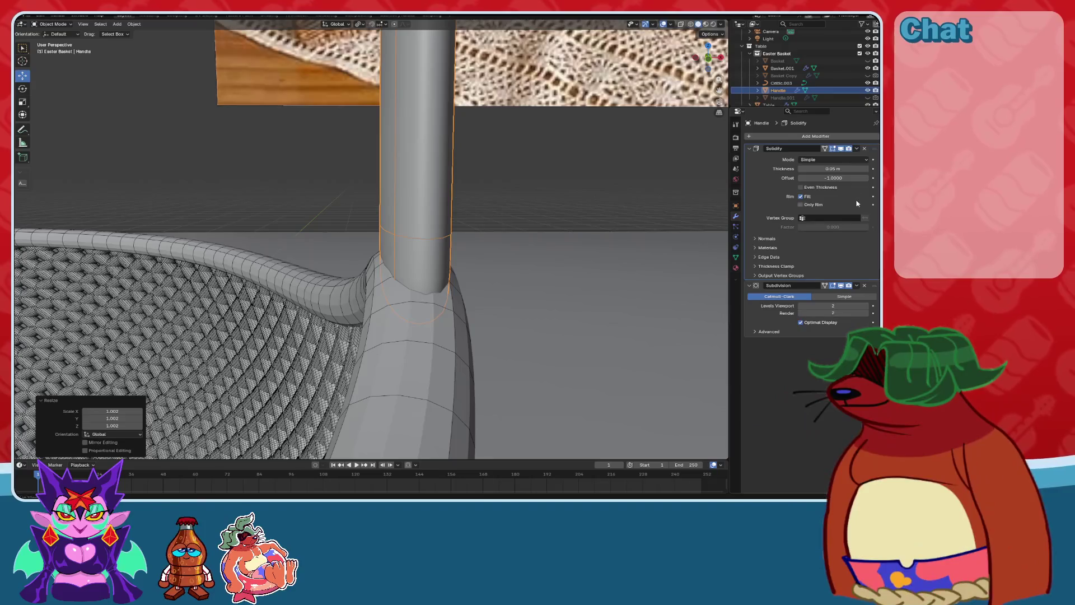
{"action": "left_click", "coordinate": [867, 169]}
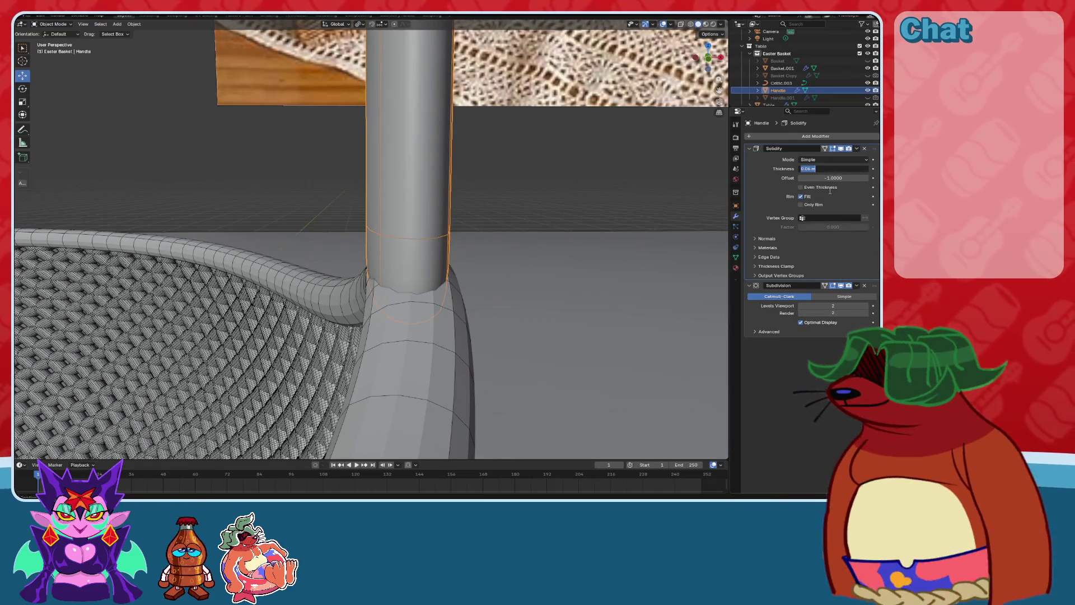
{"action": "type", "text": "0.055"}
{"action": "key", "text": "Return"}
Reselect the handle and narrow it along Y to 0.638, then deselect everything.
{"action": "left_click", "coordinate": [509, 266]}
{"action": "mouse_move", "coordinate": [508, 266]}
{"action": "middle_mouse_down"}
{"action": "mouse_move", "coordinate": [497, 293]}
{"action": "mouse_move", "coordinate": [509, 125]}
{"action": "mouse_move", "coordinate": [453, 196]}
{"action": "mouse_move", "coordinate": [451, 331]}
{"action": "middle_mouse_up"}
{"action": "left_click", "coordinate": [392, 314]}
{"action": "scroll", "coordinate": [413, 221], "scroll_direction": "down", "scroll_amount": 5}
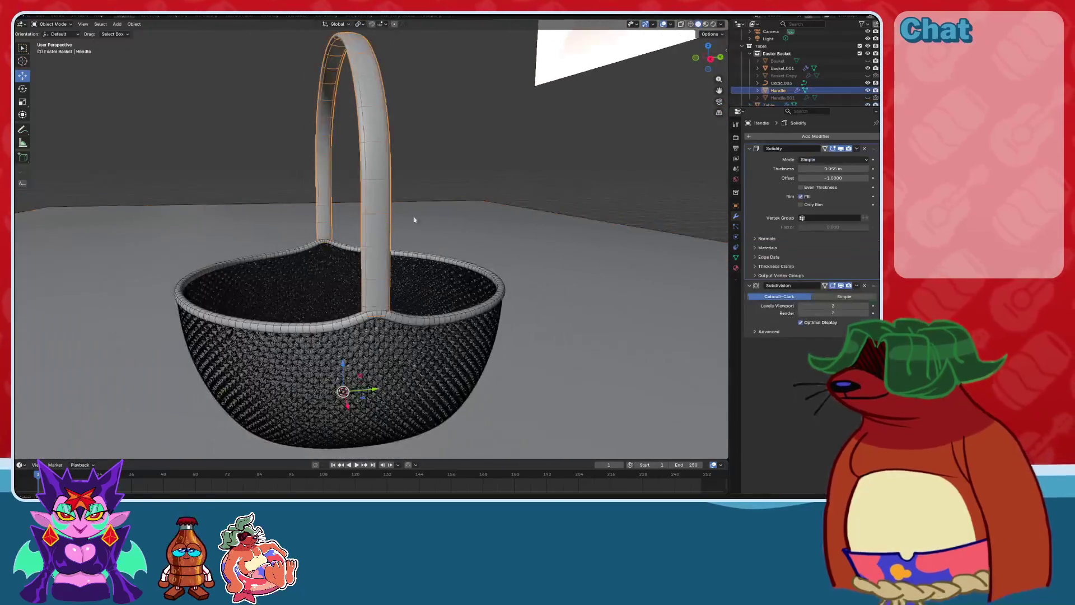
{"action": "mouse_move", "coordinate": [413, 220]}
{"action": "middle_mouse_down"}
{"action": "mouse_move", "coordinate": [376, 293]}
{"action": "mouse_move", "coordinate": [439, 307]}
{"action": "mouse_move", "coordinate": [441, 290]}
{"action": "middle_mouse_up"}
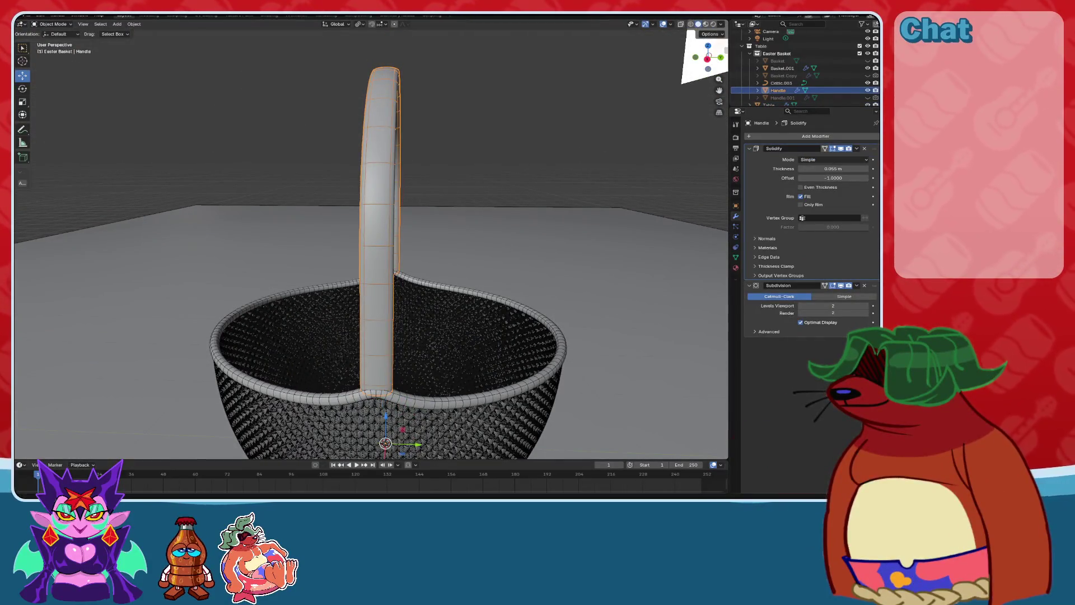
{"action": "middle_click_drag", "start_coordinate": [450, 377], "coordinate": [427, 394]}
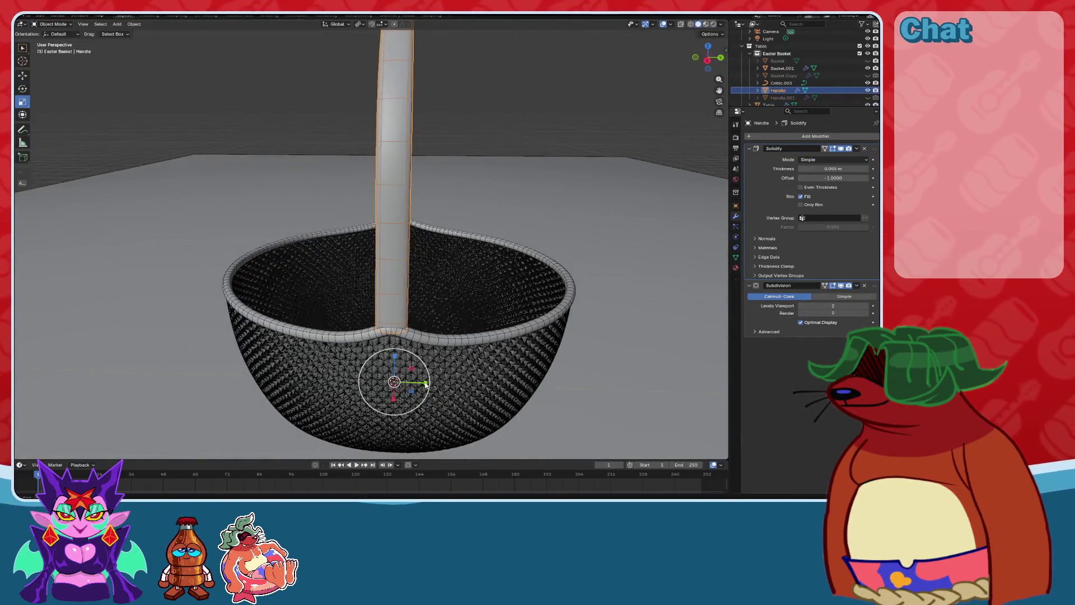
{"action": "left_click_drag", "start_coordinate": [426, 383], "coordinate": [412, 379]}
{"action": "mouse_move", "coordinate": [412, 380]}
{"action": "middle_mouse_down"}
{"action": "mouse_move", "coordinate": [475, 260]}
{"action": "mouse_move", "coordinate": [428, 264]}
{"action": "middle_mouse_up"}
{"action": "key", "text": "alt+a"}
Orbit around the basket and select the Celtic.003 weave to inspect it.
{"action": "scroll", "coordinate": [525, 270], "scroll_direction": "up", "scroll_amount": 5}
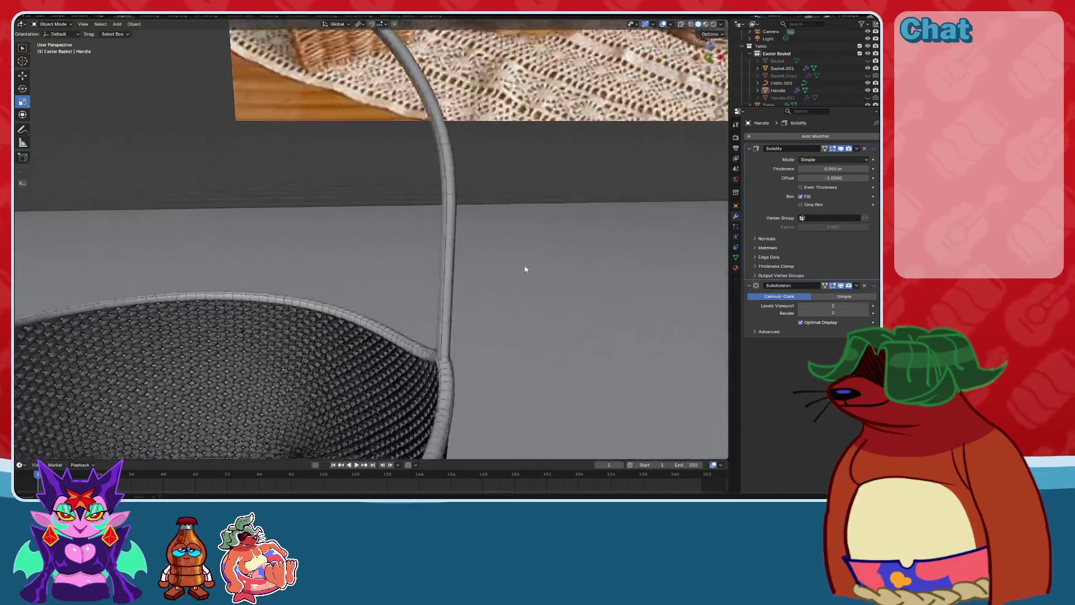
{"action": "scroll", "coordinate": [525, 269], "scroll_direction": "down", "scroll_amount": 5}
{"action": "middle_click_drag", "start_coordinate": [526, 270], "coordinate": [586, 271]}
{"action": "left_click", "coordinate": [439, 290]}
{"action": "middle_click_drag", "start_coordinate": [439, 291], "coordinate": [444, 354]}
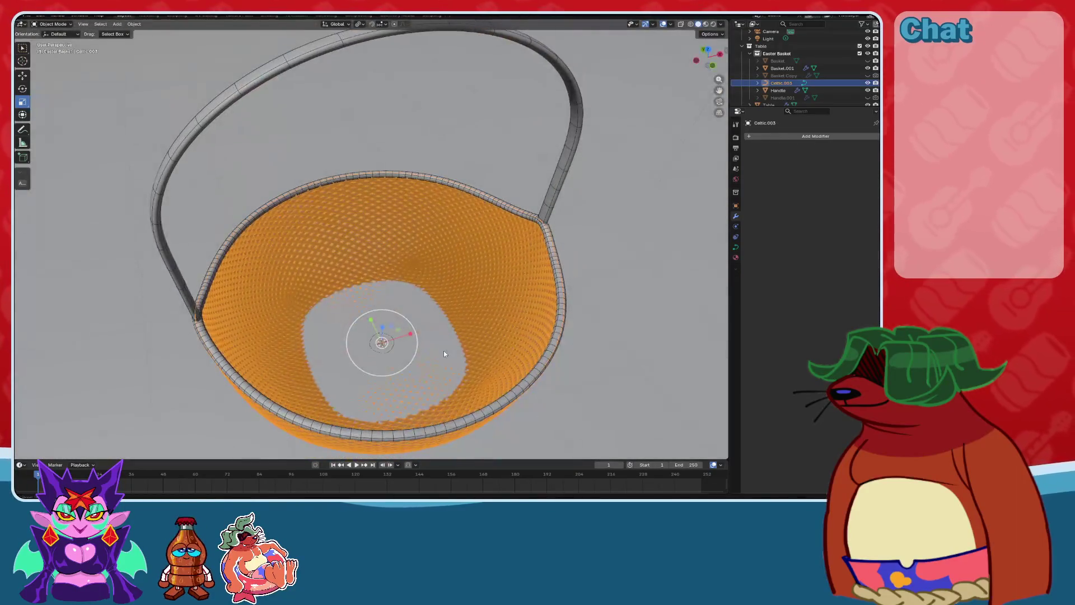
{"action": "scroll", "coordinate": [504, 324], "scroll_direction": "up", "scroll_amount": 6}
{"action": "mouse_move", "coordinate": [479, 311]}
{"action": "middle_mouse_down"}
{"action": "mouse_move", "coordinate": [516, 317]}
{"action": "mouse_move", "coordinate": [485, 256]}
{"action": "middle_mouse_up"}
{"action": "scroll", "coordinate": [516, 317], "scroll_direction": "down", "scroll_amount": 5}
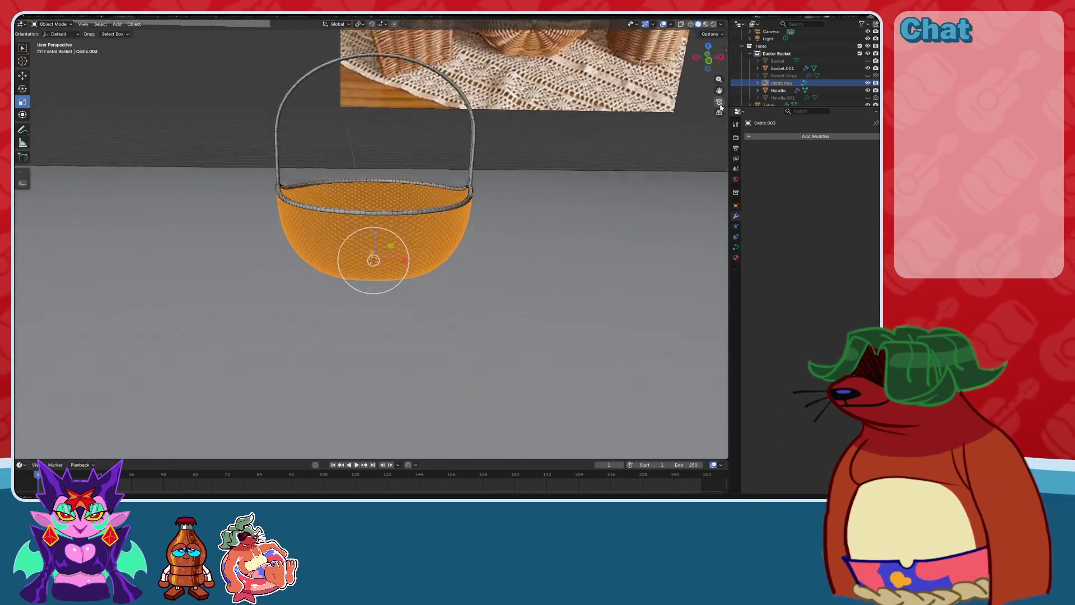
Switch to the camera view, render an image of the basket, and save with Ctrl+S.
{"action": "left_click", "coordinate": [720, 102]}
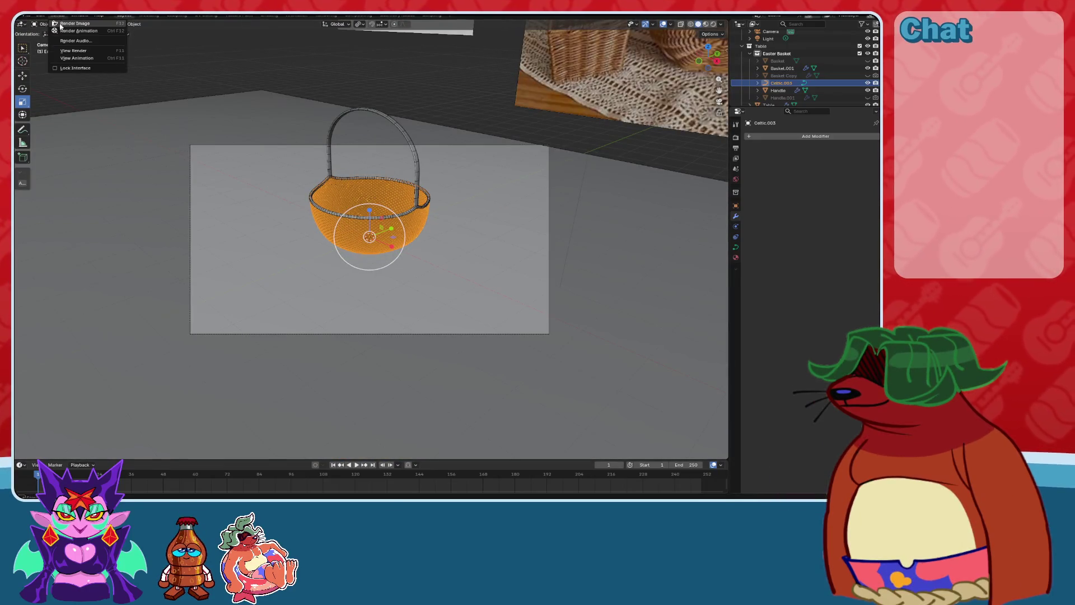
{"action": "left_click", "coordinate": [61, 24]}
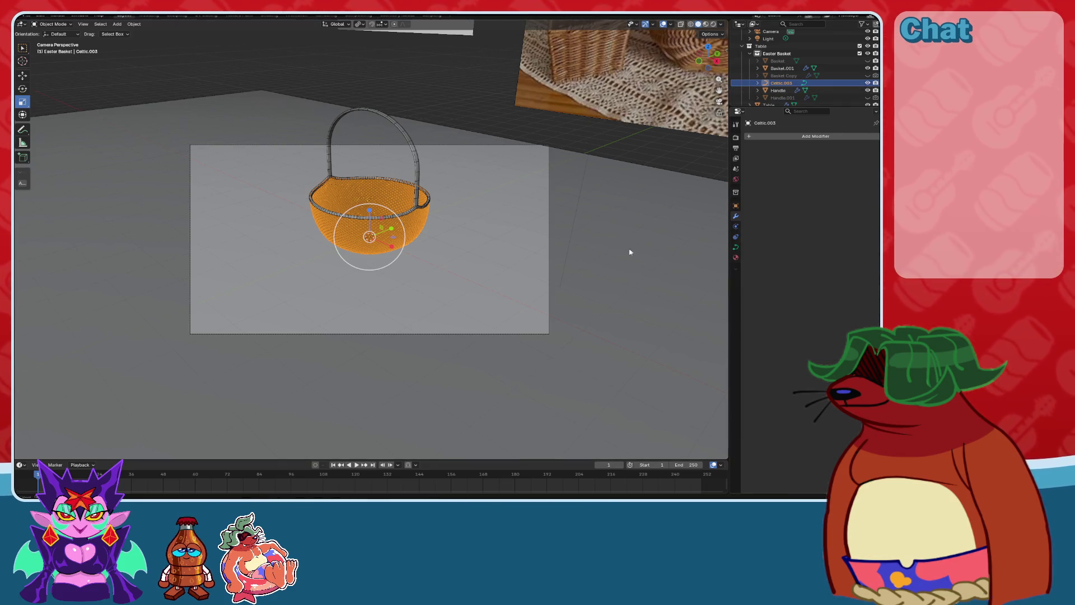
{"action": "left_click", "coordinate": [589, 141]}
{"action": "key", "text": "ctrl+s"}
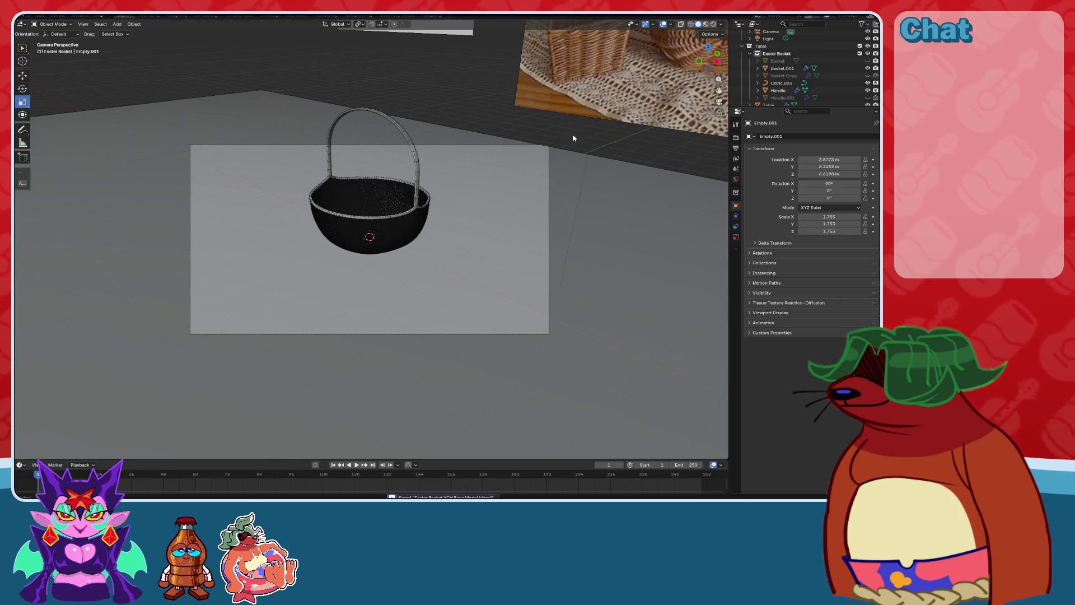
Render a still image of the basket from the Render settings.
{"action": "left_click", "coordinate": [736, 138]}
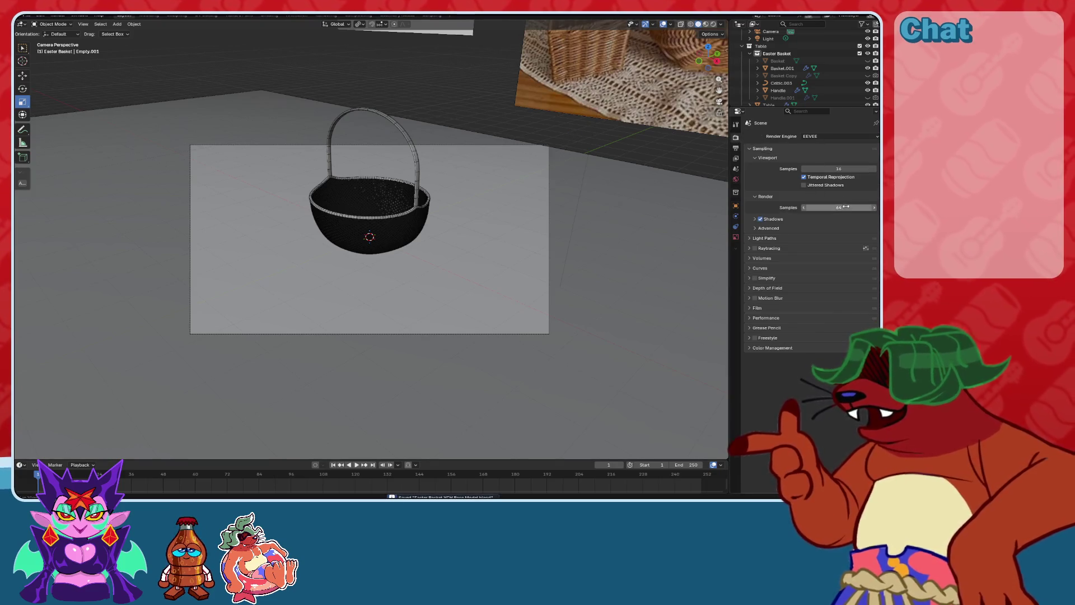
{"action": "left_click", "coordinate": [52, 17]}
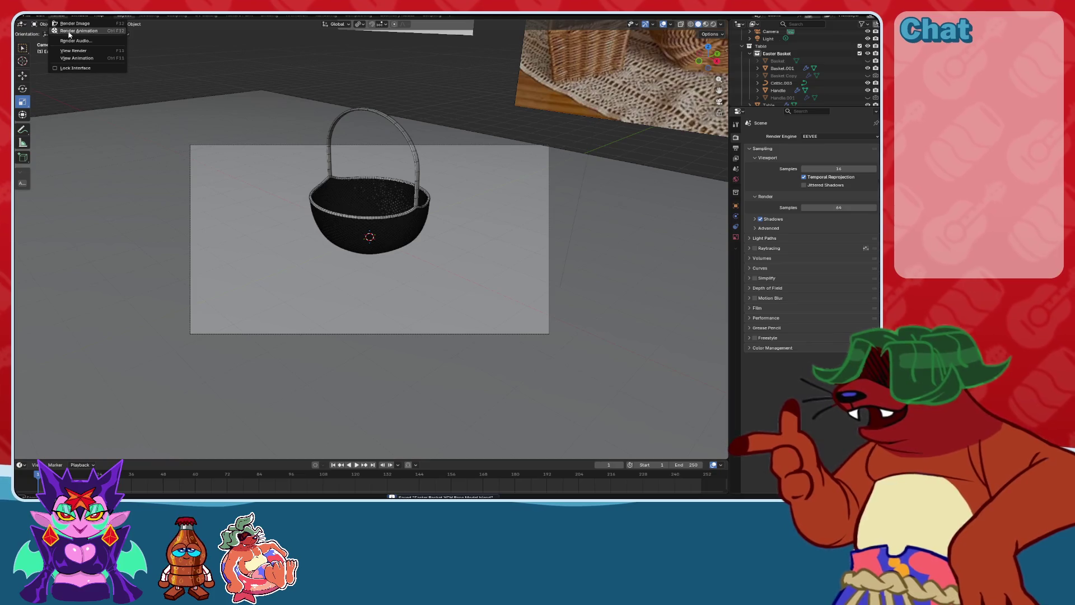
{"action": "left_click", "coordinate": [66, 28]}
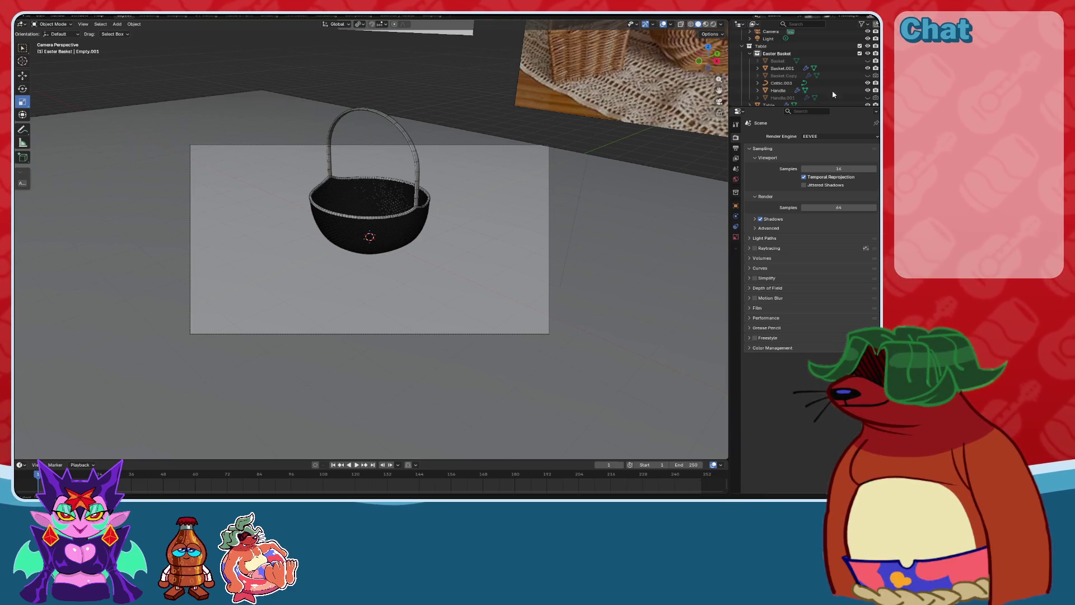
Leave camera view and select the Celtic.003 weave, orbiting around and below the basket.
{"action": "mouse_move", "coordinate": [522, 311]}
{"action": "middle_mouse_down"}
{"action": "mouse_move", "coordinate": [485, 203]}
{"action": "mouse_move", "coordinate": [547, 216]}
{"action": "mouse_move", "coordinate": [519, 221]}
{"action": "middle_mouse_up"}
{"action": "scroll", "coordinate": [485, 205], "scroll_direction": "up", "scroll_amount": 3}
{"action": "scroll", "coordinate": [457, 241], "scroll_direction": "up", "scroll_amount": 5}
{"action": "scroll", "coordinate": [457, 241], "scroll_direction": "up", "scroll_amount": 5}
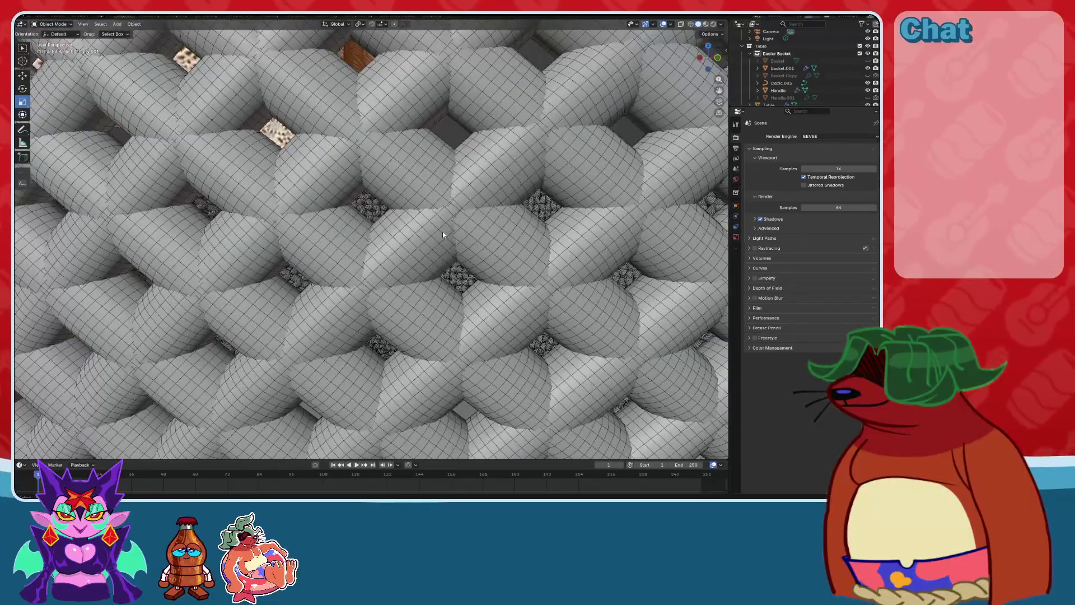
{"action": "left_click", "coordinate": [443, 235]}
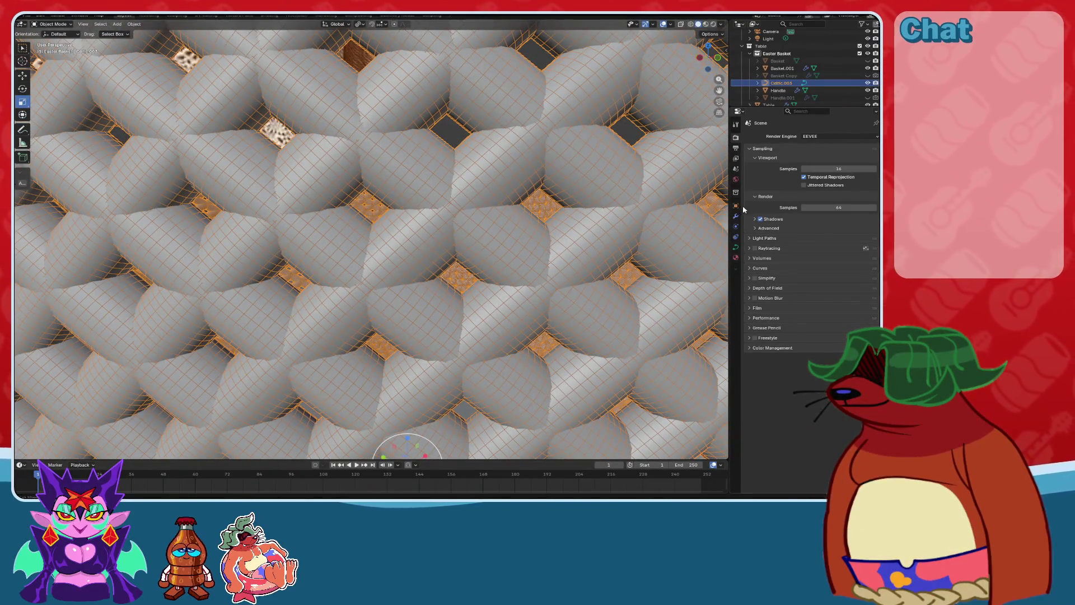
{"action": "scroll", "coordinate": [472, 269], "scroll_direction": "down", "scroll_amount": 5}
{"action": "mouse_move", "coordinate": [472, 268]}
{"action": "middle_mouse_down"}
{"action": "mouse_move", "coordinate": [422, 307]}
{"action": "mouse_move", "coordinate": [418, 334]}
{"action": "middle_mouse_up"}
{"action": "scroll", "coordinate": [418, 334], "scroll_direction": "up", "scroll_amount": 4}
{"action": "scroll", "coordinate": [456, 258], "scroll_direction": "up", "scroll_amount": 5}
{"action": "mouse_move", "coordinate": [456, 258]}
{"action": "middle_mouse_down"}
{"action": "mouse_move", "coordinate": [429, 253]}
{"action": "mouse_move", "coordinate": [452, 269]}
{"action": "mouse_move", "coordinate": [493, 263]}
{"action": "middle_mouse_up"}
{"action": "scroll", "coordinate": [429, 253], "scroll_direction": "down", "scroll_amount": 10}
Tick Statistics in Viewport Overlays to display object, vertex and face counts.
{"action": "left_click", "coordinate": [670, 25]}
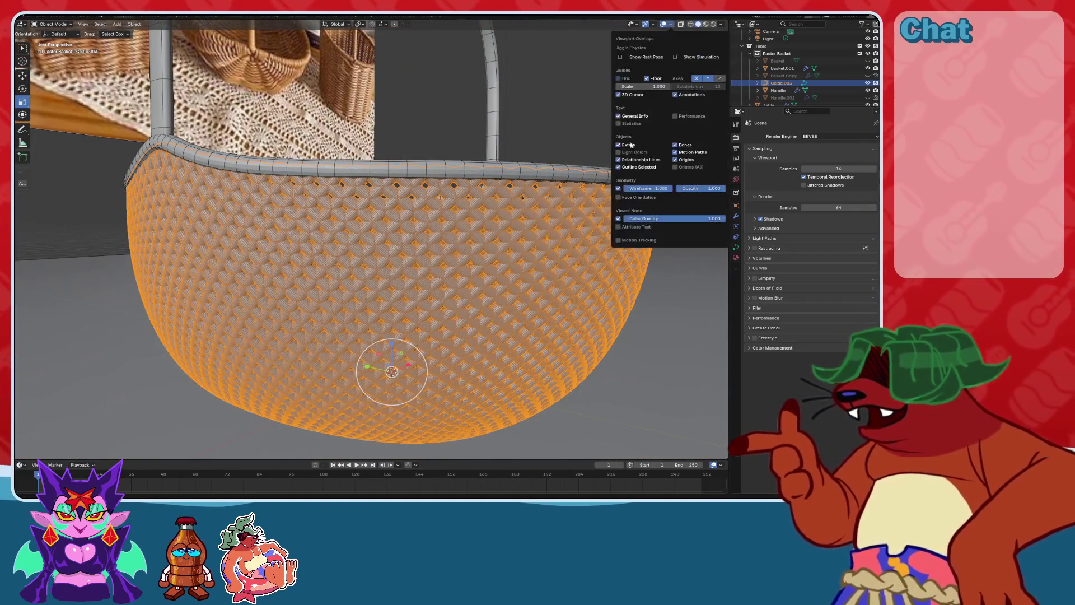
{"action": "left_click", "coordinate": [619, 124]}
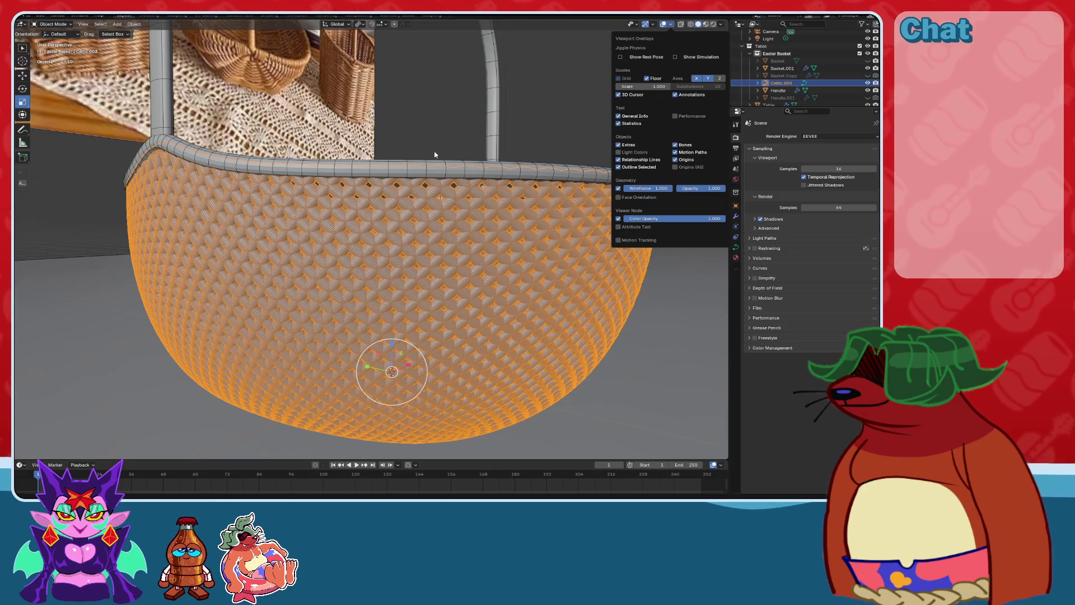
{"action": "mouse_move", "coordinate": [583, 129]}
{"action": "middle_mouse_down"}
{"action": "mouse_move", "coordinate": [532, 176]}
{"action": "mouse_move", "coordinate": [439, 178]}
{"action": "mouse_move", "coordinate": [456, 184]}
{"action": "mouse_move", "coordinate": [452, 297]}
{"action": "middle_mouse_up"}
Save, then convert the Celtic.003 weave from curve to mesh via Object > Convert > Mesh.
{"action": "key", "text": "ctrl+s"}
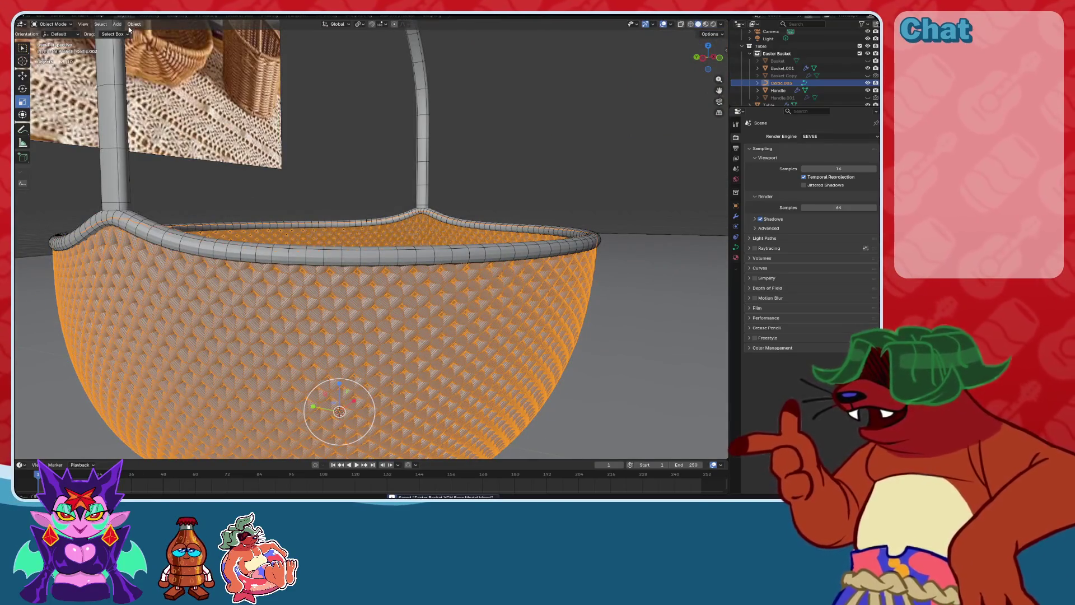
{"action": "left_click", "coordinate": [134, 24]}
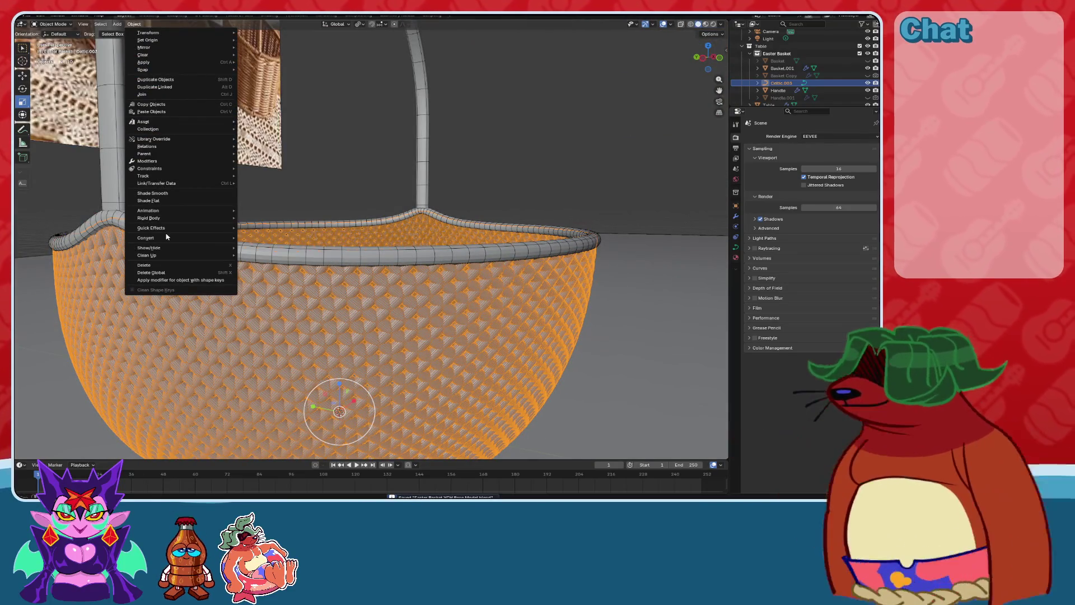
{"action": "mouse_move", "coordinate": [173, 238]}
{"action": "left_click", "coordinate": [268, 241]}
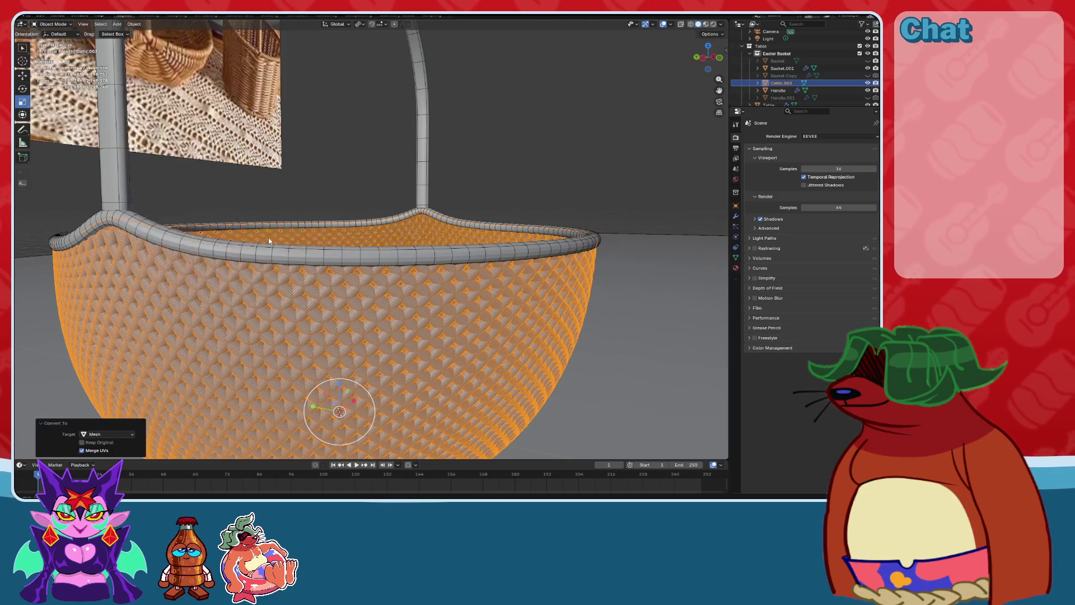
{"action": "middle_click_drag", "start_coordinate": [267, 241], "coordinate": [378, 278]}
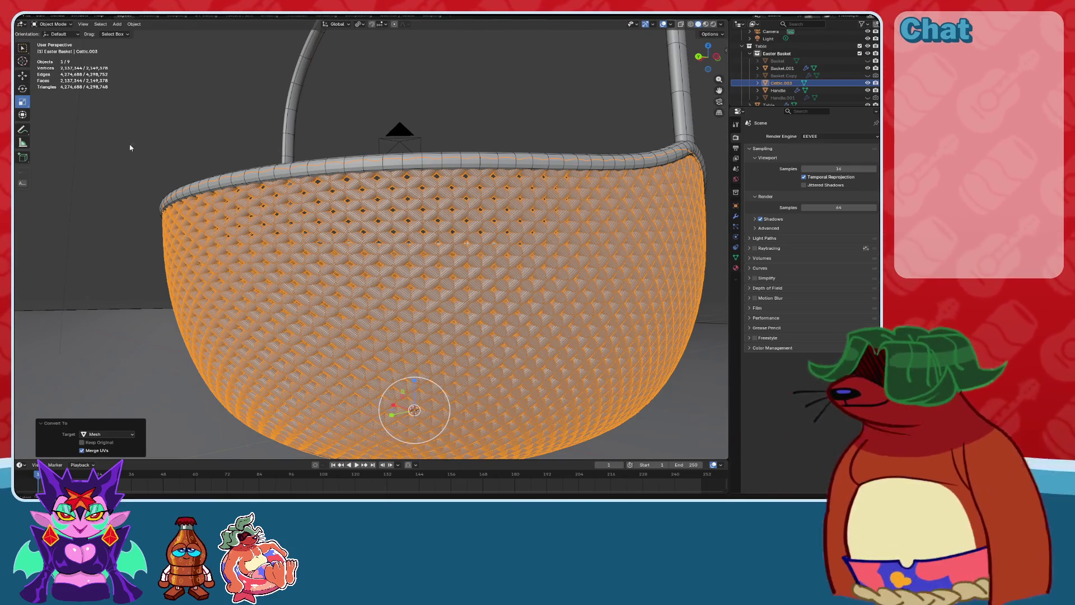
{"action": "mouse_move", "coordinate": [130, 148]}
{"action": "middle_mouse_down"}
{"action": "mouse_move", "coordinate": [154, 173]}
{"action": "mouse_move", "coordinate": [361, 185]}
{"action": "middle_mouse_up"}
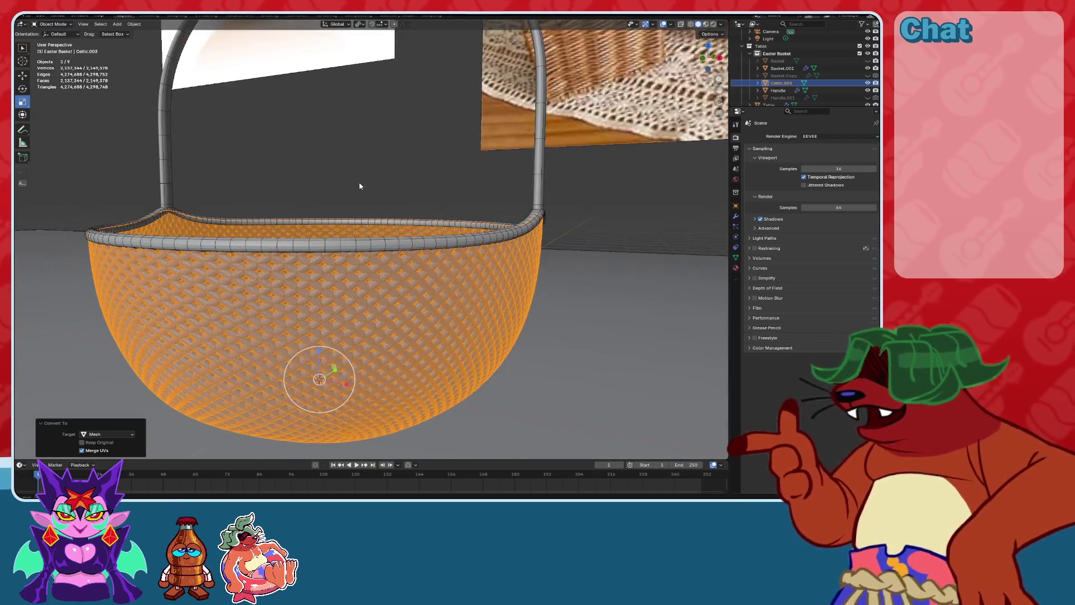
Save the blend file and orbit closer to inspect the meshed basket.
{"action": "key", "text": "ctrl+s"}
{"action": "left_click", "coordinate": [29, 15]}
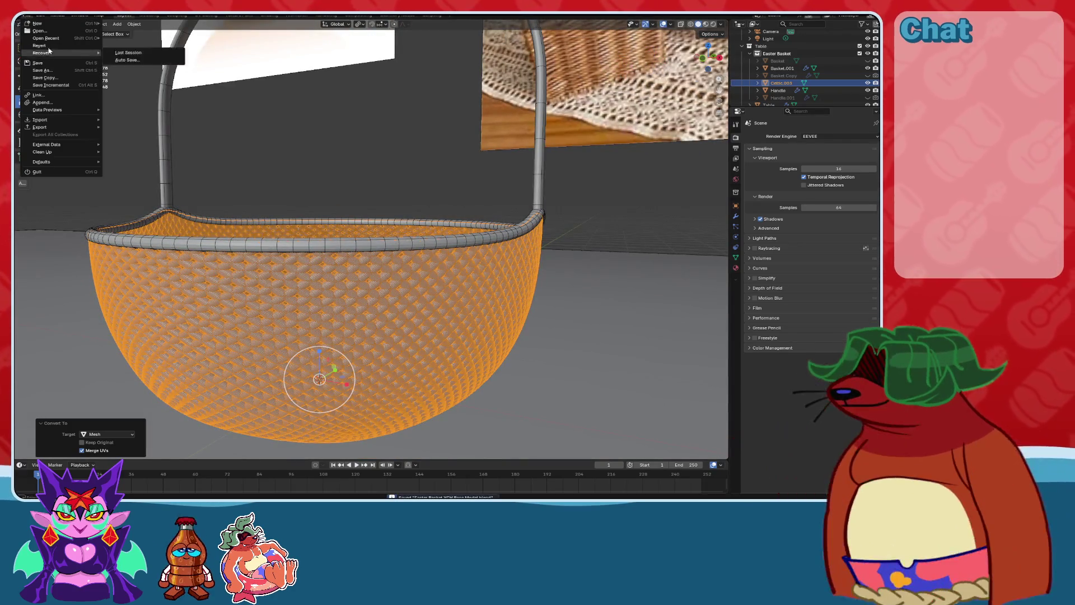
{"action": "left_click", "coordinate": [52, 68]}
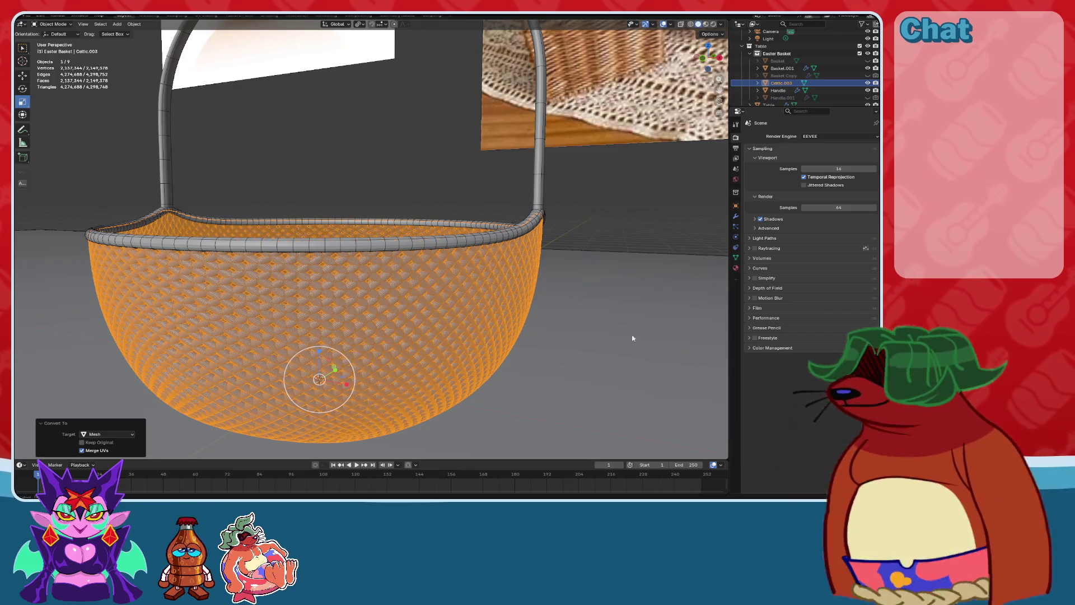
{"action": "middle_click_drag", "start_coordinate": [631, 336], "coordinate": [482, 301]}
Undo the Celtic.003 mesh conversion and save the blend file.
{"action": "key", "text": "ctrl+z"}
{"action": "key", "text": "ctrl+z"}
{"action": "key", "text": "ctrl+z"}
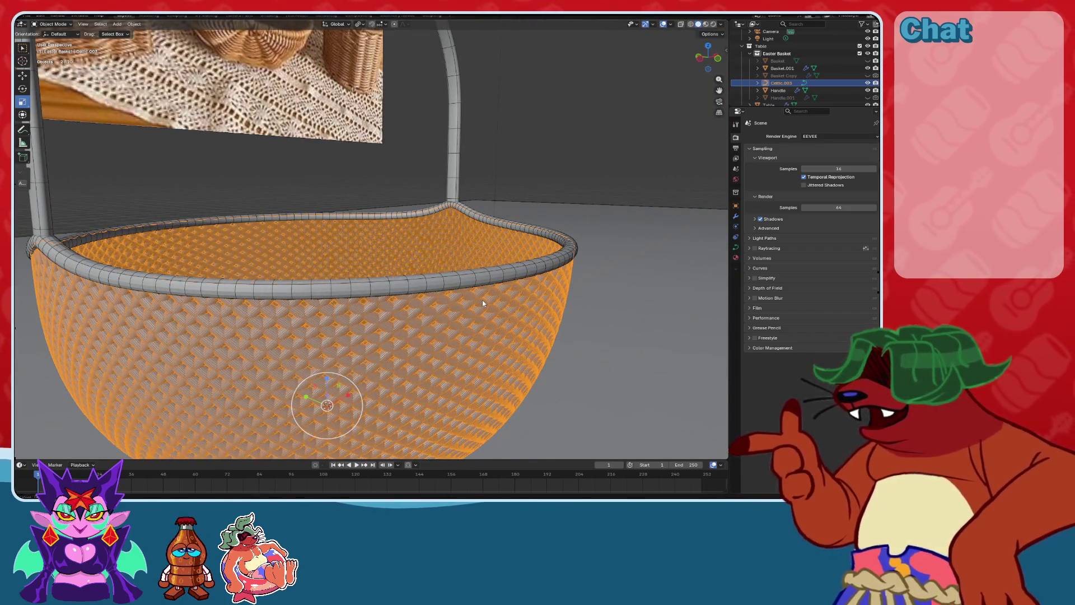
{"action": "middle_click_drag", "start_coordinate": [489, 332], "coordinate": [447, 269]}
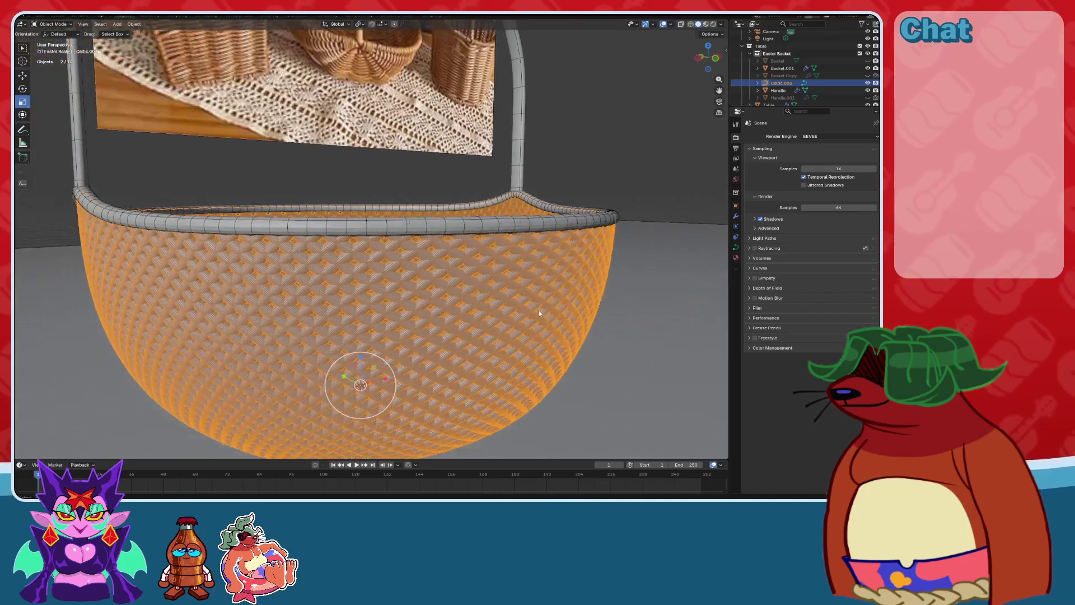
{"action": "key", "text": "ctrl+s"}
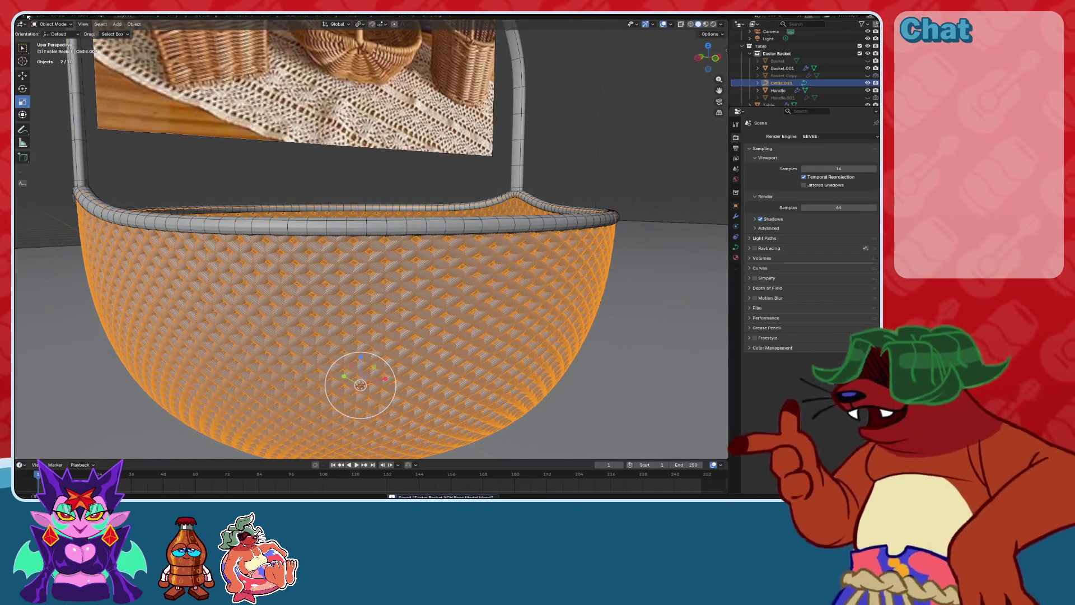
{"action": "left_click", "coordinate": [27, 16]}
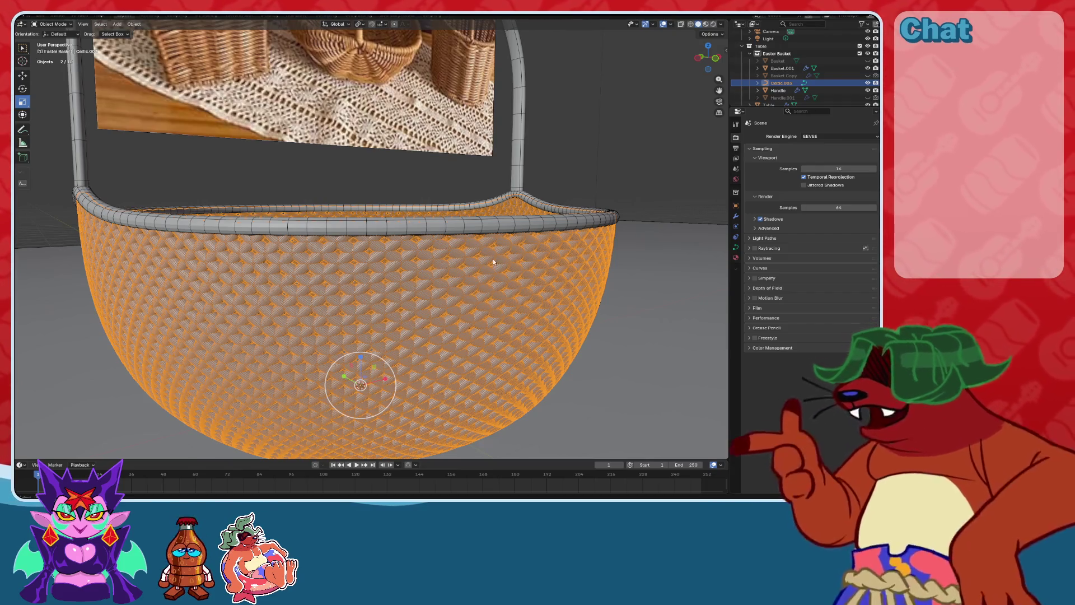
{"action": "mouse_move", "coordinate": [637, 222]}
{"action": "middle_mouse_down"}
{"action": "mouse_move", "coordinate": [492, 256]}
{"action": "mouse_move", "coordinate": [421, 253]}
{"action": "mouse_move", "coordinate": [494, 269]}
{"action": "mouse_move", "coordinate": [346, 242]}
{"action": "middle_mouse_up"}
{"action": "scroll", "coordinate": [422, 250], "scroll_direction": "up", "scroll_amount": 5}
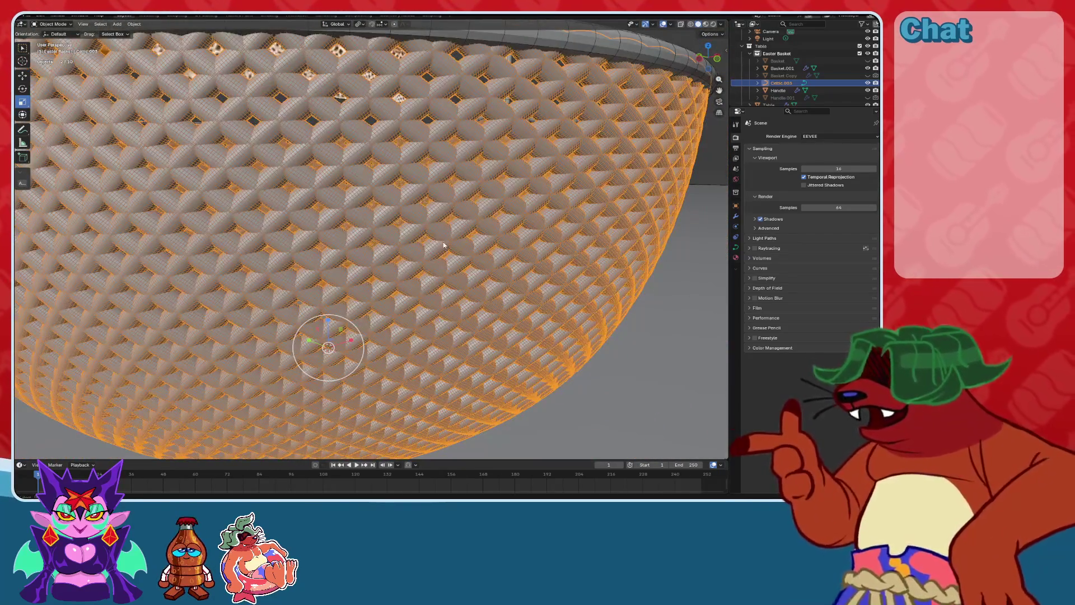
{"action": "scroll", "coordinate": [443, 245], "scroll_direction": "down", "scroll_amount": 3}
{"action": "middle_click_drag", "start_coordinate": [443, 245], "coordinate": [459, 224]}
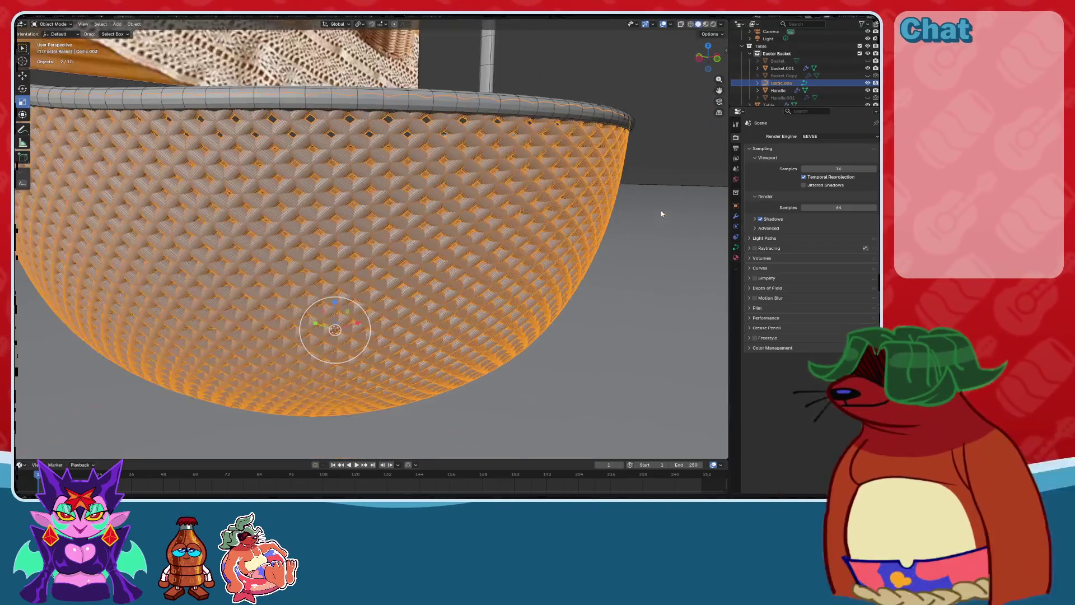
Switch to Material Preview shading, reselect Celtic.003 and show its Material Properties.
{"action": "left_click", "coordinate": [706, 24]}
{"action": "left_click", "coordinate": [556, 189]}
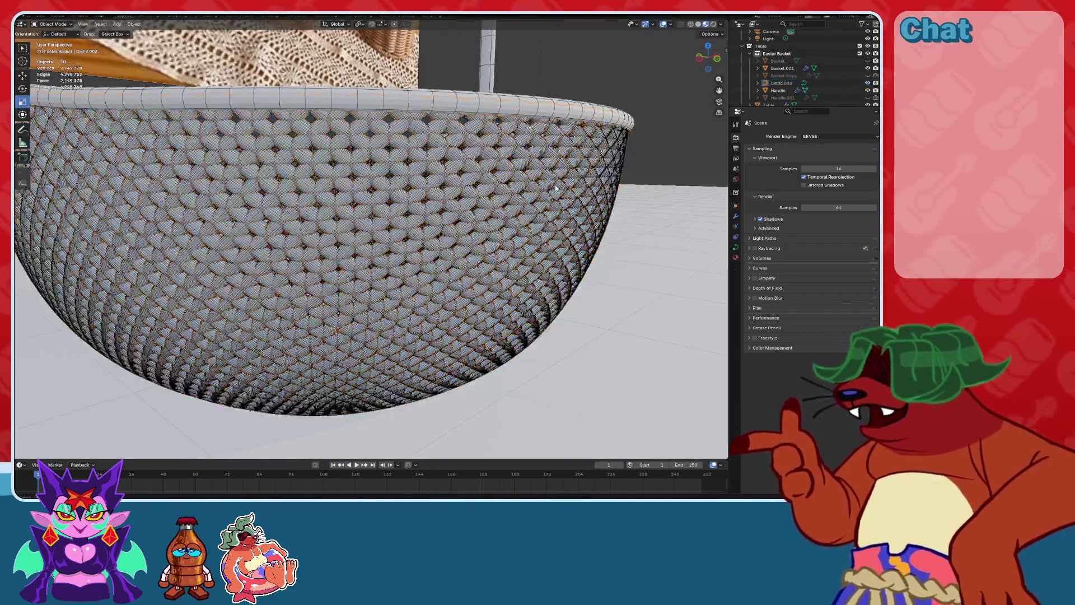
{"action": "left_click", "coordinate": [556, 188]}
{"action": "left_click", "coordinate": [736, 258]}
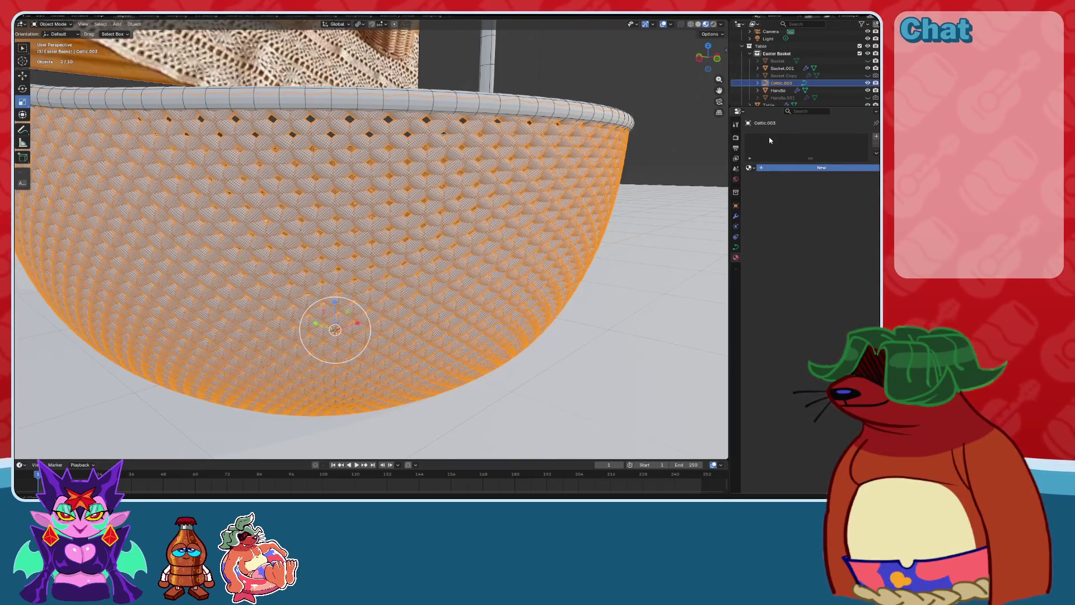
Create a new Material.001 with a Principled BSDF surface on Celtic.003.
{"action": "left_click", "coordinate": [783, 167]}
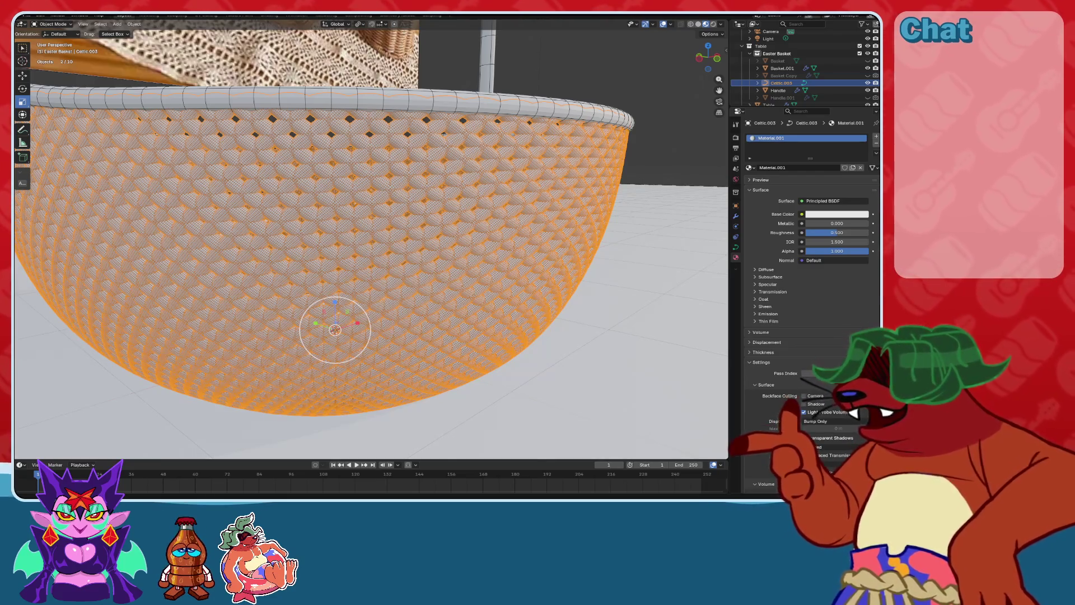
Turn overlays off and paste hex B4A38B into Celtic.003's Base Color for a beige wicker tone.
{"action": "mouse_move", "coordinate": [358, 409]}
{"action": "middle_mouse_down"}
{"action": "mouse_move", "coordinate": [358, 389]}
{"action": "mouse_move", "coordinate": [402, 401]}
{"action": "mouse_move", "coordinate": [465, 364]}
{"action": "middle_mouse_up"}
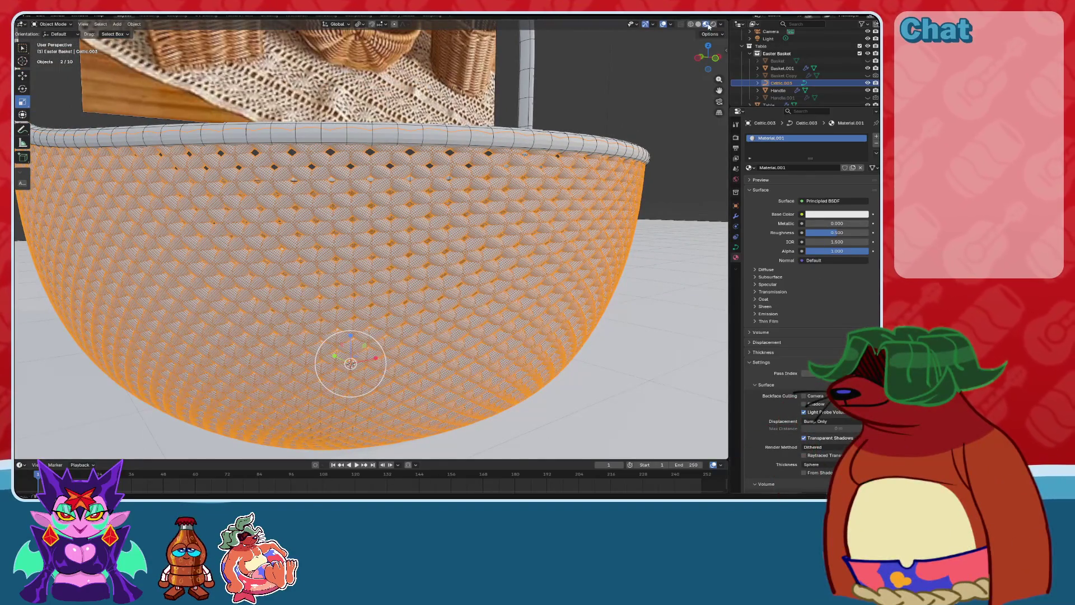
{"action": "left_click", "coordinate": [663, 24]}
{"action": "left_click", "coordinate": [816, 215]}
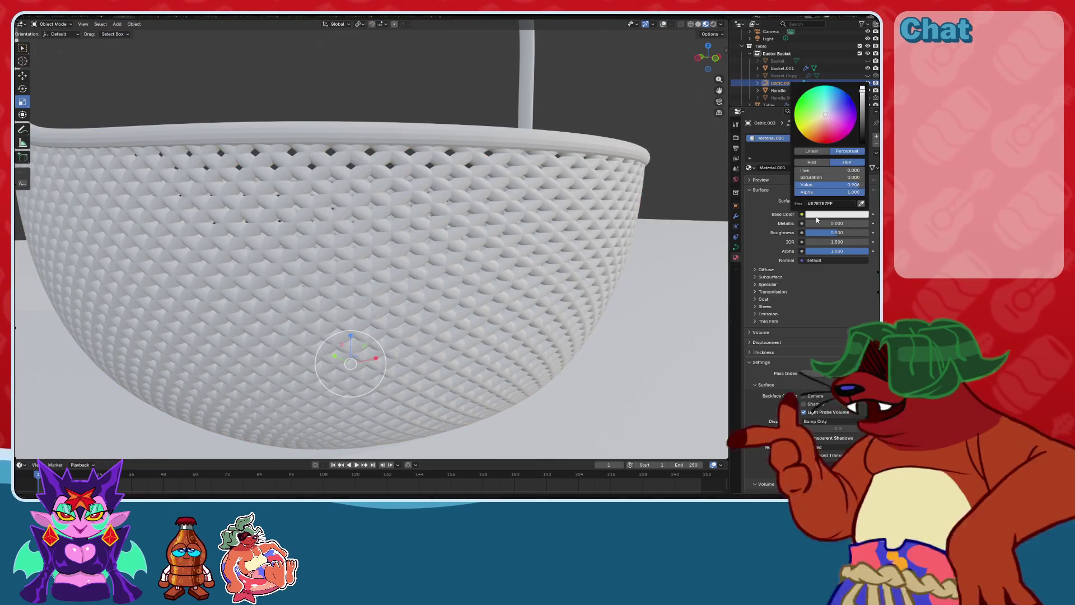
{"action": "mouse_move", "coordinate": [826, 114]}
{"action": "left_mouse_down"}
{"action": "mouse_move", "coordinate": [855, 116]}
{"action": "mouse_move", "coordinate": [851, 130]}
{"action": "mouse_move", "coordinate": [822, 85]}
{"action": "mouse_move", "coordinate": [796, 112]}
{"action": "mouse_move", "coordinate": [811, 140]}
{"action": "left_mouse_up"}
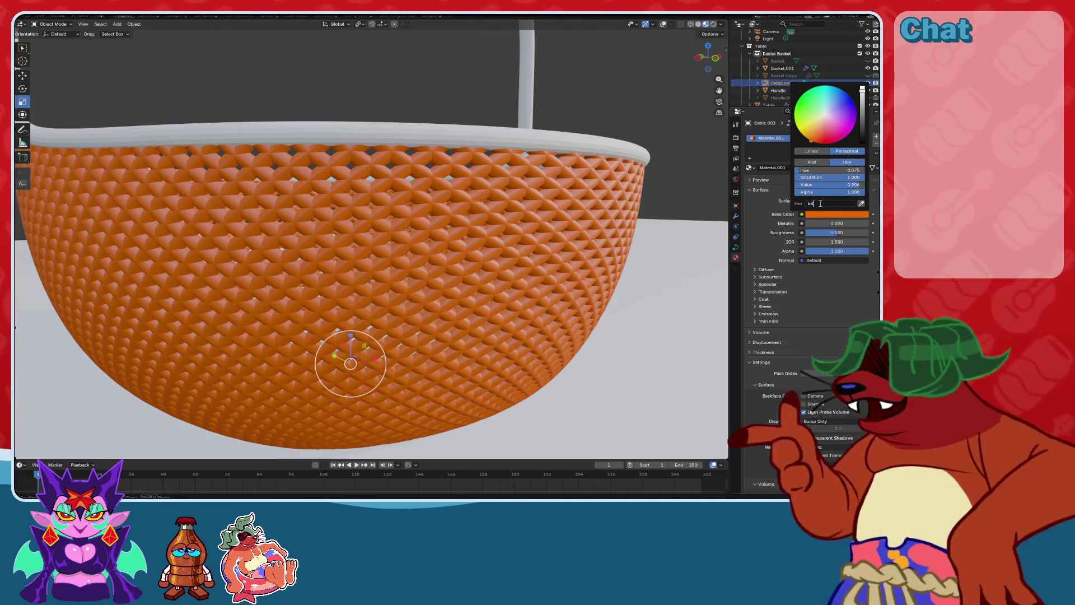
{"action": "key", "text": "ctrl+v"}
{"action": "key", "text": "Return"}
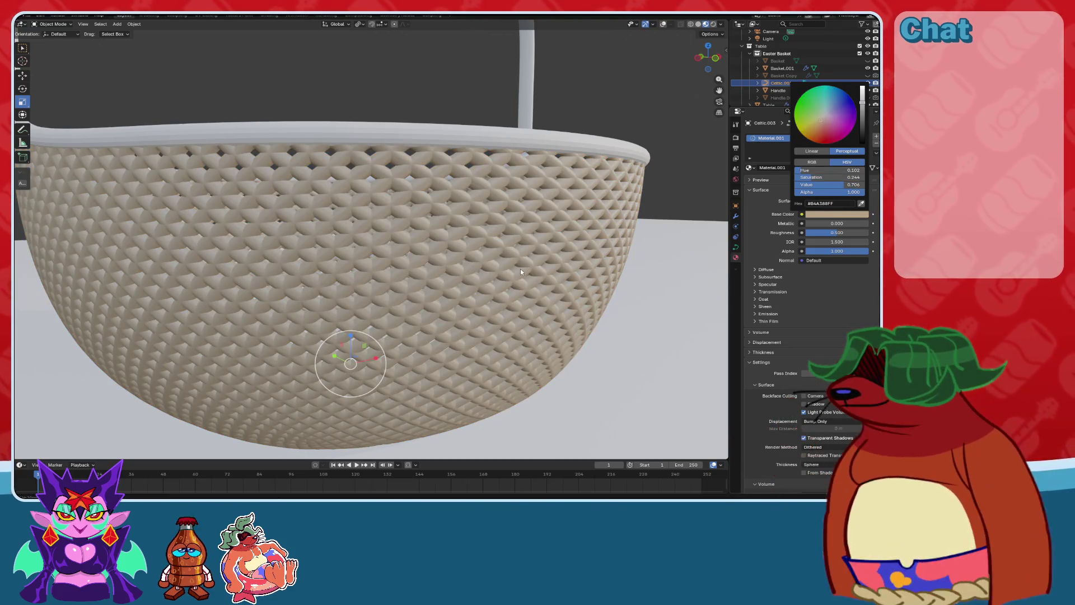
{"action": "scroll", "coordinate": [520, 267], "scroll_direction": "down", "scroll_amount": 3}
{"action": "mouse_move", "coordinate": [499, 261]}
{"action": "middle_mouse_down"}
{"action": "mouse_move", "coordinate": [468, 288]}
{"action": "mouse_move", "coordinate": [398, 223]}
{"action": "middle_mouse_up"}
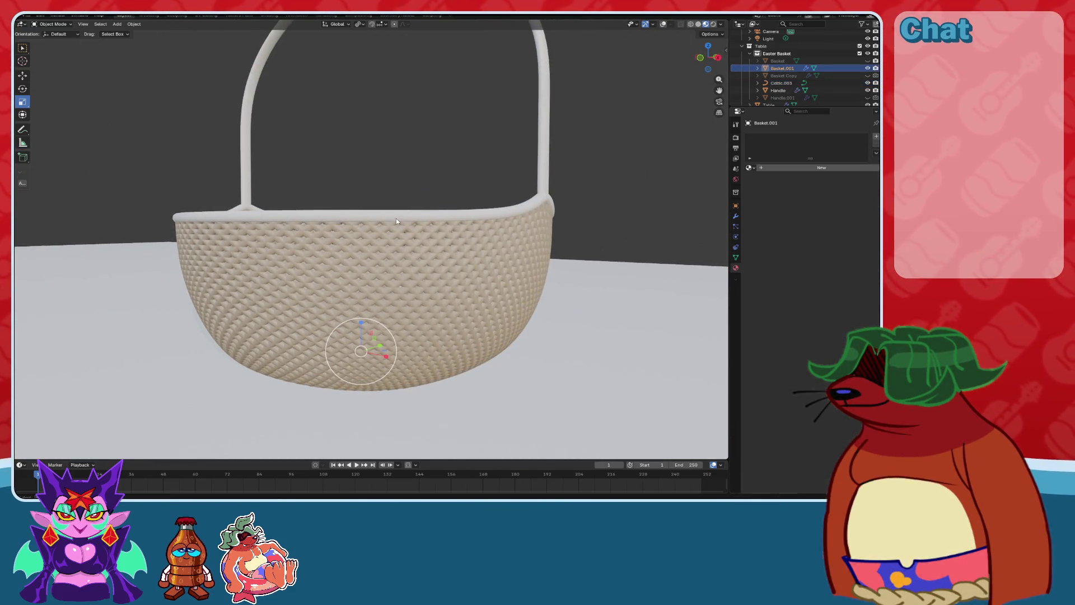
Make the basket colour more golden and give the Handle the same Material.001.
{"action": "left_click", "coordinate": [807, 214]}
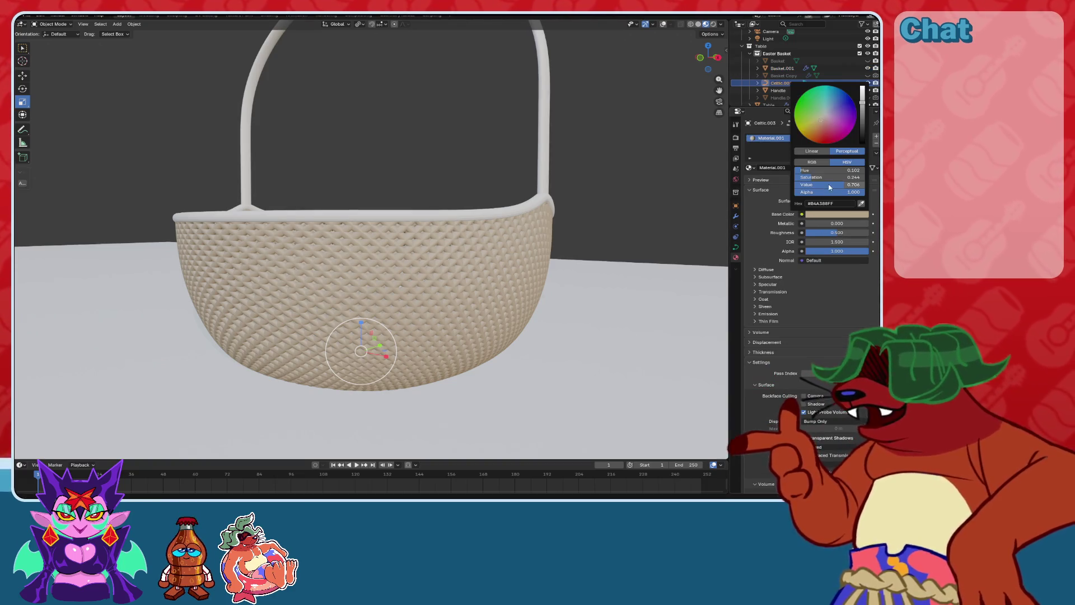
{"action": "left_click_drag", "start_coordinate": [819, 177], "coordinate": [836, 177]}
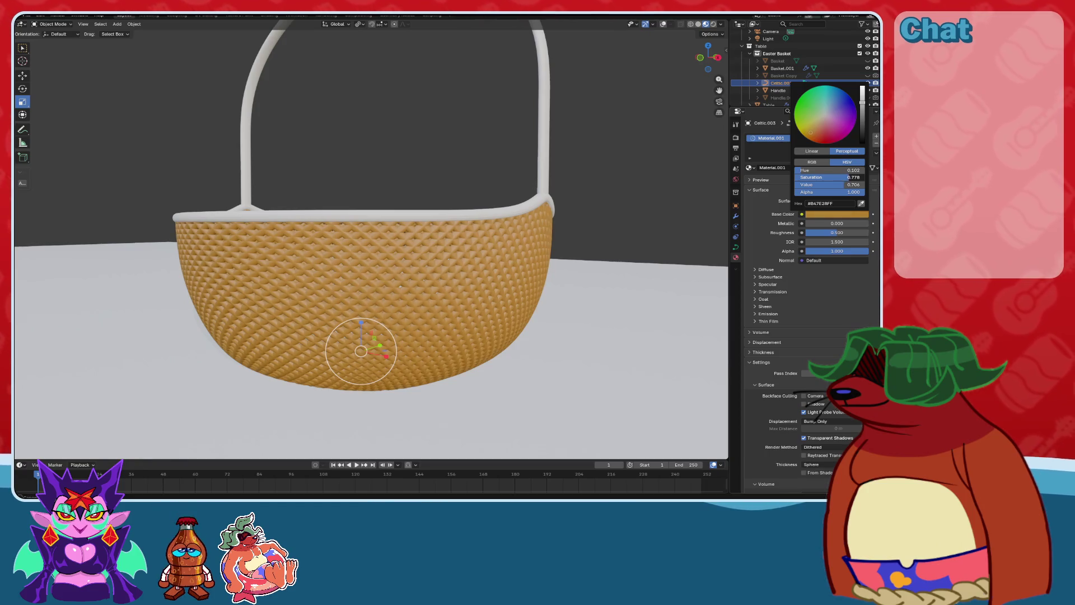
{"action": "left_click", "coordinate": [538, 166]}
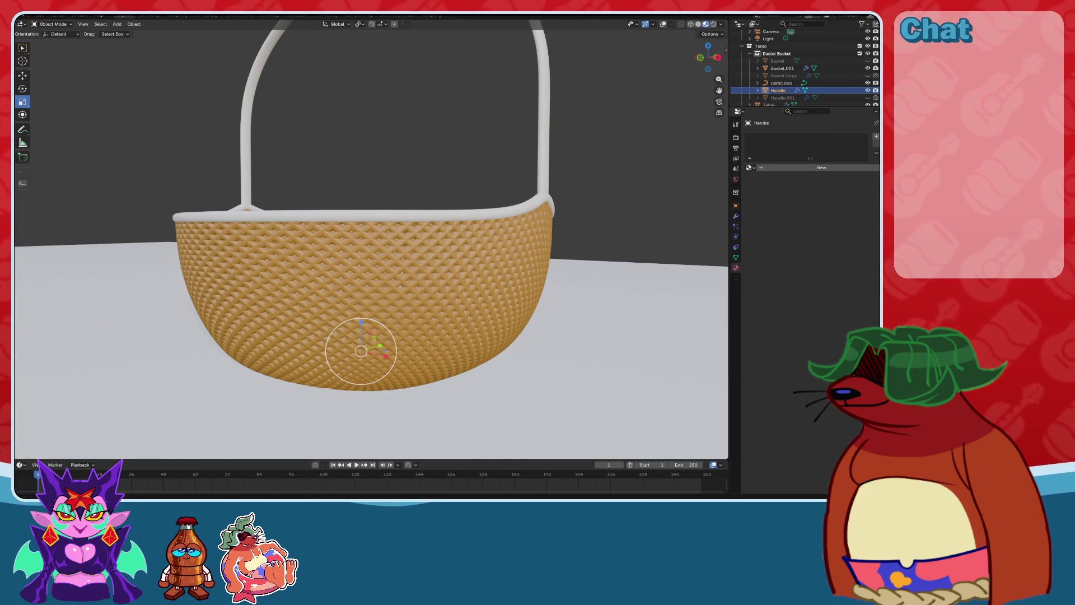
{"action": "left_click", "coordinate": [749, 168]}
{"action": "left_click", "coordinate": [757, 191]}
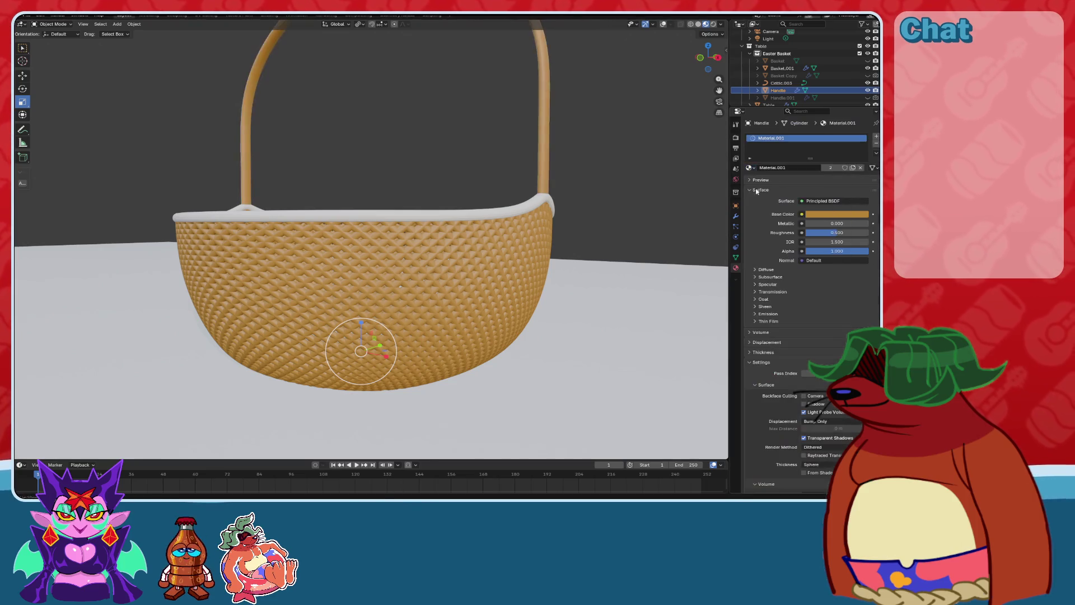
Rename the shared material to 'Whicker Basket' and assign it to the Basket.001 rim.
{"action": "double_click", "coordinate": [791, 138]}
{"action": "type", "text": "Whicker Basket"}
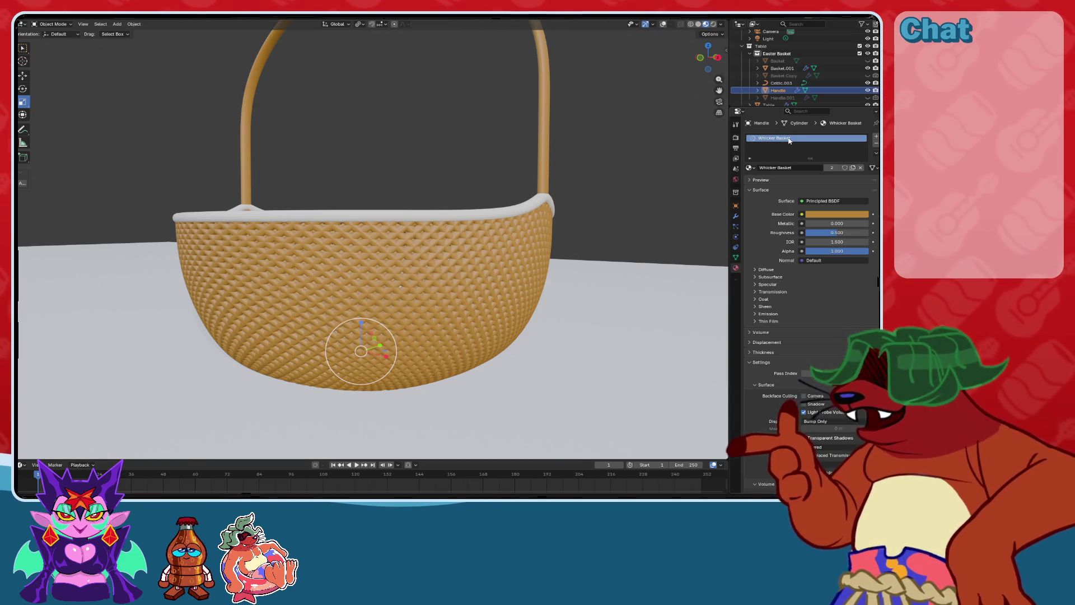
{"action": "key", "text": "Return"}
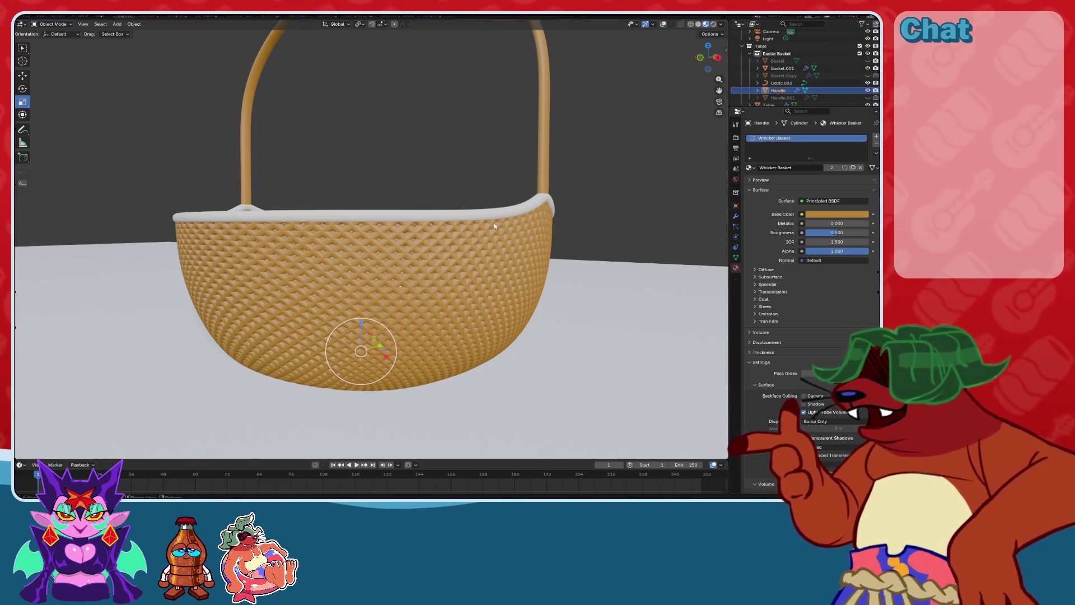
{"action": "left_click", "coordinate": [496, 221]}
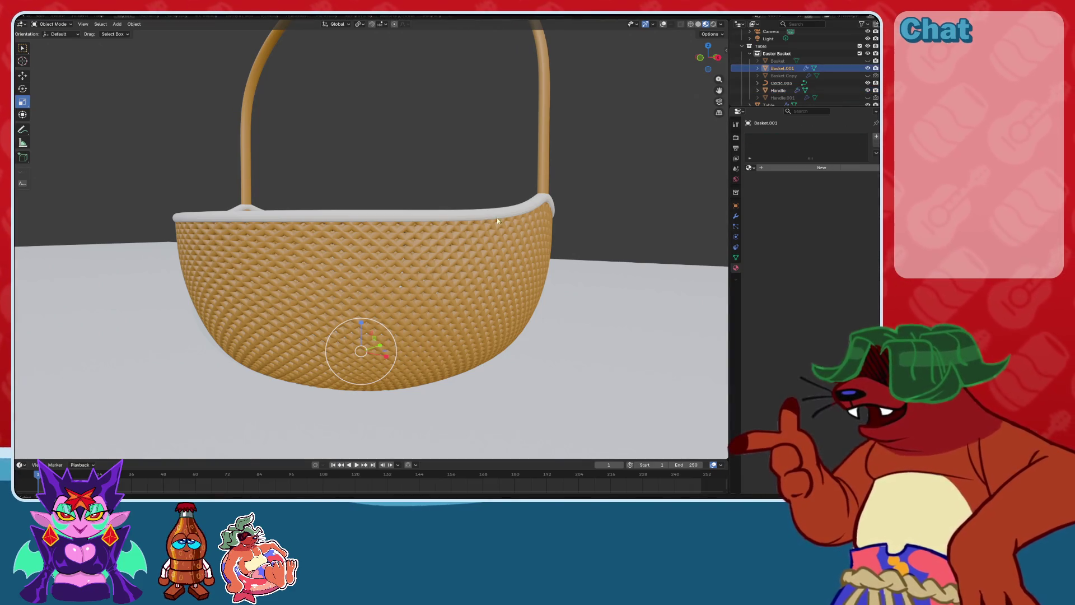
{"action": "left_click", "coordinate": [749, 168]}
{"action": "left_click", "coordinate": [771, 189]}
Orbit down into the basket and select the handle.
{"action": "mouse_move", "coordinate": [504, 224]}
{"action": "middle_mouse_down"}
{"action": "mouse_move", "coordinate": [566, 269]}
{"action": "mouse_move", "coordinate": [478, 261]}
{"action": "mouse_move", "coordinate": [517, 197]}
{"action": "mouse_move", "coordinate": [492, 227]}
{"action": "mouse_move", "coordinate": [241, 201]}
{"action": "middle_mouse_up"}
{"action": "scroll", "coordinate": [580, 280], "scroll_direction": "up", "scroll_amount": 4}
{"action": "scroll", "coordinate": [583, 274], "scroll_direction": "down", "scroll_amount": 5}
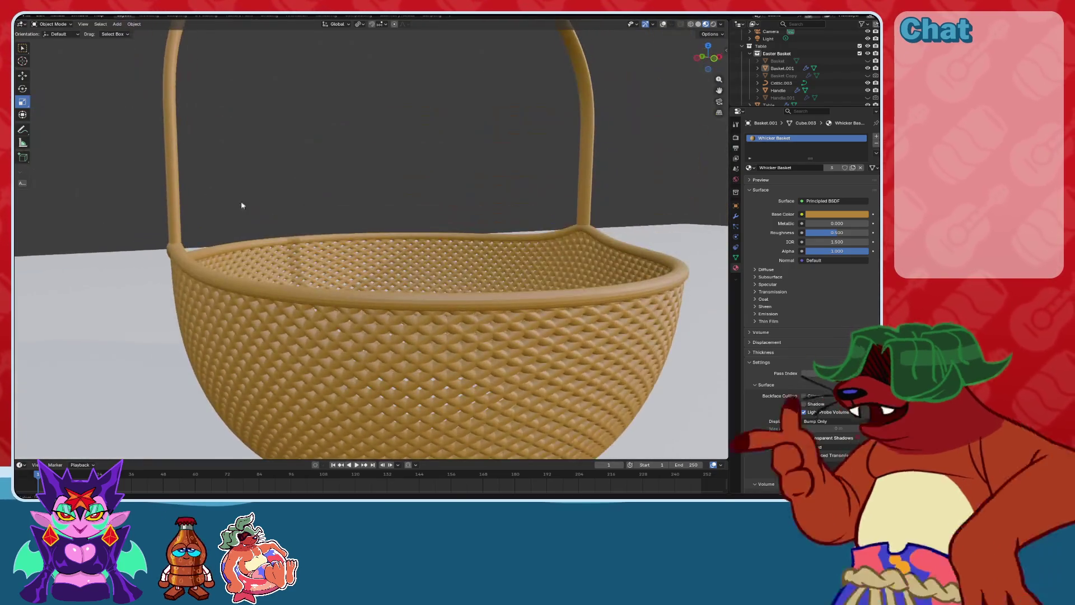
{"action": "left_click", "coordinate": [186, 182]}
Select the Celtic.003 rim and woven body together and apply Shade Smooth.
{"action": "left_click", "coordinate": [314, 329]}
{"action": "middle_click_drag", "start_coordinate": [314, 329], "coordinate": [409, 297]}
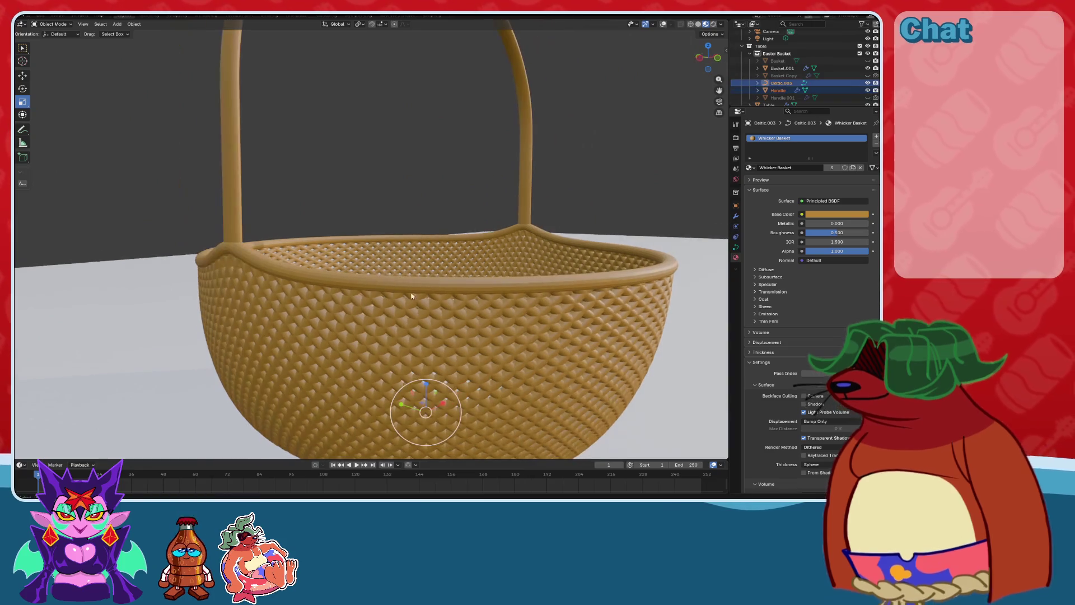
{"action": "left_click", "coordinate": [521, 198]}
{"action": "right_click", "coordinate": [516, 284]}
{"action": "left_click", "coordinate": [516, 288]}
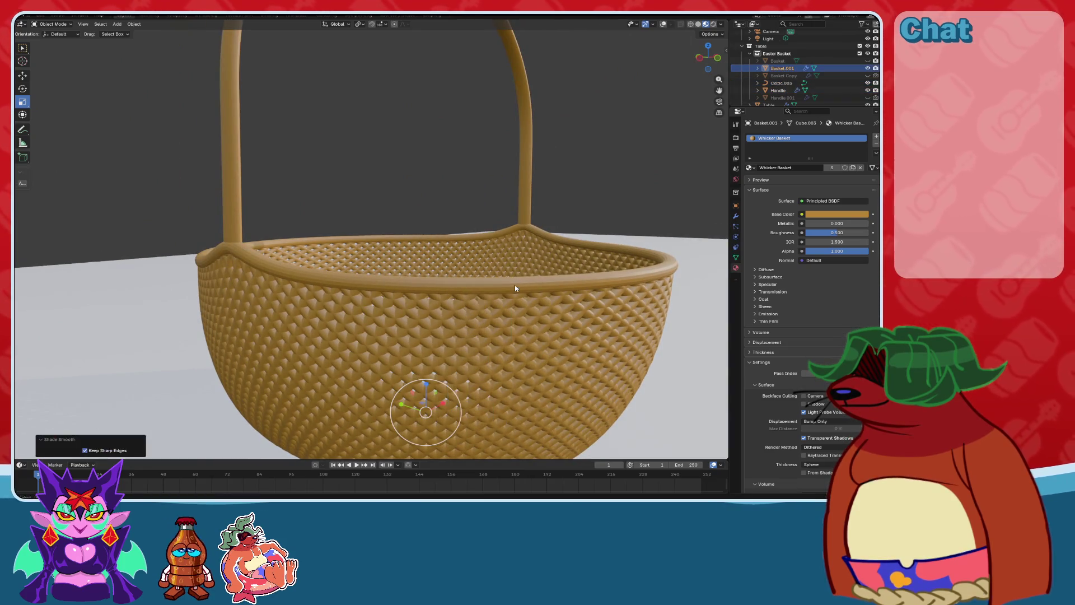
Apply Shade Auto Smooth, then Shade Smooth, to the woven basket body.
{"action": "left_click", "coordinate": [527, 209]}
{"action": "scroll", "coordinate": [538, 224], "scroll_direction": "up", "scroll_amount": 10}
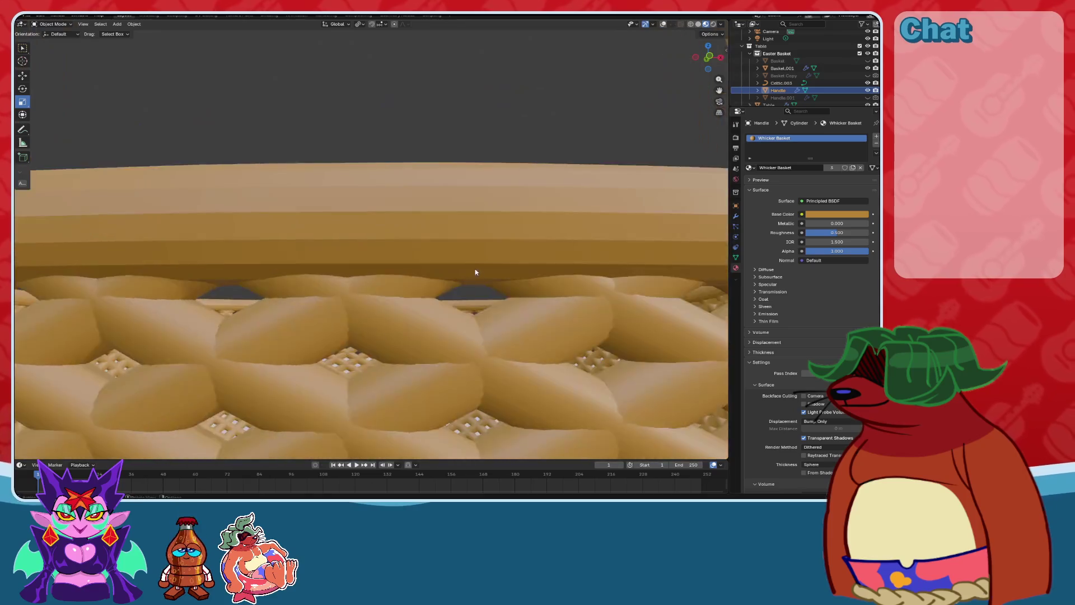
{"action": "scroll", "coordinate": [384, 188], "scroll_direction": "down", "scroll_amount": 5}
{"action": "left_click", "coordinate": [550, 261]}
{"action": "right_click", "coordinate": [550, 261]}
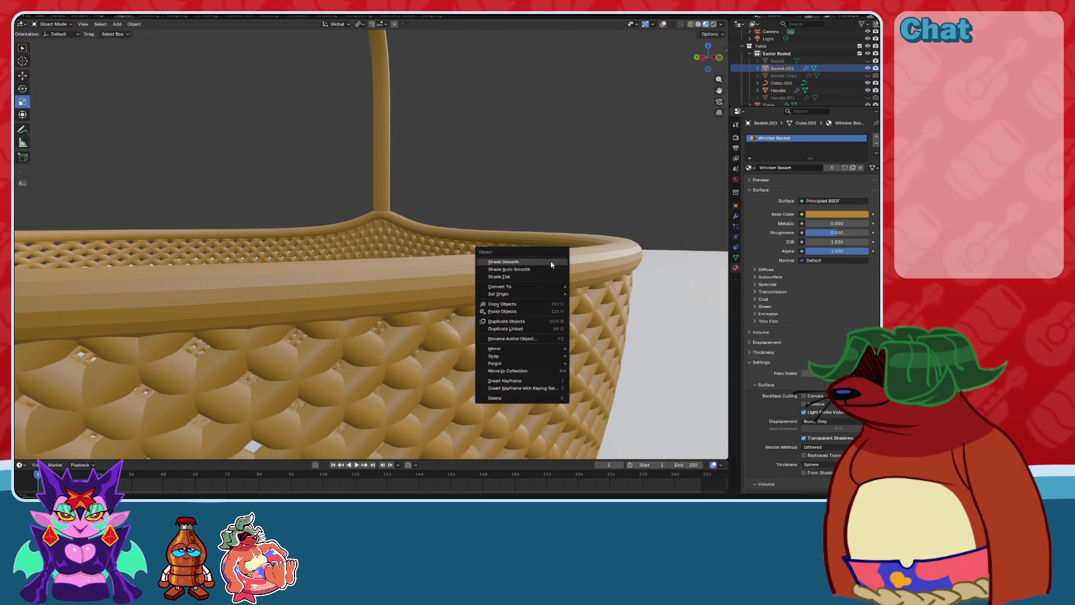
{"action": "left_click", "coordinate": [550, 269]}
{"action": "left_click", "coordinate": [577, 262]}
{"action": "right_click", "coordinate": [577, 262]}
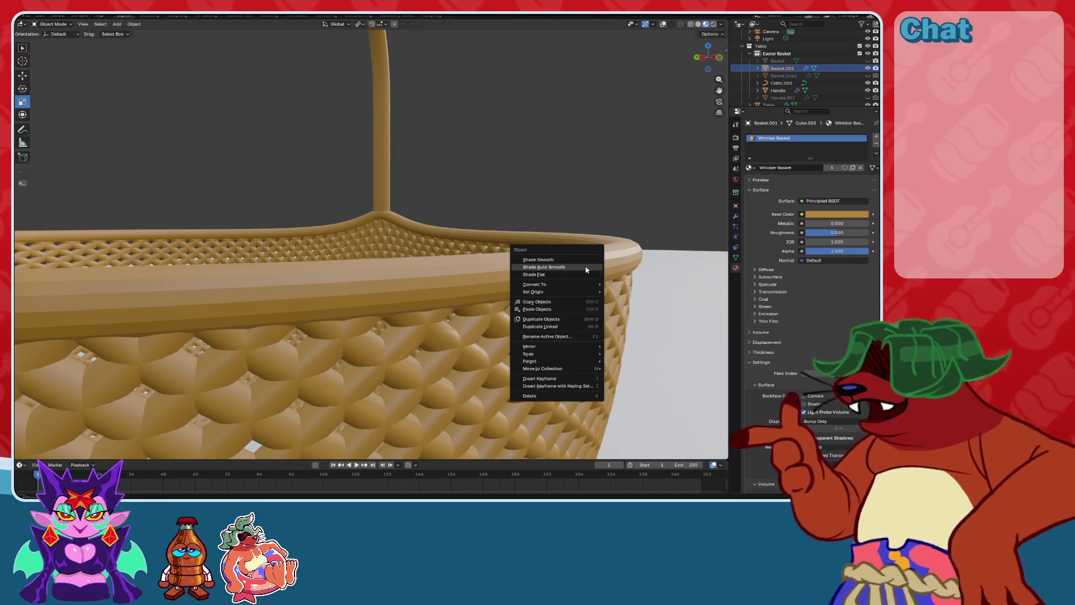
{"action": "left_click", "coordinate": [577, 262]}
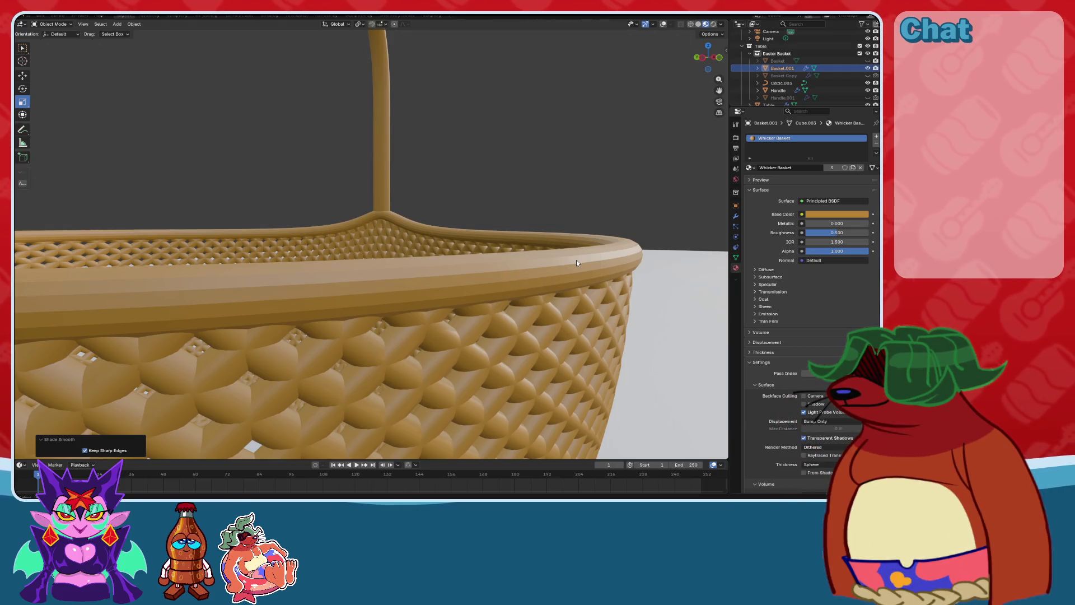
Turn the wireframe and statistics overlays back on and orbit to inspect the rim.
{"action": "left_click", "coordinate": [663, 24]}
{"action": "mouse_move", "coordinate": [634, 132]}
{"action": "middle_mouse_down"}
{"action": "mouse_move", "coordinate": [596, 173]}
{"action": "mouse_move", "coordinate": [566, 270]}
{"action": "mouse_move", "coordinate": [602, 271]}
{"action": "mouse_move", "coordinate": [519, 283]}
{"action": "mouse_move", "coordinate": [466, 267]}
{"action": "mouse_move", "coordinate": [576, 280]}
{"action": "mouse_move", "coordinate": [526, 284]}
{"action": "middle_mouse_up"}
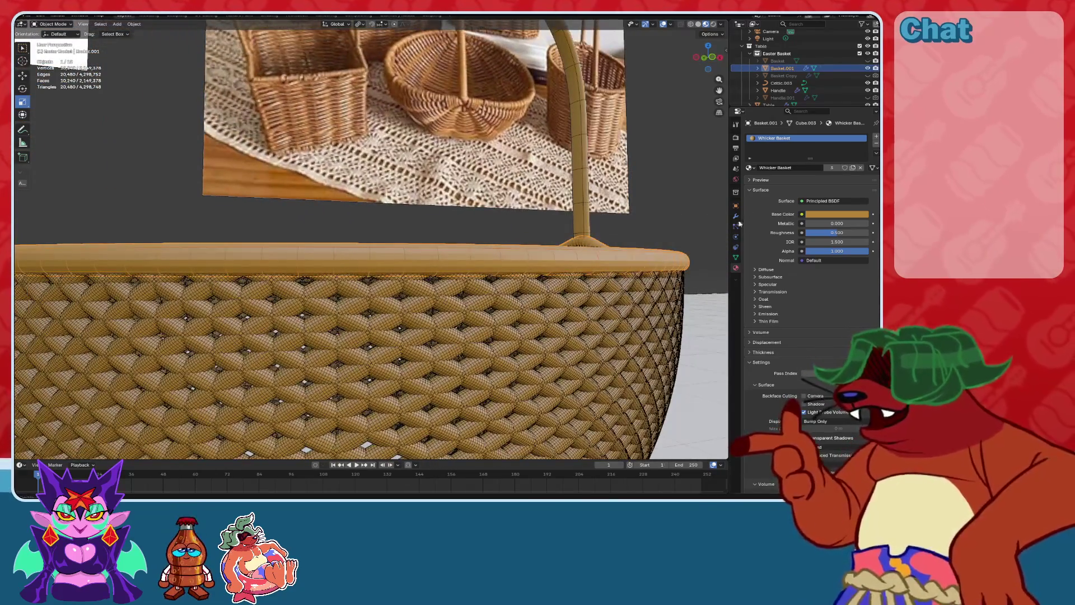
{"action": "middle_click_drag", "start_coordinate": [700, 241], "coordinate": [629, 233]}
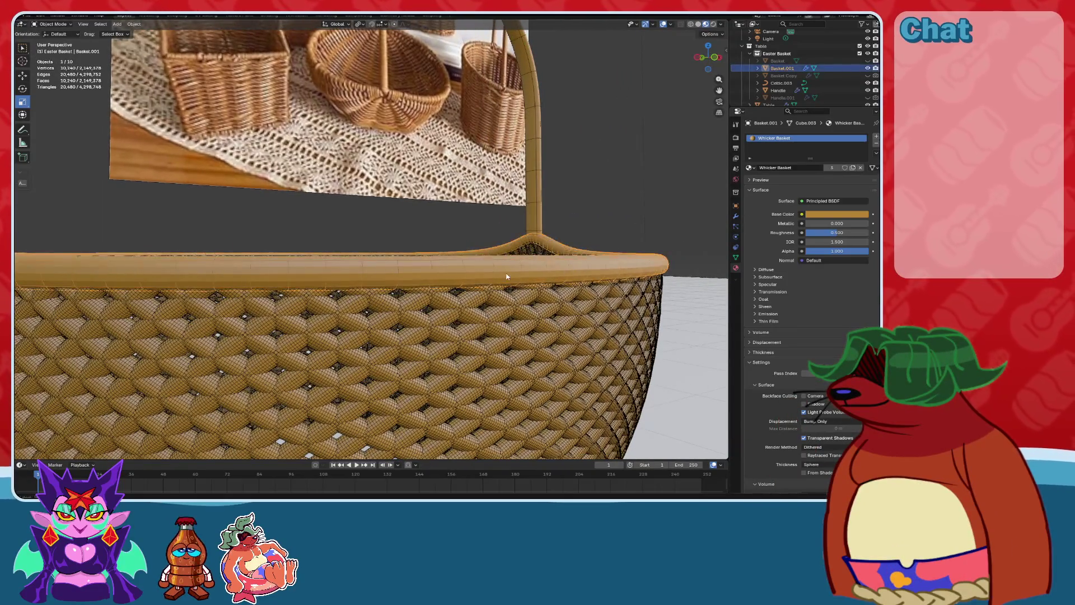
{"action": "mouse_move", "coordinate": [506, 276]}
{"action": "middle_mouse_down"}
{"action": "mouse_move", "coordinate": [460, 286]}
{"action": "mouse_move", "coordinate": [576, 284]}
{"action": "mouse_move", "coordinate": [470, 280]}
{"action": "mouse_move", "coordinate": [541, 281]}
{"action": "mouse_move", "coordinate": [537, 259]}
{"action": "middle_mouse_up"}
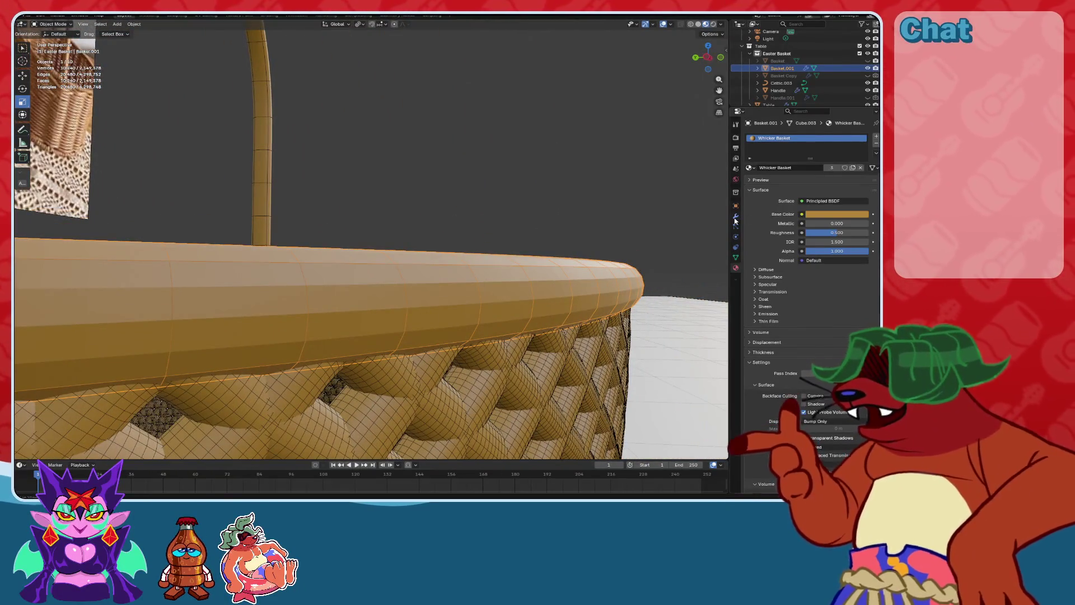
Try Subdivision level 3, set it back to 2, and enable Skin Smooth Shading.
{"action": "left_click", "coordinate": [736, 217]}
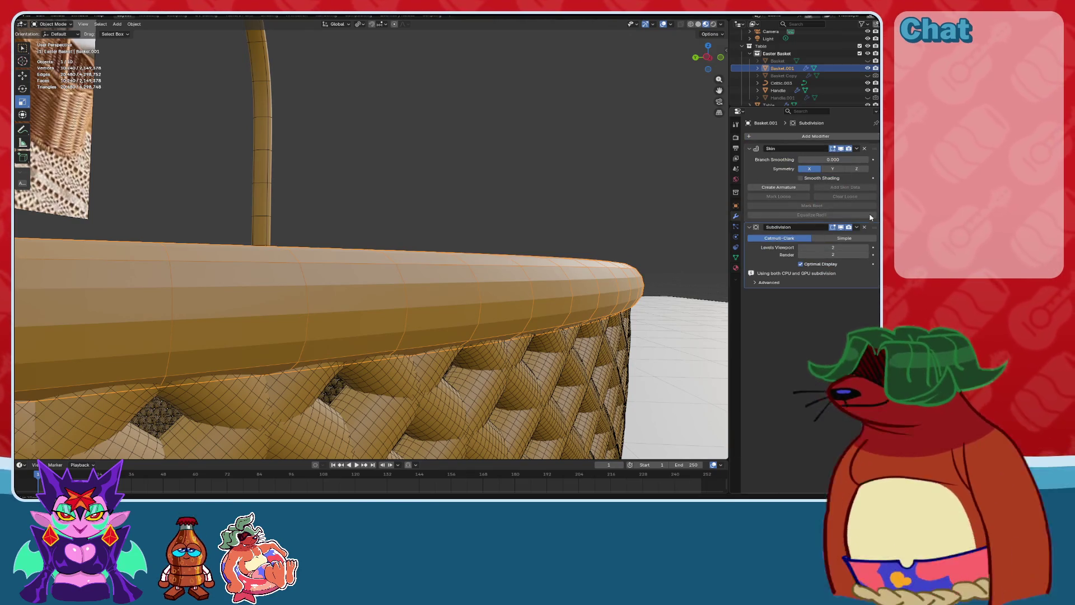
{"action": "left_click", "coordinate": [867, 248]}
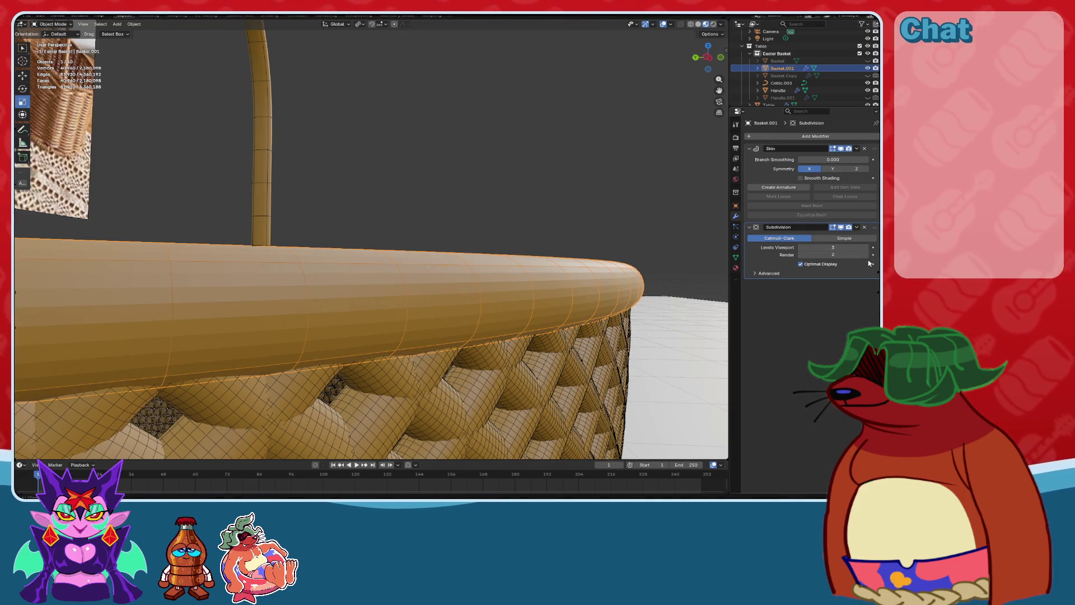
{"action": "right_click", "coordinate": [588, 260]}
{"action": "left_click", "coordinate": [588, 261]}
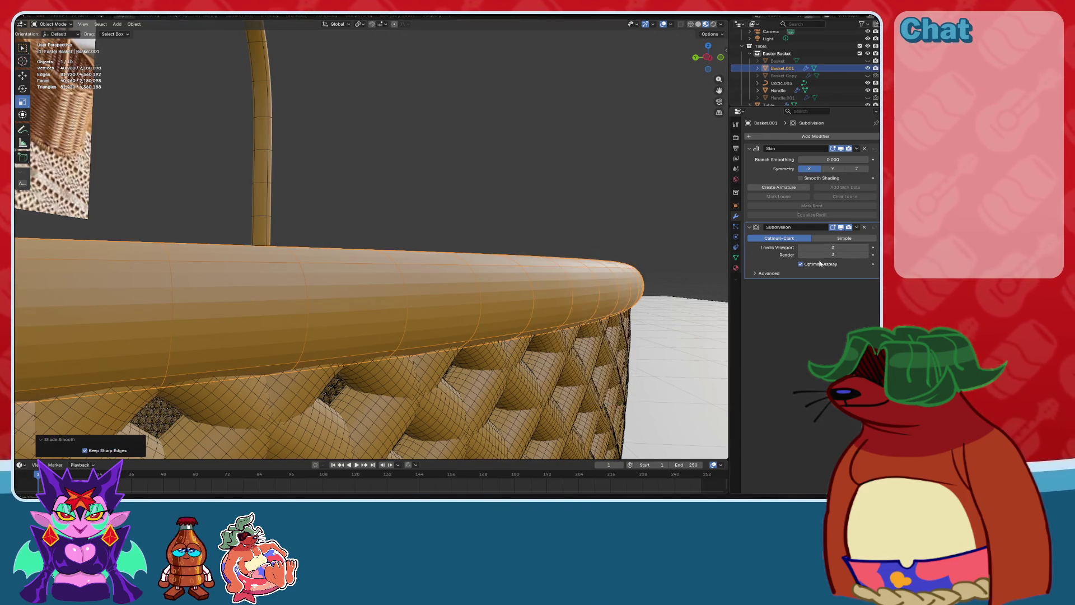
{"action": "left_click", "coordinate": [801, 248]}
{"action": "left_click", "coordinate": [801, 255]}
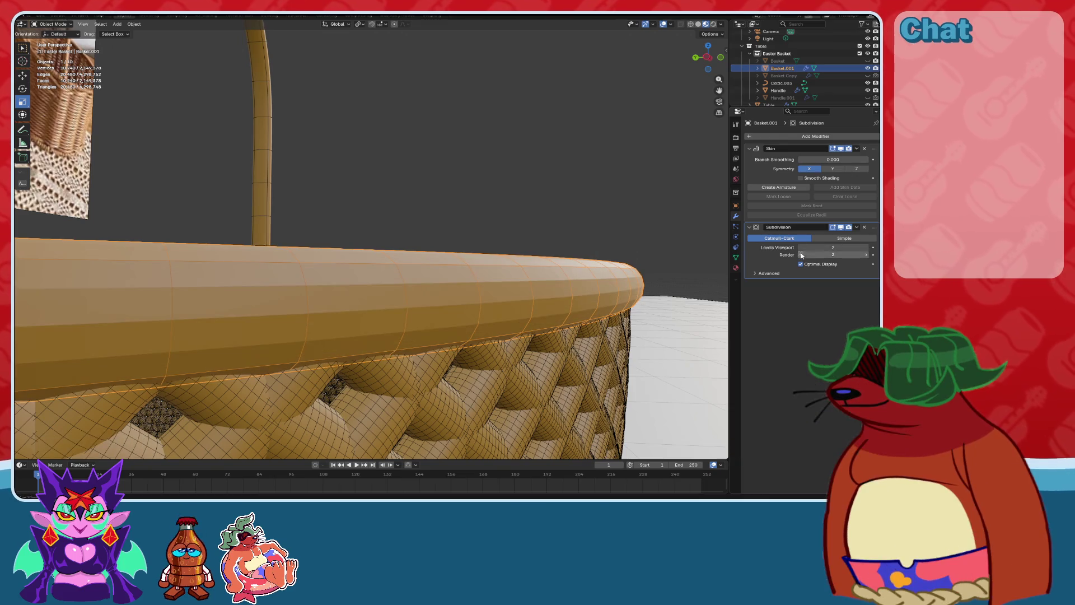
{"action": "left_click", "coordinate": [801, 178]}
{"action": "scroll", "coordinate": [619, 269], "scroll_direction": "down", "scroll_amount": 5}
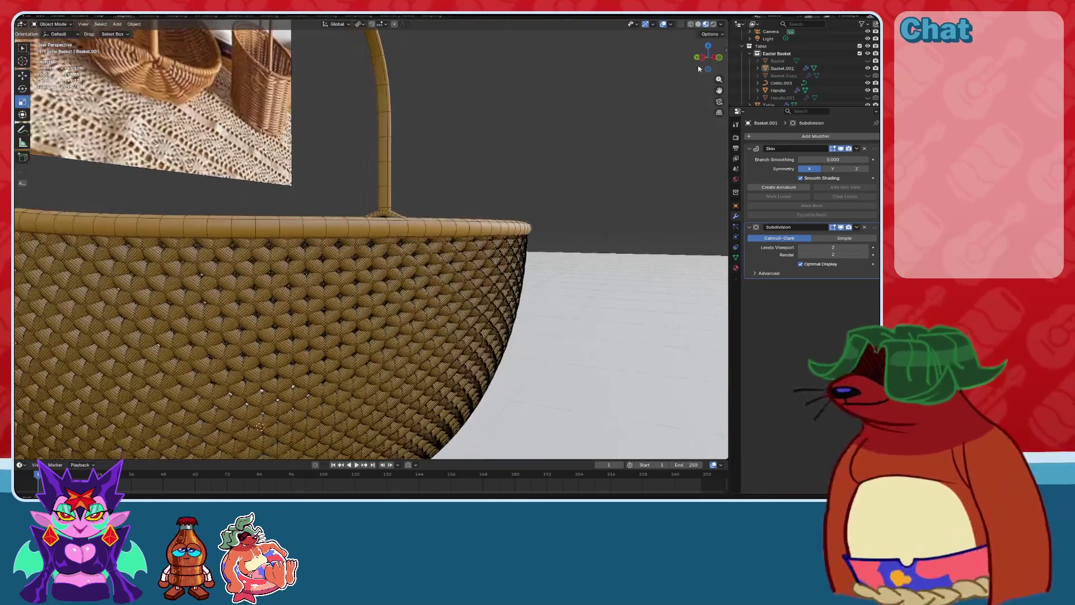
Hide the overlays with Shift+Alt+Z and orbit to look down into the basket.
{"action": "key", "text": "shift+alt+z"}
{"action": "scroll", "coordinate": [543, 189], "scroll_direction": "up", "scroll_amount": 5}
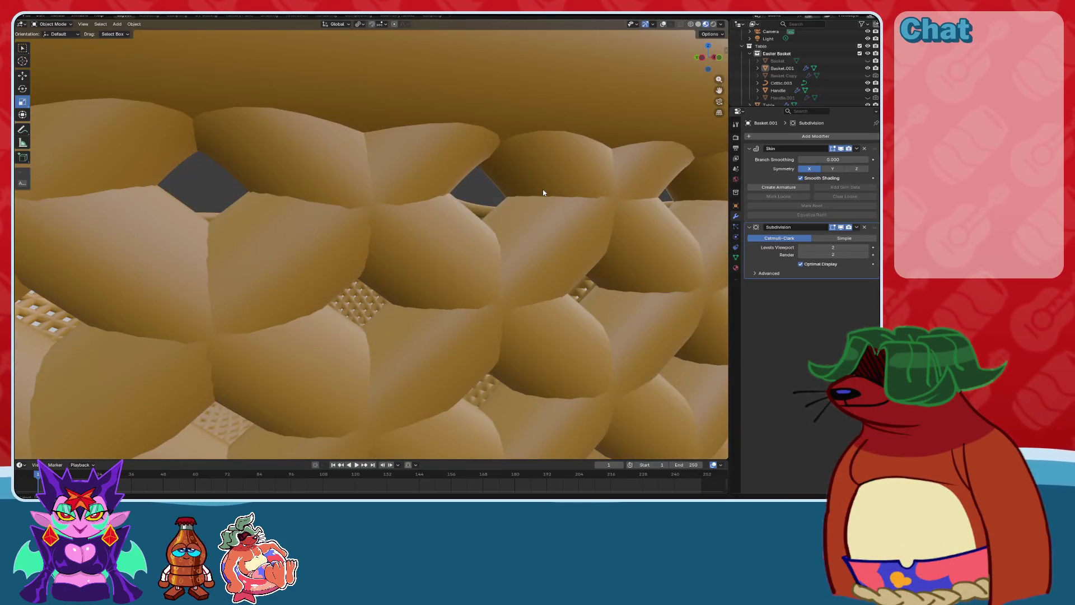
{"action": "scroll", "coordinate": [543, 193], "scroll_direction": "down", "scroll_amount": 10}
{"action": "mouse_move", "coordinate": [544, 192]}
{"action": "middle_mouse_down"}
{"action": "mouse_move", "coordinate": [516, 237]}
{"action": "mouse_move", "coordinate": [616, 251]}
{"action": "mouse_move", "coordinate": [530, 287]}
{"action": "mouse_move", "coordinate": [571, 296]}
{"action": "middle_mouse_up"}
{"action": "scroll", "coordinate": [483, 202], "scroll_direction": "down", "scroll_amount": 8}
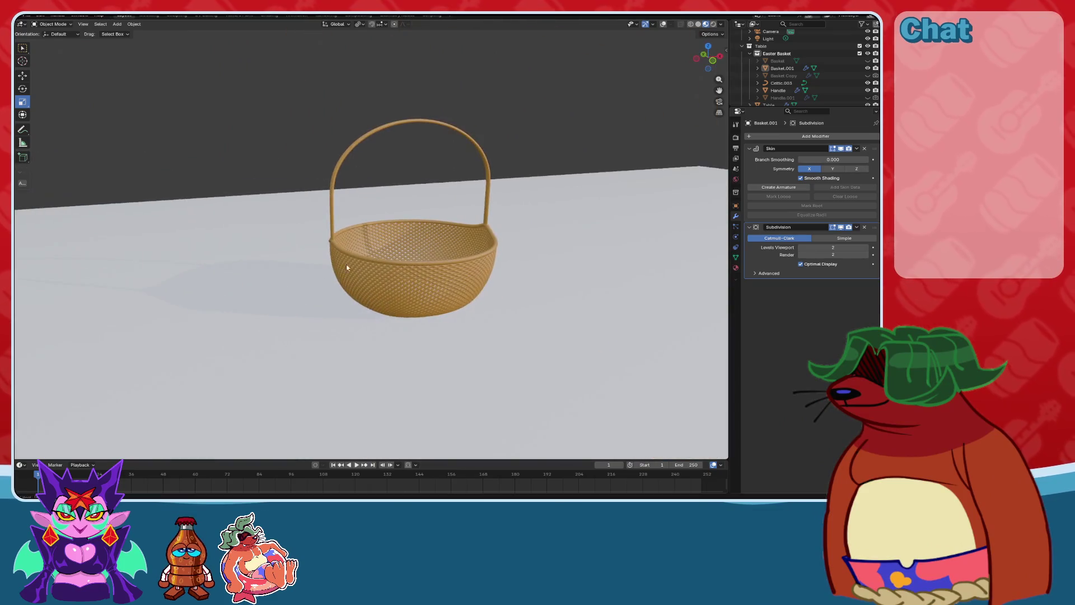
{"action": "mouse_move", "coordinate": [346, 265]}
{"action": "middle_mouse_down"}
{"action": "mouse_move", "coordinate": [384, 317]}
{"action": "mouse_move", "coordinate": [401, 281]}
{"action": "mouse_move", "coordinate": [314, 313]}
{"action": "middle_mouse_up"}
Give the Table a new Material.001 and switch to the Shading workspace.
{"action": "left_click", "coordinate": [301, 324]}
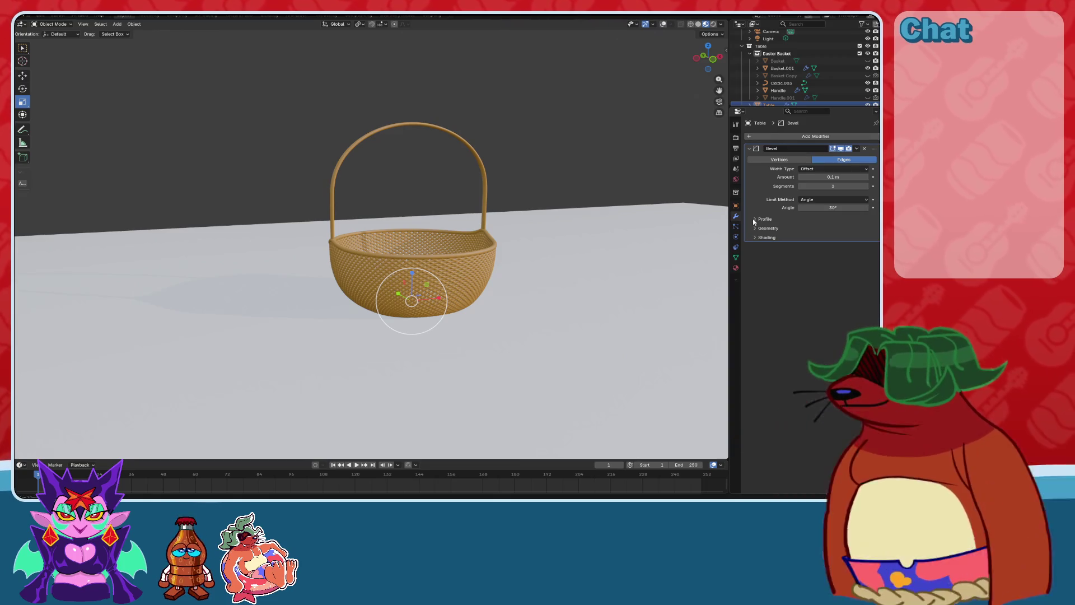
{"action": "left_click", "coordinate": [736, 268]}
{"action": "left_click", "coordinate": [775, 169]}
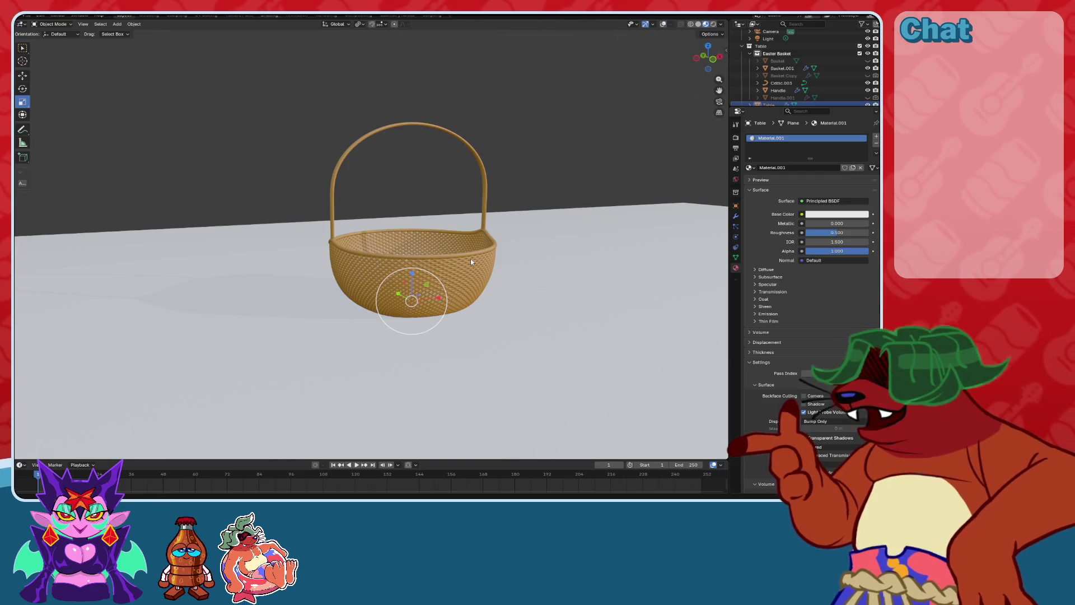
{"action": "key", "text": "ctrl+Page_Down"}
{"action": "key", "text": "ctrl+Page_Down"}
{"action": "key", "text": "ctrl+Page_Down"}
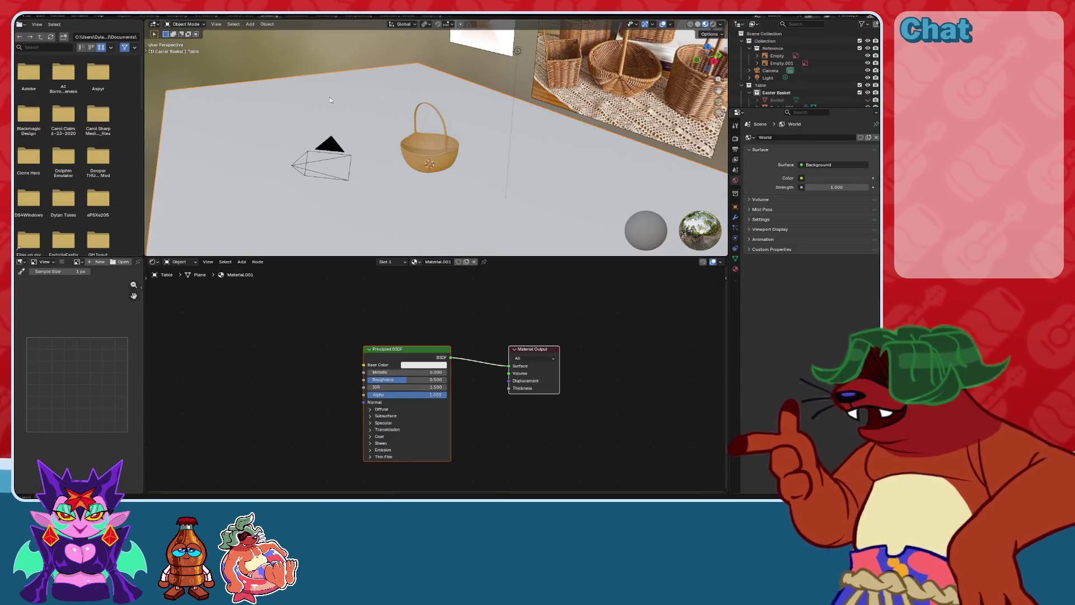
Add a Checker Texture node and link its Color into Base Color.
{"action": "middle_click_drag", "start_coordinate": [330, 101], "coordinate": [408, 125]}
{"action": "scroll", "coordinate": [426, 150], "scroll_direction": "up", "scroll_amount": 6}
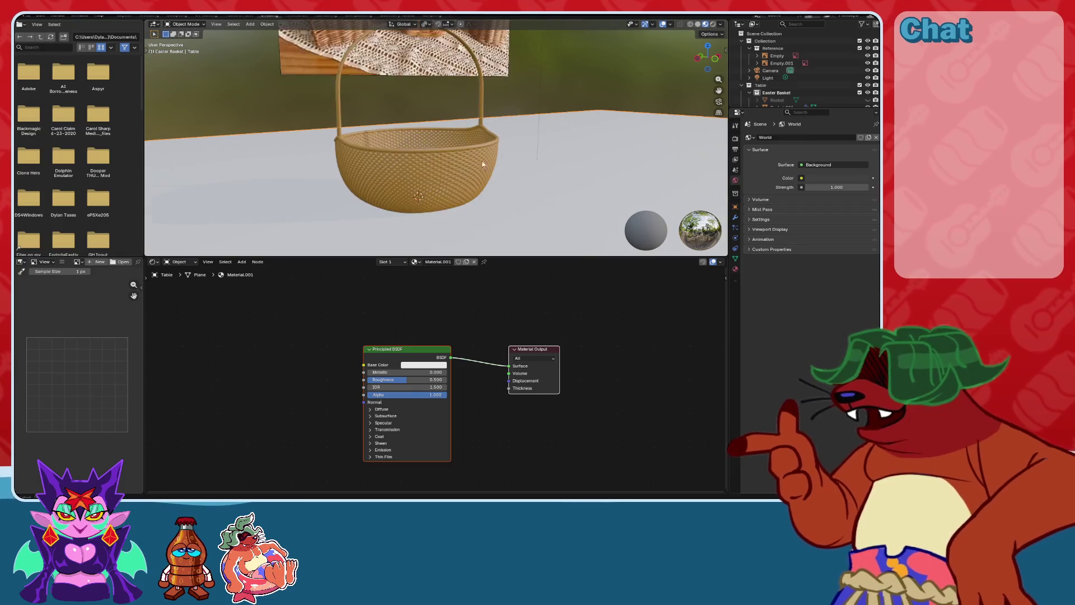
{"action": "mouse_move", "coordinate": [483, 163]}
{"action": "middle_mouse_down", "text": "shift"}
{"action": "mouse_move", "coordinate": [518, 136]}
{"action": "mouse_move", "coordinate": [552, 140]}
{"action": "mouse_move", "coordinate": [520, 145]}
{"action": "mouse_move", "coordinate": [486, 209]}
{"action": "mouse_move", "coordinate": [540, 194]}
{"action": "mouse_move", "coordinate": [523, 134]}
{"action": "mouse_move", "coordinate": [497, 131]}
{"action": "mouse_move", "coordinate": [488, 153]}
{"action": "mouse_move", "coordinate": [530, 166]}
{"action": "middle_mouse_up", "text": "shift"}
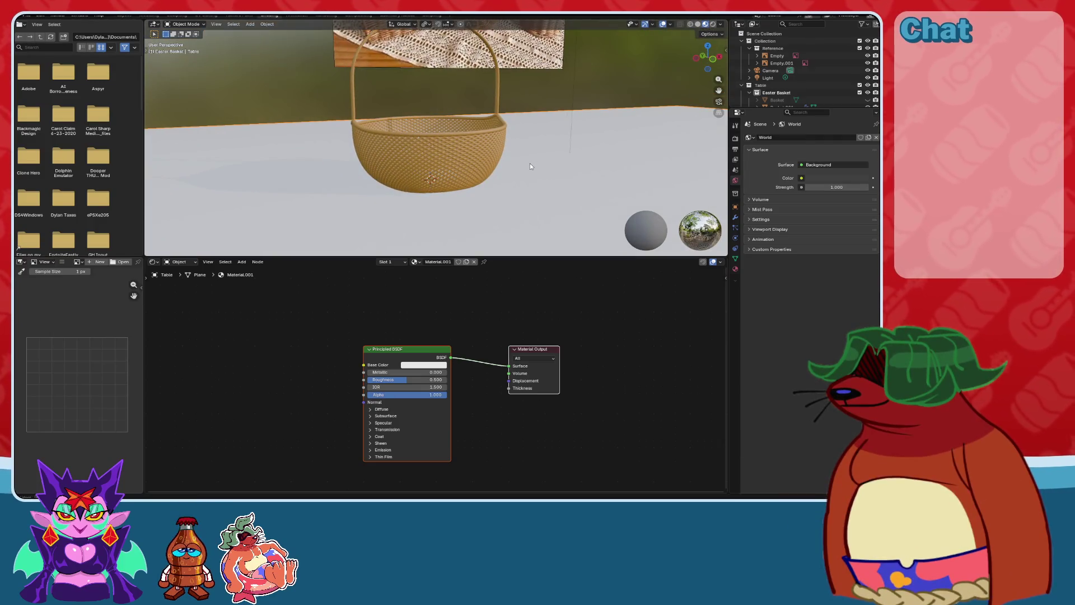
{"action": "key", "text": "shift+a"}
{"action": "type", "text": "ch"}
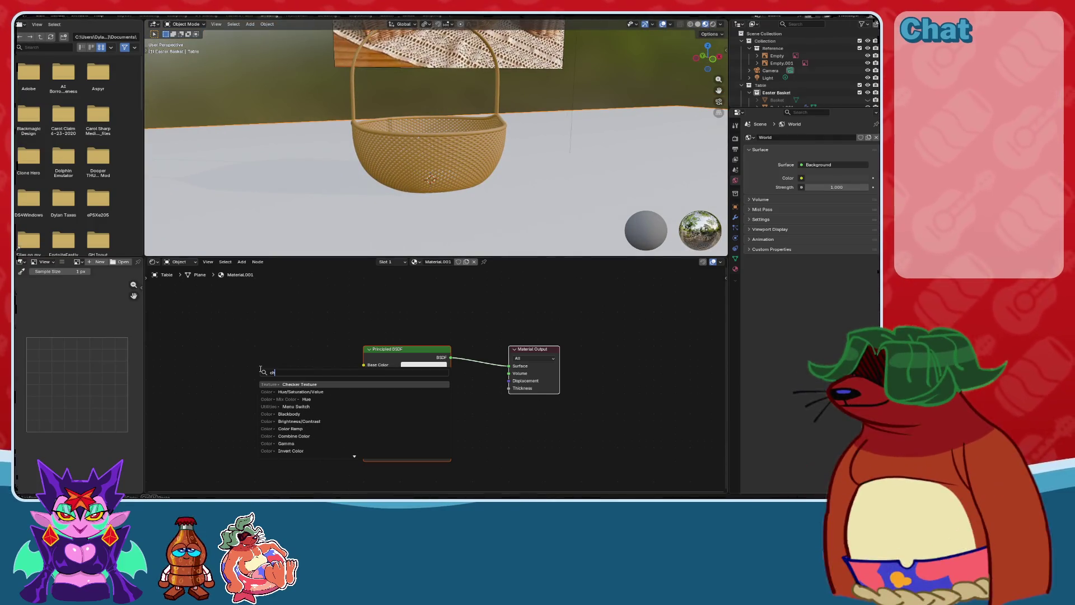
{"action": "key", "text": "Return"}
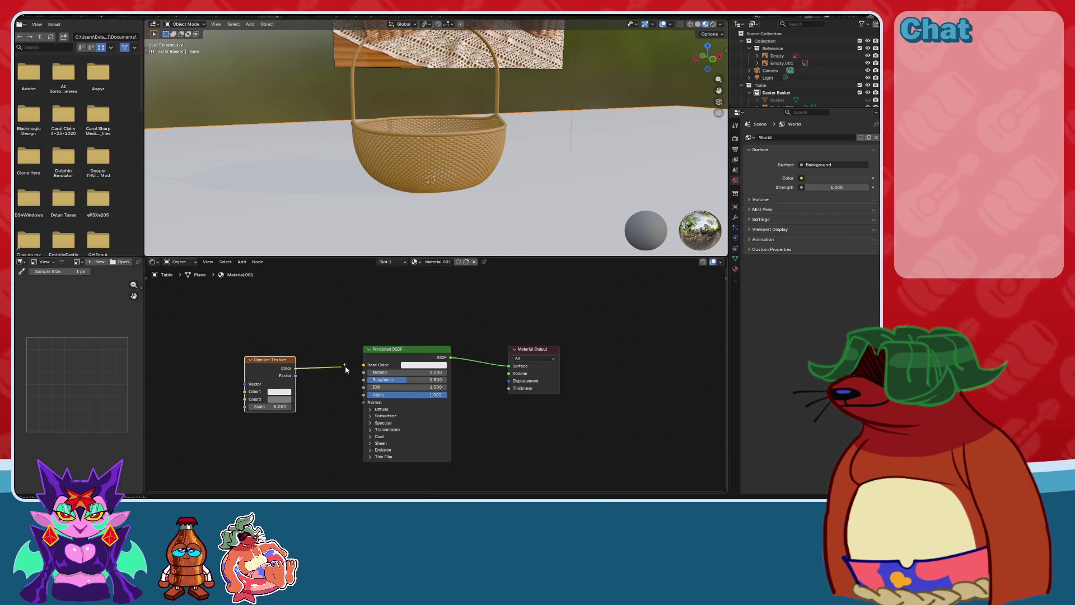
{"action": "left_click_drag", "start_coordinate": [346, 369], "coordinate": [363, 365]}
Add Texture Coordinate and Mapping nodes to the checker with Ctrl+T.
{"action": "middle_click_drag", "start_coordinate": [300, 310], "coordinate": [404, 299]}
{"action": "scroll", "coordinate": [421, 185], "scroll_direction": "down", "scroll_amount": 5}
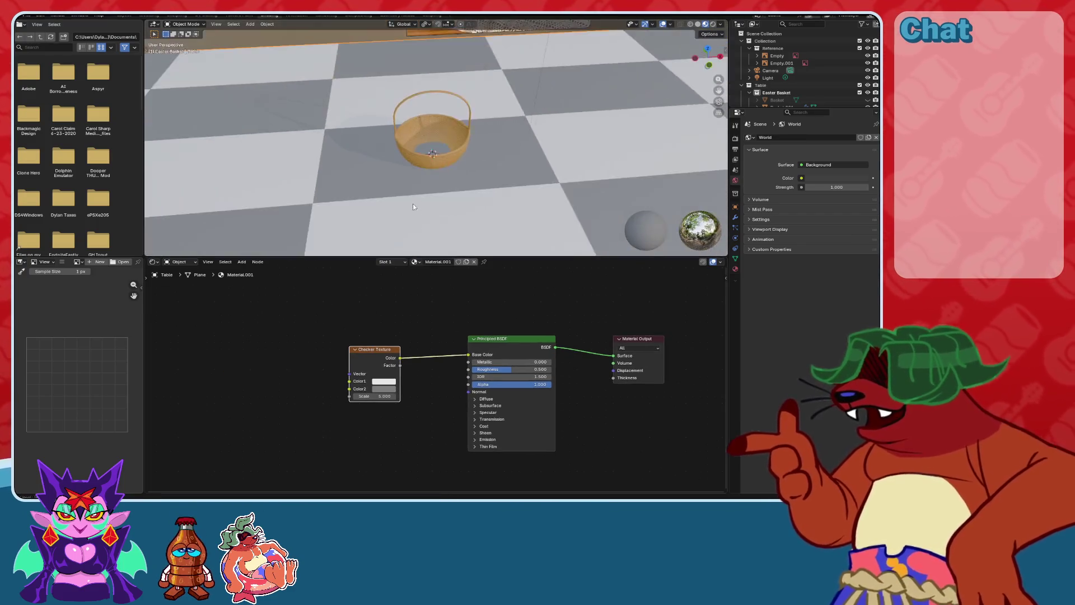
{"action": "mouse_move", "coordinate": [412, 203]}
{"action": "middle_mouse_down"}
{"action": "mouse_move", "coordinate": [415, 217]}
{"action": "mouse_move", "coordinate": [461, 159]}
{"action": "middle_mouse_up"}
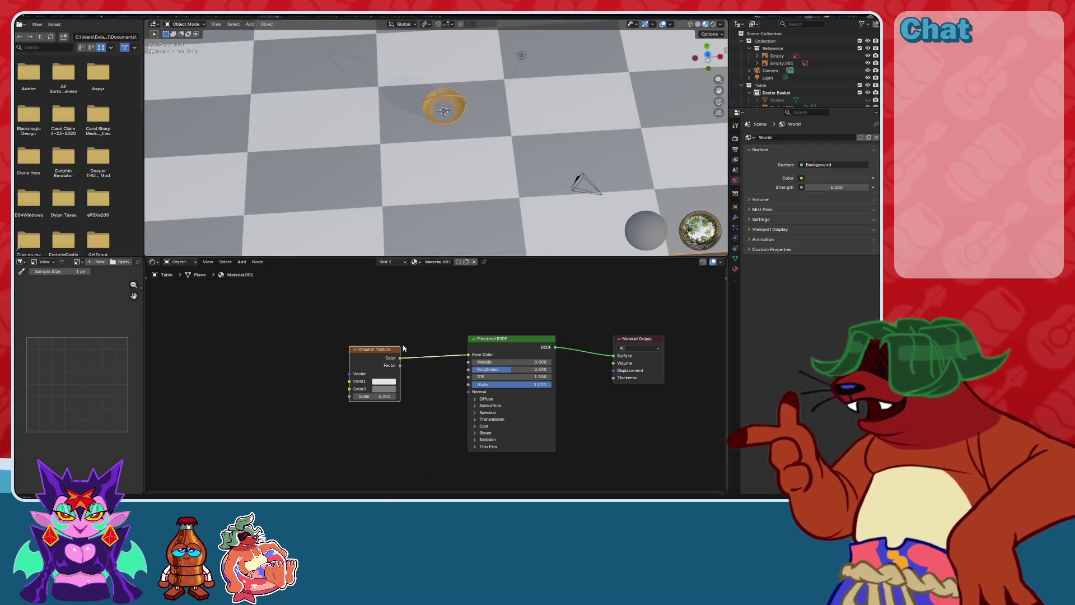
{"action": "scroll", "coordinate": [353, 366], "scroll_direction": "up", "scroll_amount": 2}
{"action": "middle_click_drag", "start_coordinate": [303, 365], "coordinate": [326, 364]}
{"action": "key", "text": "ctrl+t"}
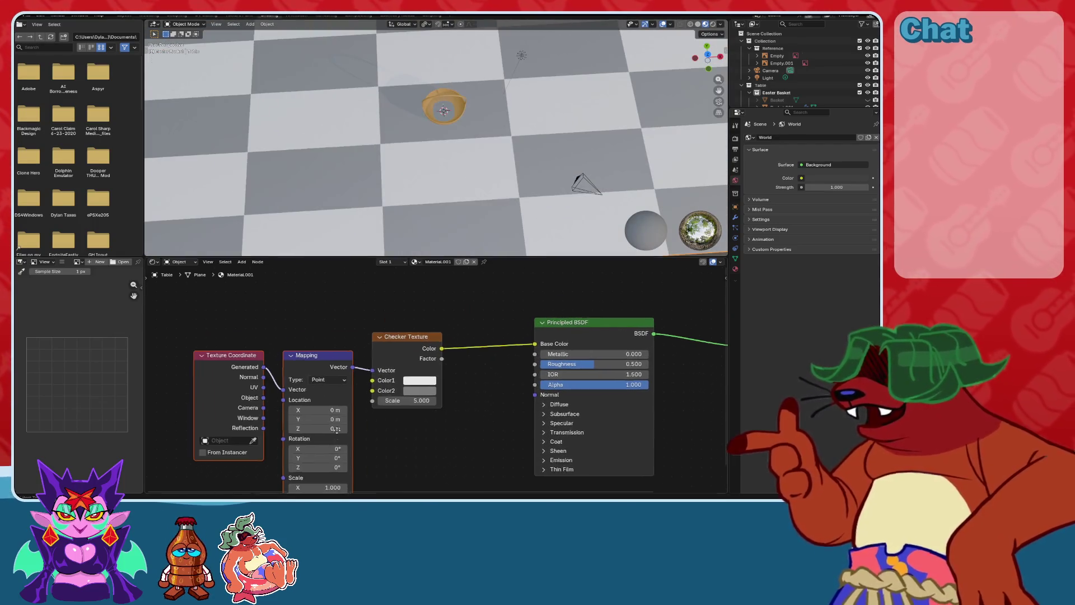
Rotate the checker mapping 45° around Z.
{"action": "middle_click_drag", "start_coordinate": [317, 468], "coordinate": [387, 405]}
{"action": "left_click_drag", "start_coordinate": [387, 405], "coordinate": [395, 405]}
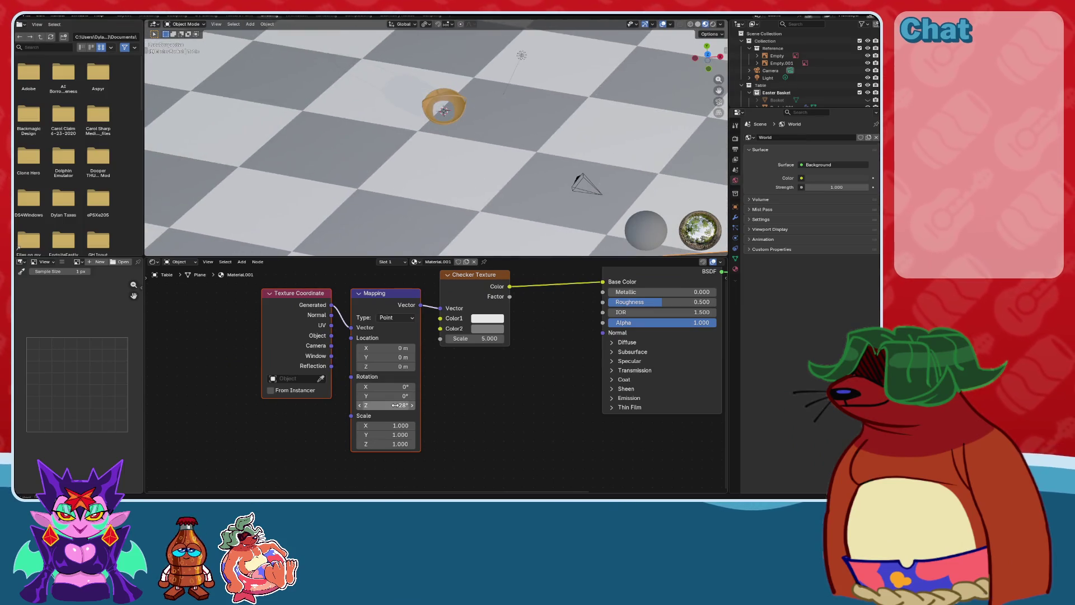
{"action": "type", "text": "5"}
{"action": "key", "text": "Return"}
{"action": "mouse_move", "coordinate": [492, 171]}
{"action": "middle_mouse_down"}
{"action": "mouse_move", "coordinate": [488, 185]}
{"action": "mouse_move", "coordinate": [494, 115]}
{"action": "middle_mouse_up"}
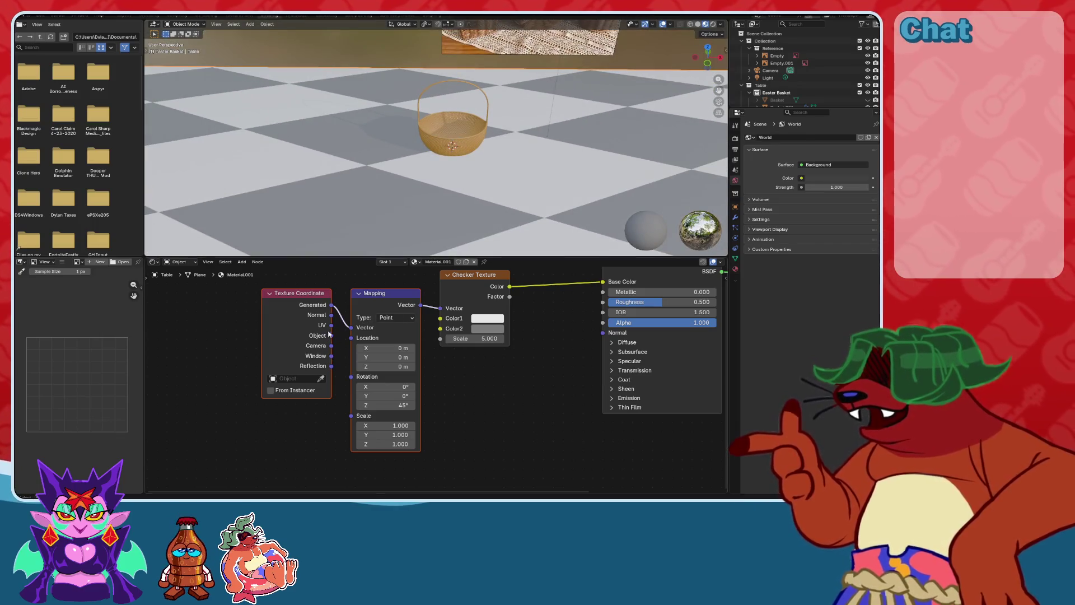
{"action": "mouse_move", "coordinate": [420, 106]}
{"action": "middle_mouse_down"}
{"action": "mouse_move", "coordinate": [425, 207]}
{"action": "mouse_move", "coordinate": [440, 189]}
{"action": "middle_mouse_up"}
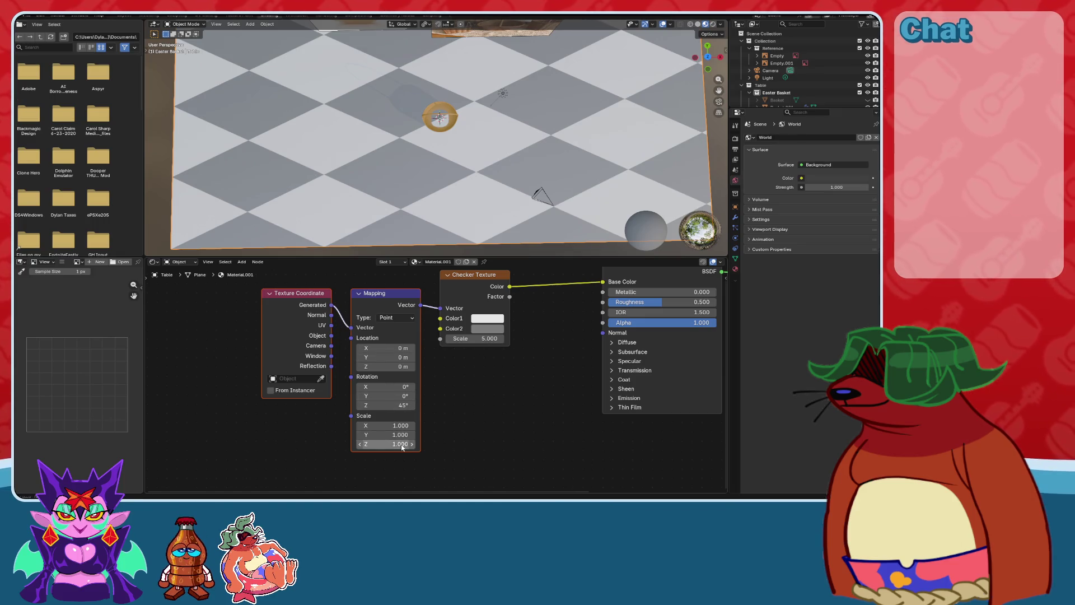
Set the Mapping node's X scale to 2.000.
{"action": "left_click", "coordinate": [393, 426]}
{"action": "type", "text": "2"}
{"action": "key", "text": "Return"}
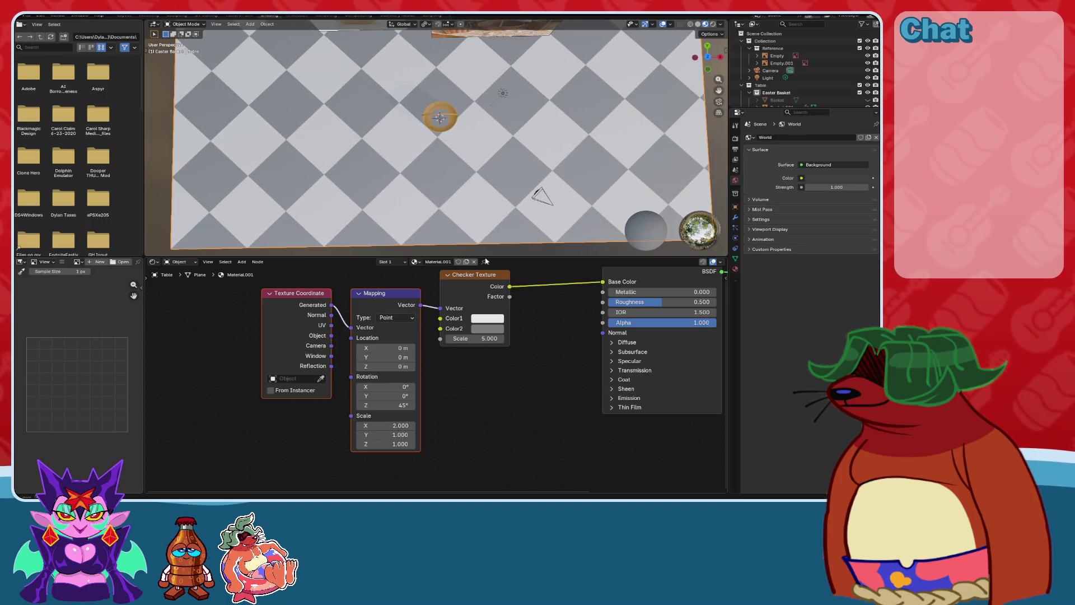
{"action": "mouse_move", "coordinate": [520, 196]}
{"action": "middle_mouse_down"}
{"action": "mouse_move", "coordinate": [547, 152]}
{"action": "mouse_move", "coordinate": [603, 168]}
{"action": "middle_mouse_up"}
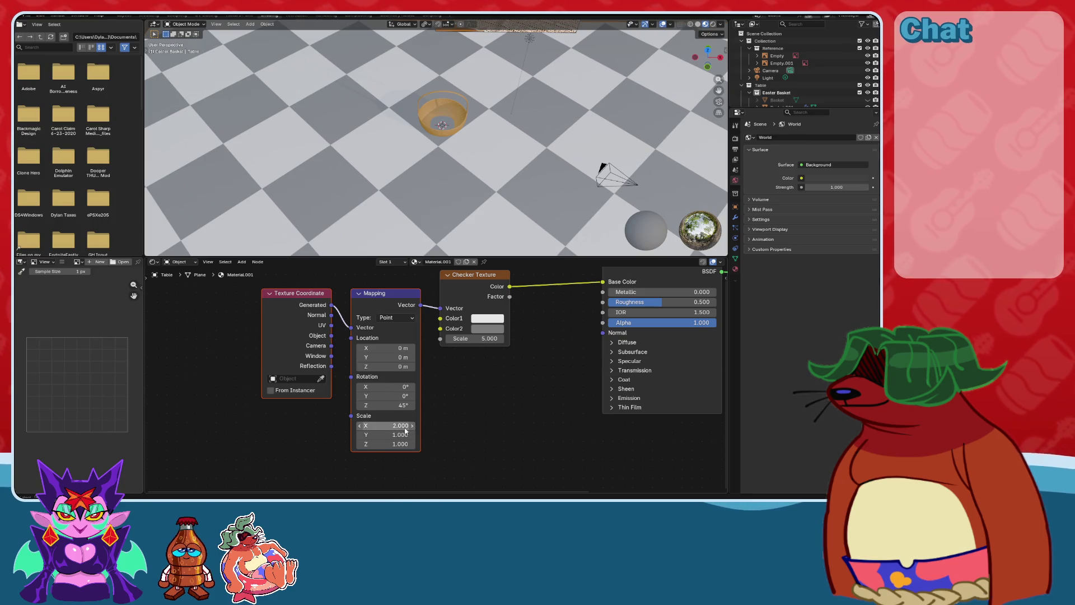
Try a much finer checker with Checker Texture scale 50.
{"action": "mouse_move", "coordinate": [476, 338]}
{"action": "left_mouse_down"}
{"action": "mouse_move", "coordinate": [577, 338]}
{"action": "mouse_move", "coordinate": [491, 164]}
{"action": "left_mouse_up"}
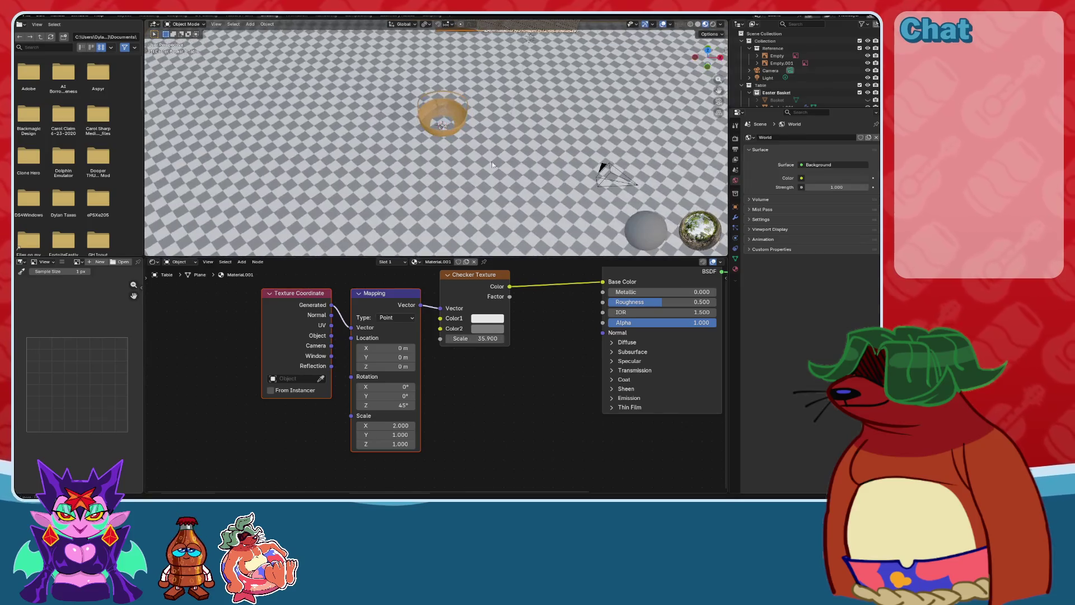
{"action": "middle_click_drag", "start_coordinate": [492, 164], "coordinate": [539, 123]}
{"action": "left_click", "coordinate": [487, 337]}
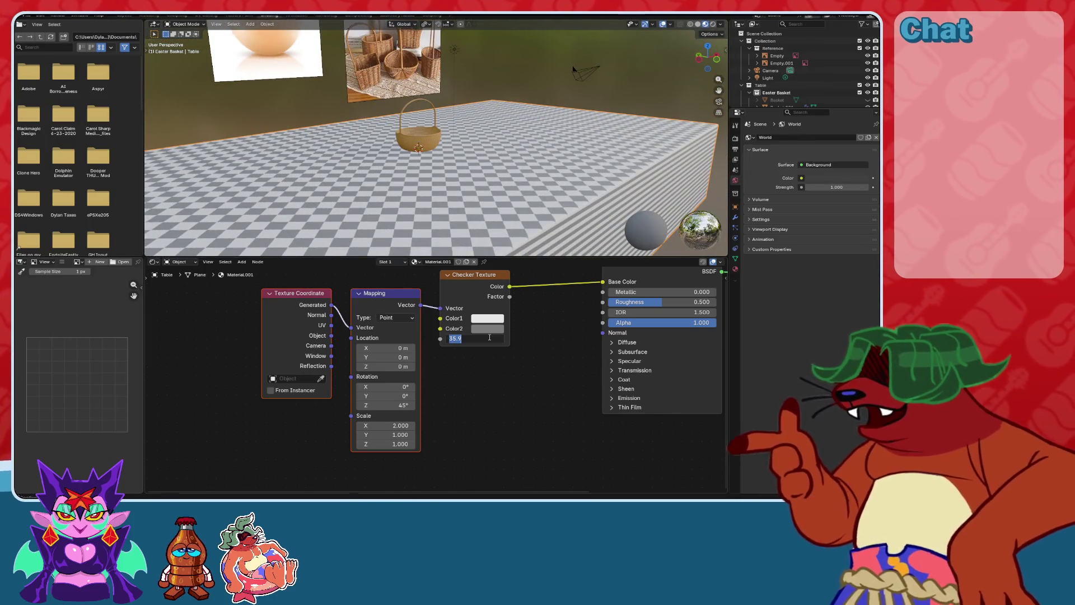
{"action": "type", "text": "50"}
{"action": "key", "text": "Return"}
Settle on Checker Texture scale 20 and orbit to view the table and basket.
{"action": "middle_click_drag", "start_coordinate": [573, 67], "coordinate": [605, 152]}
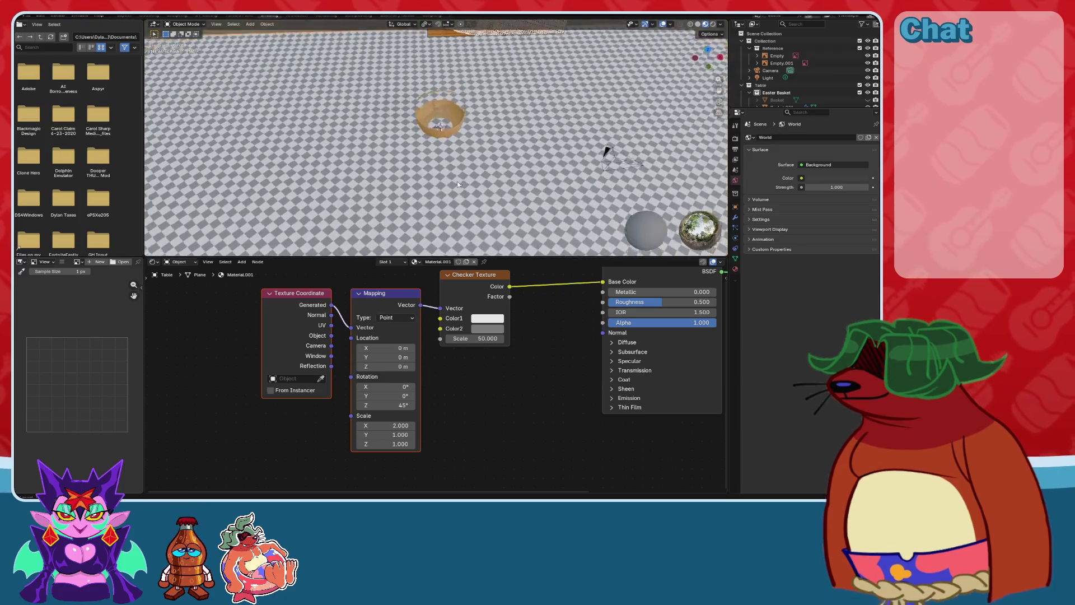
{"action": "scroll", "coordinate": [497, 129], "scroll_direction": "up", "scroll_amount": 5}
{"action": "mouse_move", "coordinate": [498, 128]}
{"action": "middle_mouse_down"}
{"action": "mouse_move", "coordinate": [462, 104]}
{"action": "mouse_move", "coordinate": [414, 217]}
{"action": "middle_mouse_up"}
{"action": "scroll", "coordinate": [419, 186], "scroll_direction": "up", "scroll_amount": 3}
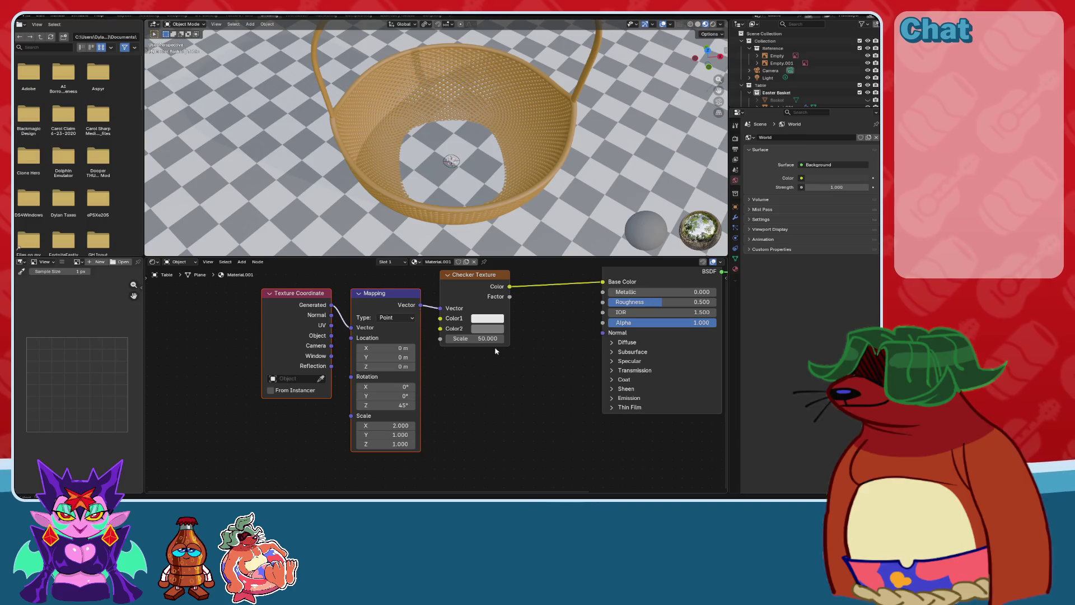
{"action": "left_click", "coordinate": [476, 339]}
{"action": "type", "text": "20"}
{"action": "key", "text": "Return"}
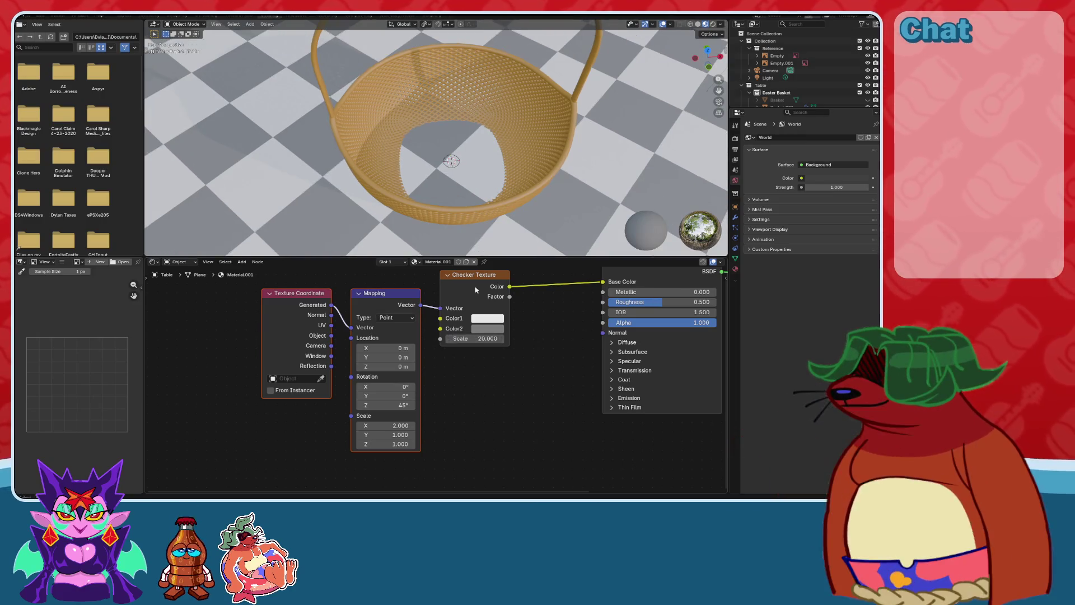
{"action": "scroll", "coordinate": [447, 156], "scroll_direction": "down", "scroll_amount": 8}
{"action": "middle_click_drag", "start_coordinate": [447, 156], "coordinate": [373, 132]}
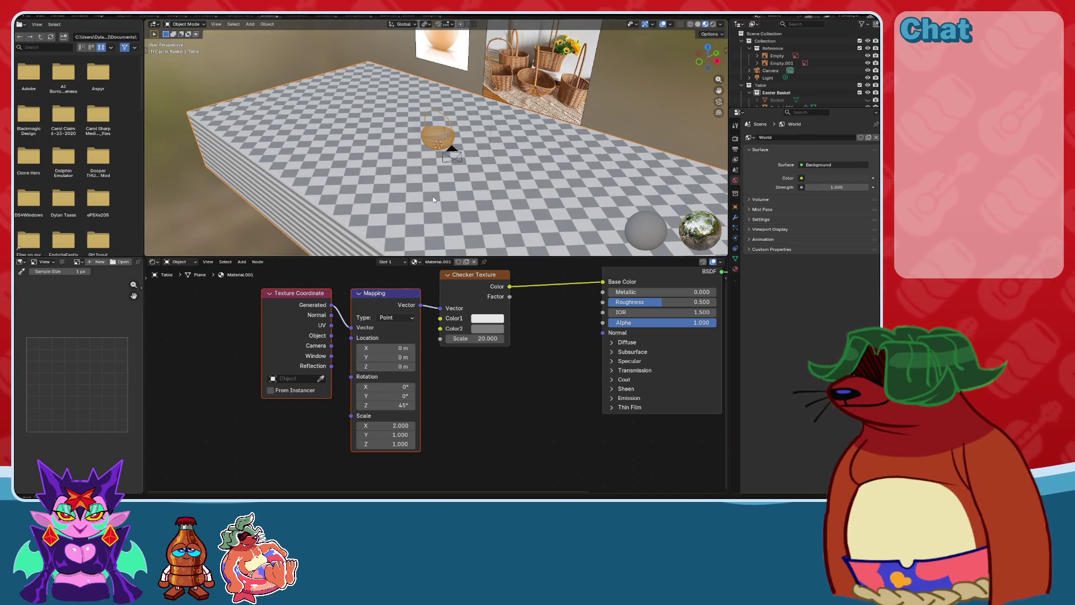
{"action": "middle_click_drag", "start_coordinate": [401, 185], "coordinate": [451, 170]}
{"action": "scroll", "coordinate": [450, 170], "scroll_direction": "up", "scroll_amount": 4}
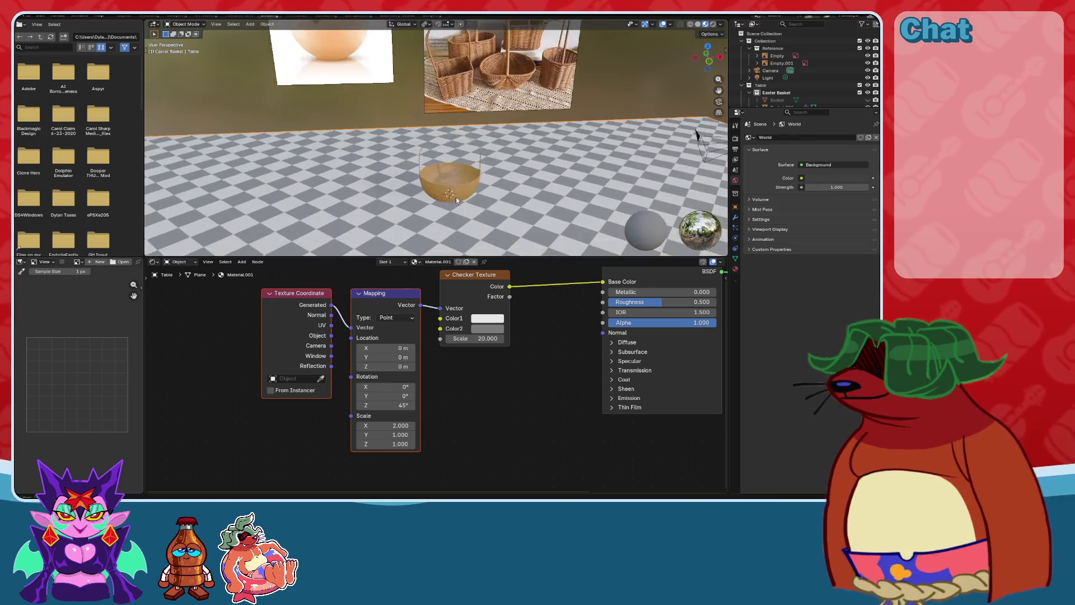
{"action": "mouse_move", "coordinate": [509, 208]}
{"action": "middle_mouse_down"}
{"action": "mouse_move", "coordinate": [648, 161]}
{"action": "mouse_move", "coordinate": [532, 193]}
{"action": "mouse_move", "coordinate": [536, 168]}
{"action": "middle_mouse_up"}
Set the first checker colour to pure white (Value 1.0).
{"action": "scroll", "coordinate": [532, 194], "scroll_direction": "up", "scroll_amount": 2}
{"action": "left_click", "coordinate": [496, 320]}
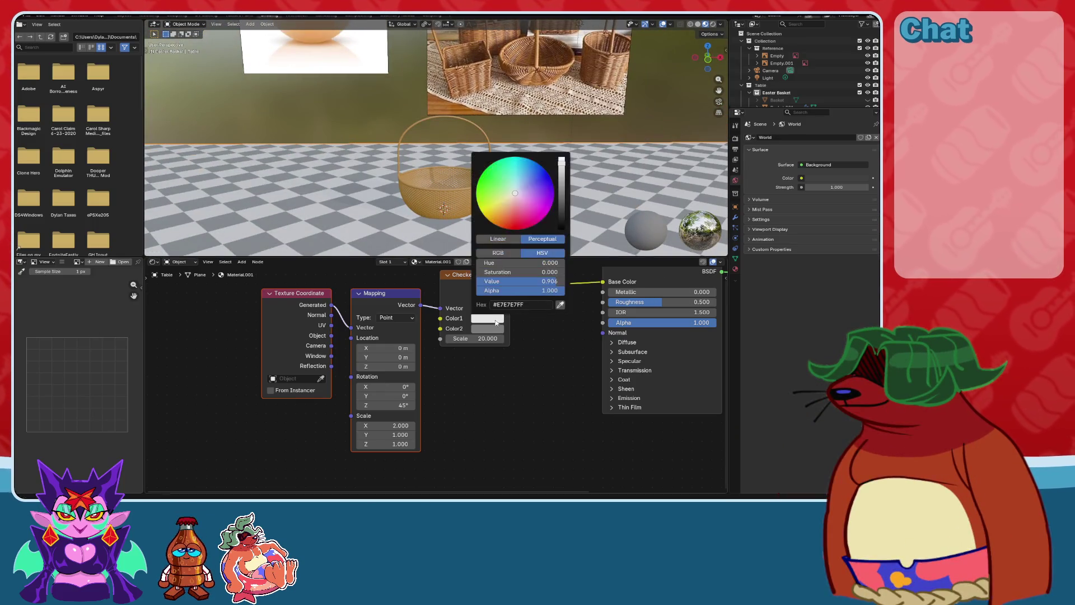
{"action": "scroll", "coordinate": [526, 208], "scroll_direction": "up", "scroll_amount": 2}
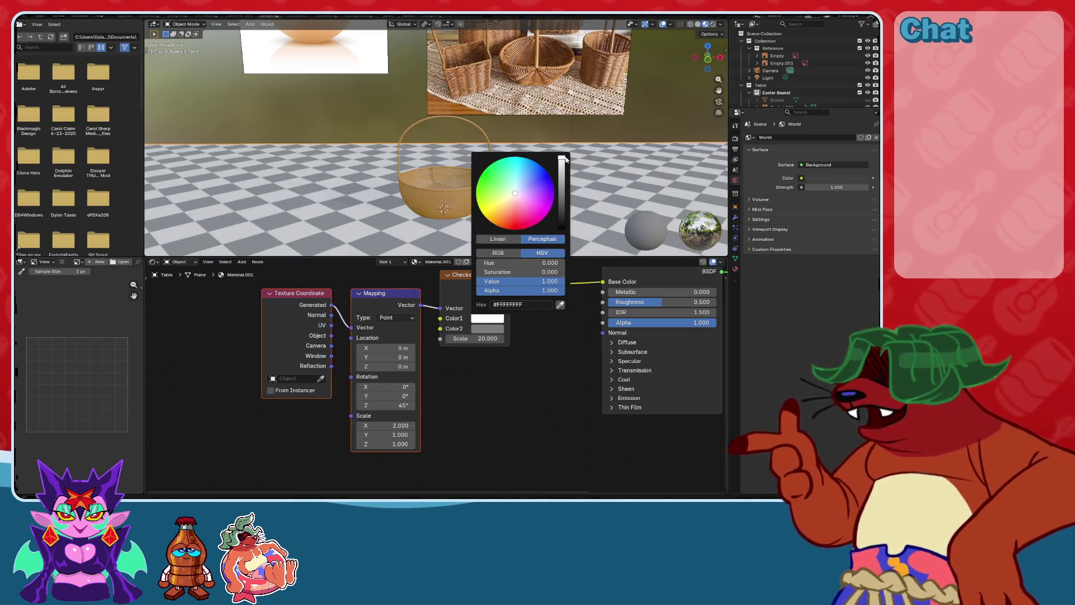
Make the second checker colour a deep red from a pasted hex, darkened to Value about 0.63.
{"action": "left_click", "coordinate": [488, 329]}
{"action": "key", "text": "ctrl+v"}
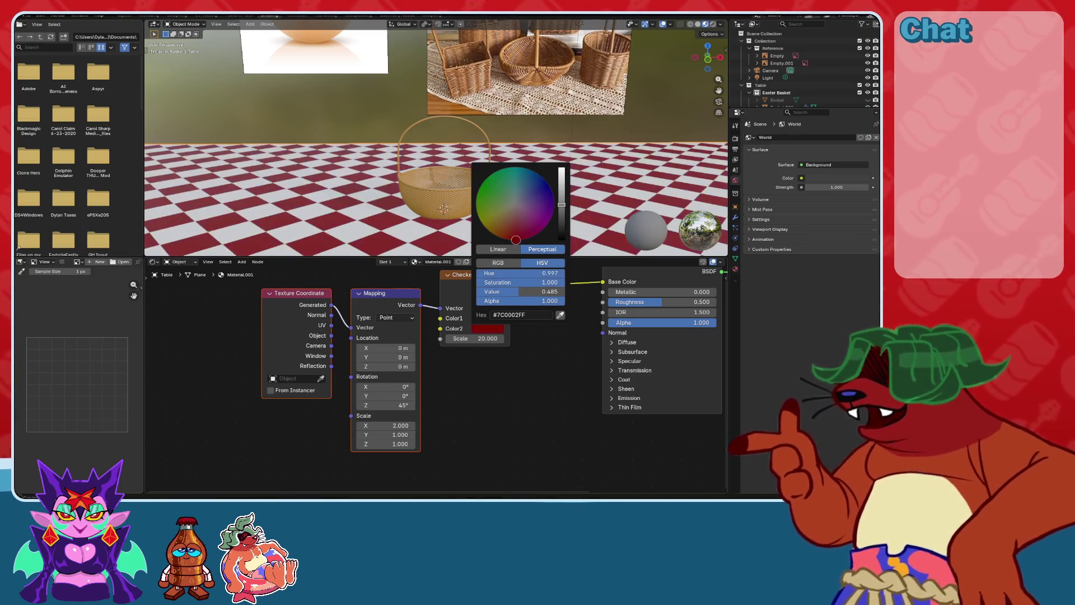
{"action": "left_click_drag", "start_coordinate": [562, 206], "coordinate": [562, 167]}
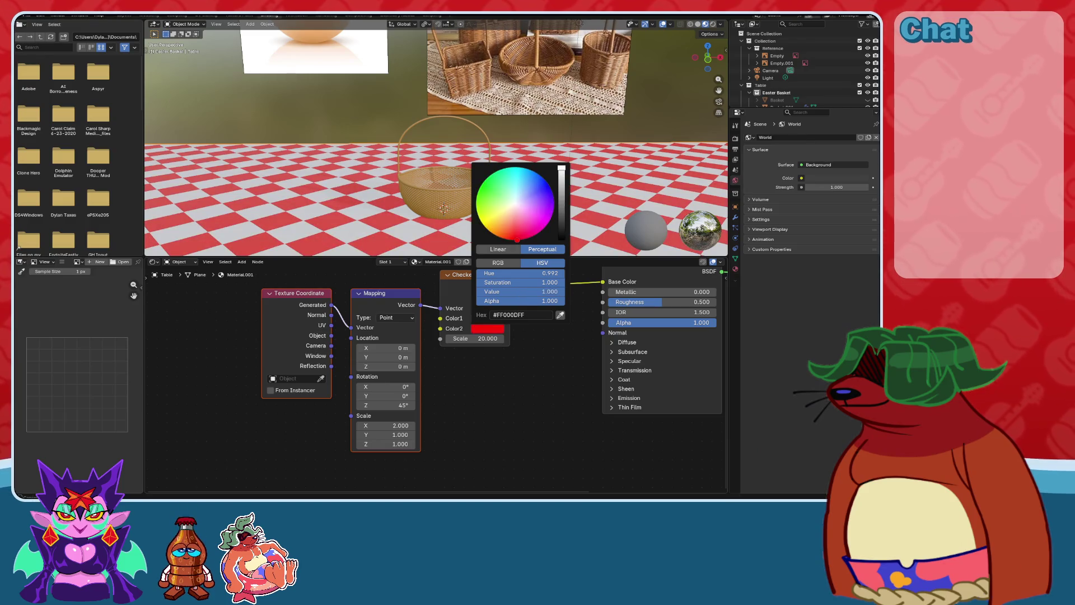
{"action": "middle_click_drag", "start_coordinate": [520, 180], "coordinate": [487, 168]}
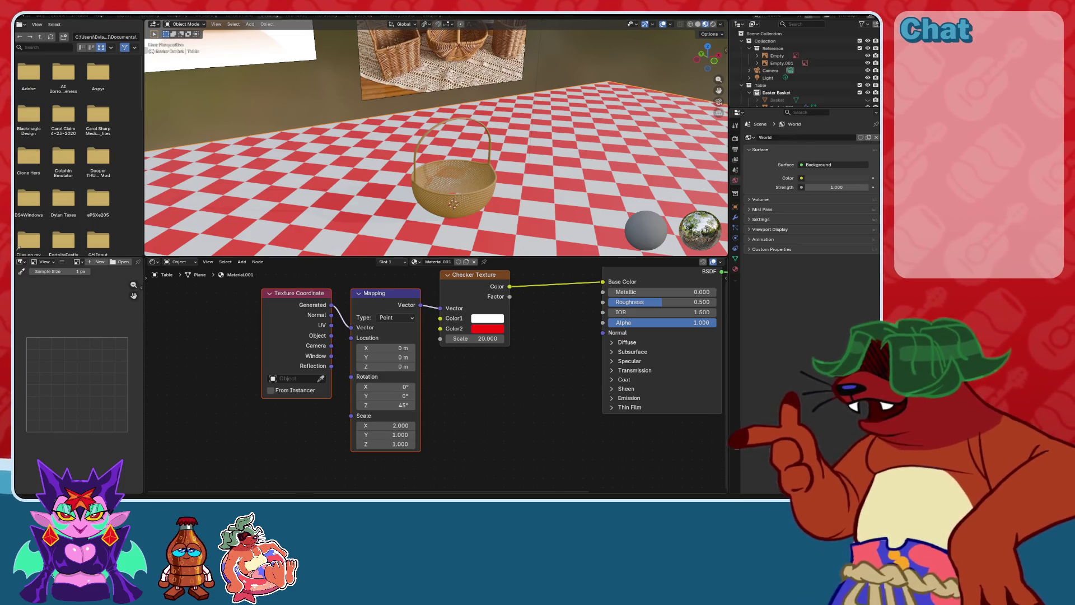
{"action": "left_click", "coordinate": [488, 329]}
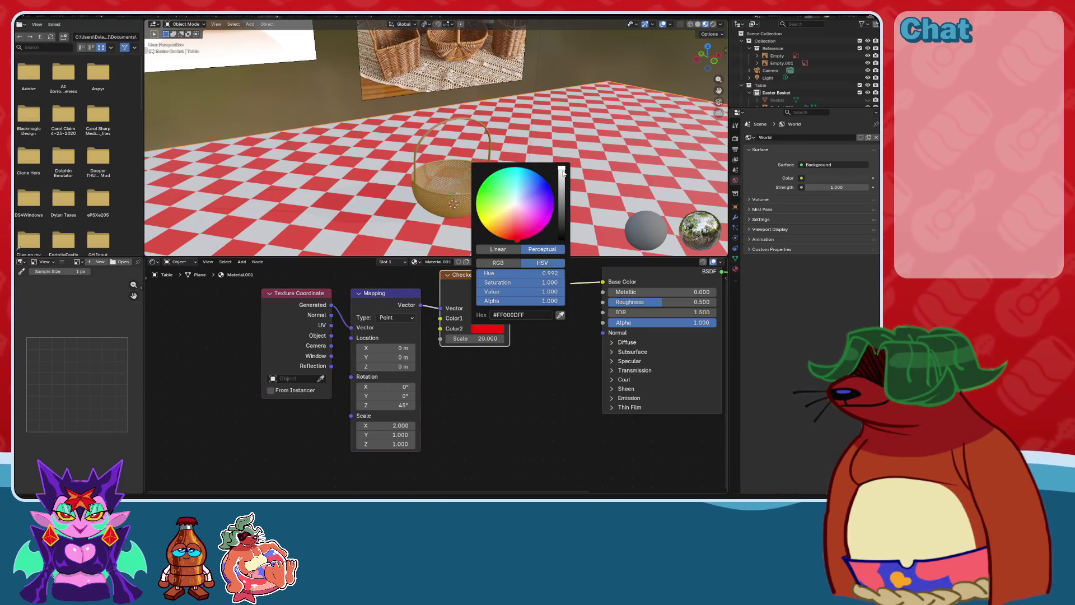
{"action": "left_click_drag", "start_coordinate": [561, 169], "coordinate": [562, 194]}
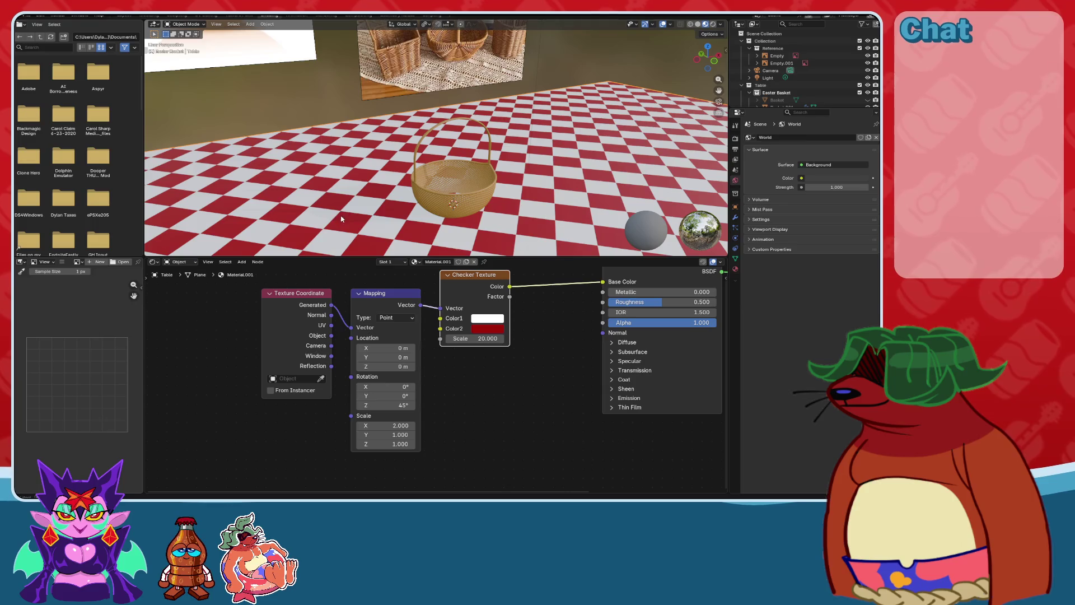
{"action": "mouse_move", "coordinate": [448, 112]}
{"action": "middle_mouse_down"}
{"action": "mouse_move", "coordinate": [446, 181]}
{"action": "mouse_move", "coordinate": [422, 125]}
{"action": "mouse_move", "coordinate": [439, 142]}
{"action": "mouse_move", "coordinate": [386, 117]}
{"action": "mouse_move", "coordinate": [545, 190]}
{"action": "mouse_move", "coordinate": [453, 155]}
{"action": "mouse_move", "coordinate": [388, 177]}
{"action": "mouse_move", "coordinate": [415, 208]}
{"action": "mouse_move", "coordinate": [439, 183]}
{"action": "mouse_move", "coordinate": [418, 142]}
{"action": "mouse_move", "coordinate": [410, 163]}
{"action": "mouse_move", "coordinate": [378, 147]}
{"action": "middle_mouse_up"}
Parent the basket rim to the woven basket body with Object (Keep Transform).
{"action": "left_click", "coordinate": [410, 163]}
{"action": "scroll", "coordinate": [379, 147], "scroll_direction": "up", "scroll_amount": 3}
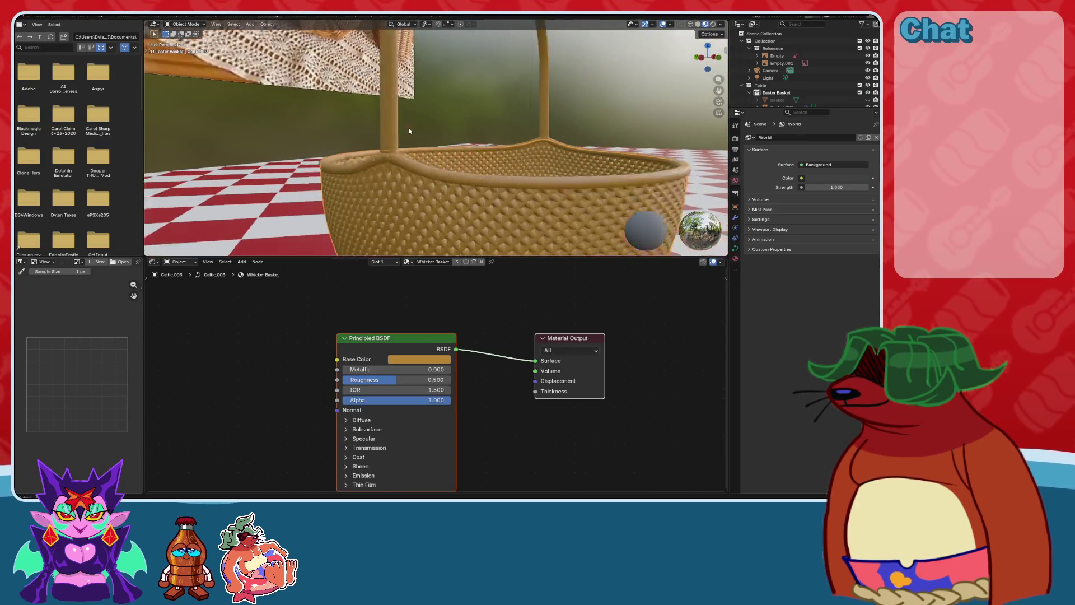
{"action": "left_click", "coordinate": [410, 178]}
{"action": "left_click", "coordinate": [391, 196]}
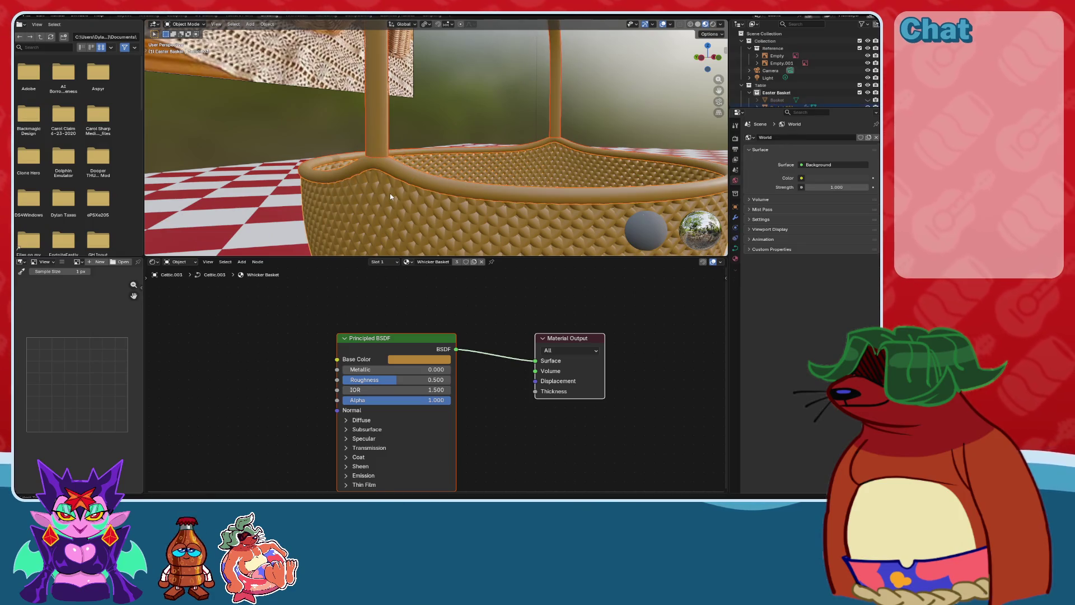
{"action": "key", "text": "ctrl+p"}
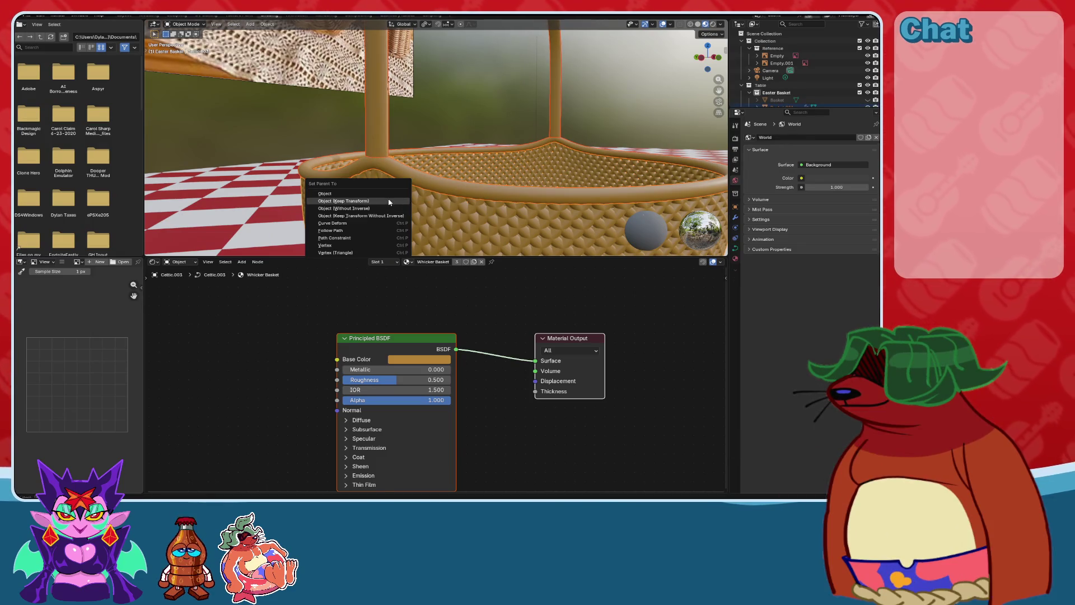
{"action": "left_click", "coordinate": [394, 194]}
{"action": "scroll", "coordinate": [402, 216], "scroll_direction": "down", "scroll_amount": 4}
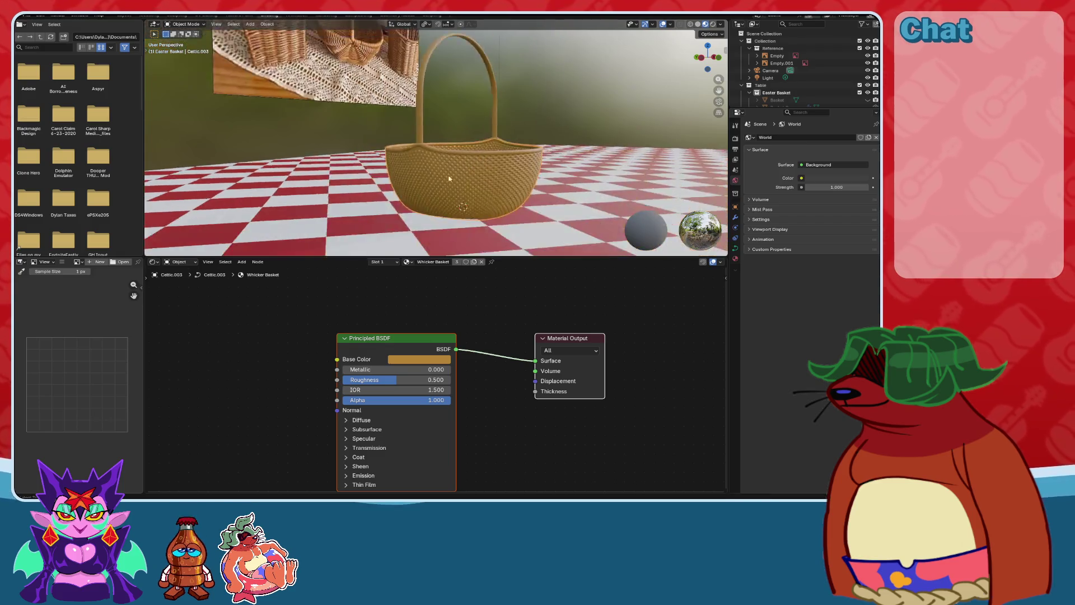
{"action": "mouse_move", "coordinate": [403, 217]}
{"action": "middle_mouse_down"}
{"action": "mouse_move", "coordinate": [434, 147]}
{"action": "mouse_move", "coordinate": [403, 126]}
{"action": "middle_mouse_up"}
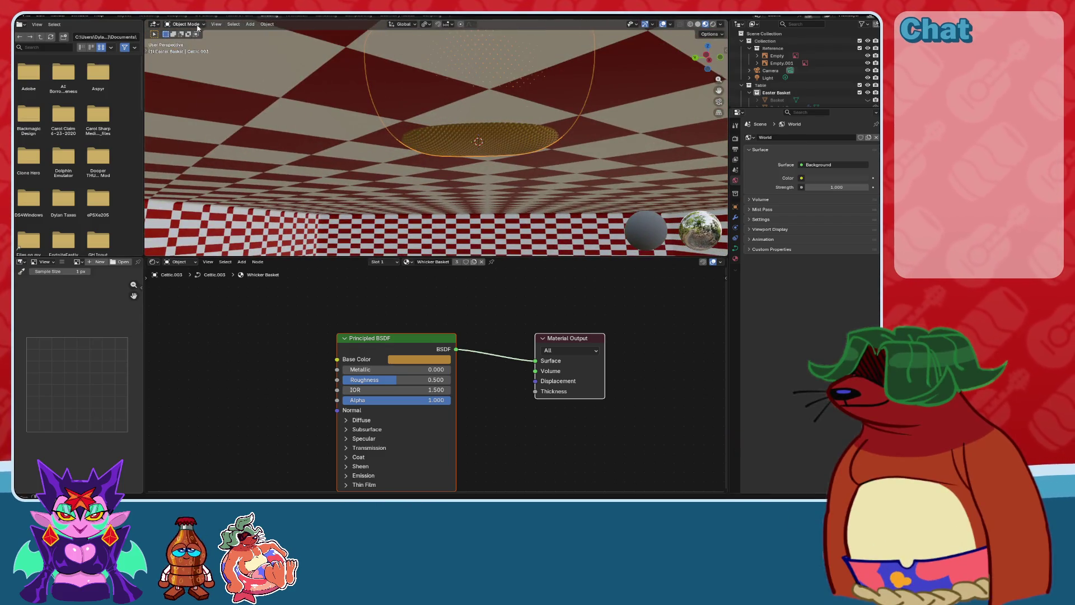
In the Layout workspace, move the basket up along Z to sit on the table.
{"action": "left_click", "coordinate": [126, 16]}
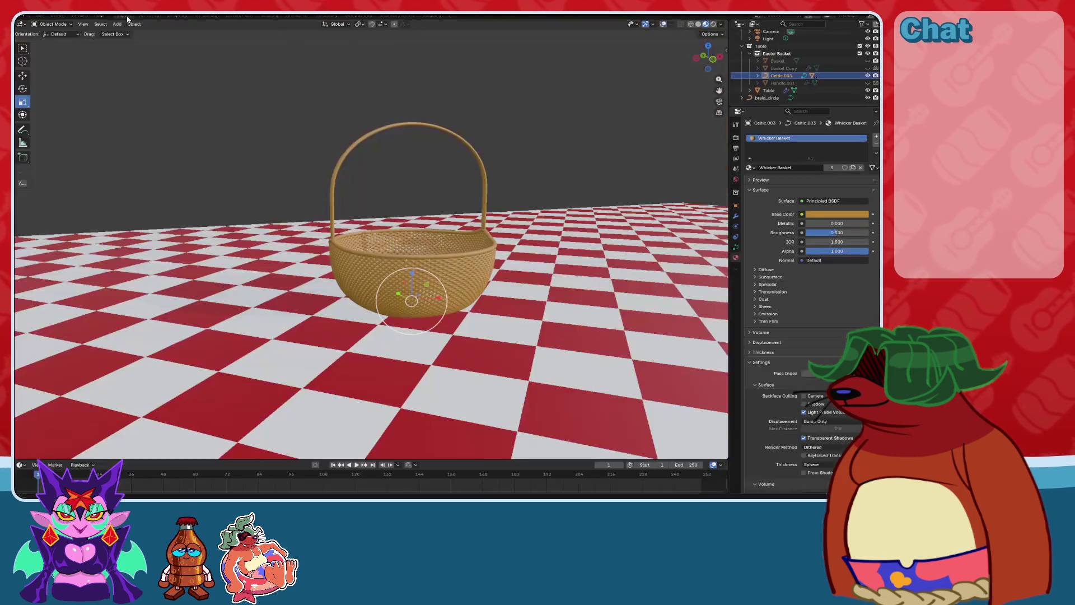
{"action": "left_click", "coordinate": [25, 76]}
{"action": "mouse_move", "coordinate": [364, 196]}
{"action": "middle_mouse_down"}
{"action": "mouse_move", "coordinate": [389, 231]}
{"action": "mouse_move", "coordinate": [413, 321]}
{"action": "mouse_move", "coordinate": [401, 258]}
{"action": "middle_mouse_up"}
{"action": "key", "text": "KP_Decimal"}
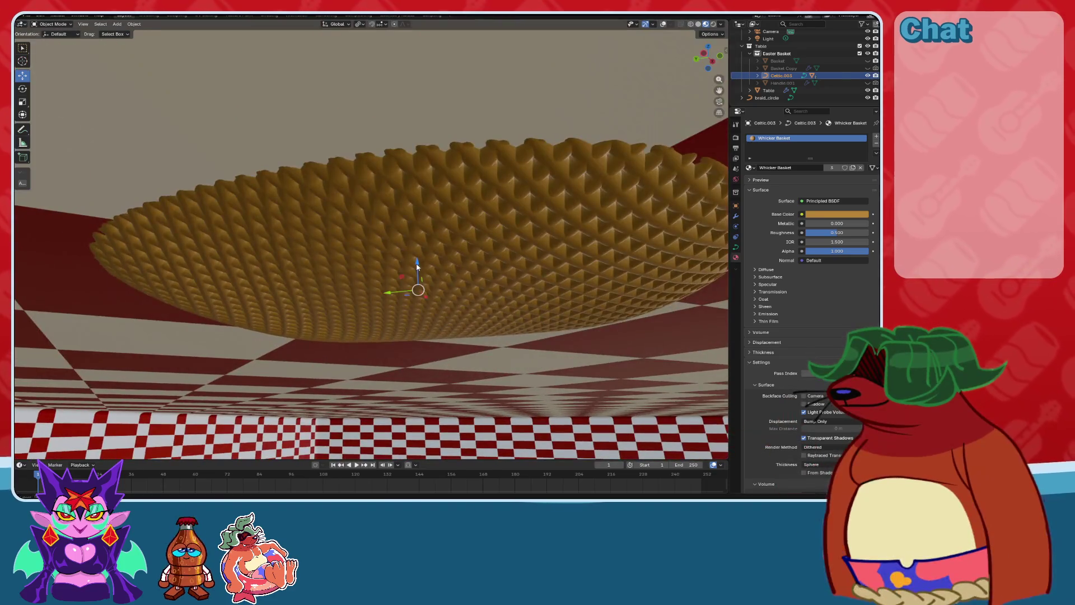
{"action": "left_click_drag", "start_coordinate": [418, 258], "coordinate": [417, 227]}
{"action": "mouse_move", "coordinate": [416, 249]}
{"action": "middle_mouse_down"}
{"action": "mouse_move", "coordinate": [427, 253]}
{"action": "mouse_move", "coordinate": [392, 330]}
{"action": "middle_mouse_up"}
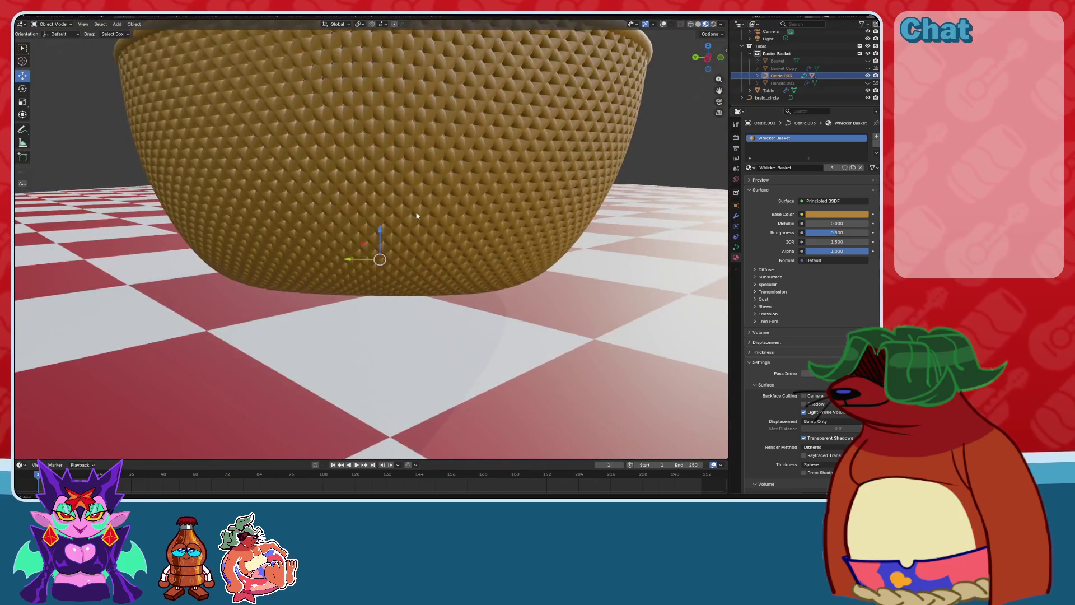
{"action": "scroll", "coordinate": [46, 40], "scroll_direction": "down", "scroll_amount": 2}
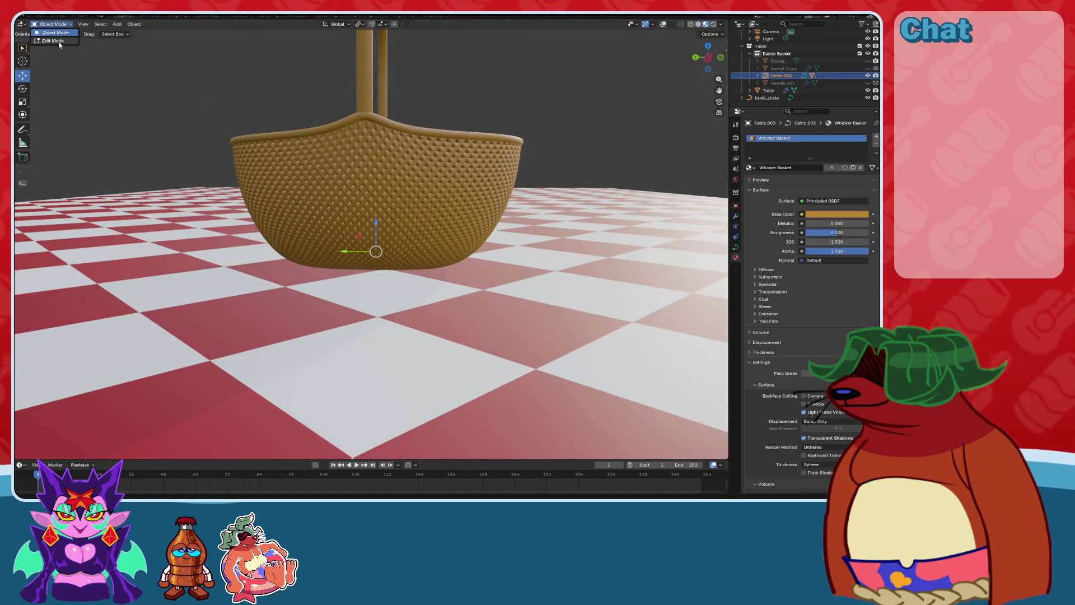
Inspect the basket's curve points in wireframe from a left side view, then return to solid shading.
{"action": "left_click", "coordinate": [59, 42]}
{"action": "scroll", "coordinate": [370, 241], "scroll_direction": "up", "scroll_amount": 3}
{"action": "middle_click_drag", "start_coordinate": [392, 252], "coordinate": [398, 190]}
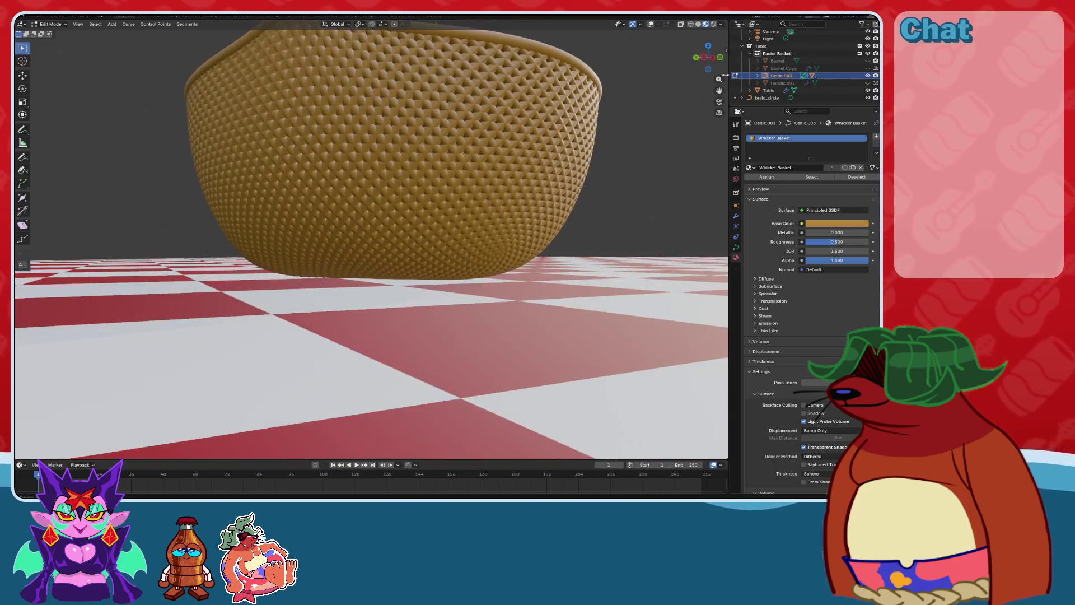
{"action": "left_click", "coordinate": [692, 25]}
{"action": "key", "text": "a"}
{"action": "key", "text": "KP_Decimal"}
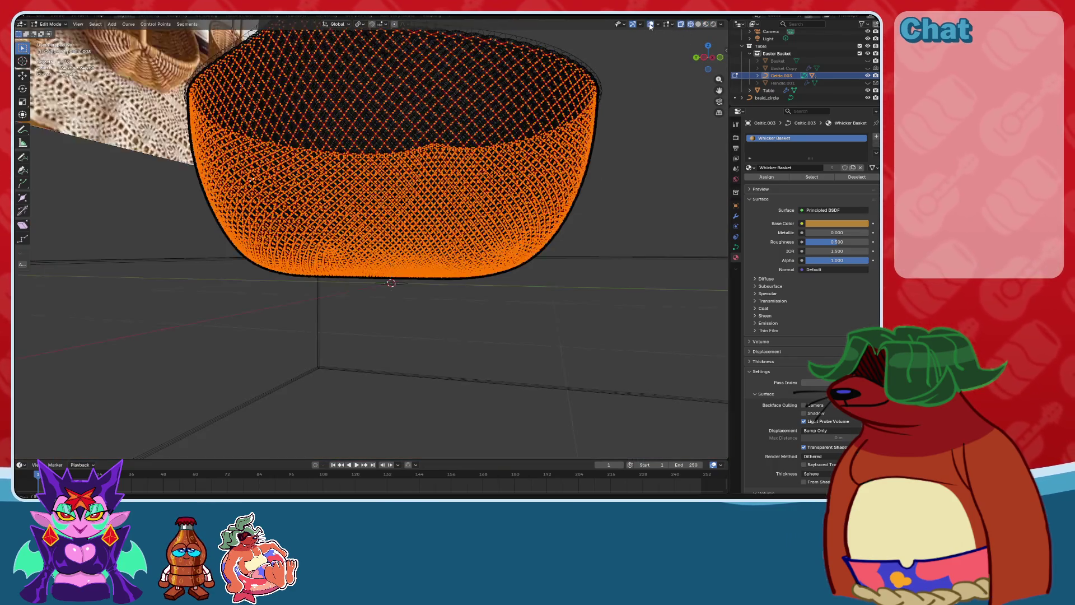
{"action": "key", "text": "alt+a"}
{"action": "mouse_move", "coordinate": [640, 222]}
{"action": "middle_mouse_down"}
{"action": "mouse_move", "coordinate": [571, 258]}
{"action": "mouse_move", "coordinate": [561, 235]}
{"action": "mouse_move", "coordinate": [661, 168]}
{"action": "mouse_move", "coordinate": [708, 65]}
{"action": "middle_mouse_up"}
{"action": "left_click", "coordinate": [708, 65]}
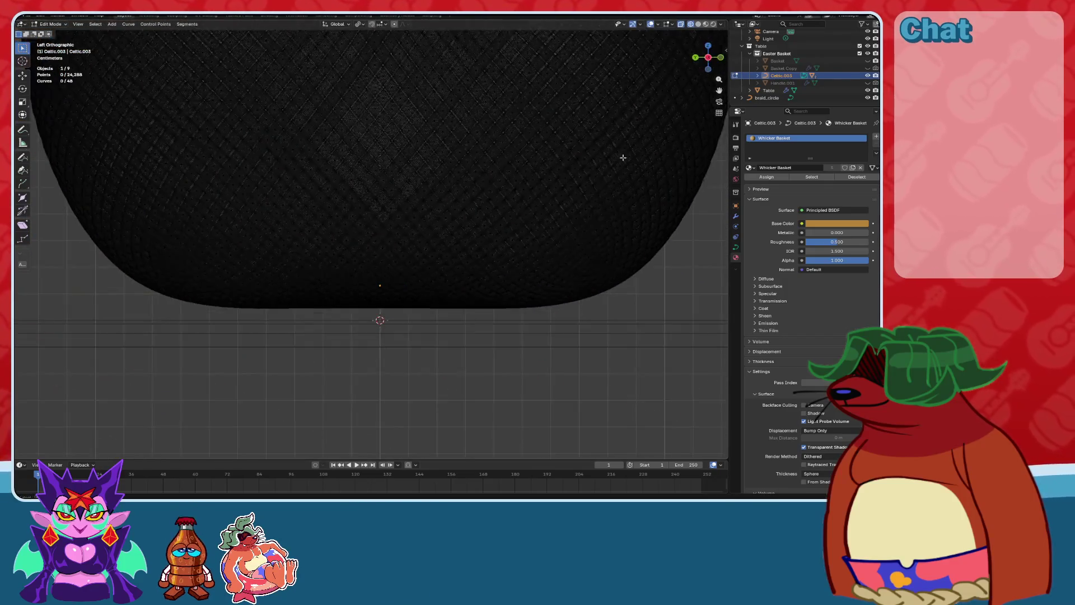
{"action": "mouse_move", "coordinate": [534, 217]}
{"action": "middle_mouse_down"}
{"action": "mouse_move", "coordinate": [547, 223]}
{"action": "mouse_move", "coordinate": [489, 295]}
{"action": "mouse_move", "coordinate": [531, 242]}
{"action": "mouse_move", "coordinate": [698, 154]}
{"action": "middle_mouse_up"}
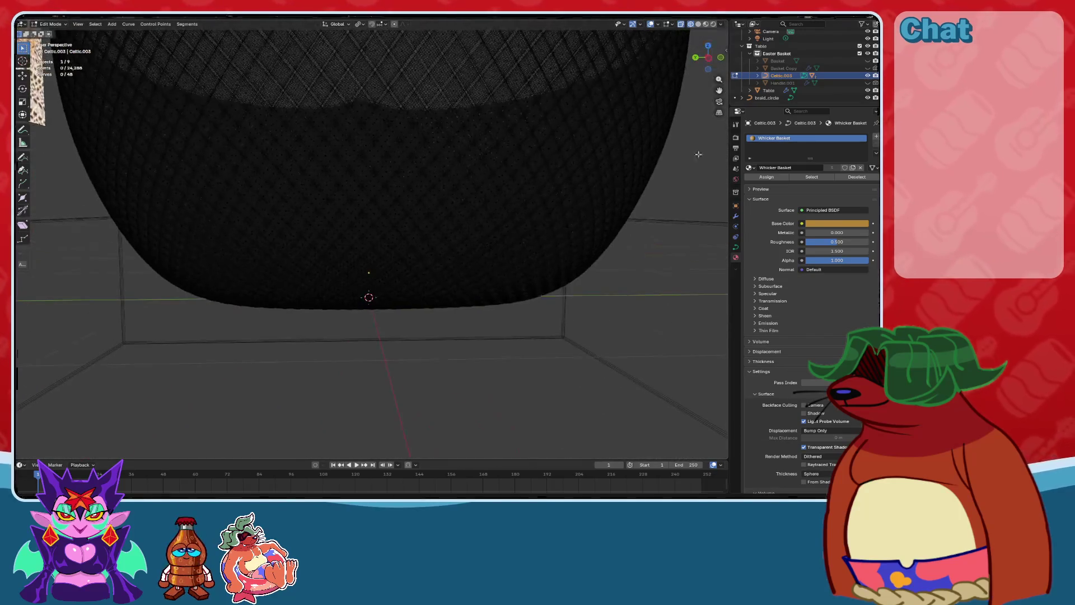
{"action": "left_click", "coordinate": [699, 24]}
Back in Object Mode, lower the basket slightly along Z and deselect it.
{"action": "left_click", "coordinate": [51, 25]}
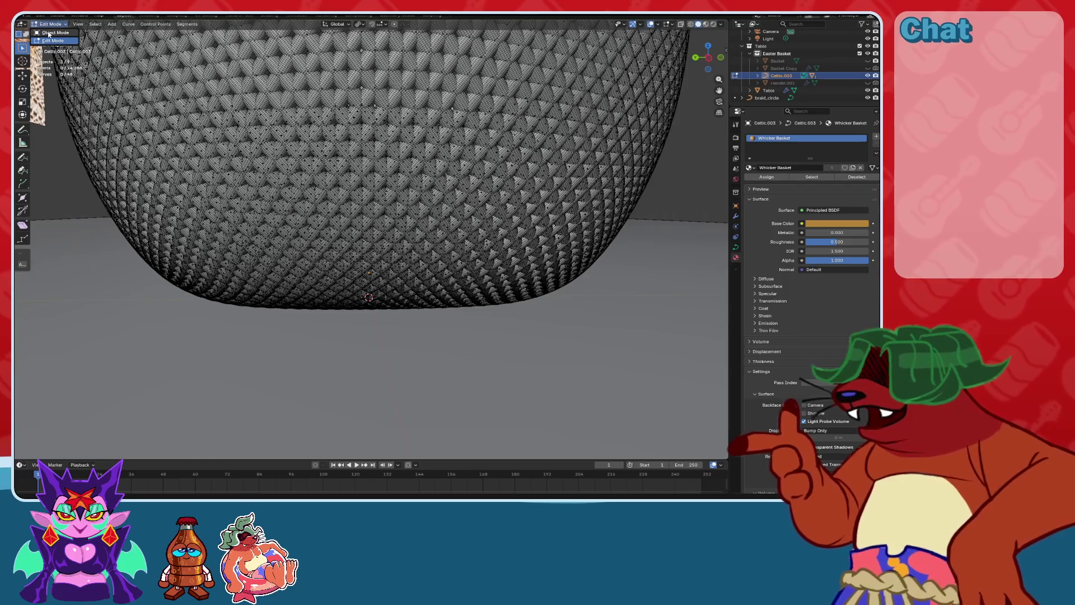
{"action": "key", "text": "Tab"}
{"action": "mouse_move", "coordinate": [464, 192]}
{"action": "middle_mouse_down"}
{"action": "mouse_move", "coordinate": [436, 229]}
{"action": "mouse_move", "coordinate": [465, 238]}
{"action": "middle_mouse_up"}
{"action": "scroll", "coordinate": [463, 235], "scroll_direction": "up", "scroll_amount": 5}
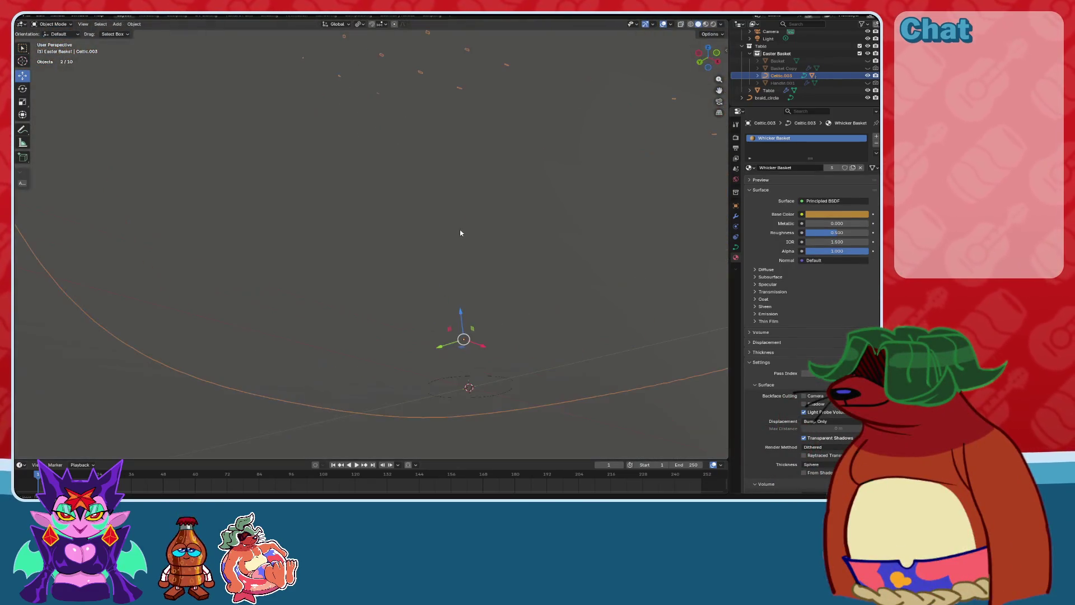
{"action": "left_click_drag", "start_coordinate": [456, 316], "coordinate": [468, 327]}
{"action": "scroll", "coordinate": [463, 292], "scroll_direction": "up", "scroll_amount": 5}
{"action": "scroll", "coordinate": [462, 292], "scroll_direction": "down", "scroll_amount": 6}
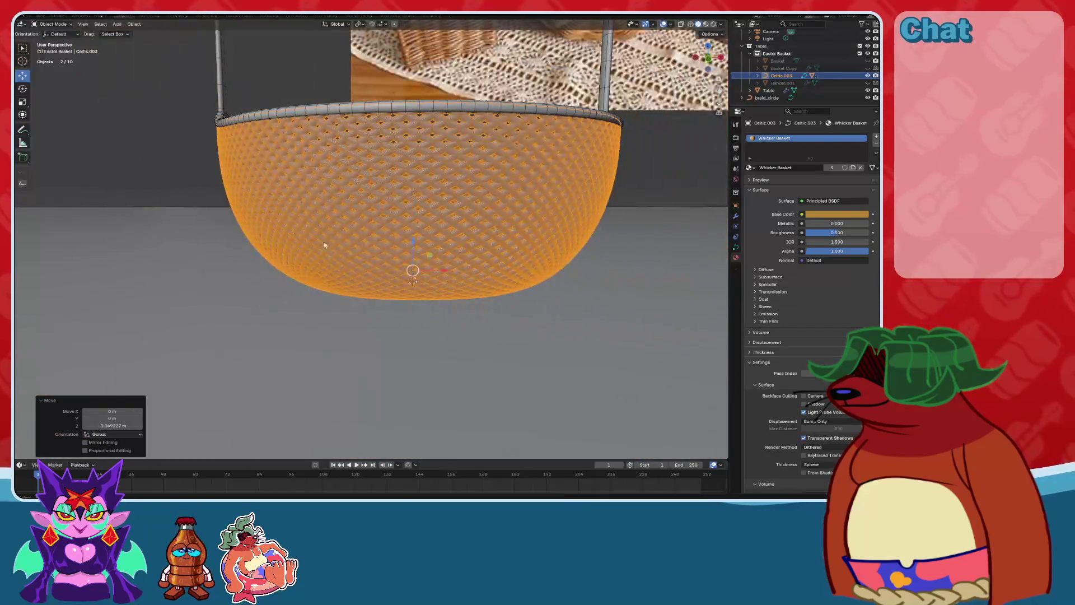
{"action": "key", "text": "alt+a"}
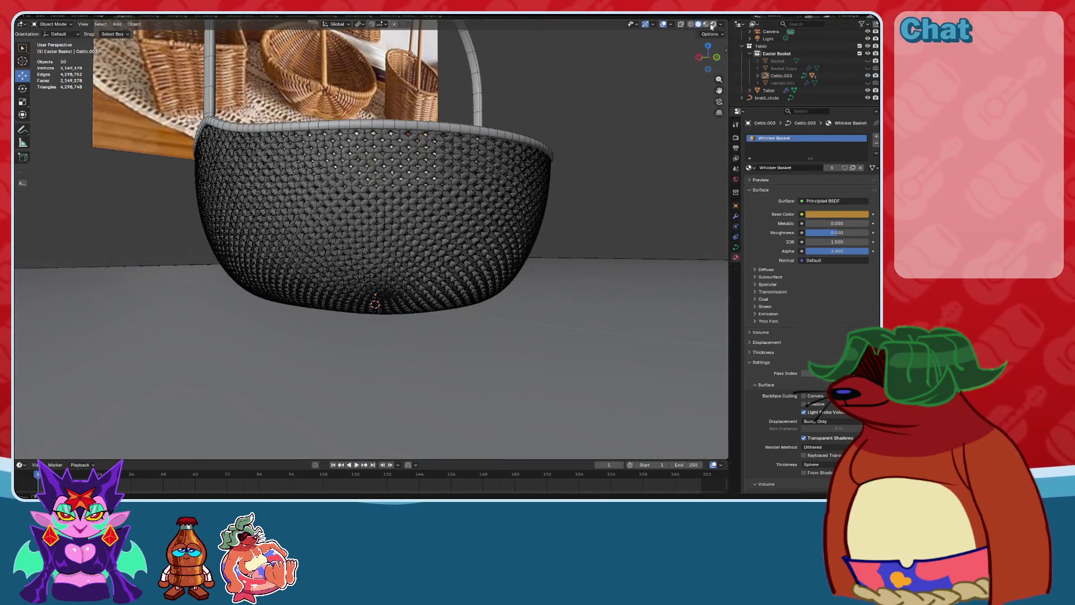
Preview the basket in Material Preview shading with the Wireframe overlay turned off.
{"action": "left_click", "coordinate": [712, 25]}
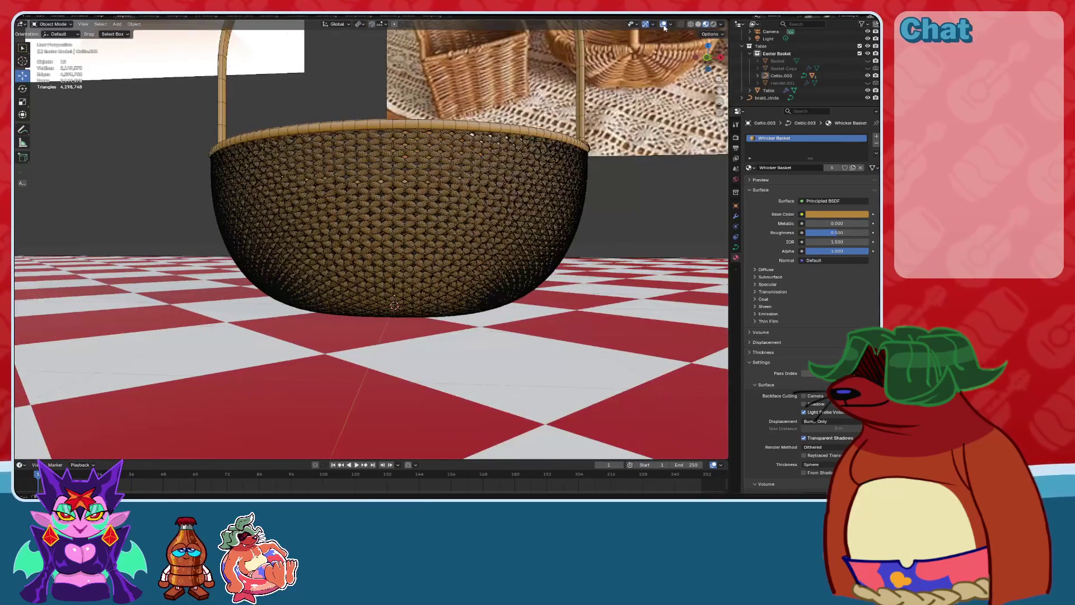
{"action": "left_click", "coordinate": [672, 26]}
{"action": "left_click", "coordinate": [620, 168]}
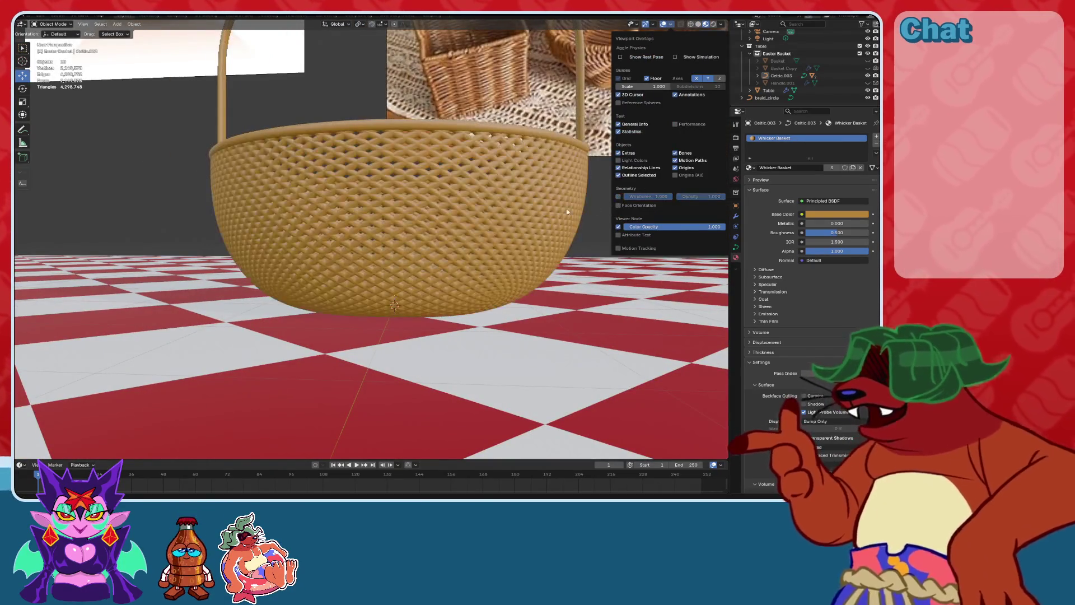
{"action": "mouse_move", "coordinate": [219, 235]}
{"action": "middle_mouse_down"}
{"action": "mouse_move", "coordinate": [271, 228]}
{"action": "mouse_move", "coordinate": [333, 241]}
{"action": "mouse_move", "coordinate": [392, 336]}
{"action": "mouse_move", "coordinate": [403, 291]}
{"action": "mouse_move", "coordinate": [689, 125]}
{"action": "middle_mouse_up"}
{"action": "scroll", "coordinate": [422, 369], "scroll_direction": "up", "scroll_amount": 5}
{"action": "scroll", "coordinate": [422, 369], "scroll_direction": "down", "scroll_amount": 5}
{"action": "scroll", "coordinate": [475, 244], "scroll_direction": "down", "scroll_amount": 2}
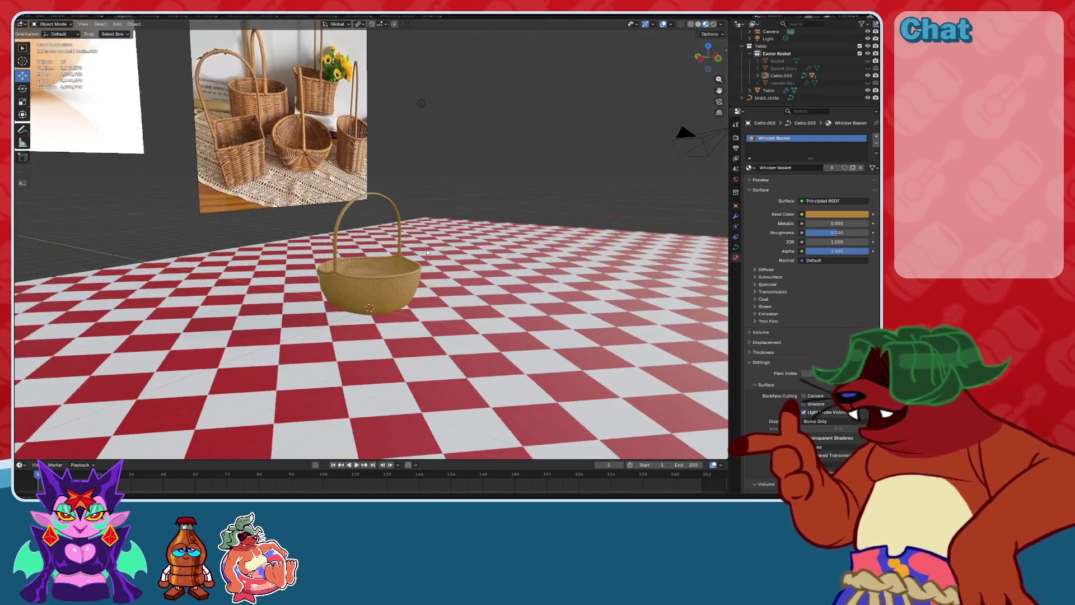
{"action": "scroll", "coordinate": [445, 269], "scroll_direction": "up", "scroll_amount": 2}
{"action": "scroll", "coordinate": [445, 269], "scroll_direction": "up", "scroll_amount": 4}
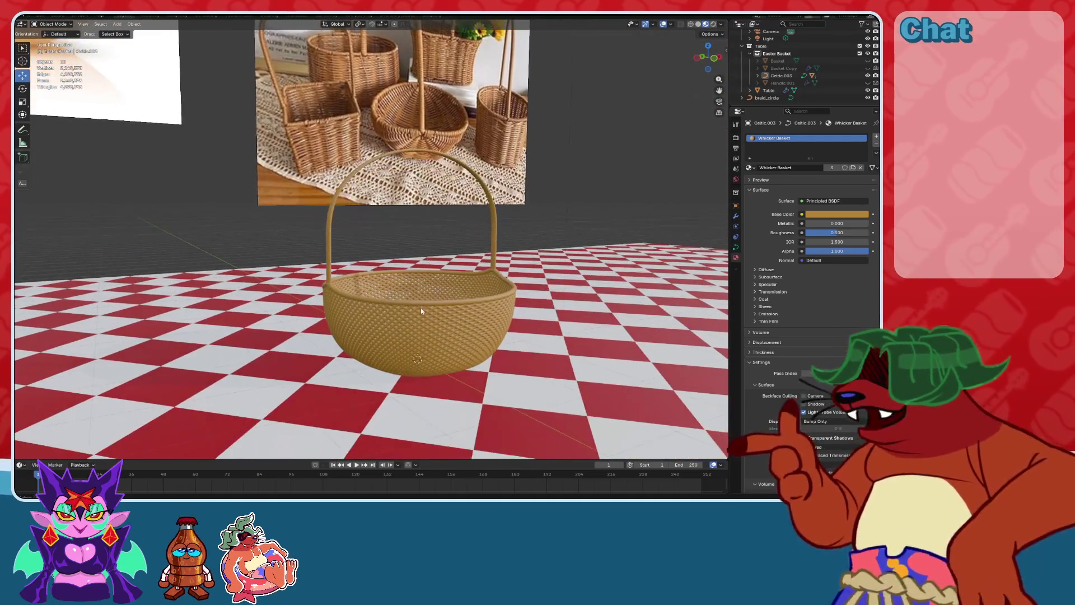
{"action": "scroll", "coordinate": [387, 300], "scroll_direction": "down", "scroll_amount": 2}
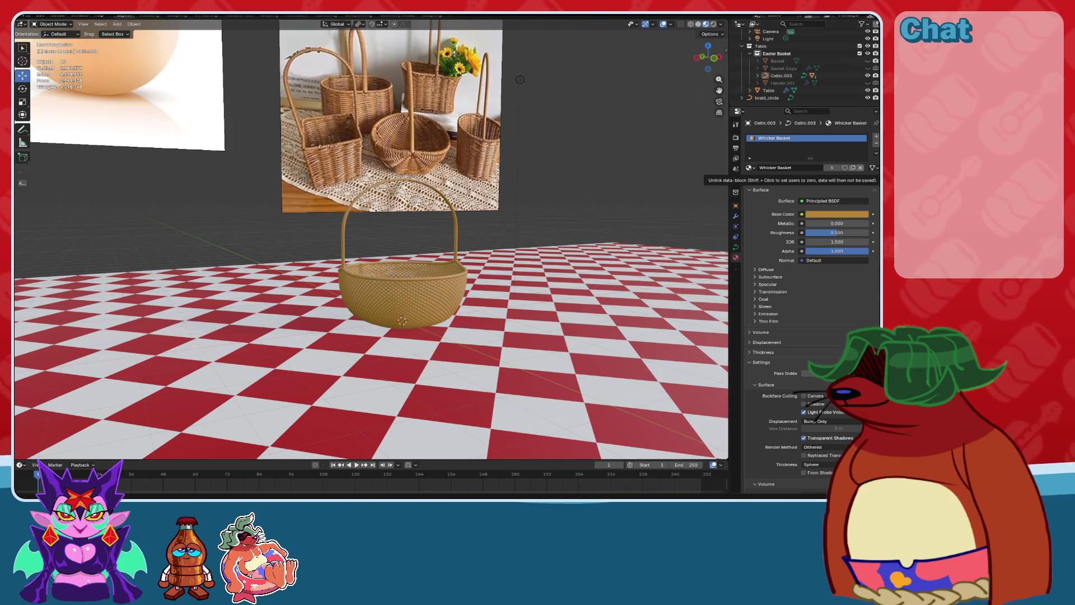
Switch to the Shading workspace showing the Whicker Basket's Principled BSDF nodes.
{"action": "left_click", "coordinate": [269, 15]}
{"action": "scroll", "coordinate": [557, 125], "scroll_direction": "down", "scroll_amount": 10}
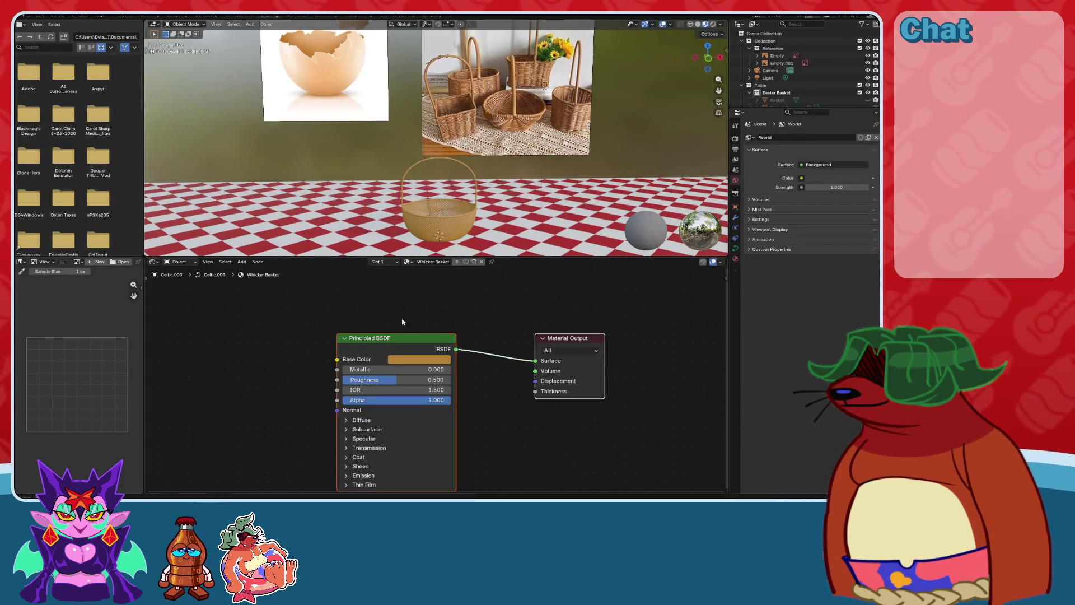
Switch the node editor to the World tree and add a Light Path node above Background.
{"action": "left_click", "coordinate": [180, 262]}
{"action": "left_click", "coordinate": [180, 280]}
{"action": "key", "text": "shift+a"}
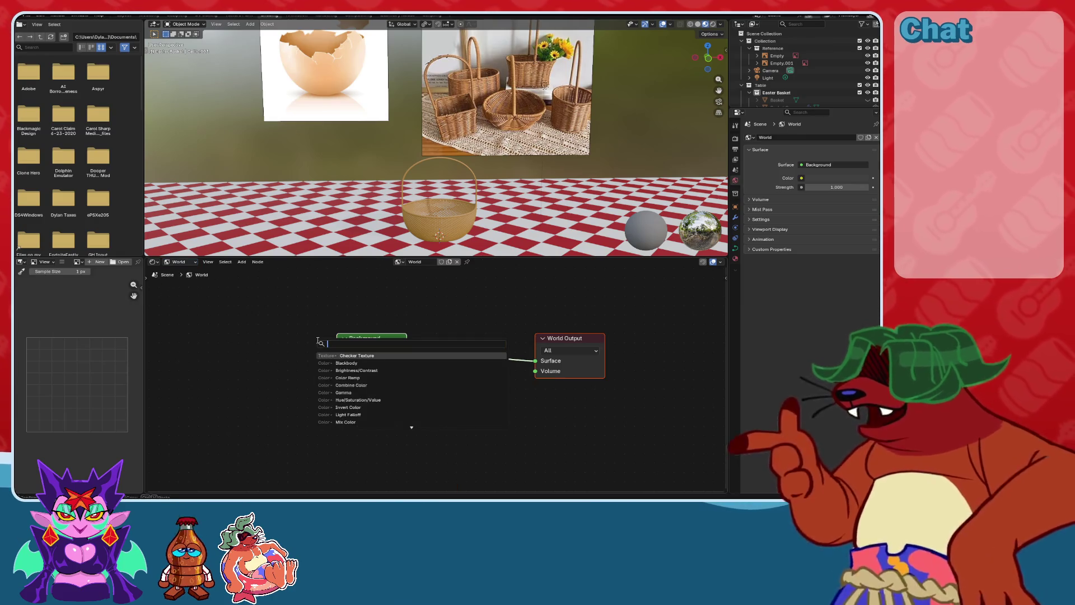
{"action": "type", "text": "light"}
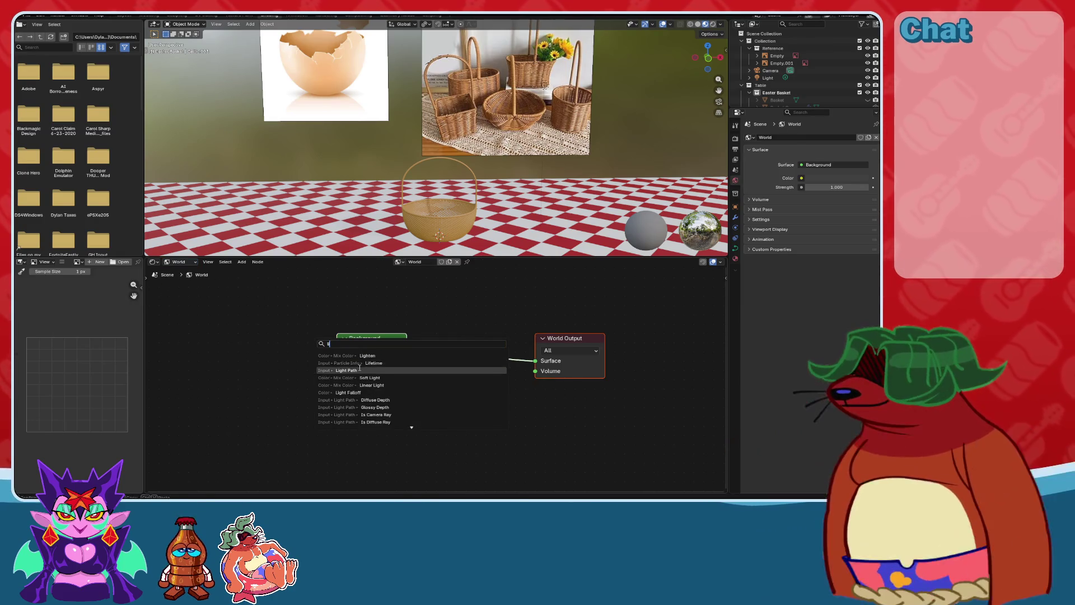
{"action": "key", "text": "Return"}
{"action": "left_click", "coordinate": [425, 336]}
{"action": "scroll", "coordinate": [467, 357], "scroll_direction": "down", "scroll_amount": 2}
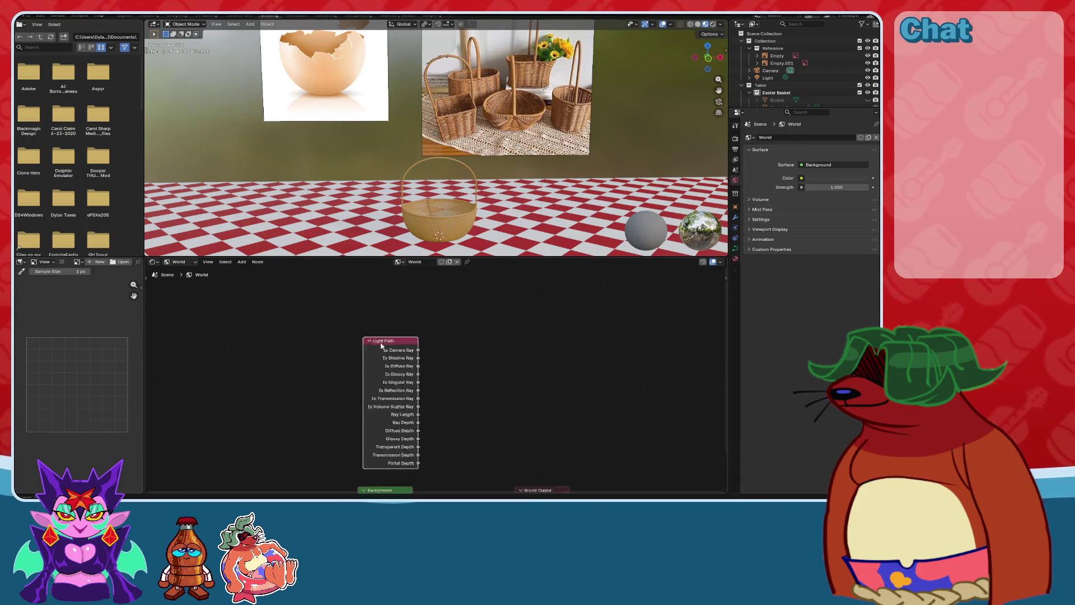
{"action": "scroll", "coordinate": [442, 381], "scroll_direction": "up", "scroll_amount": 1}
Insert a Mix Shader before the World Output, with Is Camera Ray driving its Factor.
{"action": "key", "text": "shift+a"}
{"action": "type", "text": "mix"}
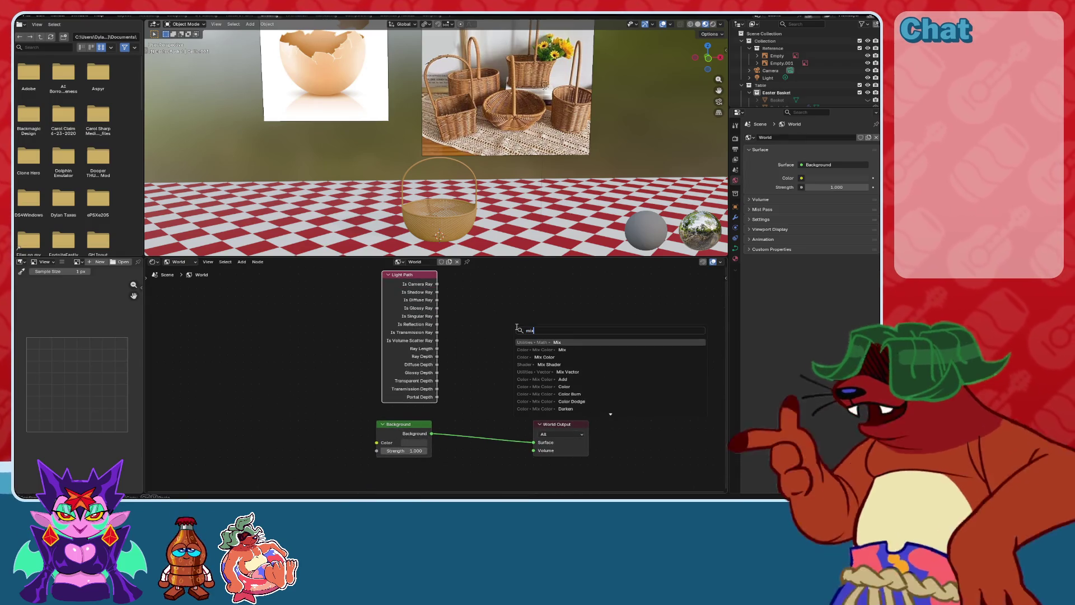
{"action": "left_click", "coordinate": [549, 364]}
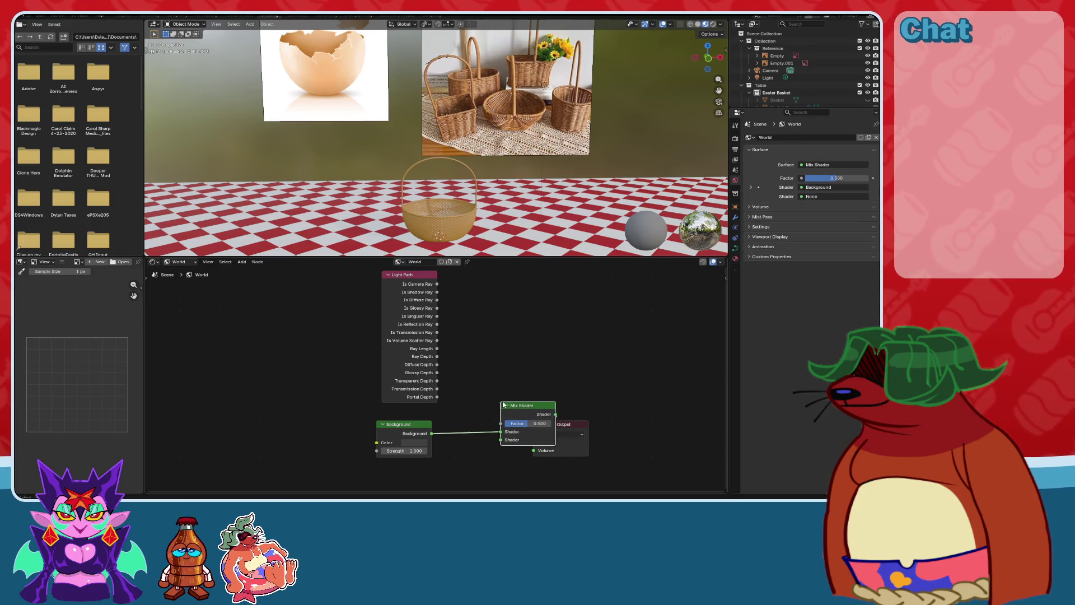
{"action": "left_click", "coordinate": [489, 420]}
{"action": "left_click_drag", "start_coordinate": [456, 388], "coordinate": [463, 423]}
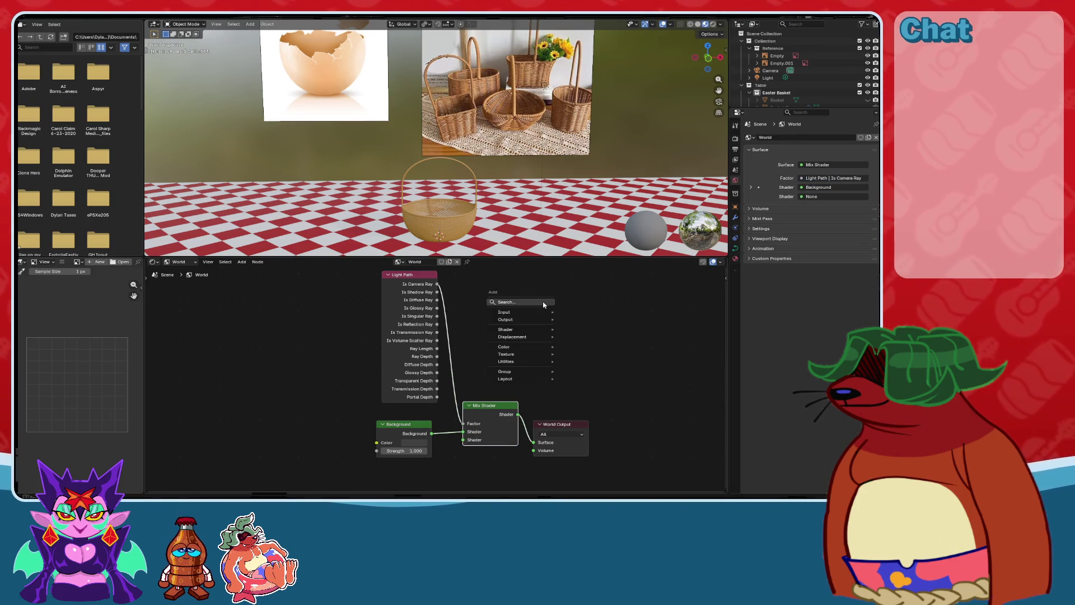
Add an Environment Texture node with Texture Coordinate and Mapping nodes via Ctrl+T.
{"action": "key", "text": "shift+a"}
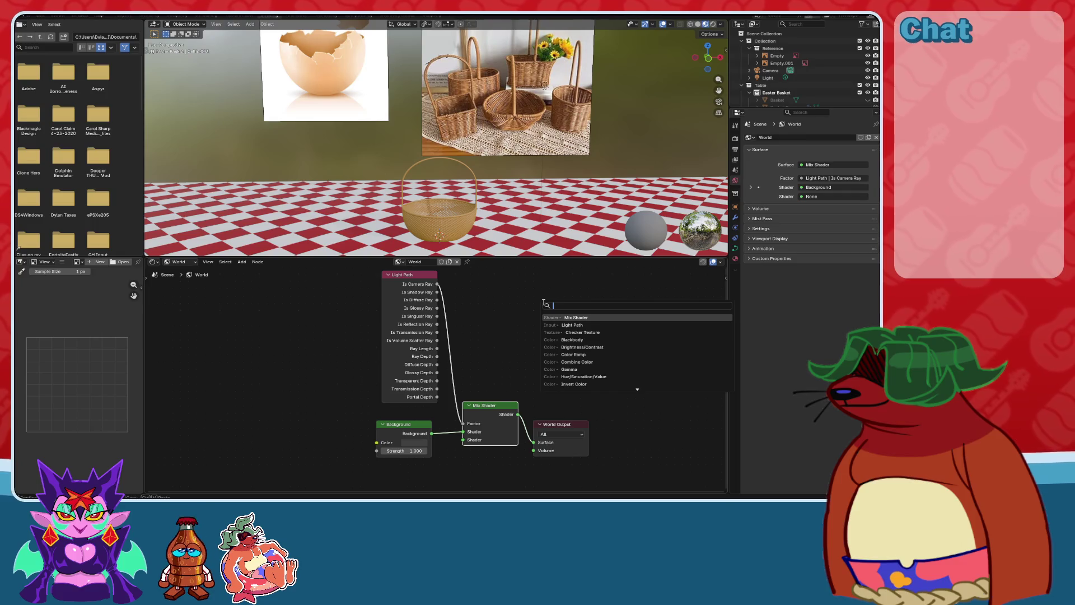
{"action": "type", "text": "darken"}
{"action": "key", "text": "Return"}
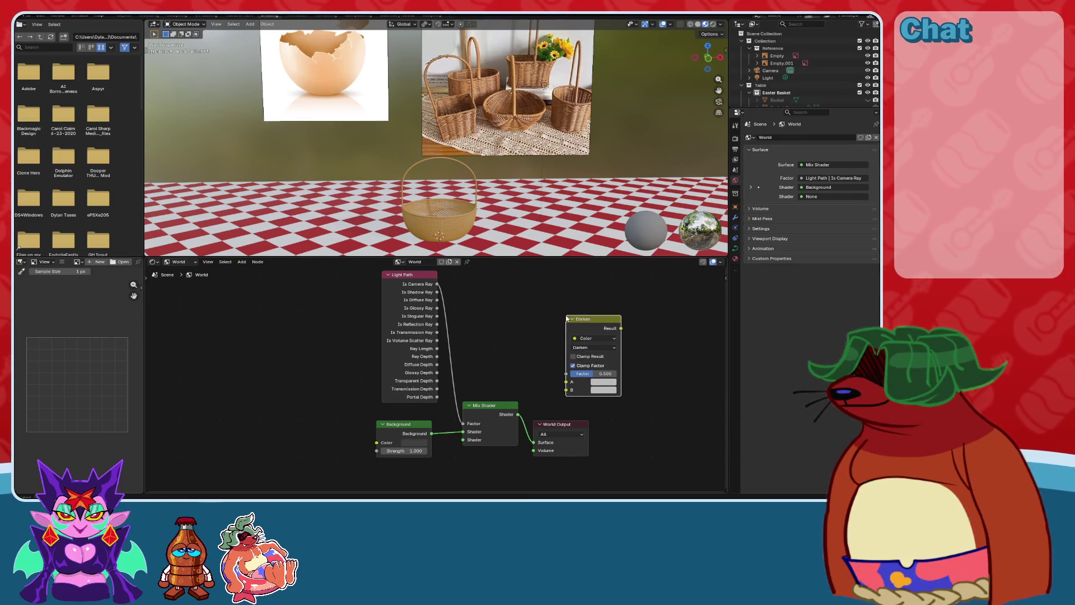
{"action": "key", "text": "ctrl+z"}
{"action": "key", "text": "shift+a"}
{"action": "type", "text": "ev"}
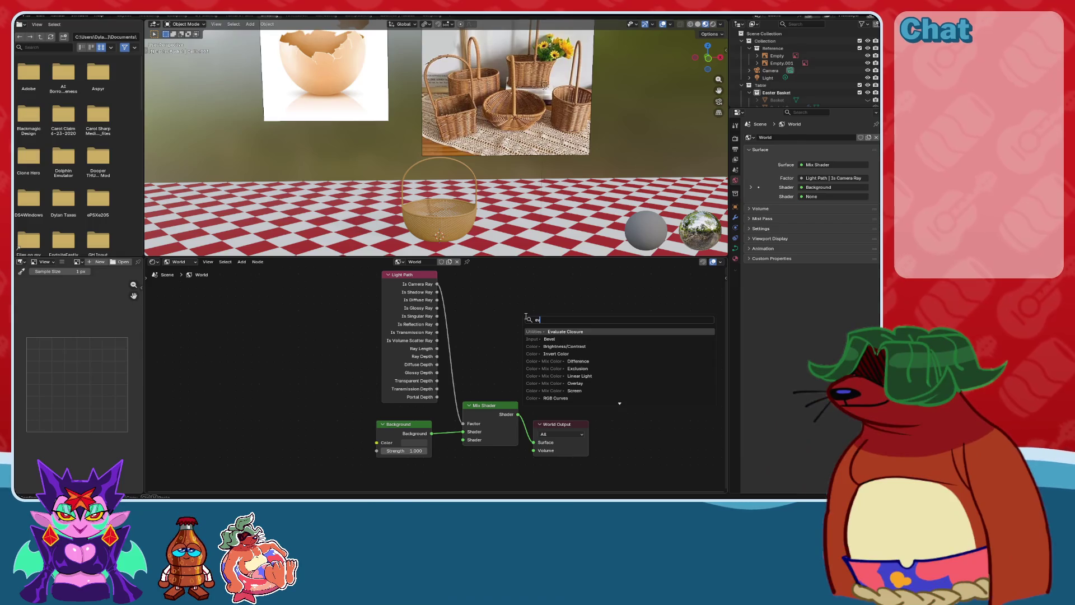
{"action": "type", "text": "n"}
{"action": "key", "text": "BackSpace"}
{"action": "key", "text": "BackSpace"}
{"action": "type", "text": "nv"}
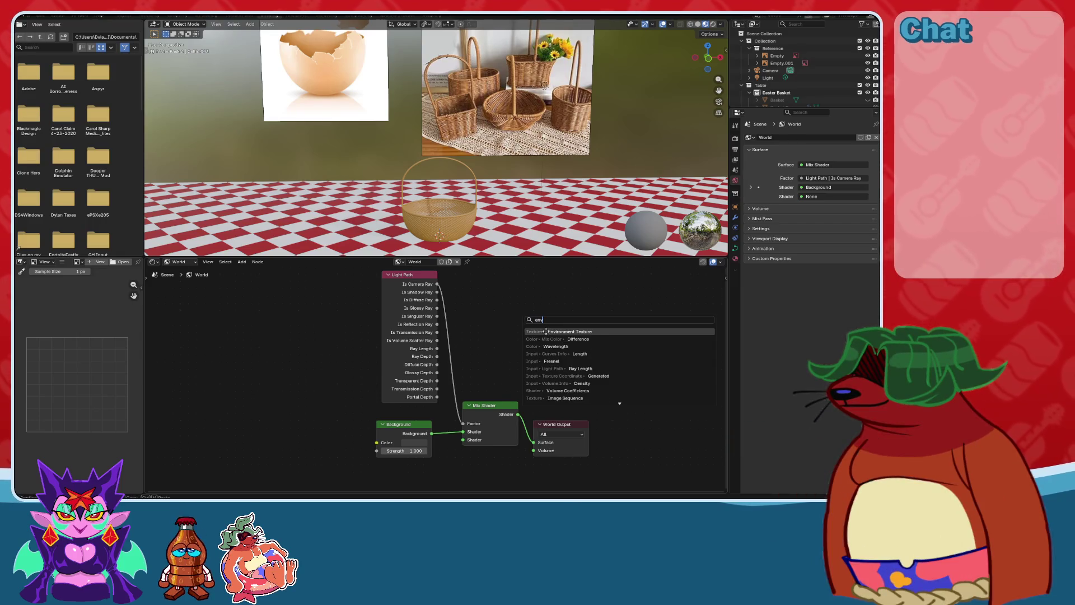
{"action": "left_click", "coordinate": [545, 332]}
{"action": "left_click", "coordinate": [307, 447]}
{"action": "key", "text": "ctrl+t"}
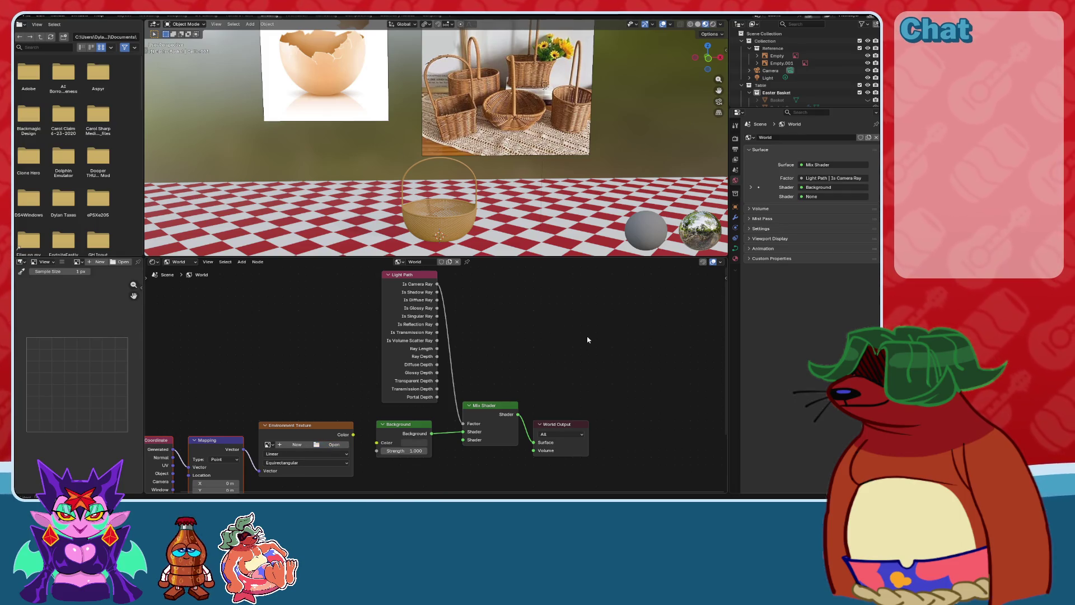
Add an Emission node below the Background node.
{"action": "scroll", "coordinate": [362, 412], "scroll_direction": "up", "scroll_amount": 1}
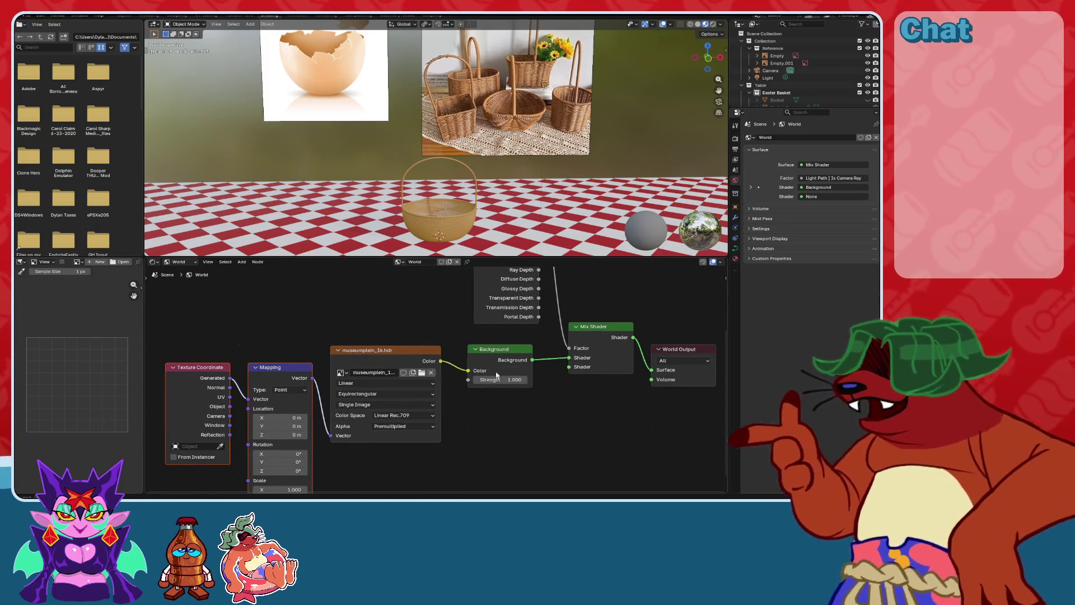
{"action": "scroll", "coordinate": [521, 336], "scroll_direction": "down", "scroll_amount": 2}
{"action": "key", "text": "shift+a"}
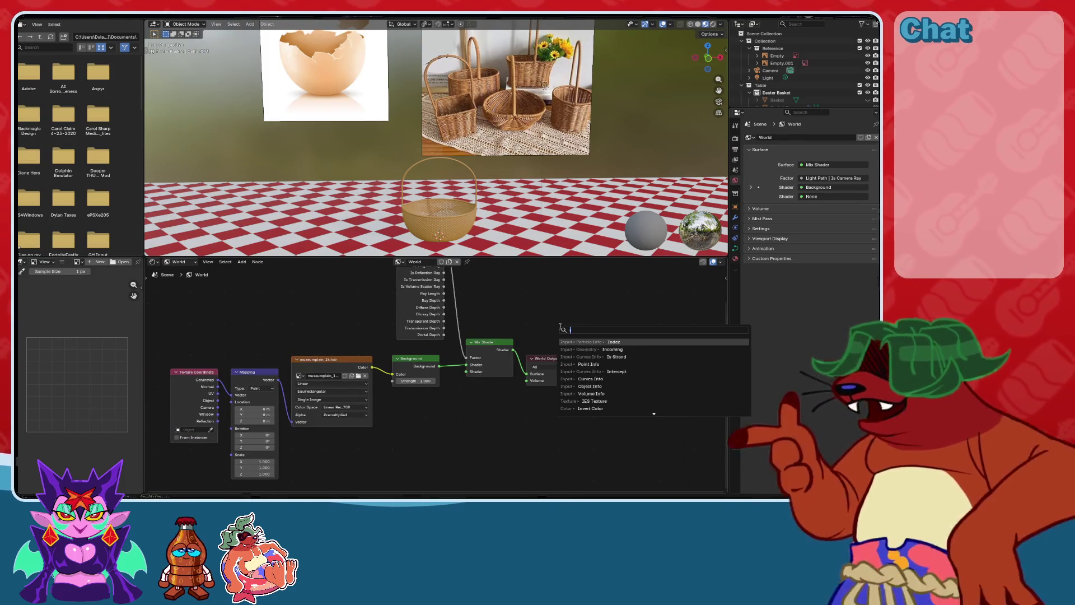
{"action": "type", "text": "im"}
{"action": "key", "text": "Escape"}
{"action": "key", "text": "shift+a"}
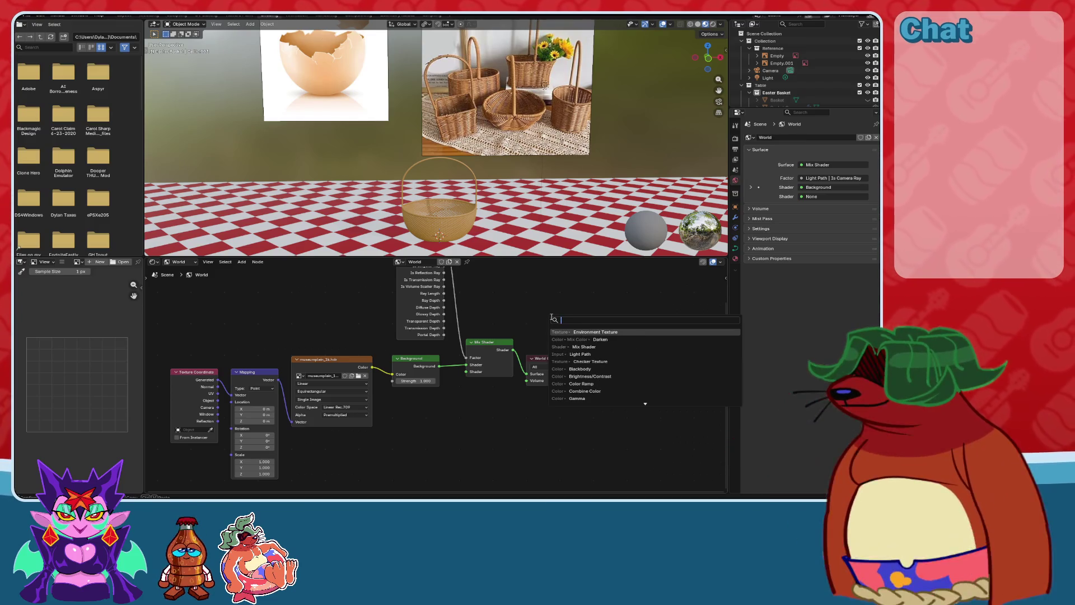
{"action": "type", "text": "em"}
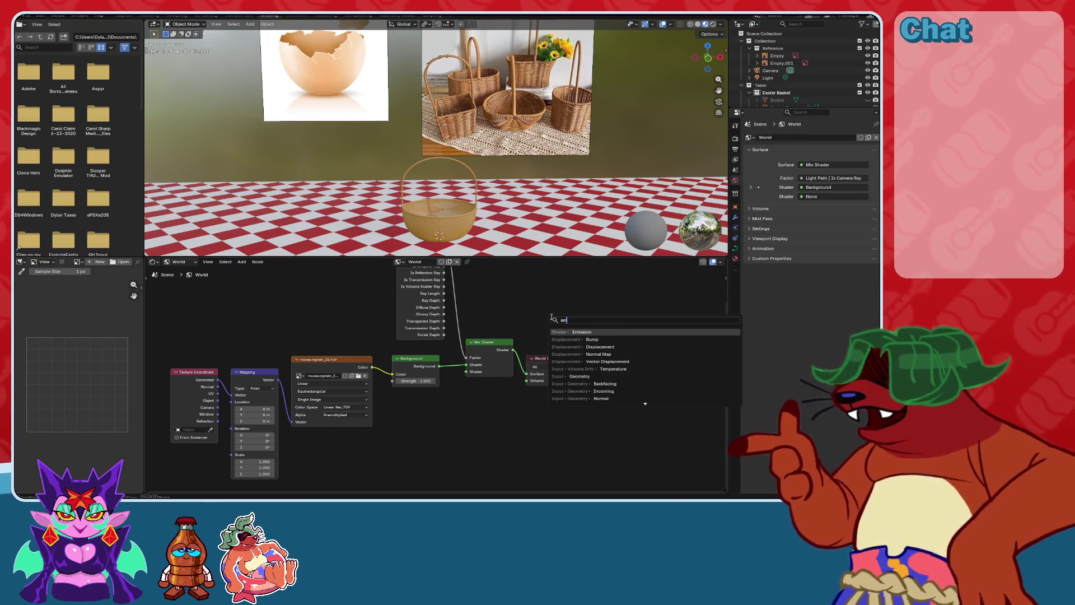
{"action": "key", "text": "Return"}
{"action": "left_click", "coordinate": [414, 412]}
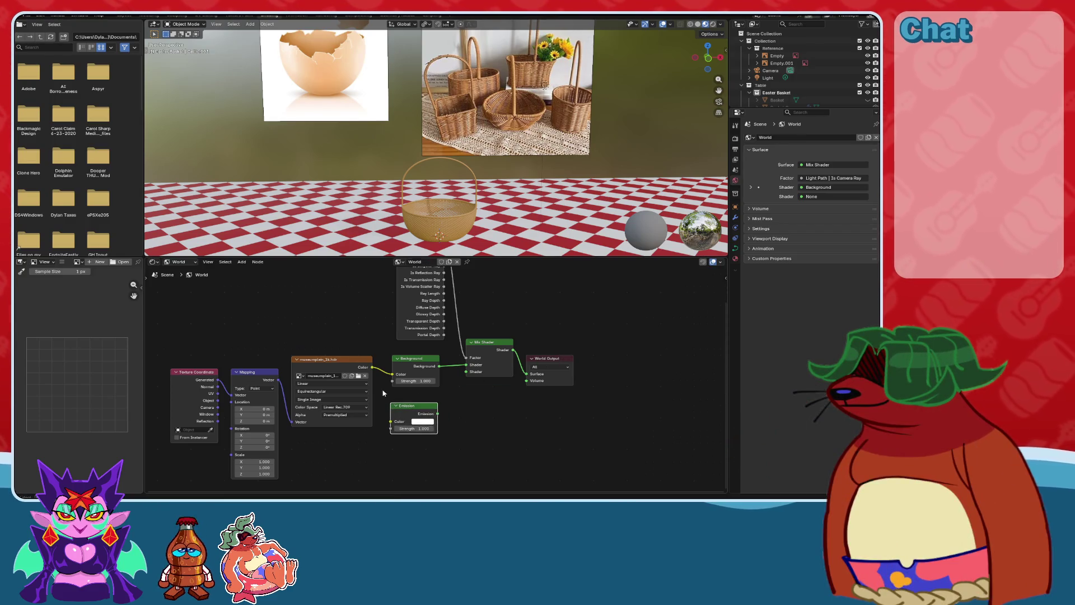
Move the texture nodes left and feed the HDR colour into the Emission node.
{"action": "middle_click_drag", "start_coordinate": [197, 386], "coordinate": [257, 384]}
{"action": "left_click_drag", "start_coordinate": [390, 359], "coordinate": [361, 359]}
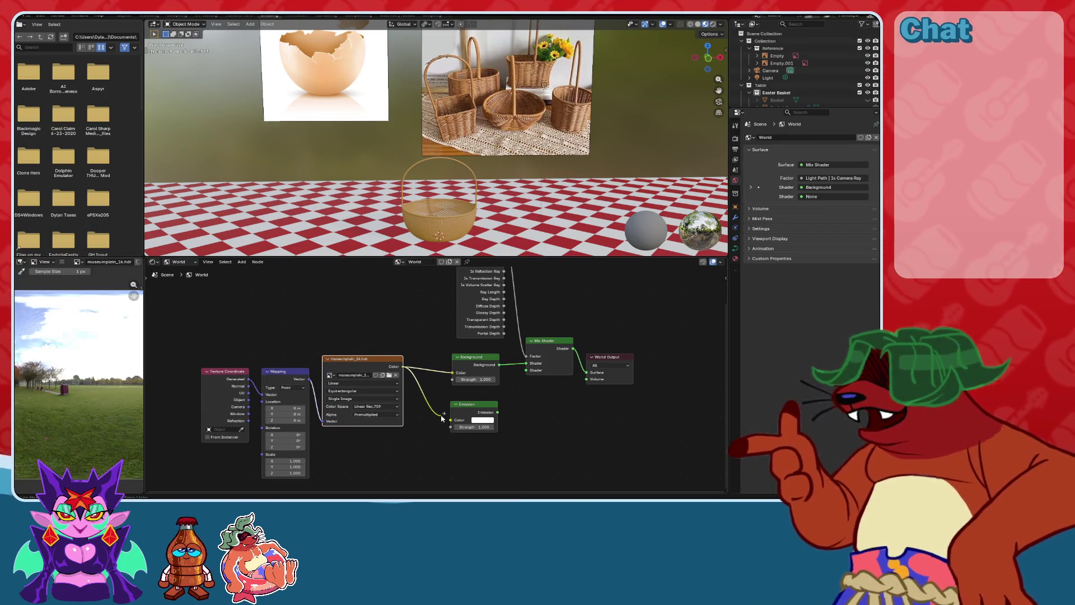
{"action": "left_click_drag", "start_coordinate": [441, 418], "coordinate": [442, 418]}
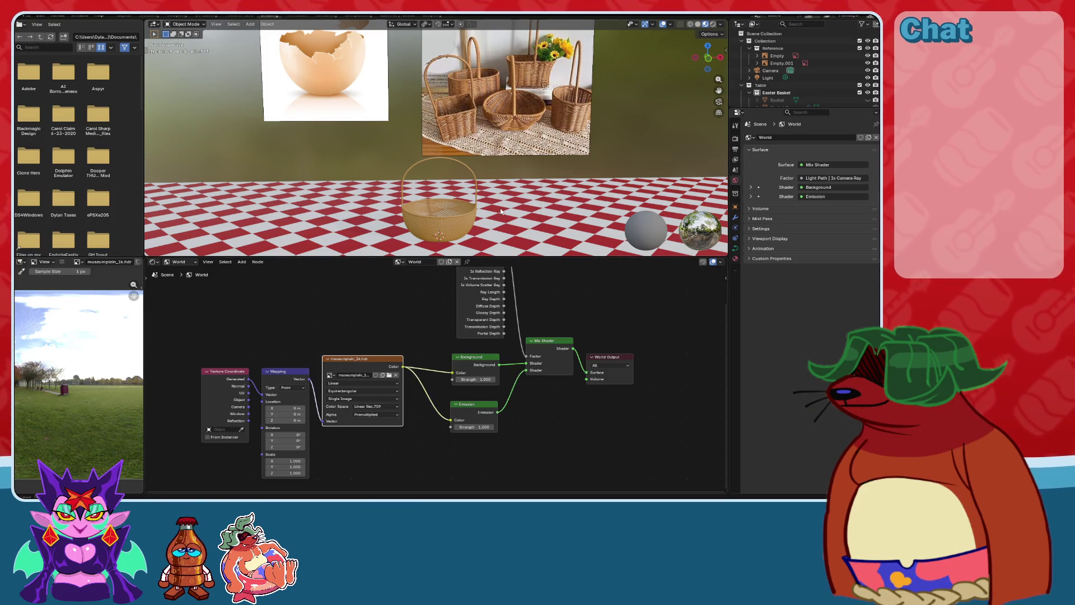
{"action": "middle_click_drag", "start_coordinate": [502, 212], "coordinate": [518, 168]}
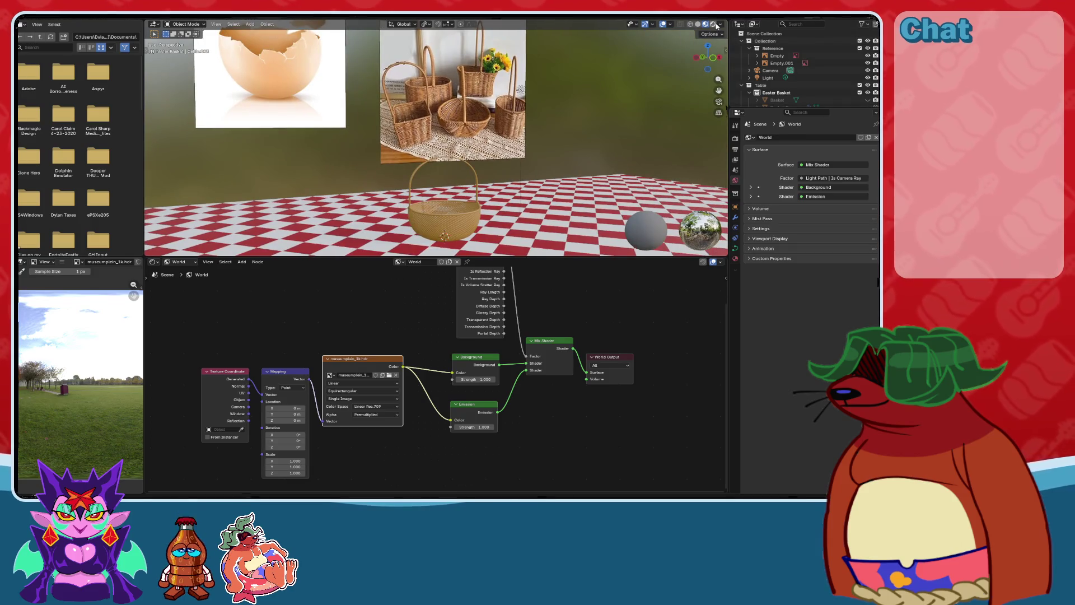
View the basket on the checkered table in Rendered shading against the park HDRI from several angles.
{"action": "left_click", "coordinate": [714, 24]}
{"action": "scroll", "coordinate": [553, 173], "scroll_direction": "up", "scroll_amount": 5}
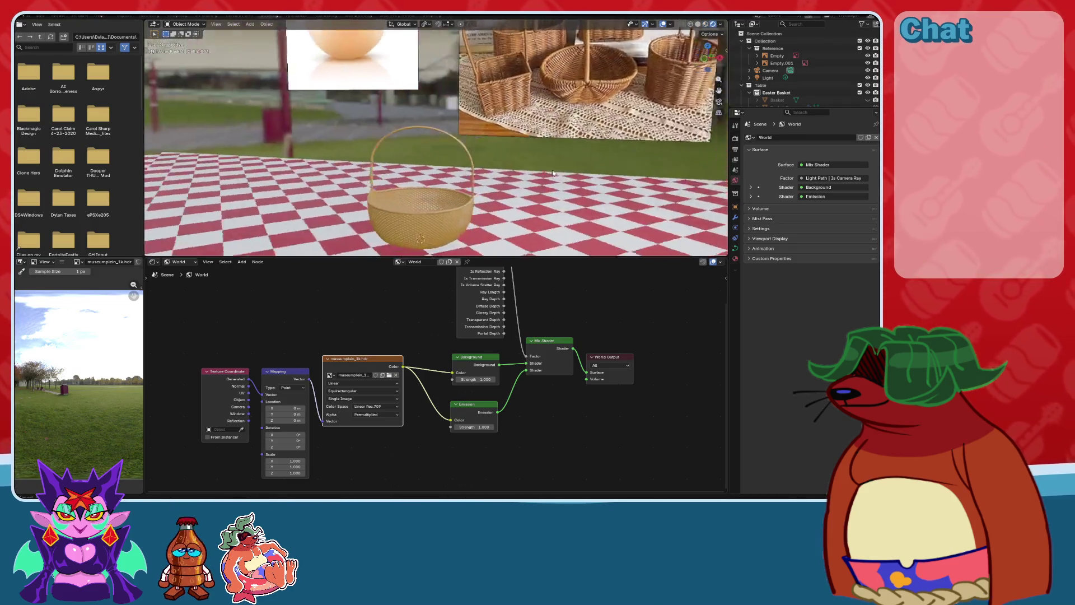
{"action": "middle_click_drag", "start_coordinate": [553, 173], "coordinate": [449, 171]}
{"action": "mouse_move", "coordinate": [580, 172]}
{"action": "middle_mouse_down"}
{"action": "mouse_move", "coordinate": [576, 190]}
{"action": "mouse_move", "coordinate": [547, 151]}
{"action": "mouse_move", "coordinate": [559, 177]}
{"action": "middle_mouse_up"}
{"action": "scroll", "coordinate": [559, 177], "scroll_direction": "down", "scroll_amount": 4}
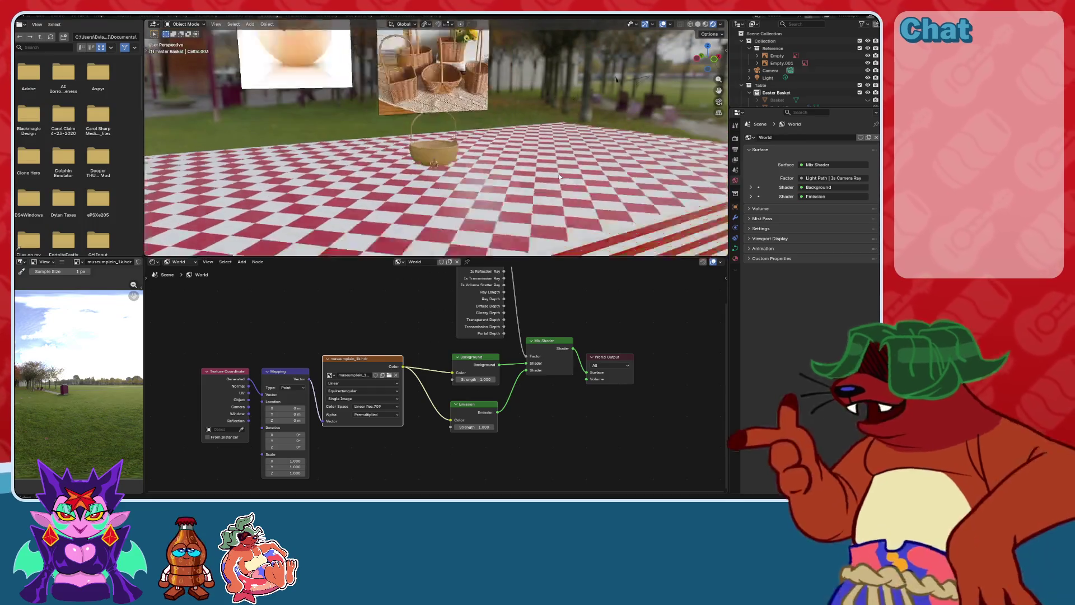
{"action": "scroll", "coordinate": [415, 184], "scroll_direction": "up", "scroll_amount": 6}
{"action": "mouse_move", "coordinate": [415, 183]}
{"action": "middle_mouse_down"}
{"action": "mouse_move", "coordinate": [485, 171]}
{"action": "mouse_move", "coordinate": [463, 200]}
{"action": "middle_mouse_up"}
{"action": "scroll", "coordinate": [473, 193], "scroll_direction": "down", "scroll_amount": 2}
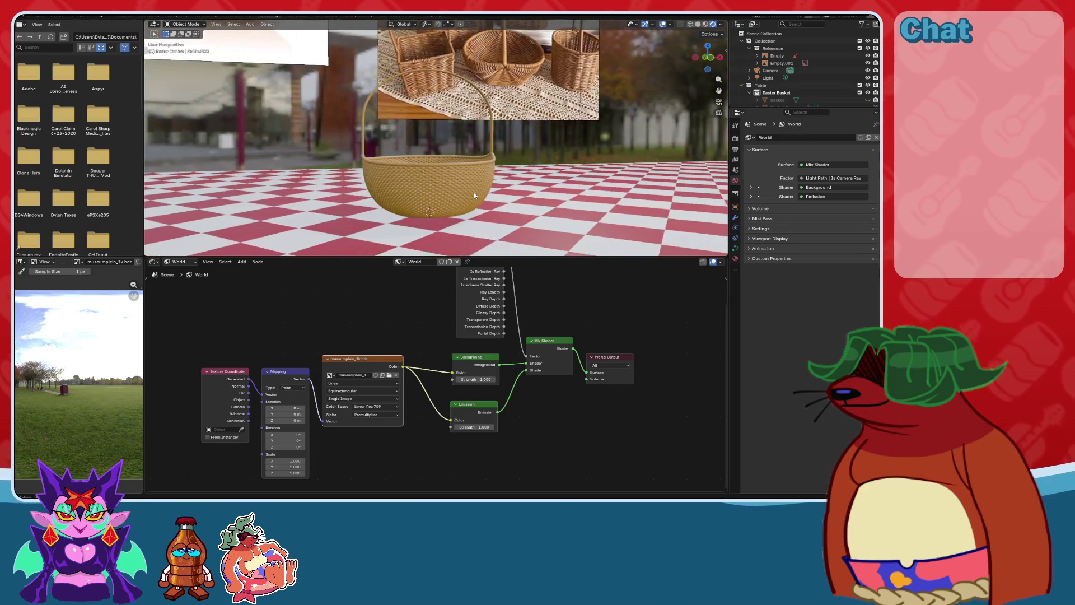
{"action": "scroll", "coordinate": [474, 194], "scroll_direction": "down", "scroll_amount": 5}
{"action": "scroll", "coordinate": [474, 195], "scroll_direction": "up", "scroll_amount": 7}
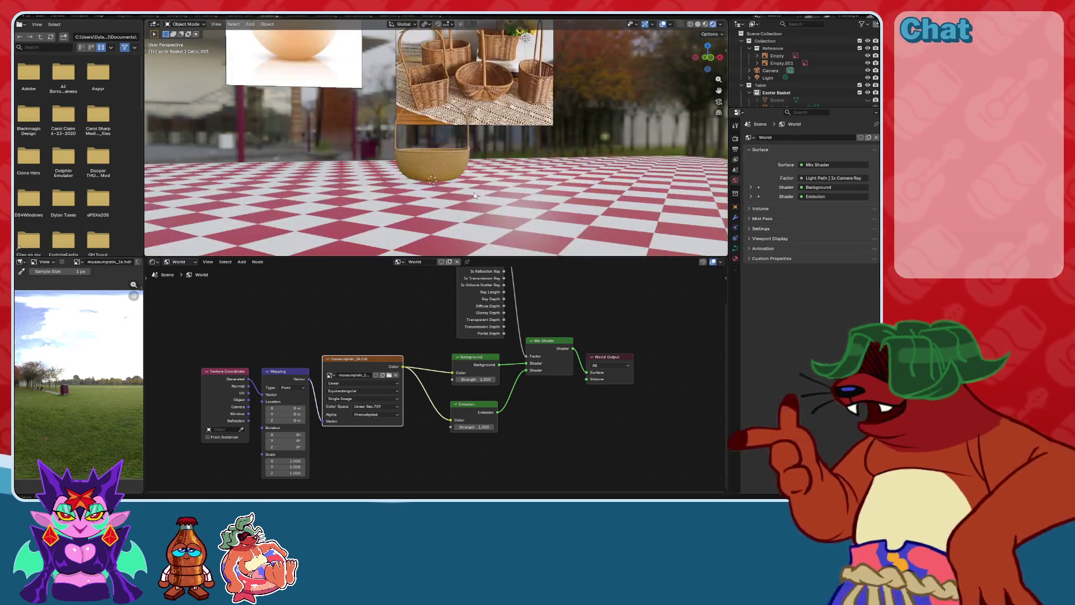
{"action": "mouse_move", "coordinate": [547, 177]}
{"action": "middle_mouse_down"}
{"action": "mouse_move", "coordinate": [544, 221]}
{"action": "mouse_move", "coordinate": [612, 218]}
{"action": "mouse_move", "coordinate": [486, 224]}
{"action": "mouse_move", "coordinate": [539, 207]}
{"action": "middle_mouse_up"}
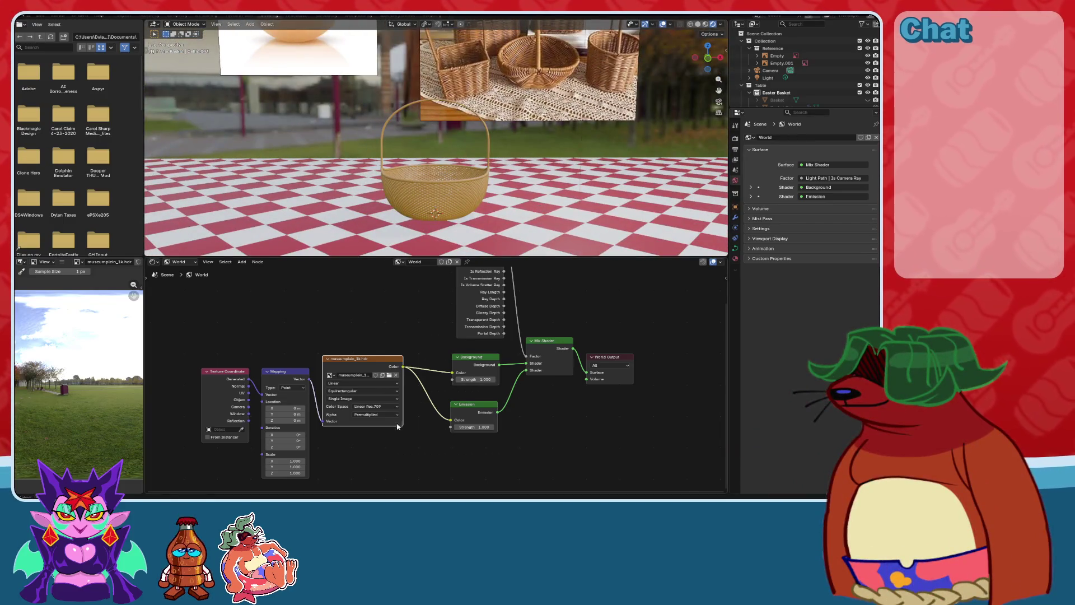
{"action": "scroll", "coordinate": [398, 427], "scroll_direction": "up", "scroll_amount": 6}
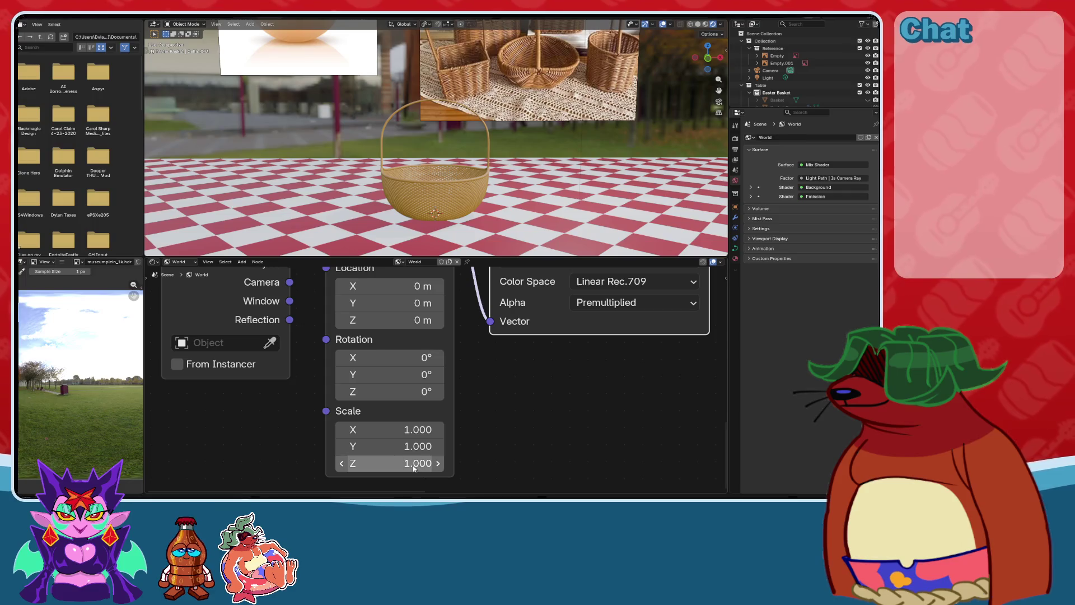
Rotate the park environment's Mapping to 188° around Z, keeping scale at 1.000.
{"action": "left_click_drag", "start_coordinate": [414, 468], "coordinate": [387, 468]}
{"action": "key", "text": "ctrl+z"}
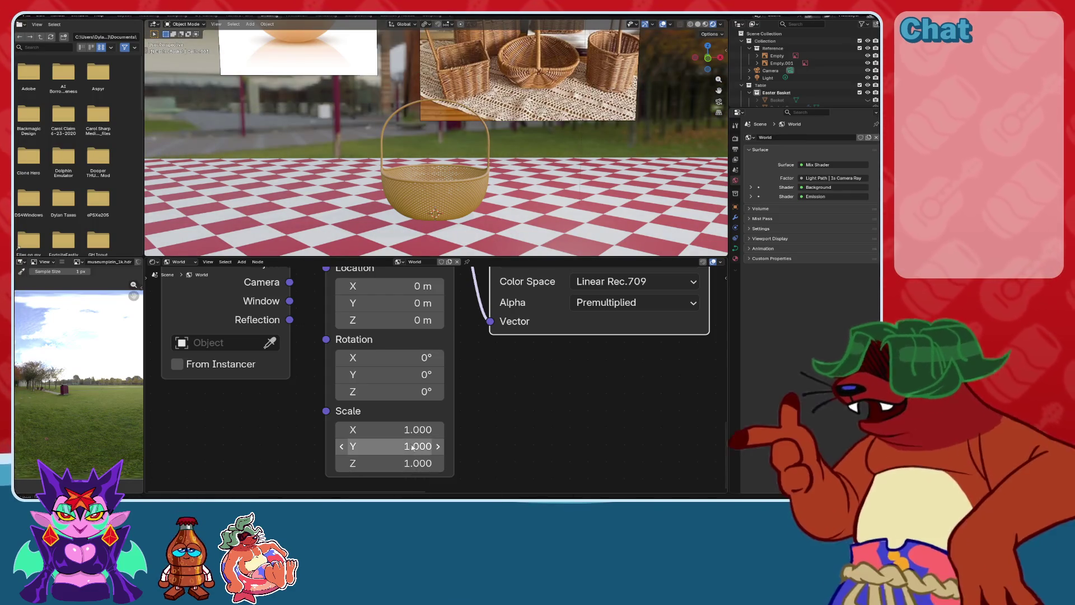
{"action": "mouse_move", "coordinate": [403, 392]}
{"action": "left_mouse_down"}
{"action": "mouse_move", "coordinate": [559, 392]}
{"action": "mouse_move", "coordinate": [474, 391]}
{"action": "mouse_move", "coordinate": [509, 392]}
{"action": "left_mouse_up"}
{"action": "mouse_move", "coordinate": [465, 185]}
{"action": "middle_mouse_down"}
{"action": "mouse_move", "coordinate": [435, 178]}
{"action": "mouse_move", "coordinate": [457, 156]}
{"action": "middle_mouse_up"}
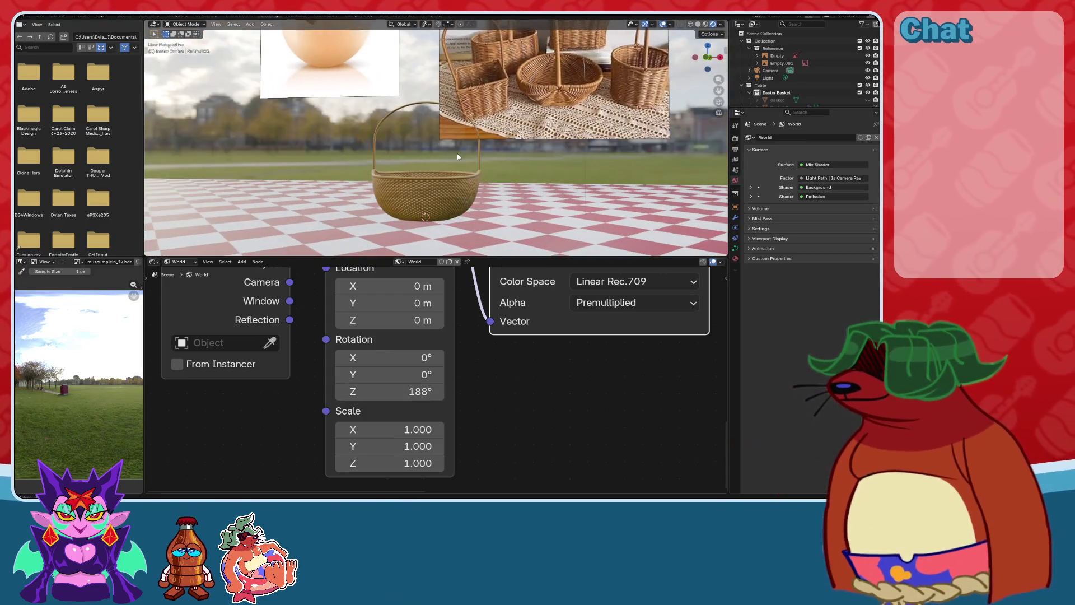
Hide the viewport overlays so the wicker reference images no longer show.
{"action": "left_click", "coordinate": [663, 24]}
{"action": "middle_click_drag", "start_coordinate": [614, 70], "coordinate": [537, 126]}
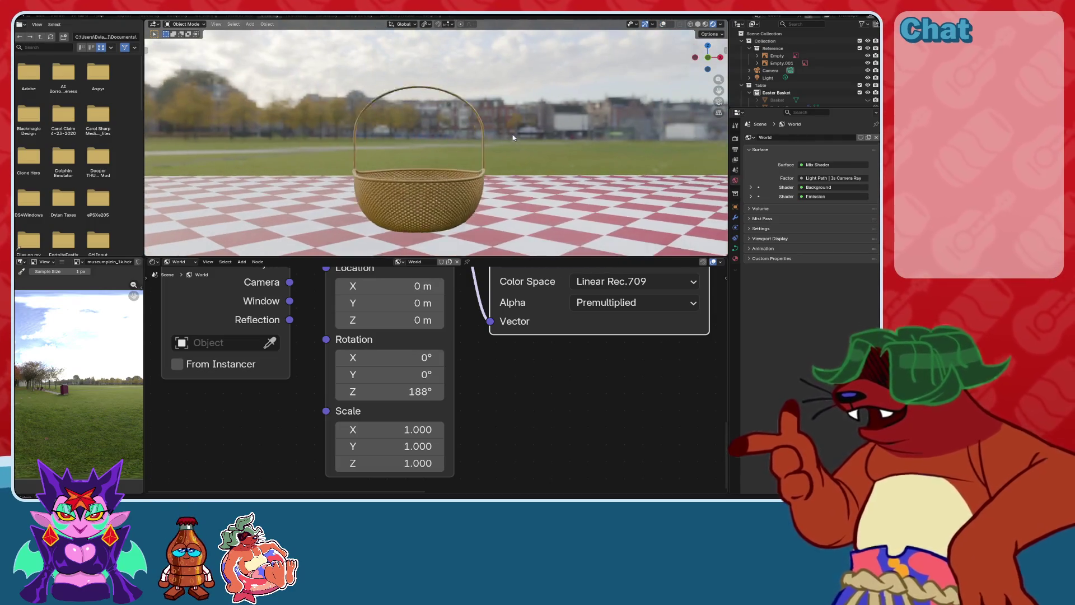
{"action": "scroll", "coordinate": [538, 126], "scroll_direction": "up", "scroll_amount": 2}
{"action": "mouse_move", "coordinate": [500, 156]}
{"action": "middle_mouse_down"}
{"action": "mouse_move", "coordinate": [471, 147]}
{"action": "mouse_move", "coordinate": [537, 143]}
{"action": "middle_mouse_up"}
{"action": "scroll", "coordinate": [463, 145], "scroll_direction": "down", "scroll_amount": 2}
{"action": "scroll", "coordinate": [462, 145], "scroll_direction": "up", "scroll_amount": 4}
{"action": "scroll", "coordinate": [537, 143], "scroll_direction": "down", "scroll_amount": 2}
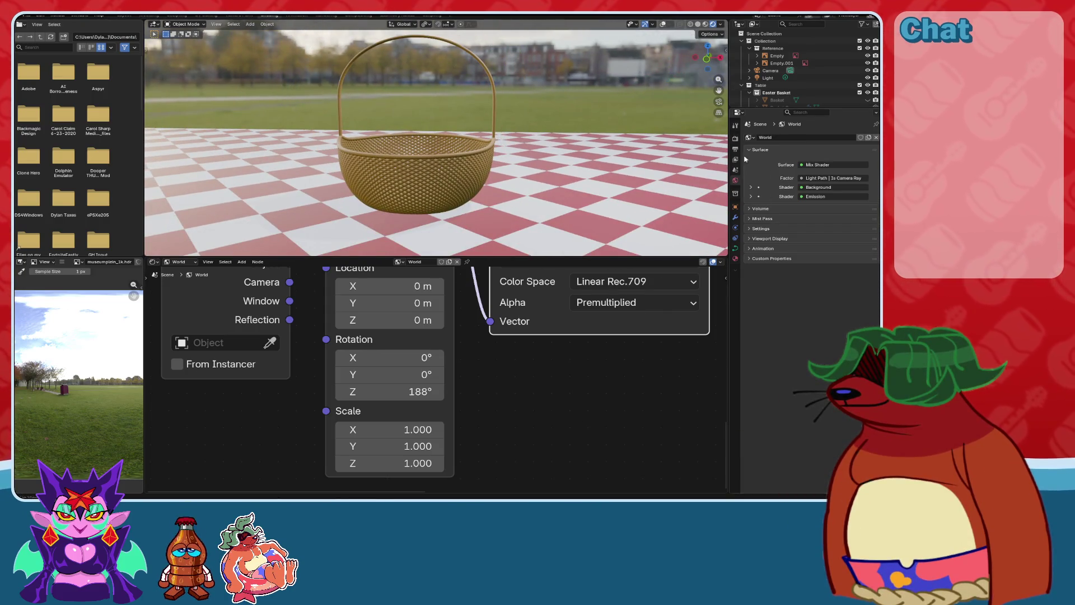
{"action": "left_click", "coordinate": [736, 139]}
Turn on Raytracing in the render settings.
{"action": "left_click", "coordinate": [755, 249]}
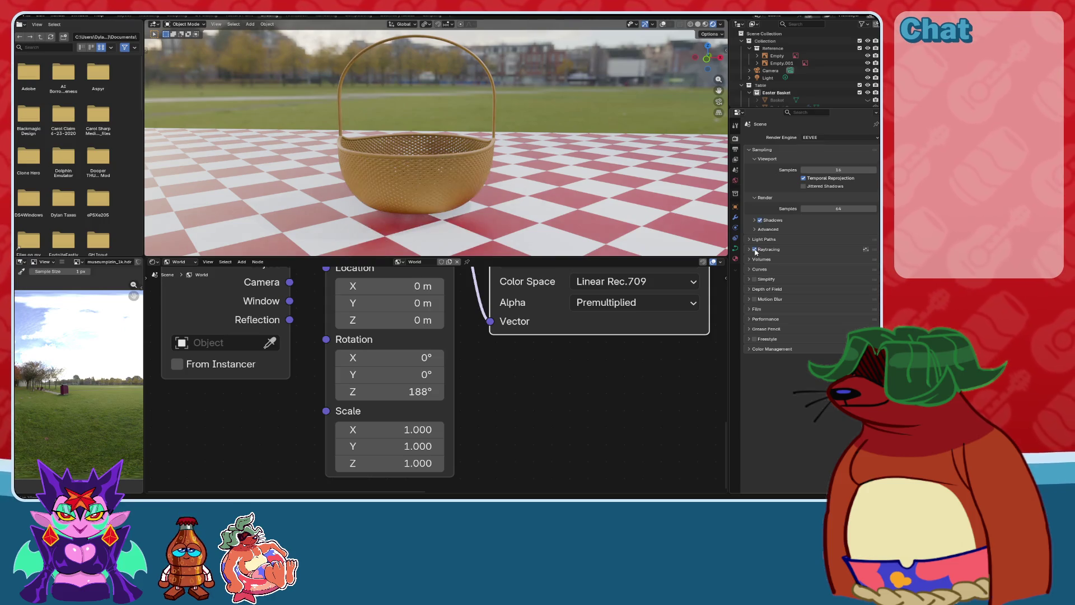
{"action": "scroll", "coordinate": [553, 161], "scroll_direction": "up", "scroll_amount": 6}
{"action": "mouse_move", "coordinate": [553, 160]}
{"action": "middle_mouse_down"}
{"action": "mouse_move", "coordinate": [590, 173]}
{"action": "mouse_move", "coordinate": [515, 130]}
{"action": "middle_mouse_up"}
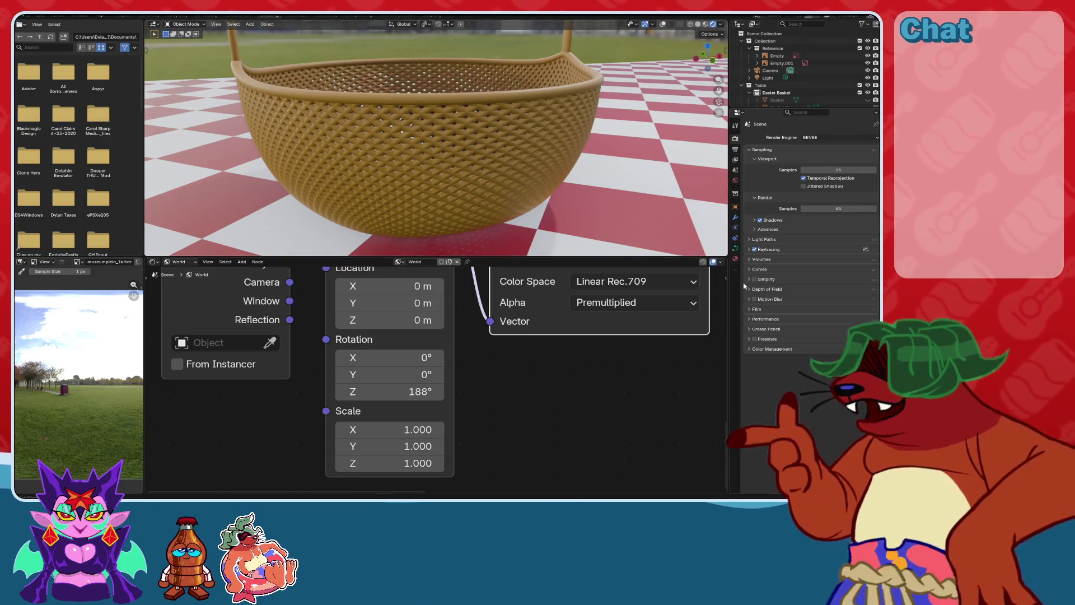
Set the Whicker Basket's Principled BSDF Roughness to 0.800.
{"action": "left_click", "coordinate": [735, 258]}
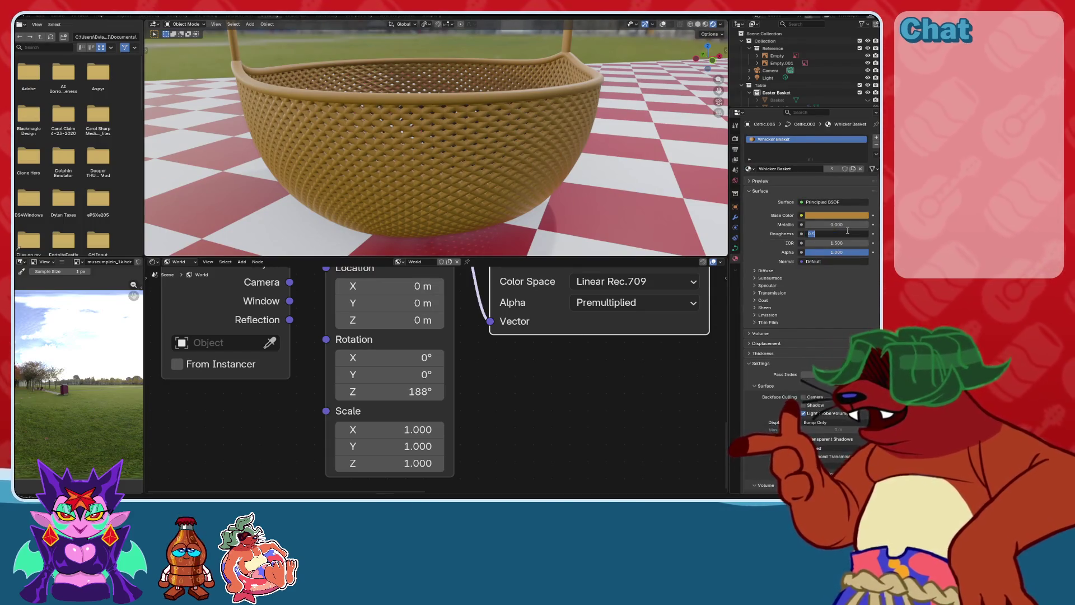
{"action": "type", "text": "0.8"}
{"action": "key", "text": "Return"}
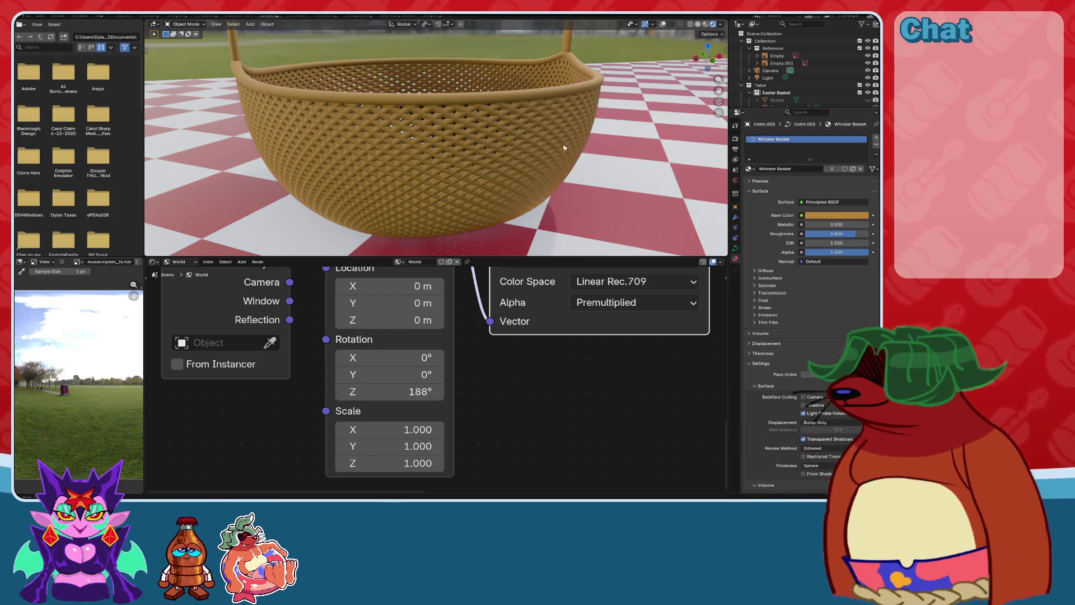
{"action": "scroll", "coordinate": [564, 147], "scroll_direction": "up", "scroll_amount": 4}
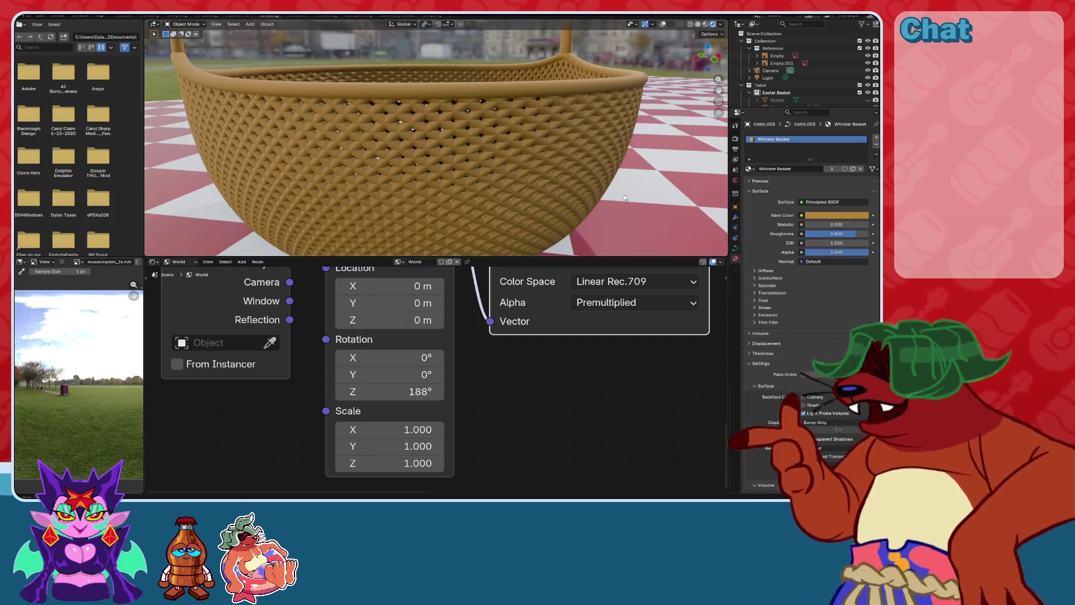
{"action": "scroll", "coordinate": [624, 194], "scroll_direction": "down", "scroll_amount": 2}
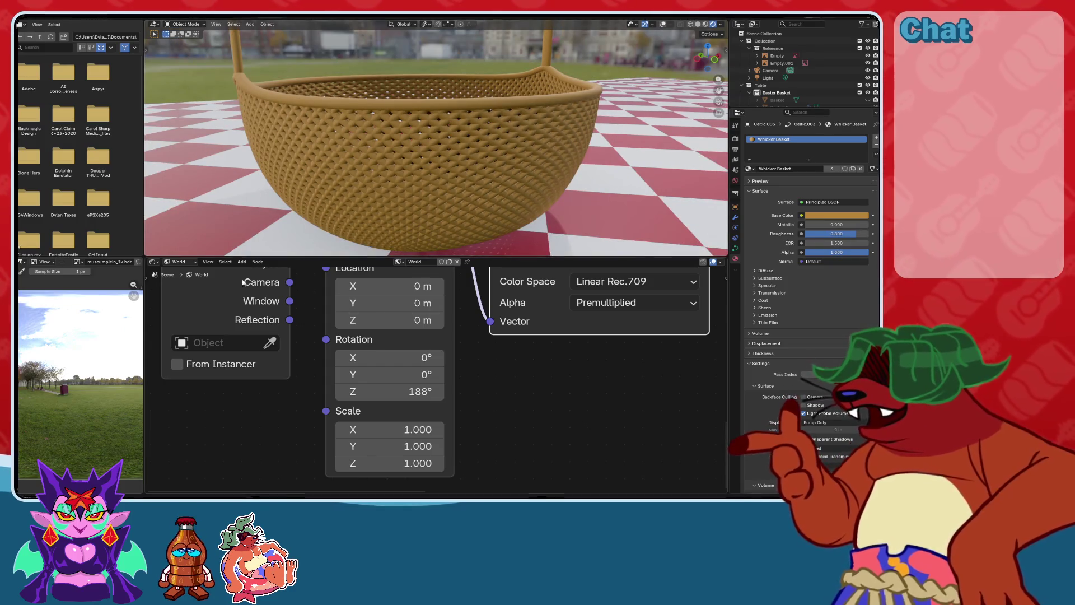
{"action": "scroll", "coordinate": [471, 389], "scroll_direction": "down", "scroll_amount": 2}
{"action": "middle_click_drag", "start_coordinate": [472, 390], "coordinate": [320, 440]}
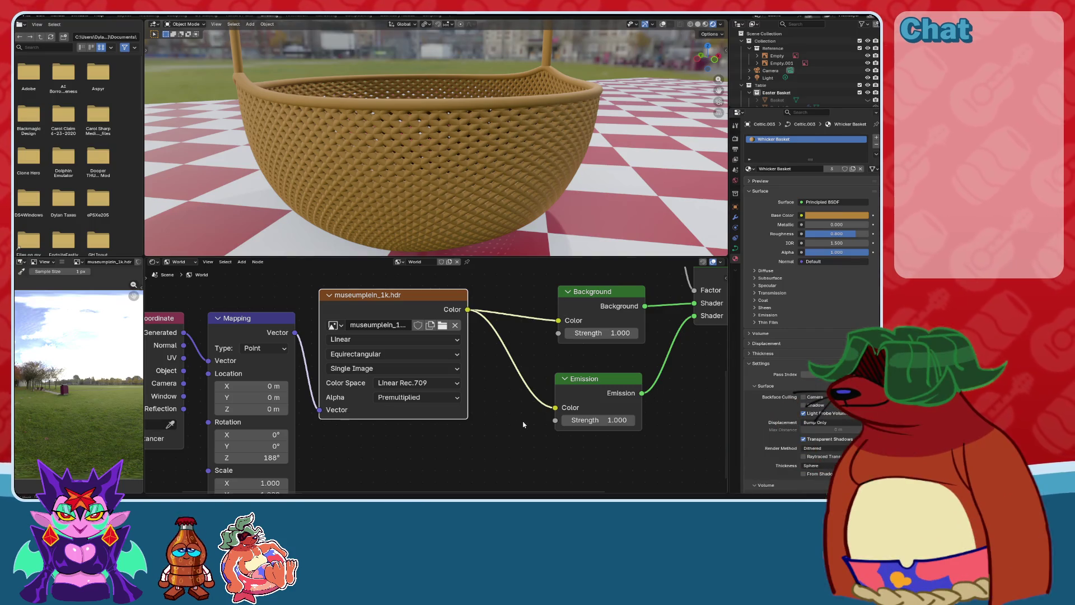
{"action": "mouse_move", "coordinate": [519, 388]}
{"action": "middle_mouse_down"}
{"action": "mouse_move", "coordinate": [566, 370]}
{"action": "mouse_move", "coordinate": [356, 380]}
{"action": "middle_mouse_up"}
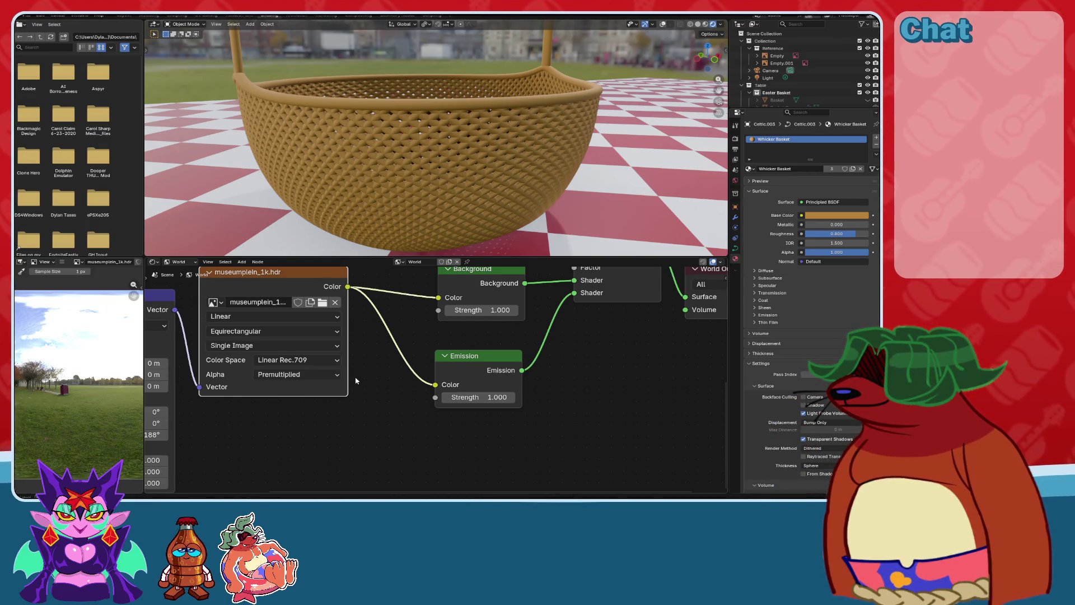
{"action": "scroll", "coordinate": [381, 400], "scroll_direction": "down", "scroll_amount": 2}
{"action": "key", "text": "shift+a"}
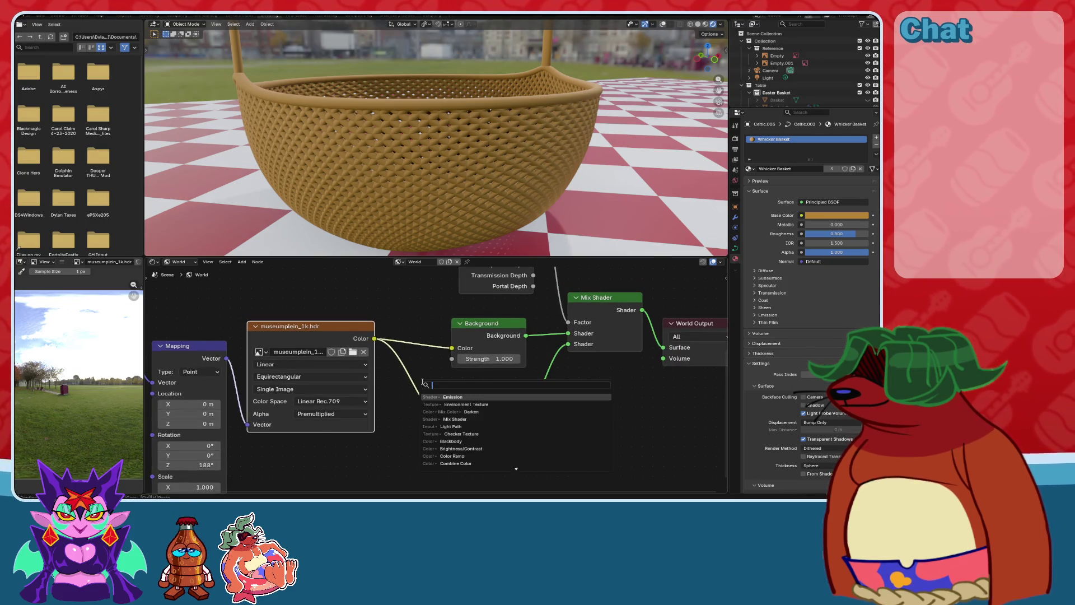
Try a Wavelength node before Emission, undo it, and reconnect the HDRI colour straight to Emission.
{"action": "type", "text": "wave"}
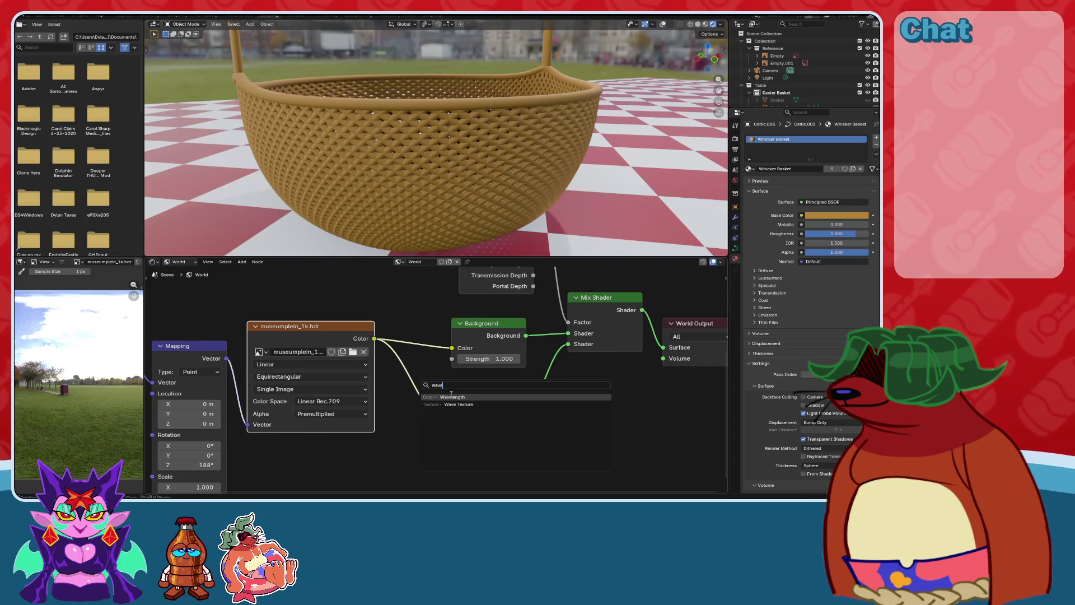
{"action": "left_click", "coordinate": [460, 397]}
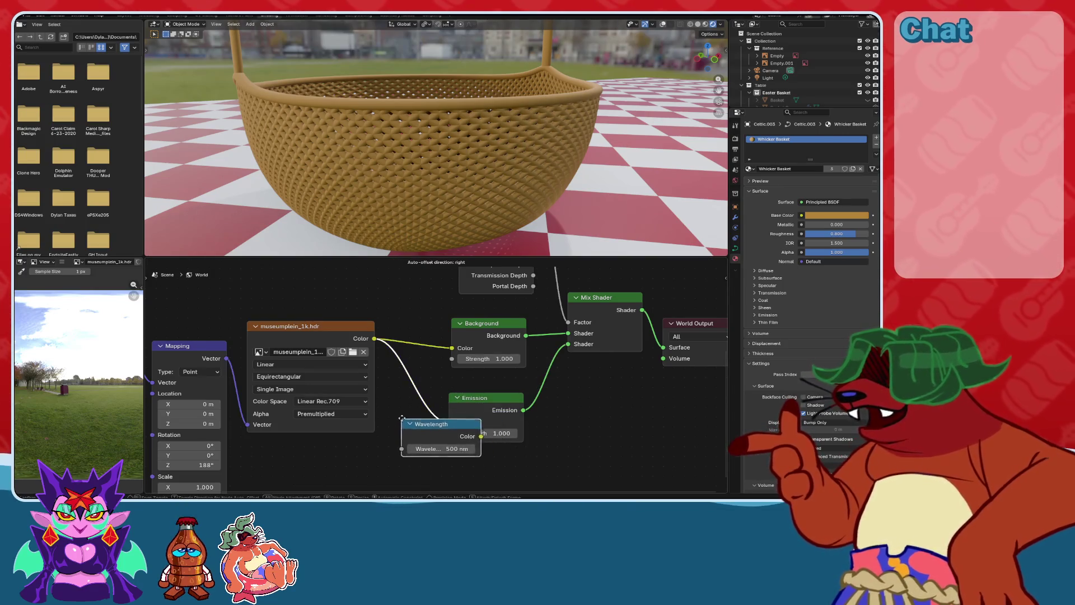
{"action": "left_click", "coordinate": [410, 402]}
{"action": "mouse_move", "coordinate": [443, 129]}
{"action": "middle_mouse_down"}
{"action": "mouse_move", "coordinate": [454, 161]}
{"action": "mouse_move", "coordinate": [443, 166]}
{"action": "middle_mouse_up"}
{"action": "key", "text": "ctrl+z"}
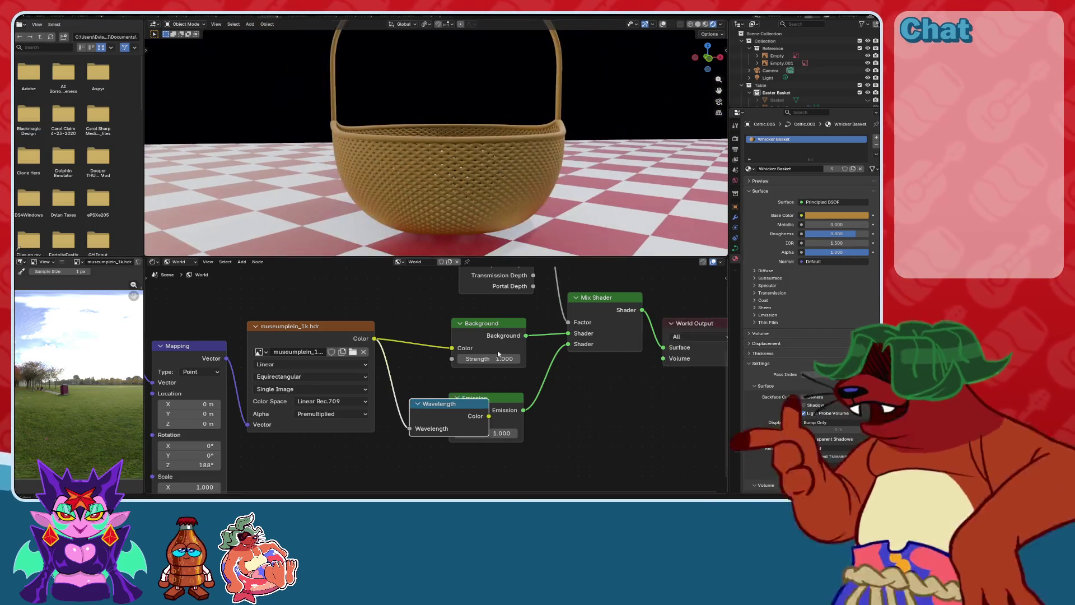
{"action": "left_click_drag", "start_coordinate": [449, 409], "coordinate": [473, 485]}
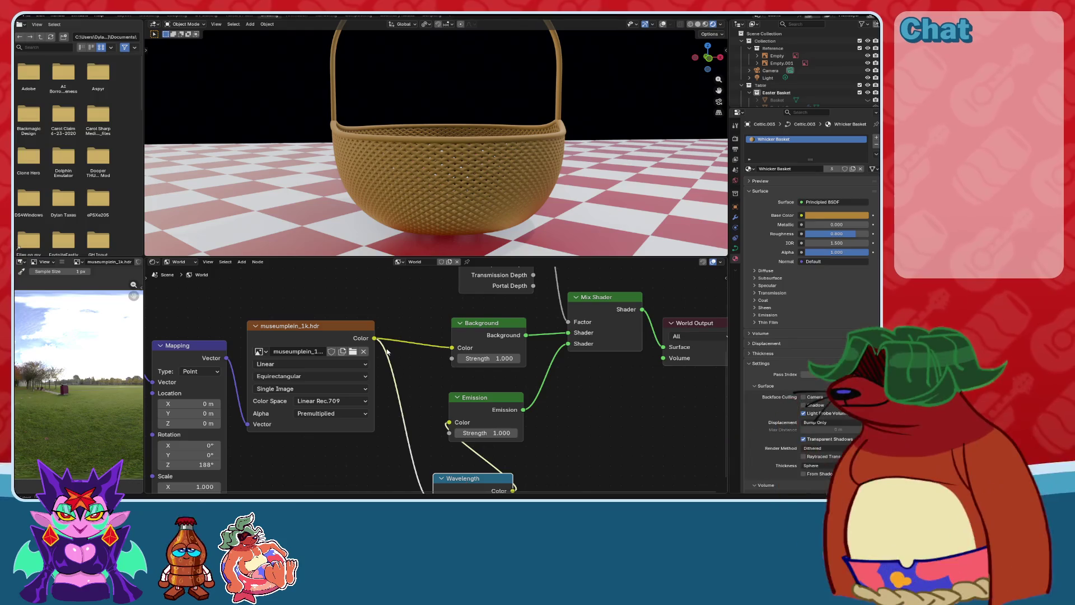
{"action": "left_click_drag", "start_coordinate": [374, 339], "coordinate": [449, 422]}
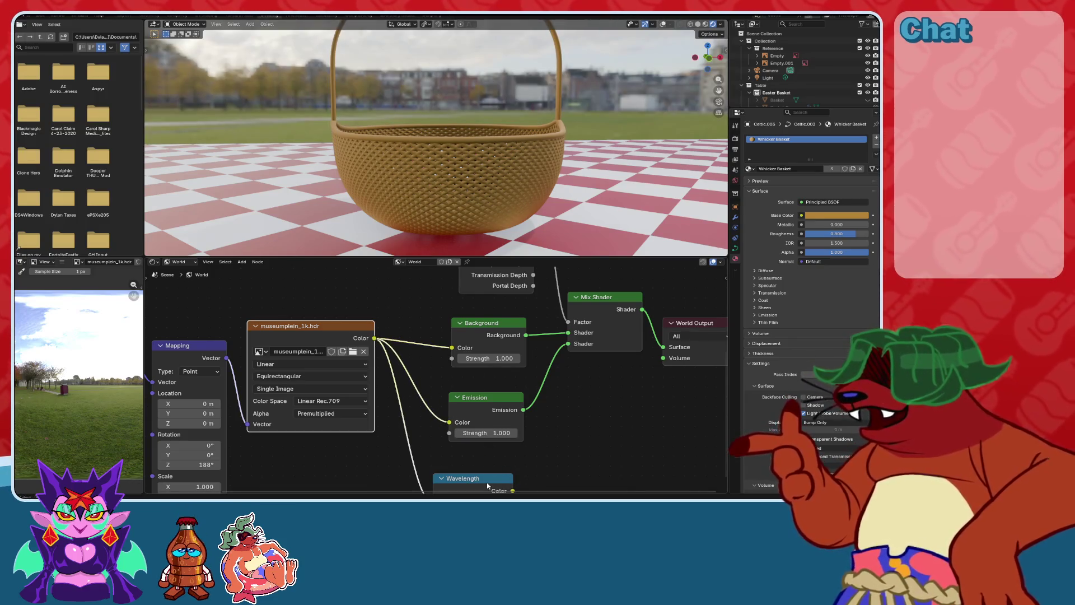
Reposition the Wavelength node onto the Emission link, then delete it.
{"action": "left_click_drag", "start_coordinate": [492, 482], "coordinate": [599, 399]}
{"action": "left_click_drag", "start_coordinate": [542, 419], "coordinate": [578, 386]}
{"action": "key", "text": "g"}
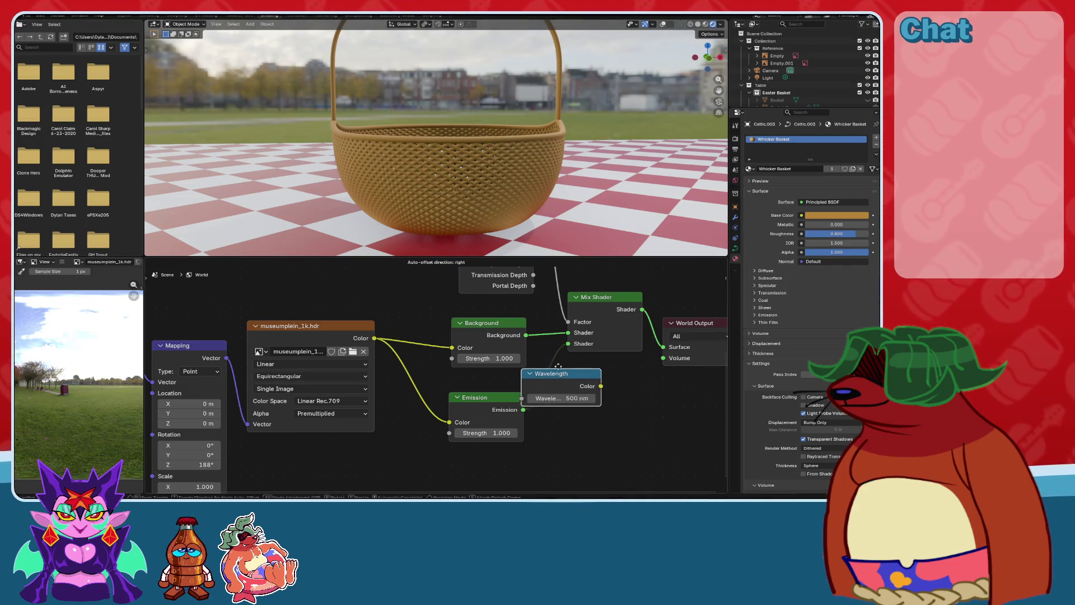
{"action": "key", "text": "Escape"}
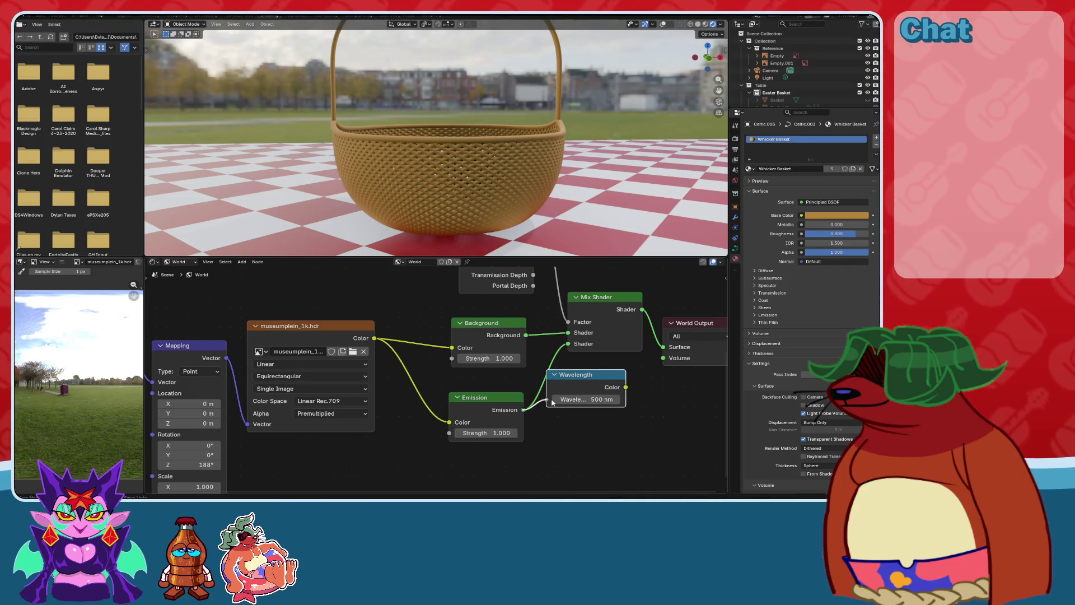
{"action": "left_click_drag", "start_coordinate": [552, 402], "coordinate": [549, 400]}
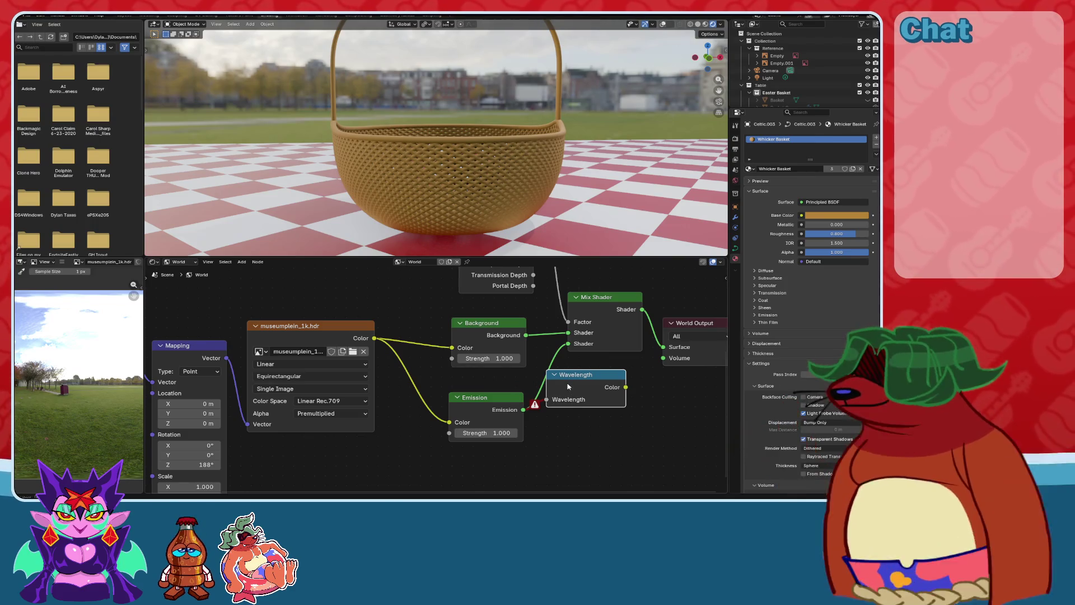
{"action": "key", "text": "x"}
Add a Wave Texture node onto the park image-to-Emission link.
{"action": "key", "text": "shift+a"}
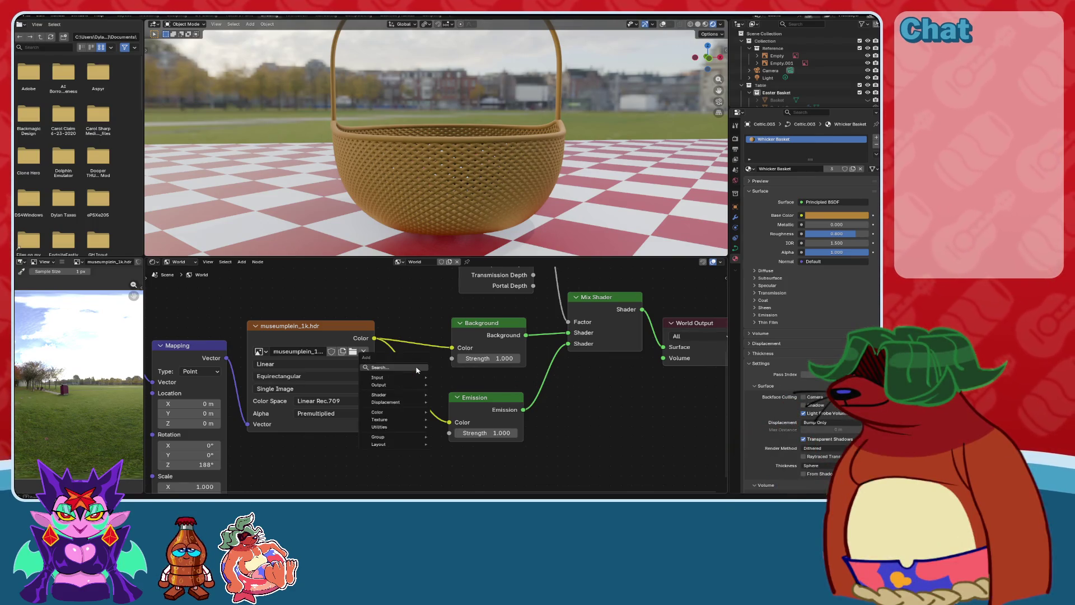
{"action": "type", "text": "wa"}
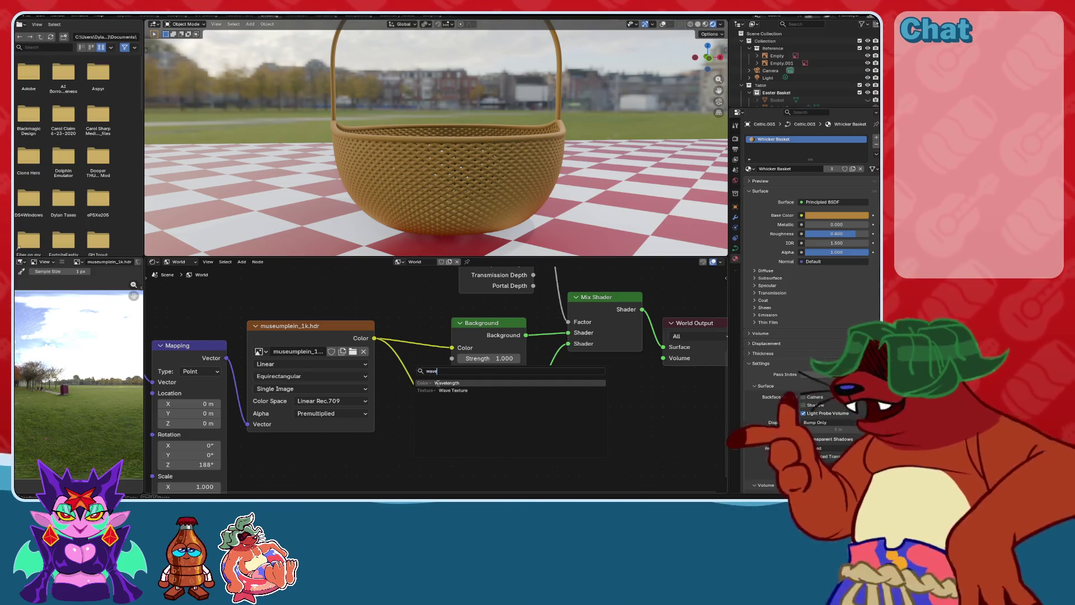
{"action": "type", "text": "ve"}
{"action": "key", "text": "Return"}
{"action": "left_click", "coordinate": [395, 362]}
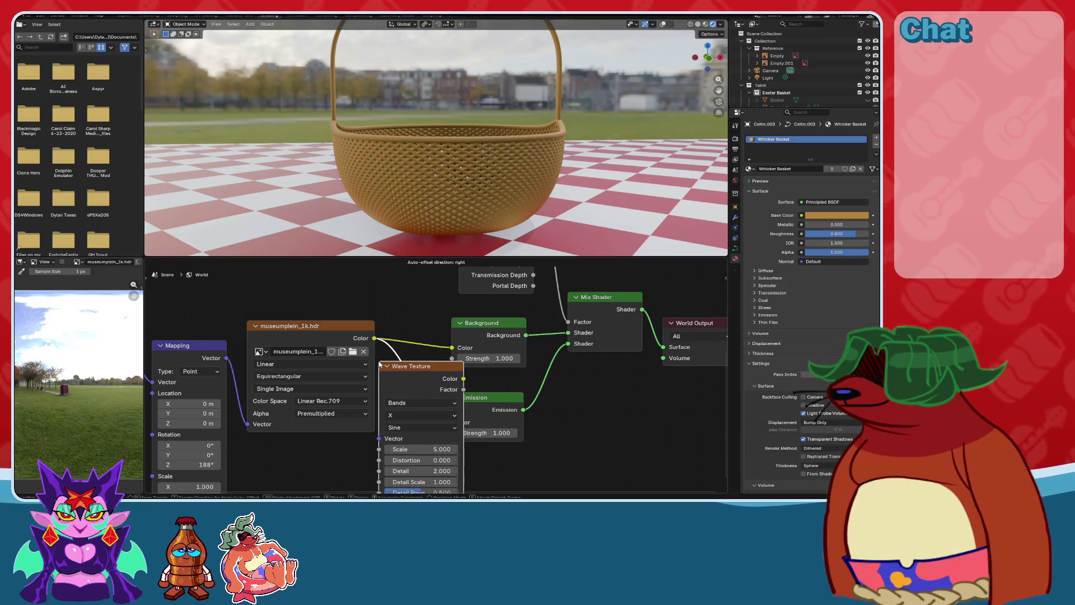
Select, reposition, and copy-paste the Texture Coordinate, Mapping and park image nodes.
{"action": "scroll", "coordinate": [422, 395], "scroll_direction": "down", "scroll_amount": 1}
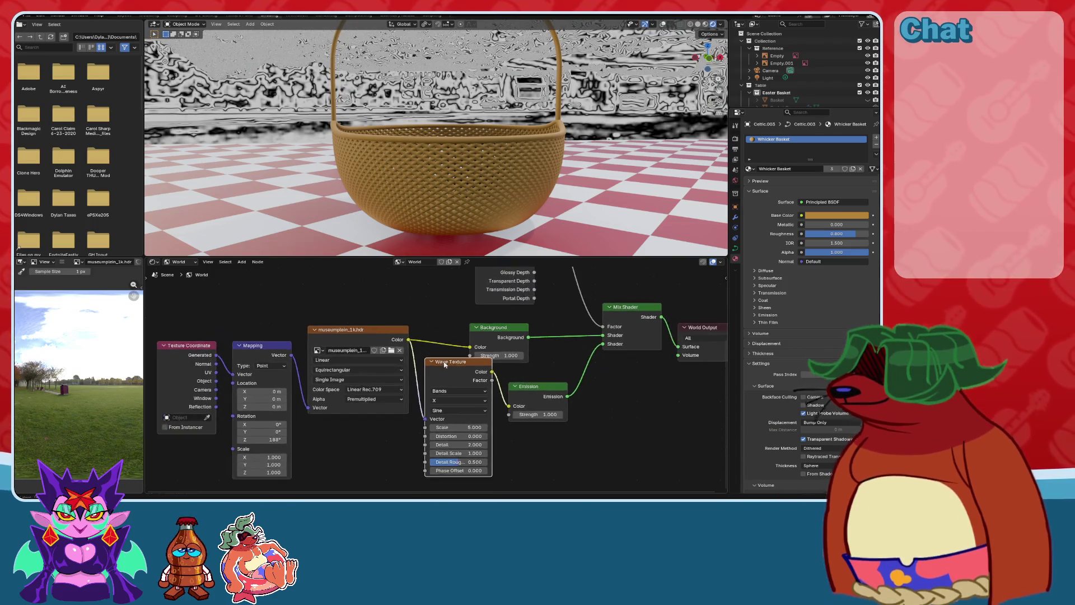
{"action": "left_click_drag", "start_coordinate": [376, 310], "coordinate": [199, 403]}
{"action": "scroll", "coordinate": [383, 342], "scroll_direction": "down", "scroll_amount": 1}
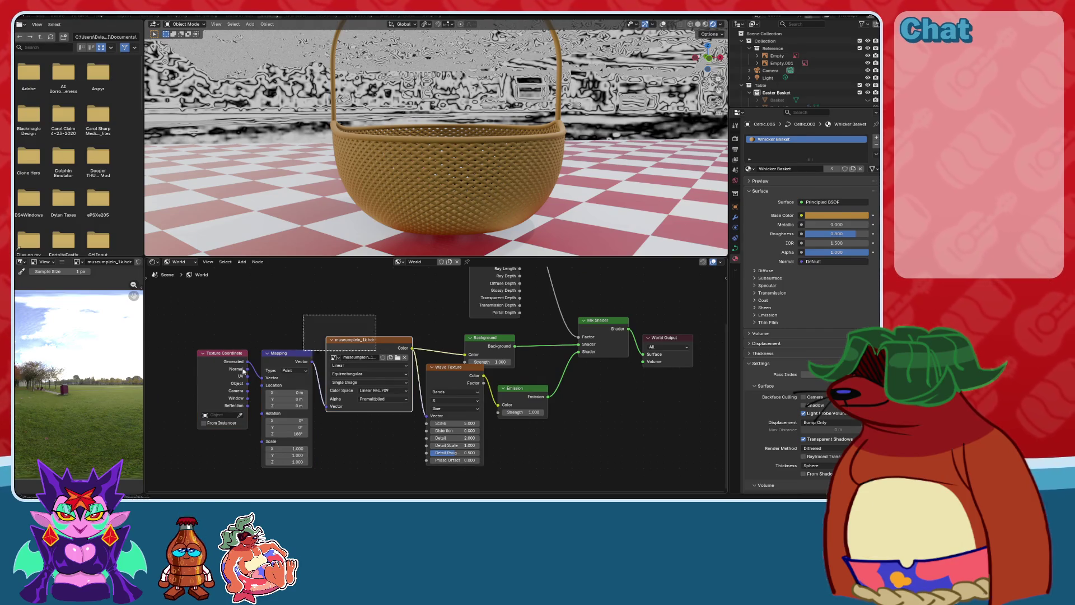
{"action": "left_click_drag", "start_coordinate": [382, 342], "coordinate": [325, 341]}
{"action": "middle_click_drag", "start_coordinate": [336, 362], "coordinate": [409, 353]}
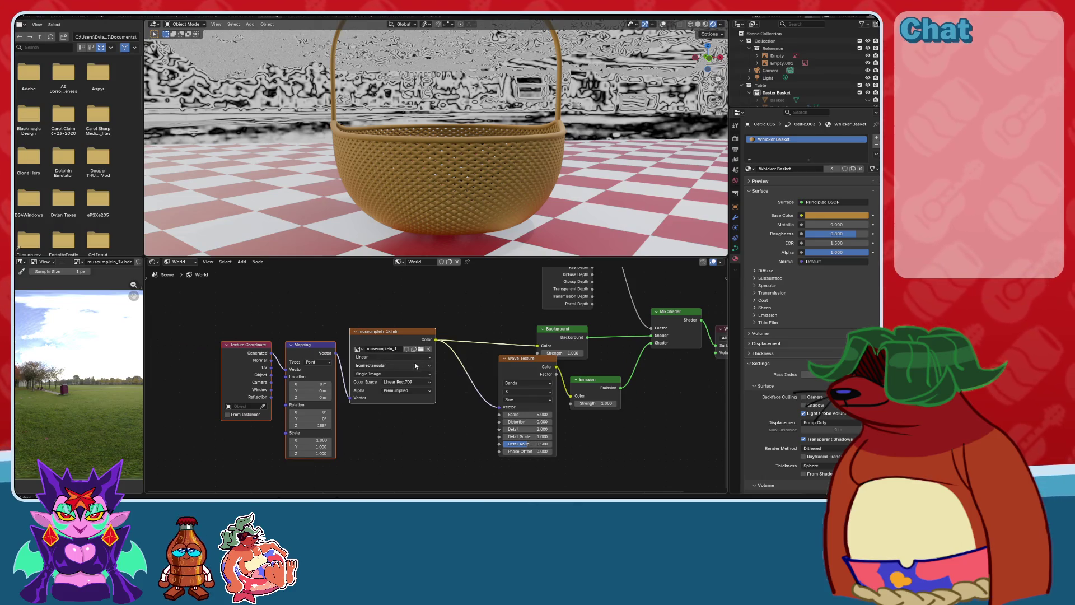
{"action": "scroll", "coordinate": [410, 368], "scroll_direction": "down", "scroll_amount": 1}
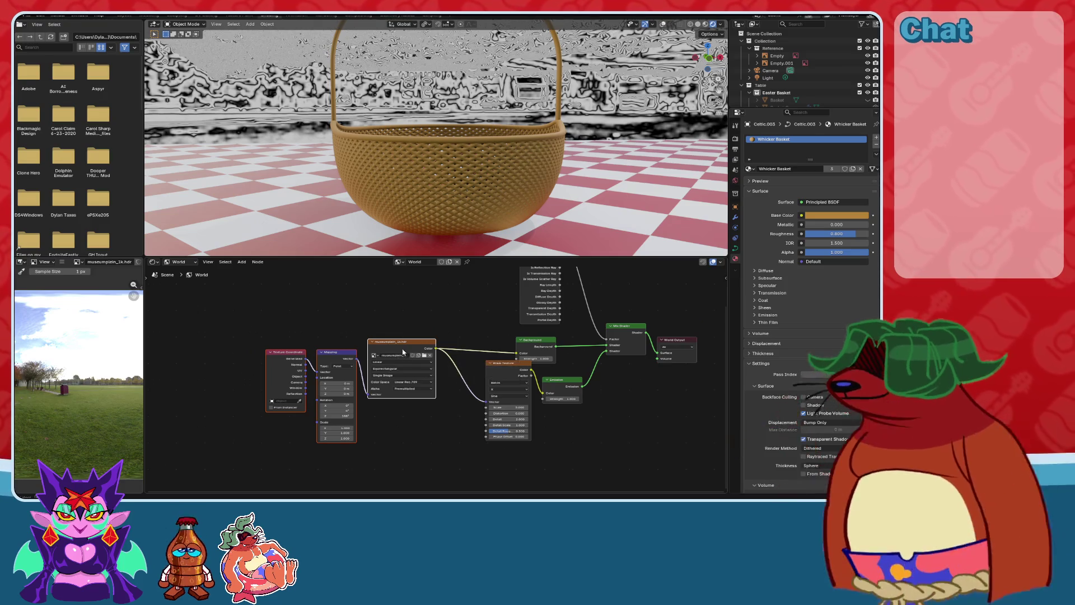
{"action": "left_click_drag", "start_coordinate": [398, 360], "coordinate": [401, 384]}
{"action": "key", "text": "ctrl+c"}
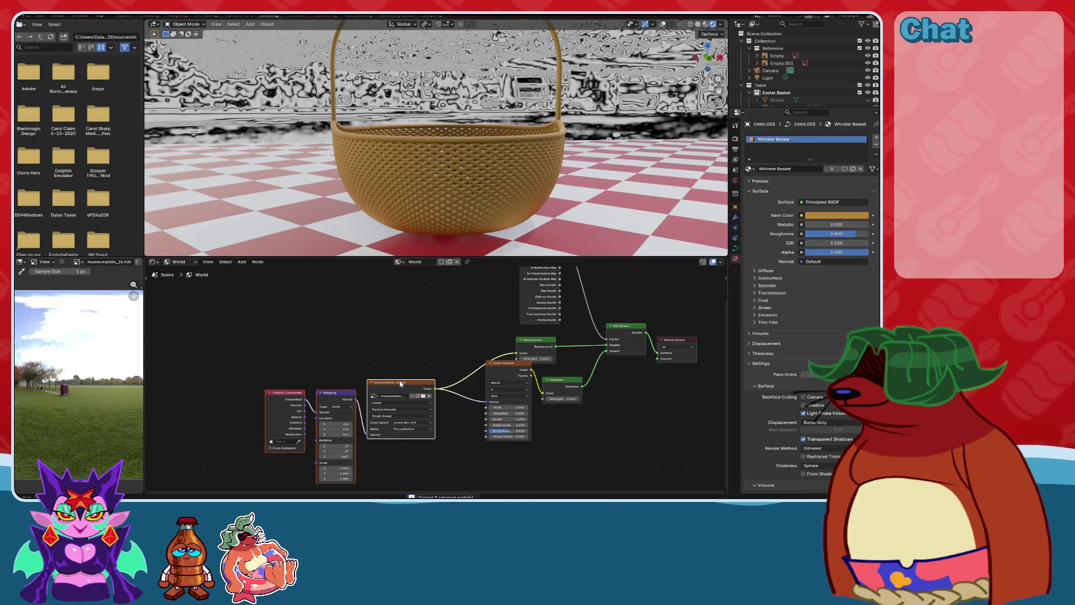
{"action": "key", "text": "ctrl+v"}
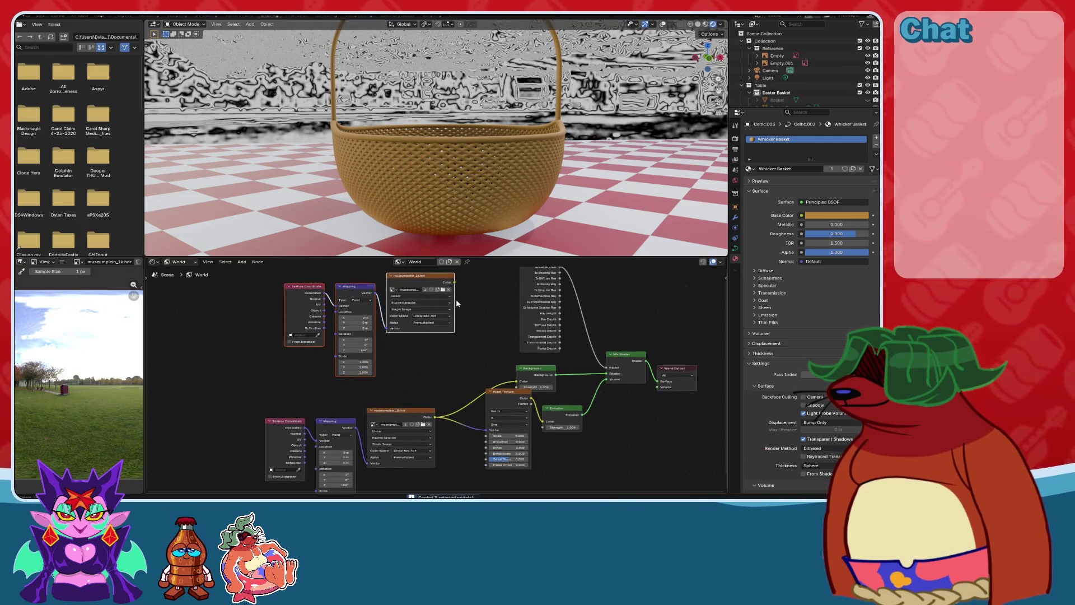
Link the copied image Color to Background and route Wave Texture between Mapping and image Vector.
{"action": "mouse_move", "coordinate": [455, 284]}
{"action": "left_mouse_down"}
{"action": "mouse_move", "coordinate": [516, 381]}
{"action": "mouse_move", "coordinate": [484, 400]}
{"action": "left_mouse_up"}
{"action": "middle_click_drag", "start_coordinate": [483, 399], "coordinate": [516, 375]}
{"action": "scroll", "coordinate": [516, 375], "scroll_direction": "up", "scroll_amount": 1}
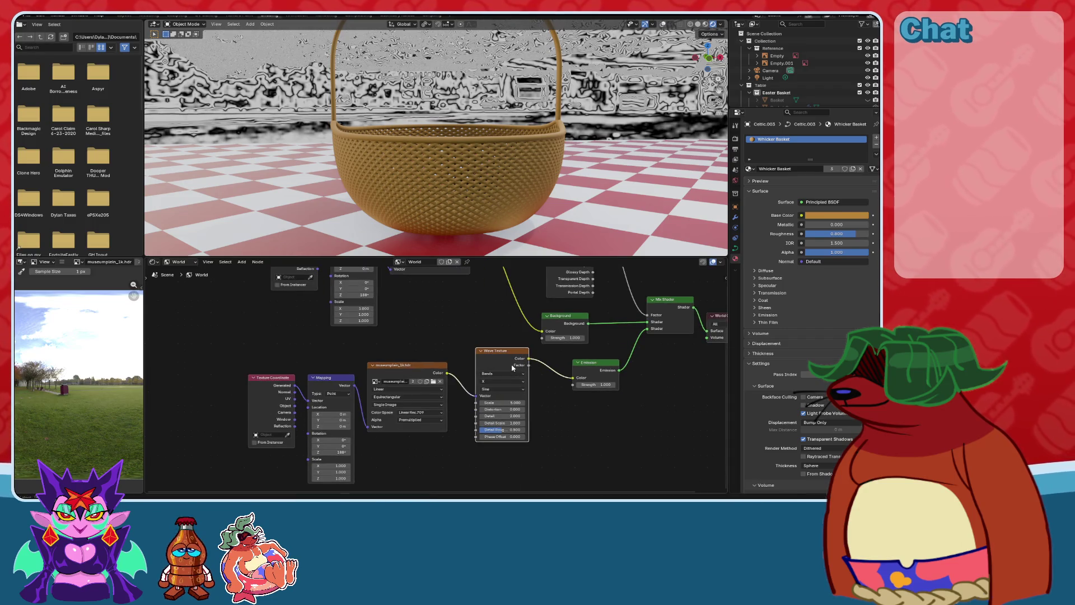
{"action": "left_click_drag", "start_coordinate": [454, 379], "coordinate": [449, 380]}
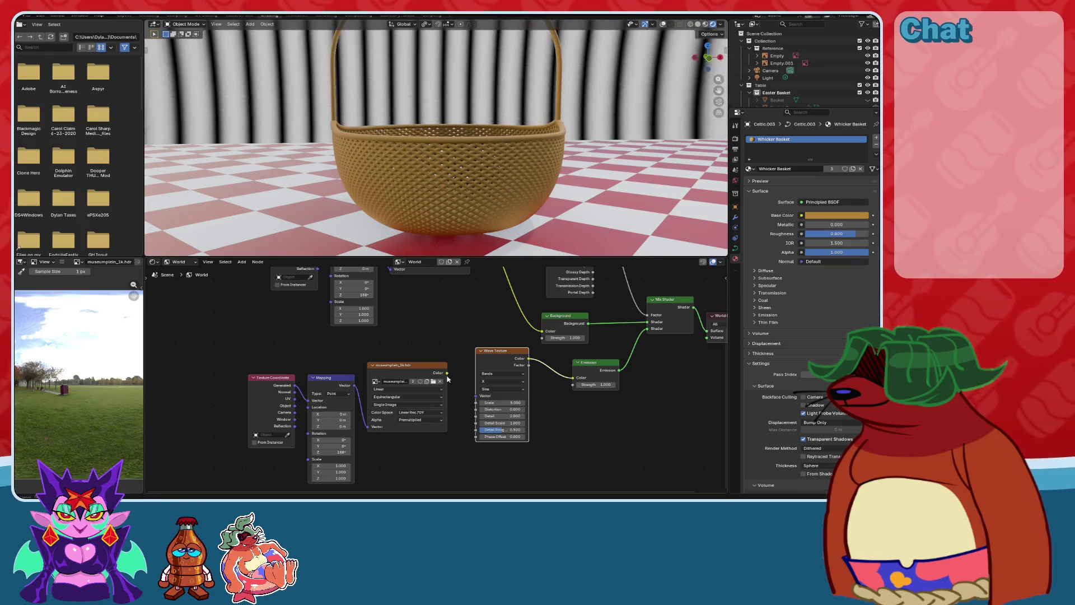
{"action": "mouse_move", "coordinate": [506, 351]}
{"action": "left_mouse_down"}
{"action": "mouse_move", "coordinate": [495, 375]}
{"action": "mouse_move", "coordinate": [368, 422]}
{"action": "mouse_move", "coordinate": [335, 367]}
{"action": "mouse_move", "coordinate": [365, 385]}
{"action": "mouse_move", "coordinate": [399, 381]}
{"action": "left_mouse_up"}
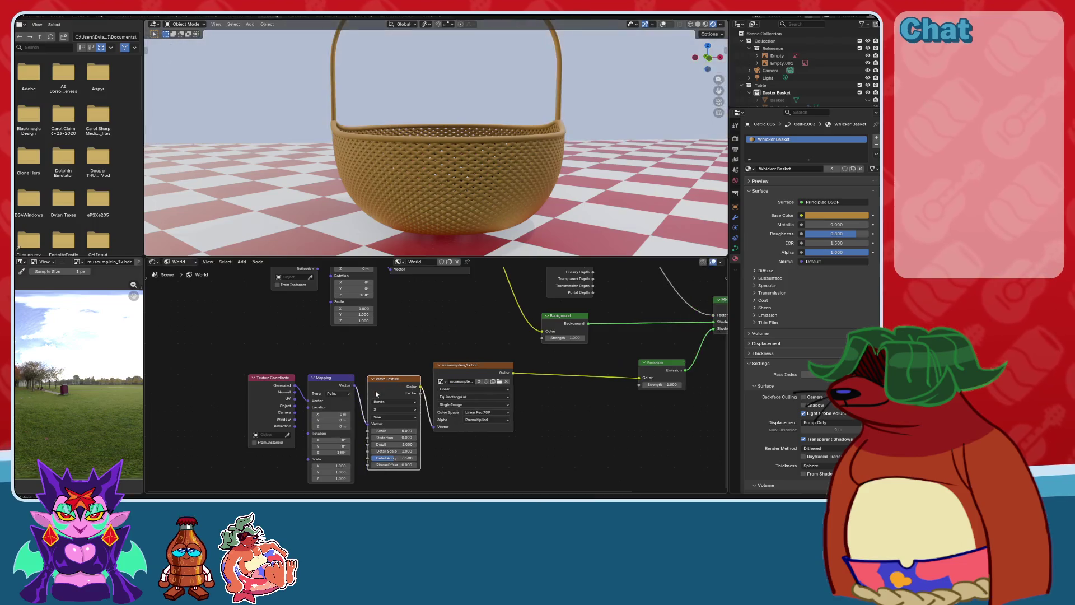
Remove the Mapping node, feed Generated coordinates into the Wave Texture, and set wave Scale 5.400.
{"action": "scroll", "coordinate": [429, 197], "scroll_direction": "up", "scroll_amount": 5}
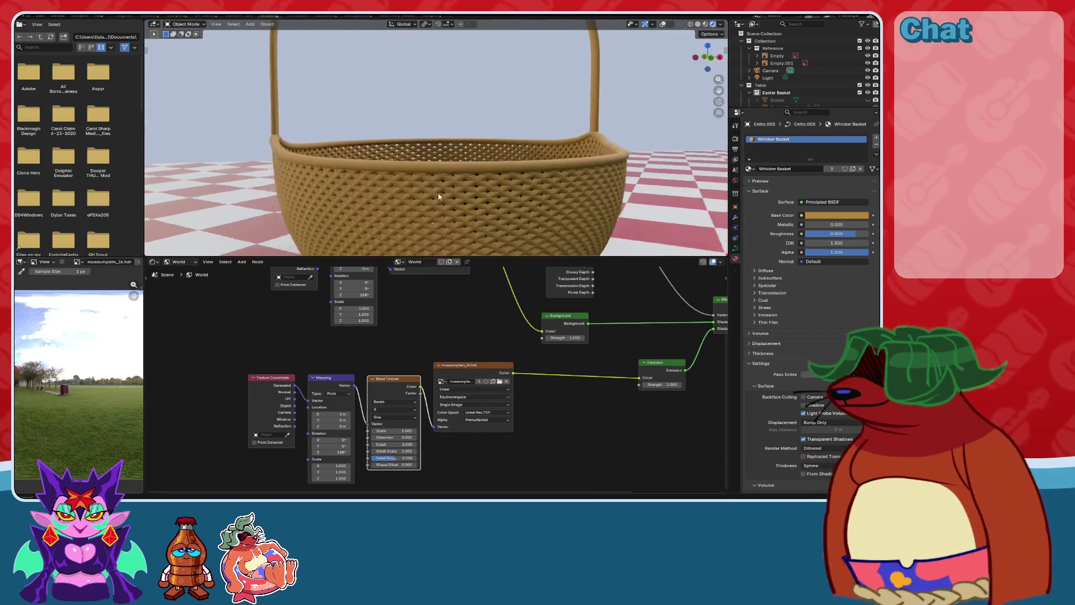
{"action": "scroll", "coordinate": [395, 386], "scroll_direction": "up", "scroll_amount": 2}
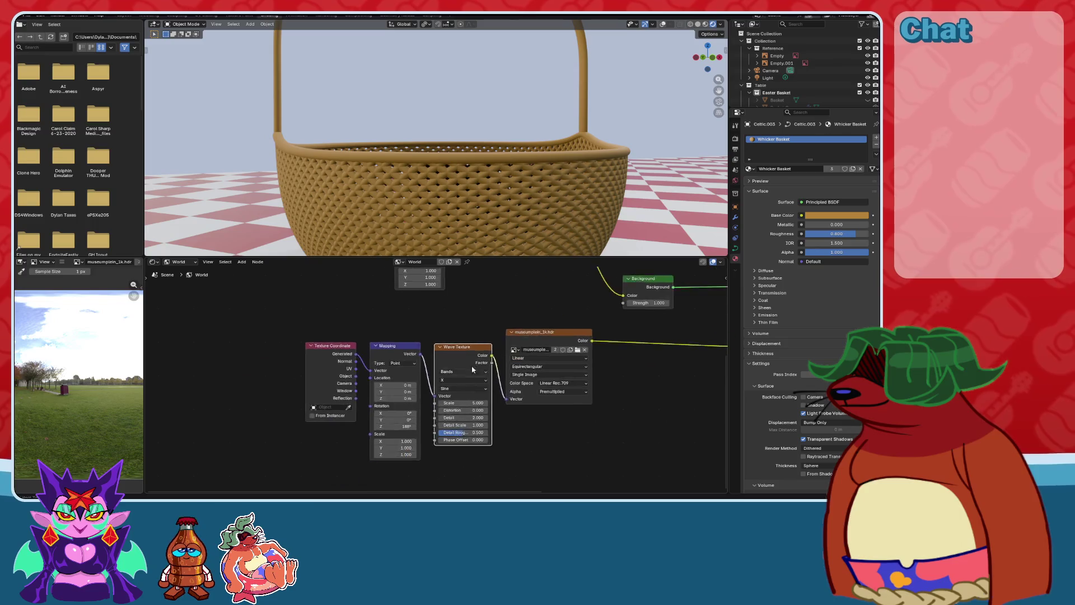
{"action": "key", "text": "Delete"}
{"action": "left_click_drag", "start_coordinate": [326, 344], "coordinate": [436, 404]}
{"action": "left_click_drag", "start_coordinate": [292, 336], "coordinate": [376, 350]}
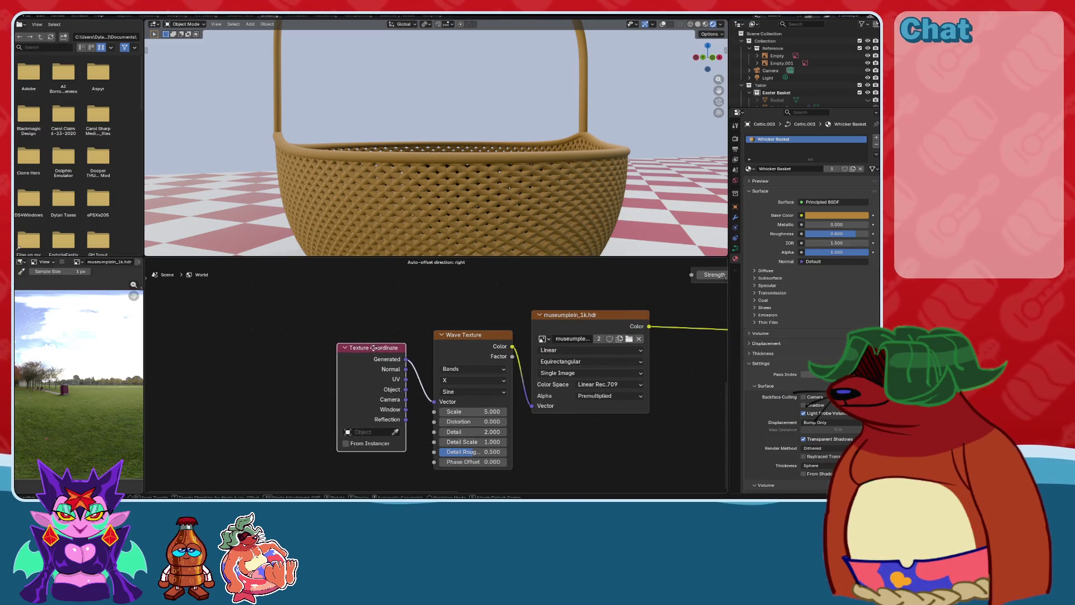
{"action": "middle_click_drag", "start_coordinate": [499, 427], "coordinate": [422, 416]}
{"action": "scroll", "coordinate": [421, 416], "scroll_direction": "up", "scroll_amount": 1}
{"action": "left_click_drag", "start_coordinate": [420, 403], "coordinate": [431, 403]}
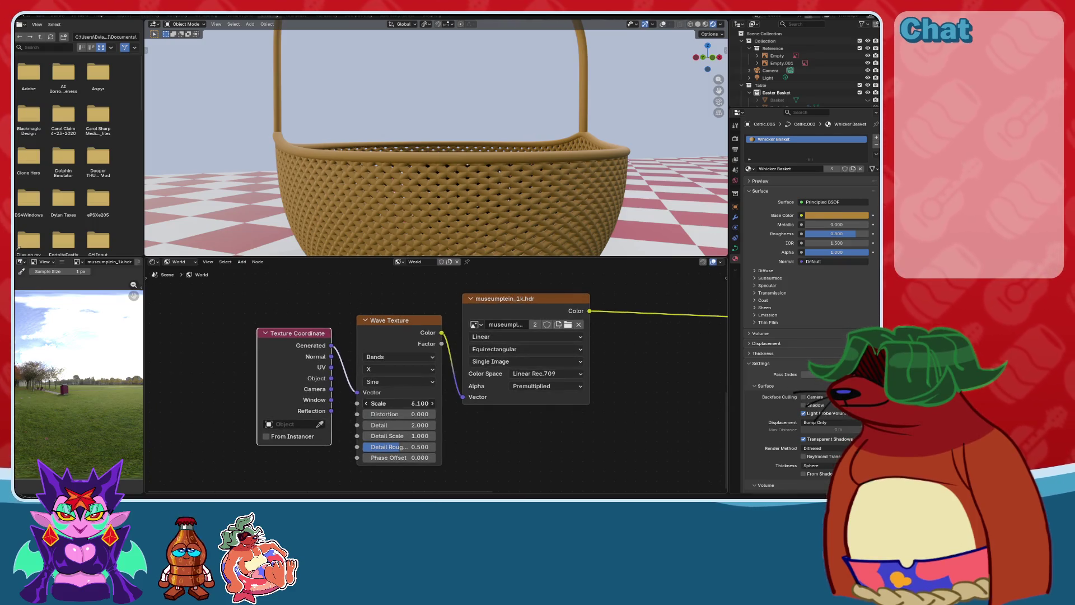
{"action": "scroll", "coordinate": [428, 410], "scroll_direction": "down", "scroll_amount": 4}
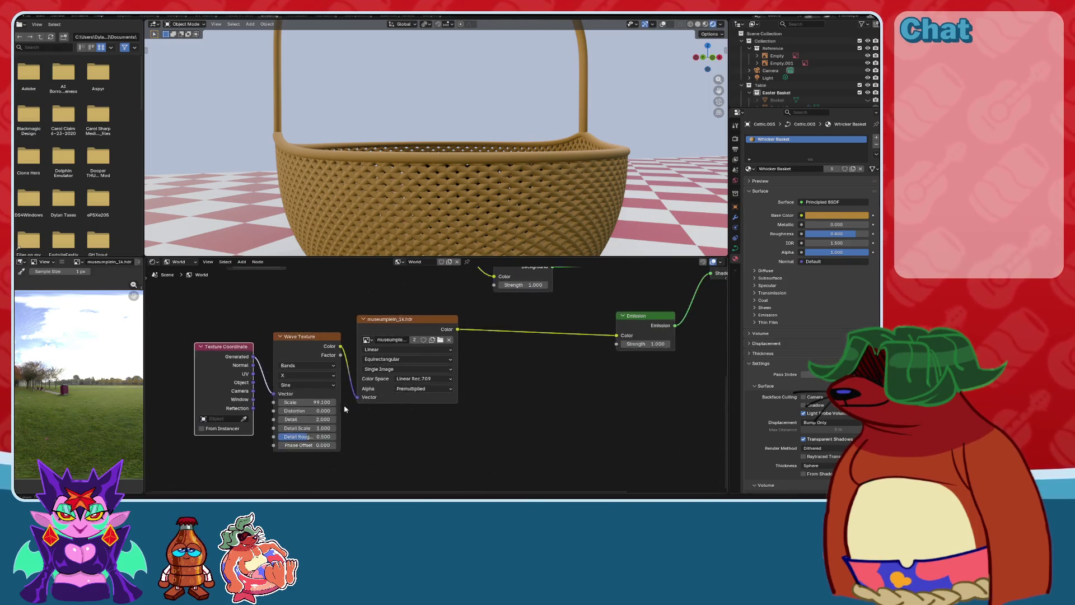
{"action": "mouse_move", "coordinate": [436, 376]}
{"action": "middle_mouse_down"}
{"action": "mouse_move", "coordinate": [484, 380]}
{"action": "mouse_move", "coordinate": [398, 407]}
{"action": "middle_mouse_up"}
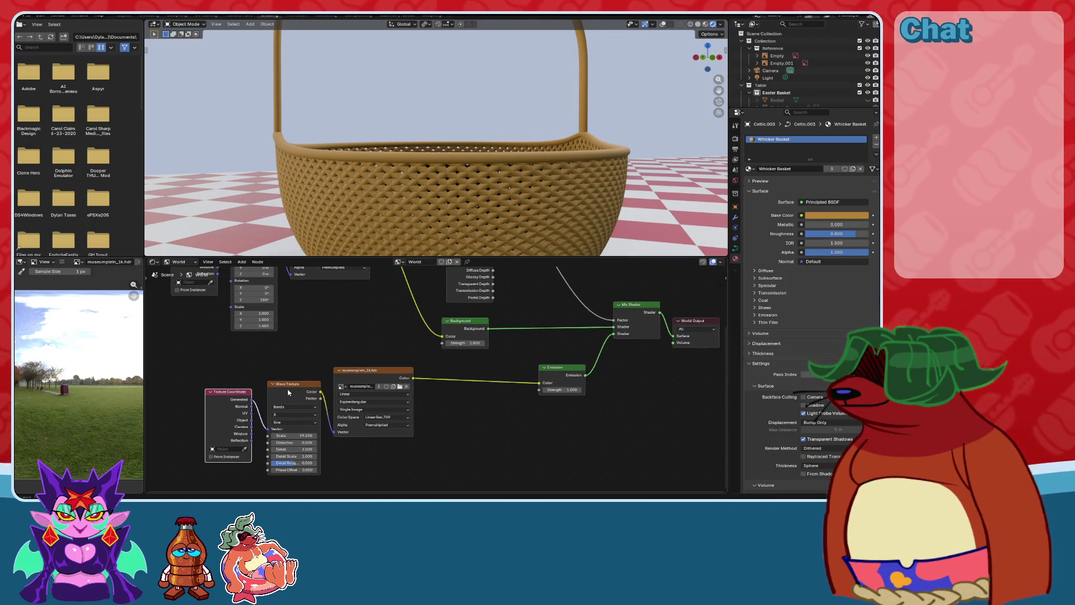
Restore the Mapping node and disconnect the Wave Texture Color from the park image Vector.
{"action": "key", "text": "ctrl+z"}
{"action": "key", "text": "ctrl+z"}
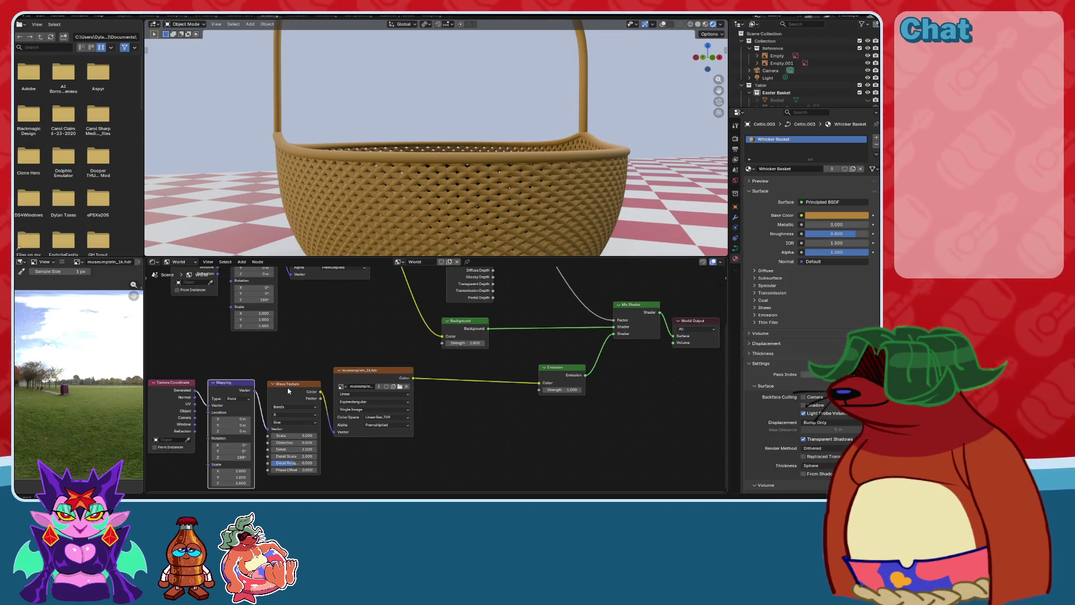
{"action": "mouse_move", "coordinate": [268, 386]}
{"action": "left_mouse_down"}
{"action": "mouse_move", "coordinate": [372, 389]}
{"action": "mouse_move", "coordinate": [414, 404]}
{"action": "mouse_move", "coordinate": [324, 459]}
{"action": "mouse_move", "coordinate": [330, 469]}
{"action": "left_mouse_up"}
{"action": "middle_click_drag", "start_coordinate": [330, 469], "coordinate": [399, 401]}
{"action": "left_click", "coordinate": [323, 325]}
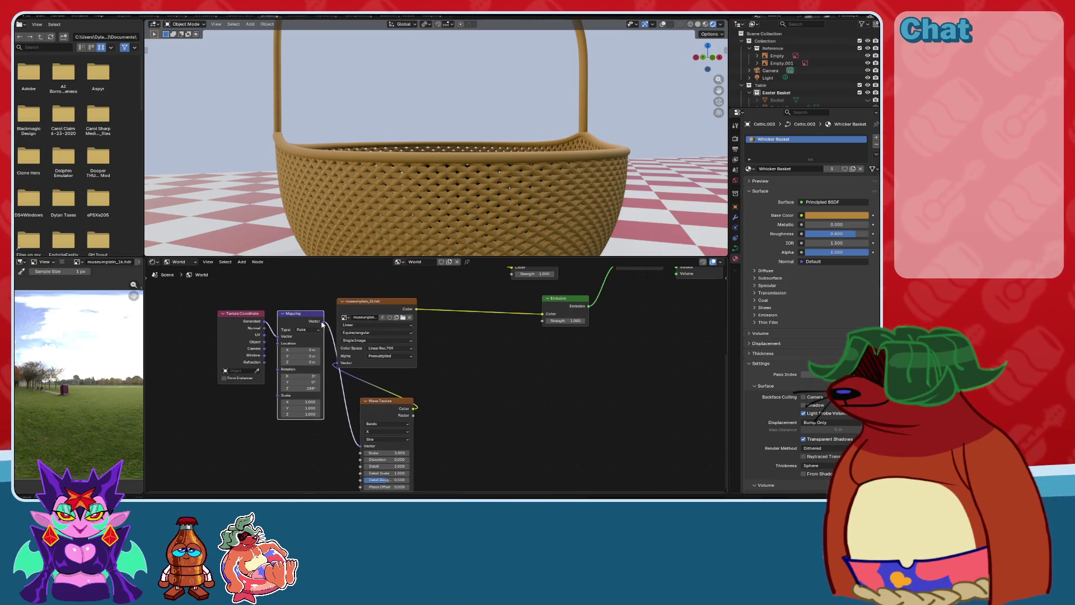
{"action": "left_click_drag", "start_coordinate": [344, 366], "coordinate": [401, 404]}
{"action": "middle_click_drag", "start_coordinate": [402, 403], "coordinate": [369, 419]}
{"action": "left_click_drag", "start_coordinate": [324, 437], "coordinate": [319, 428]}
Insert a Mix color node on the image-to-Emission link and feed Wave Texture Color into B.
{"action": "key", "text": "shift+a"}
{"action": "type", "text": "mix"}
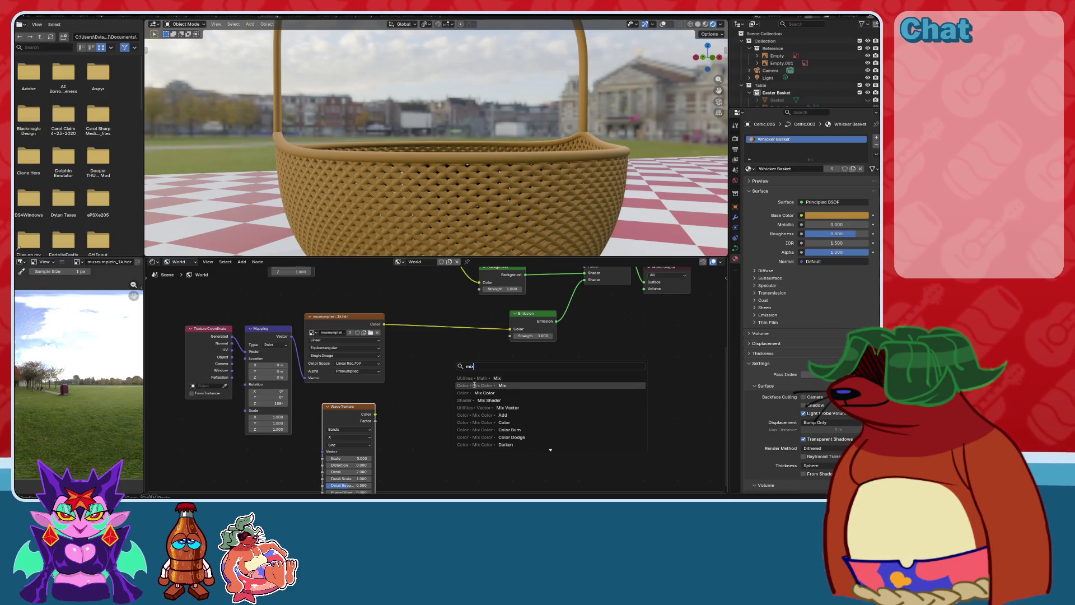
{"action": "left_click", "coordinate": [476, 393]}
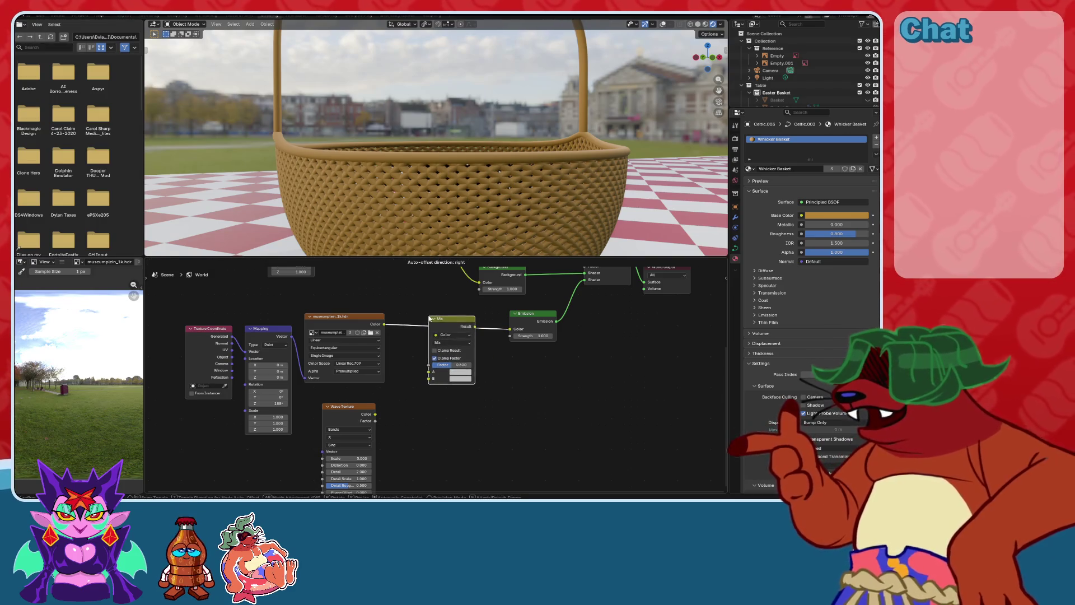
{"action": "left_click", "coordinate": [430, 319]}
{"action": "scroll", "coordinate": [422, 414], "scroll_direction": "up", "scroll_amount": 2}
{"action": "left_click_drag", "start_coordinate": [352, 448], "coordinate": [415, 403]}
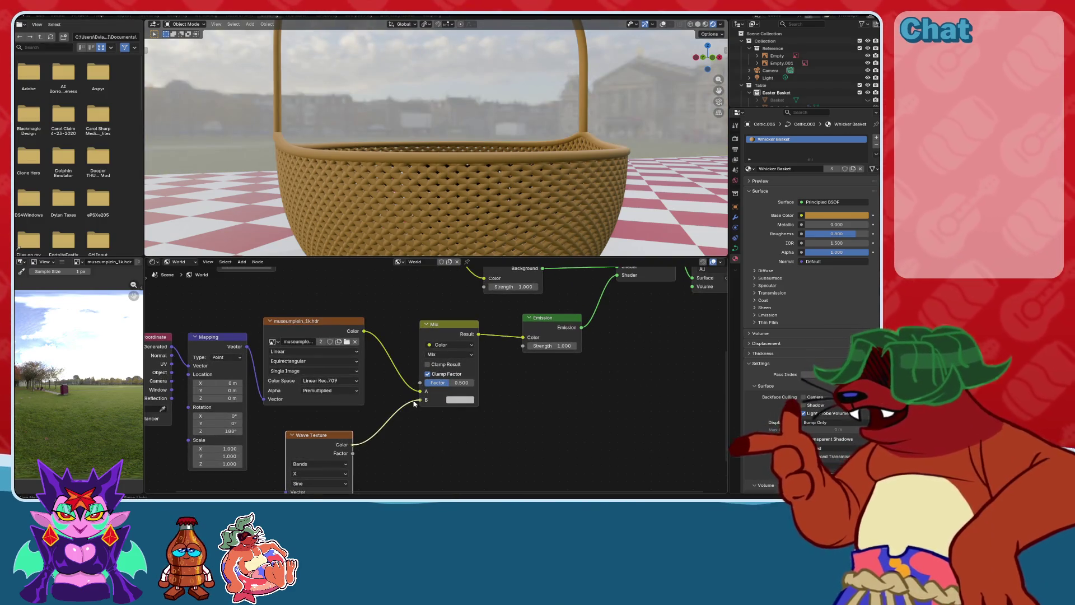
{"action": "middle_click_drag", "start_coordinate": [387, 448], "coordinate": [462, 388]}
{"action": "scroll", "coordinate": [463, 388], "scroll_direction": "up", "scroll_amount": 1}
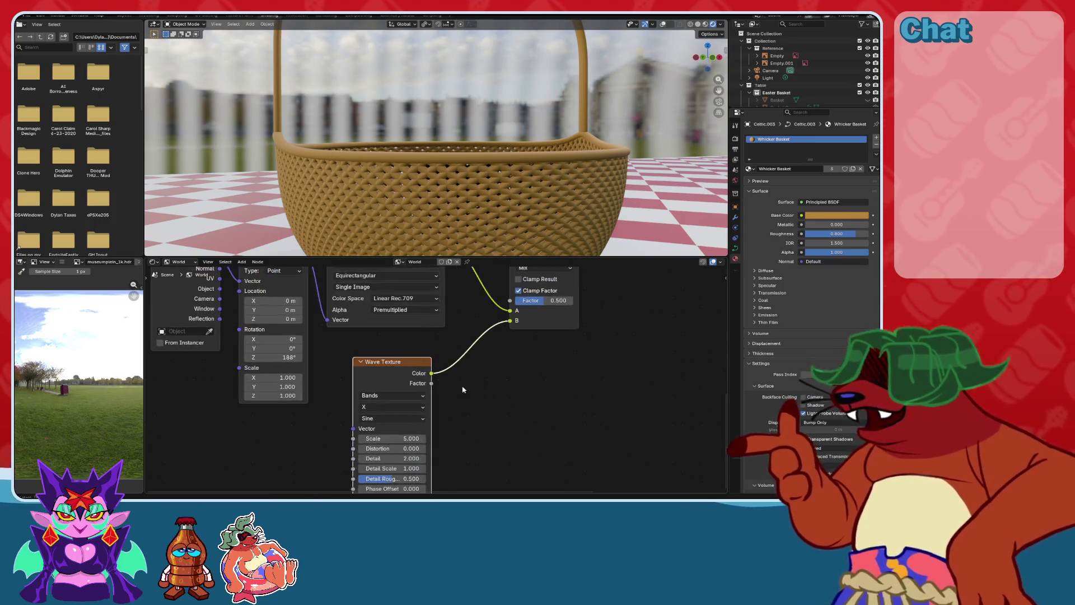
{"action": "scroll", "coordinate": [398, 368], "scroll_direction": "up", "scroll_amount": 1}
Set the wave Distortion to 200 and lower the Mix Factor to 0.100.
{"action": "left_click", "coordinate": [403, 403]}
{"action": "type", "text": "32"}
{"action": "key", "text": "Return"}
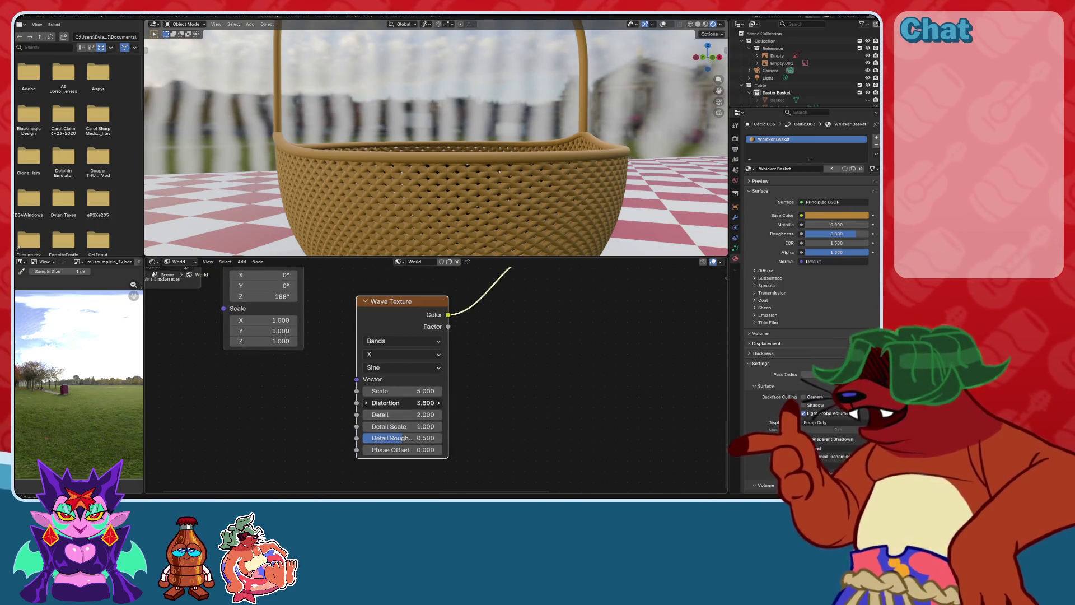
{"action": "left_click_drag", "start_coordinate": [403, 403], "coordinate": [459, 403]}
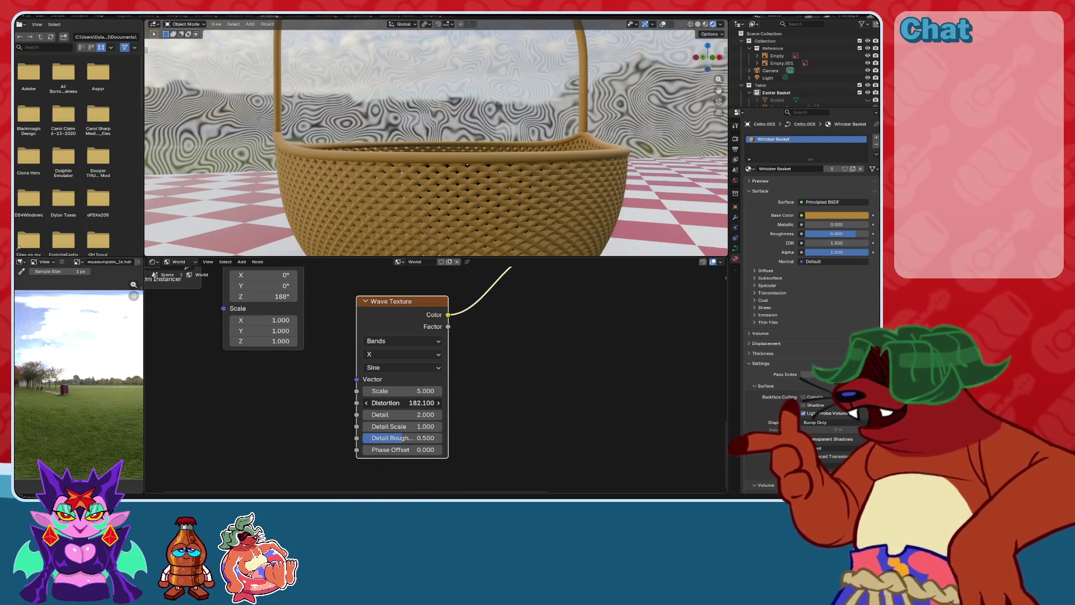
{"action": "left_click", "coordinate": [427, 402]}
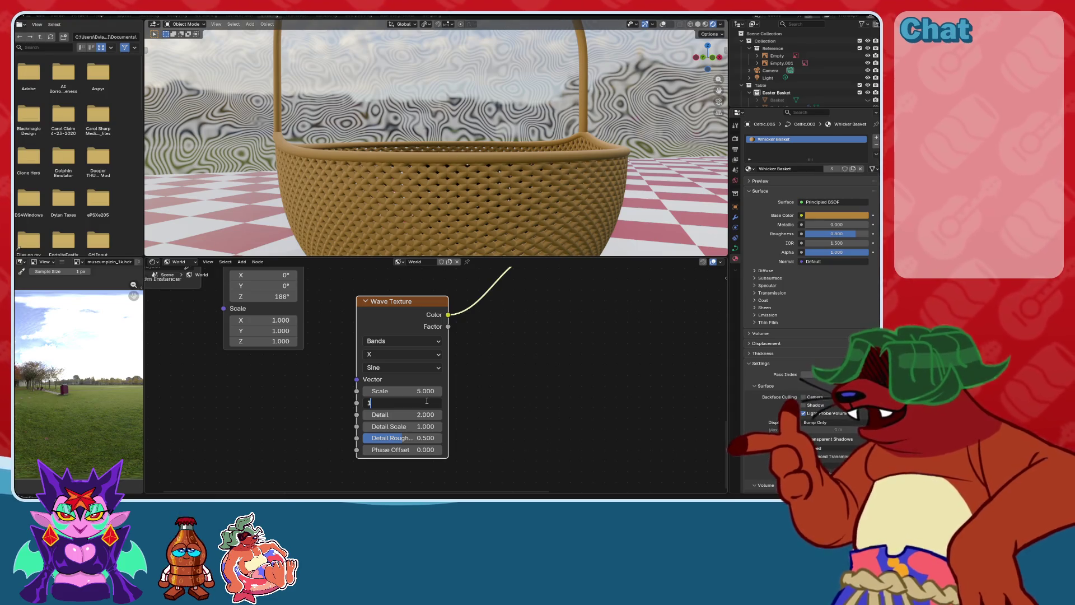
{"action": "type", "text": "200"}
{"action": "key", "text": "Return"}
{"action": "mouse_move", "coordinate": [513, 346]}
{"action": "middle_mouse_down"}
{"action": "mouse_move", "coordinate": [478, 355]}
{"action": "mouse_move", "coordinate": [428, 444]}
{"action": "middle_mouse_up"}
{"action": "mouse_move", "coordinate": [438, 384]}
{"action": "left_mouse_down"}
{"action": "mouse_move", "coordinate": [448, 385]}
{"action": "mouse_move", "coordinate": [414, 385]}
{"action": "mouse_move", "coordinate": [434, 375]}
{"action": "left_mouse_up"}
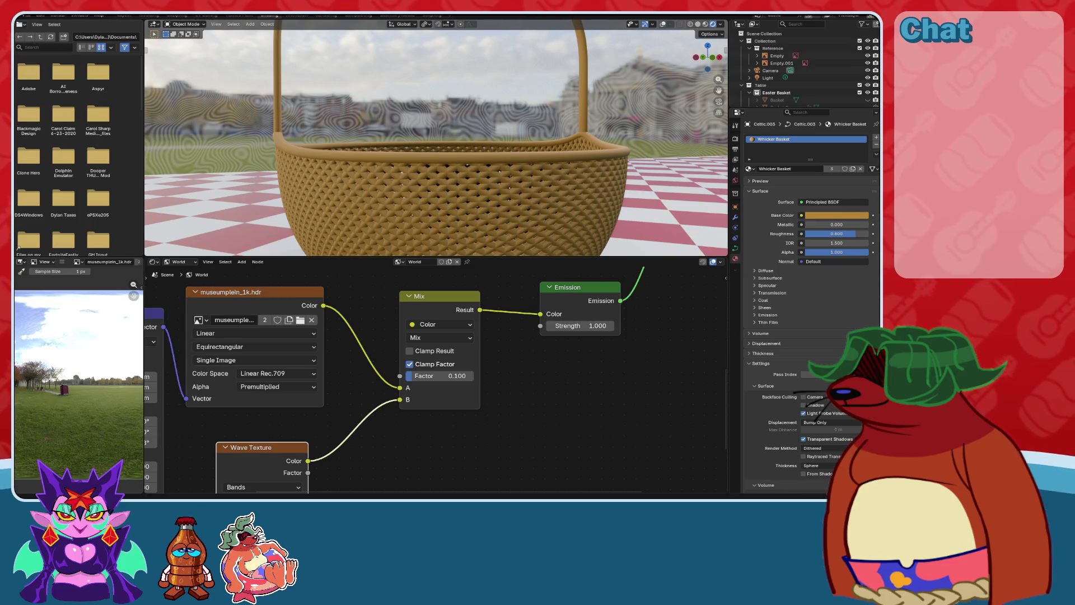
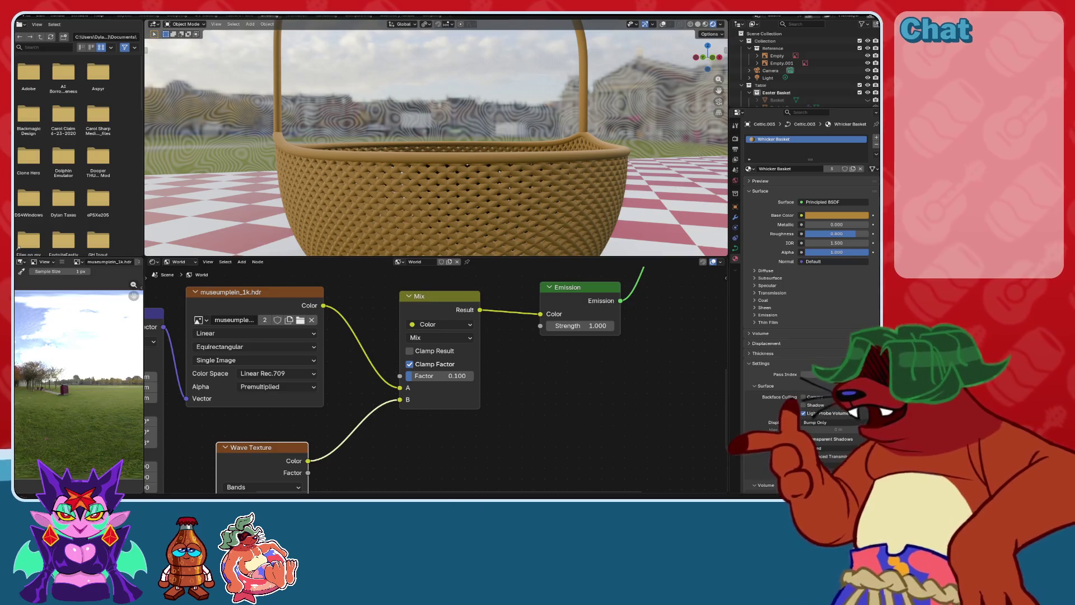
Delete the Wave and Mix nodes from the world node tree.
{"action": "scroll", "coordinate": [440, 338], "scroll_direction": "down", "scroll_amount": 5}
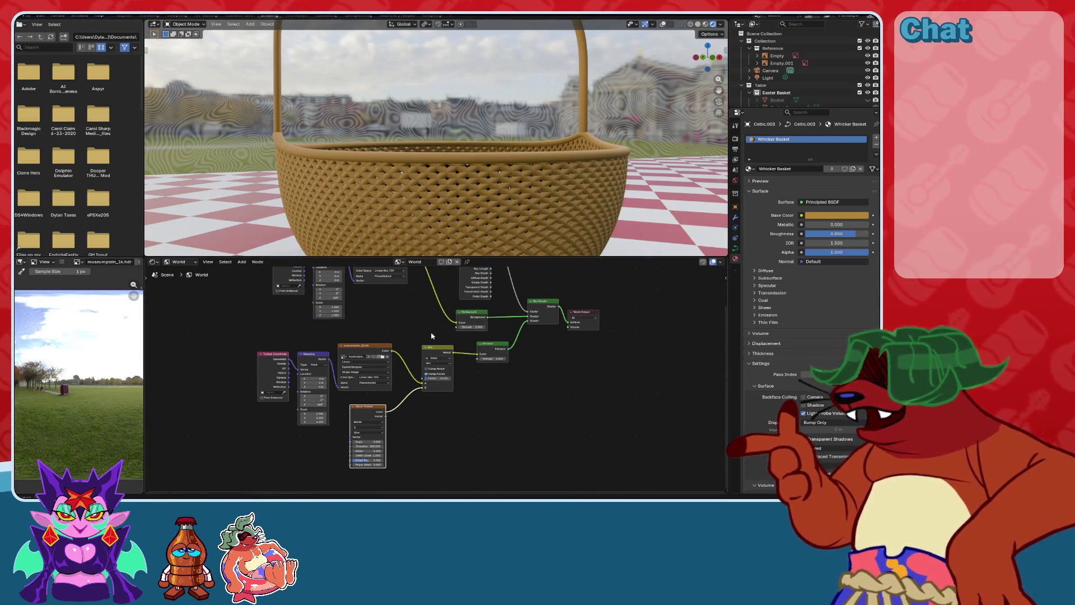
{"action": "left_click_drag", "start_coordinate": [431, 334], "coordinate": [260, 471]}
{"action": "key", "text": "x"}
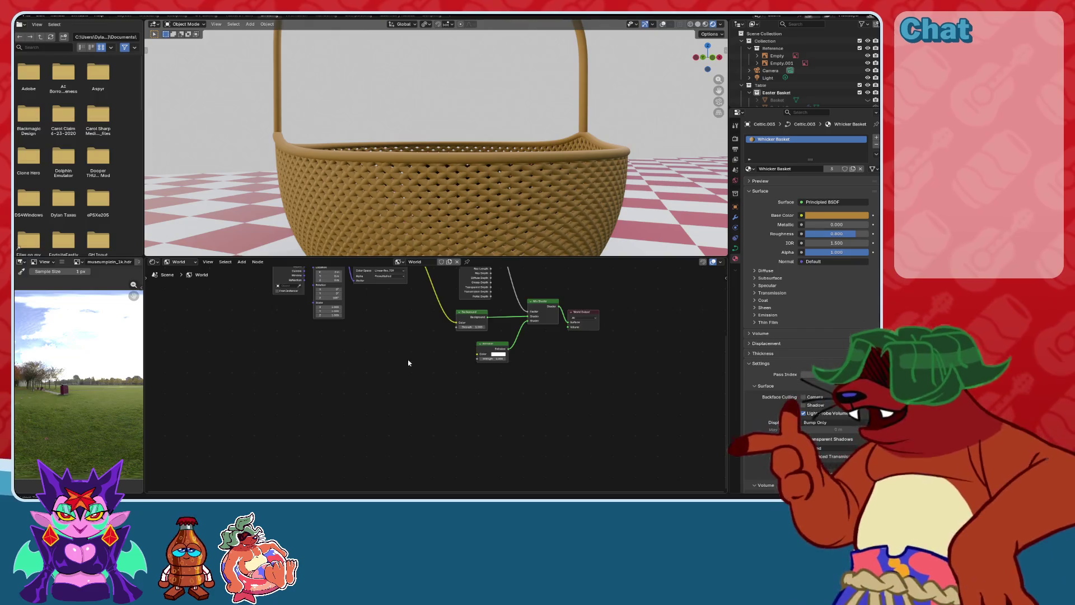
Link the HDRI Image Texture colour straight into Emission Color and view through the camera.
{"action": "middle_click_drag", "start_coordinate": [408, 348], "coordinate": [410, 412]}
{"action": "left_click_drag", "start_coordinate": [396, 295], "coordinate": [293, 348]}
{"action": "key", "text": "g"}
{"action": "left_click", "coordinate": [448, 392]}
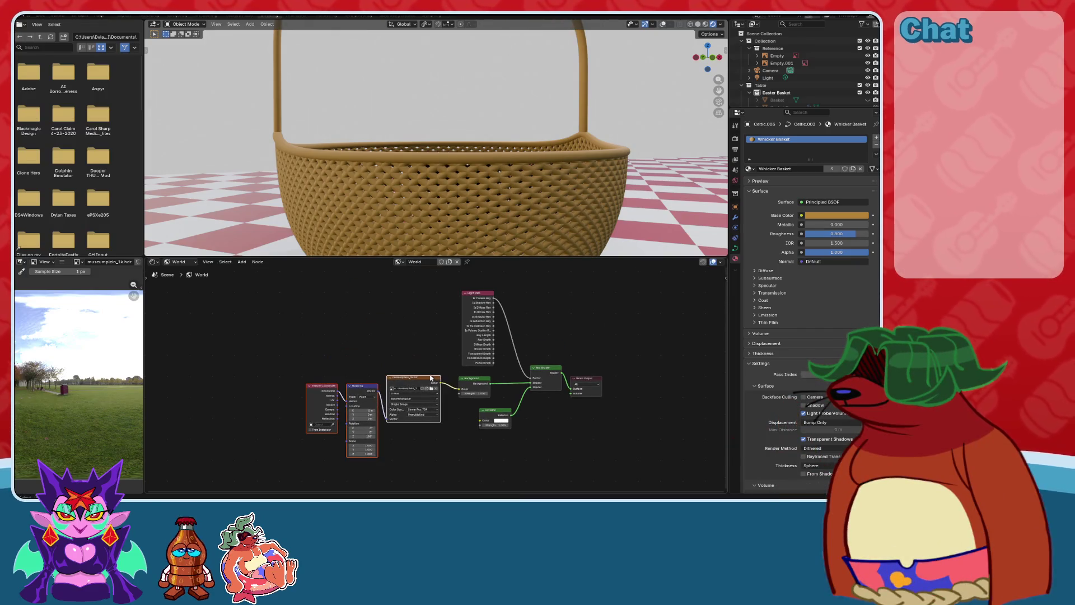
{"action": "left_click_drag", "start_coordinate": [475, 426], "coordinate": [480, 420]}
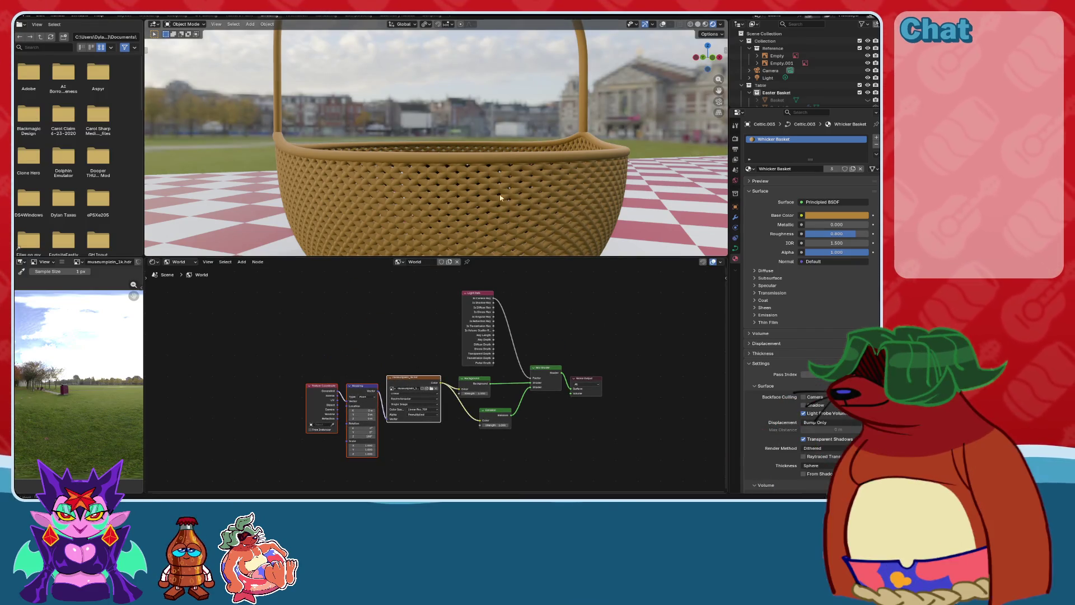
{"action": "key", "text": "KP_0"}
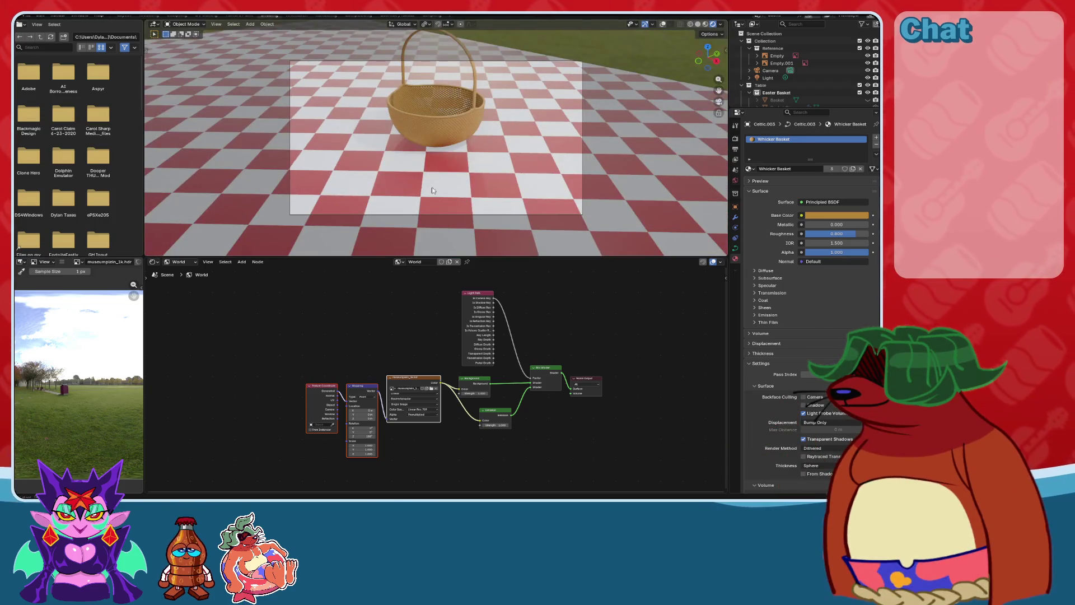
Select the checkered table and preview the camera view in Rendered shading in Layout.
{"action": "left_click", "coordinate": [388, 93]}
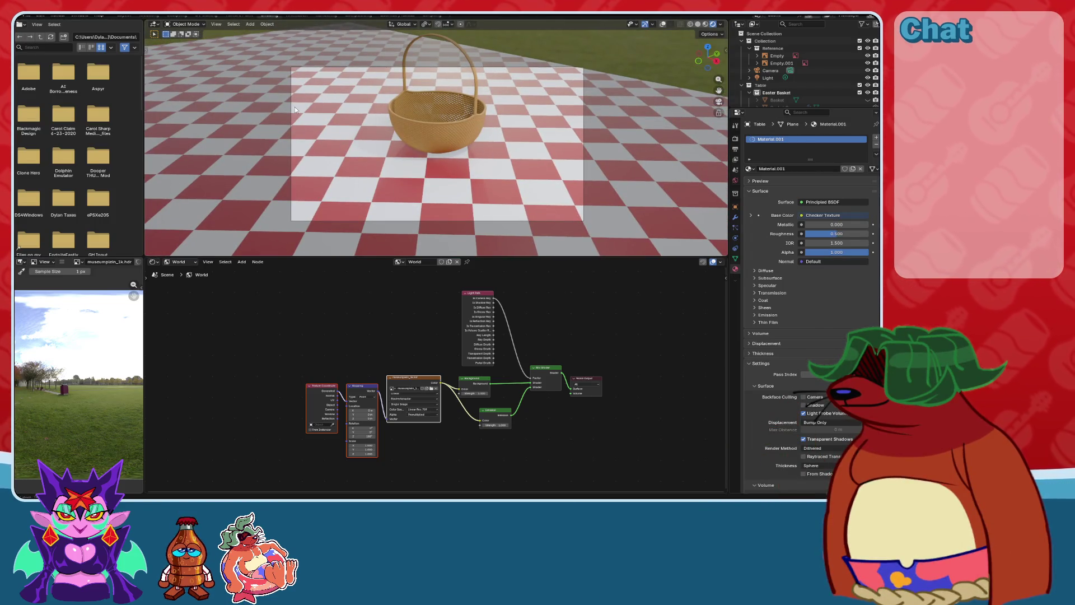
{"action": "left_click", "coordinate": [117, 15]}
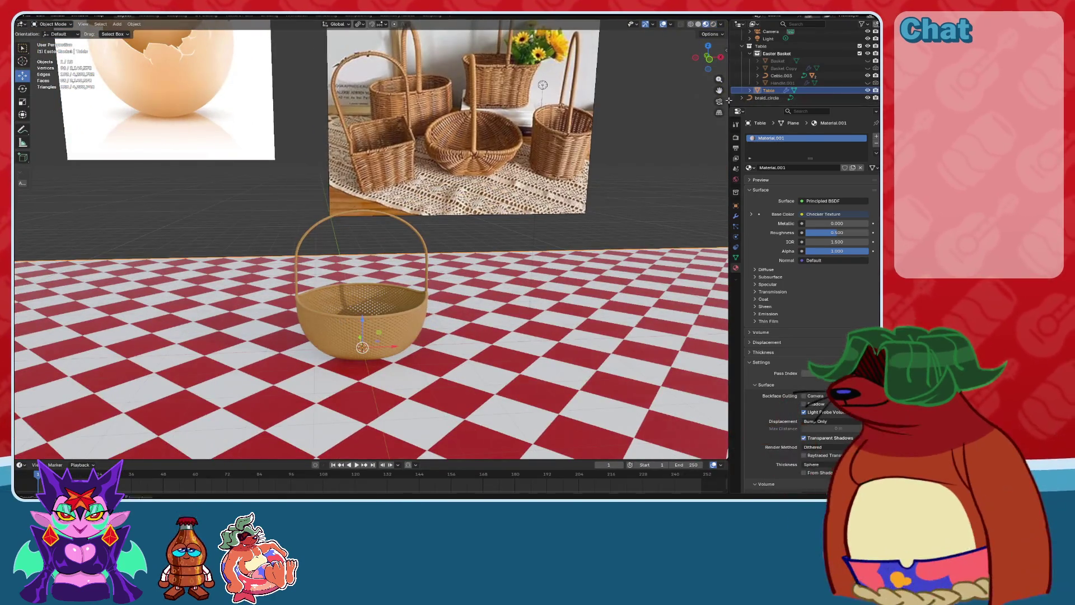
{"action": "left_click", "coordinate": [719, 101]}
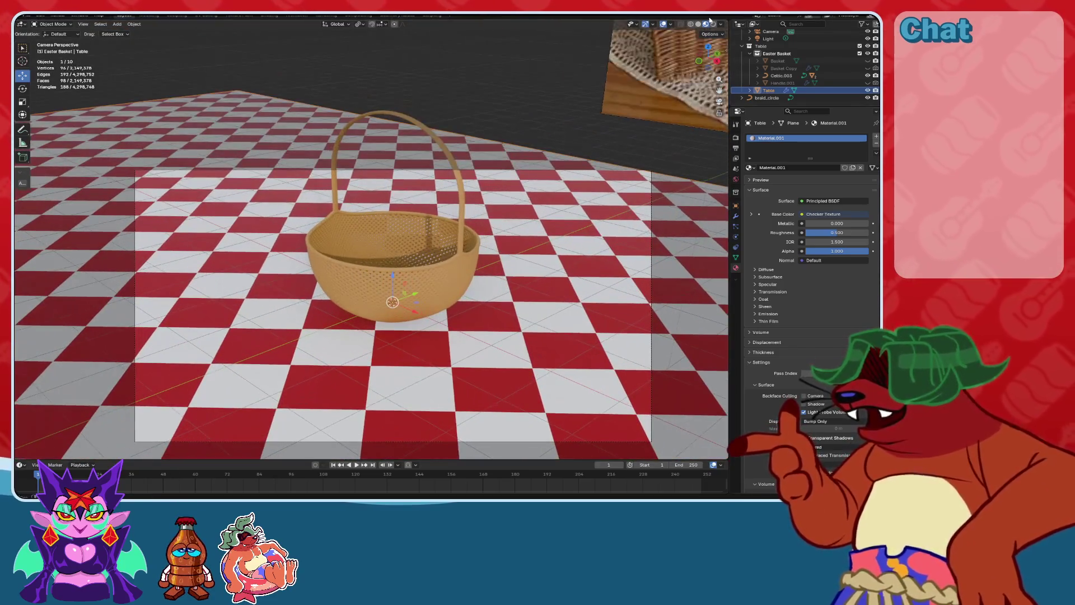
{"action": "left_click", "coordinate": [713, 22]}
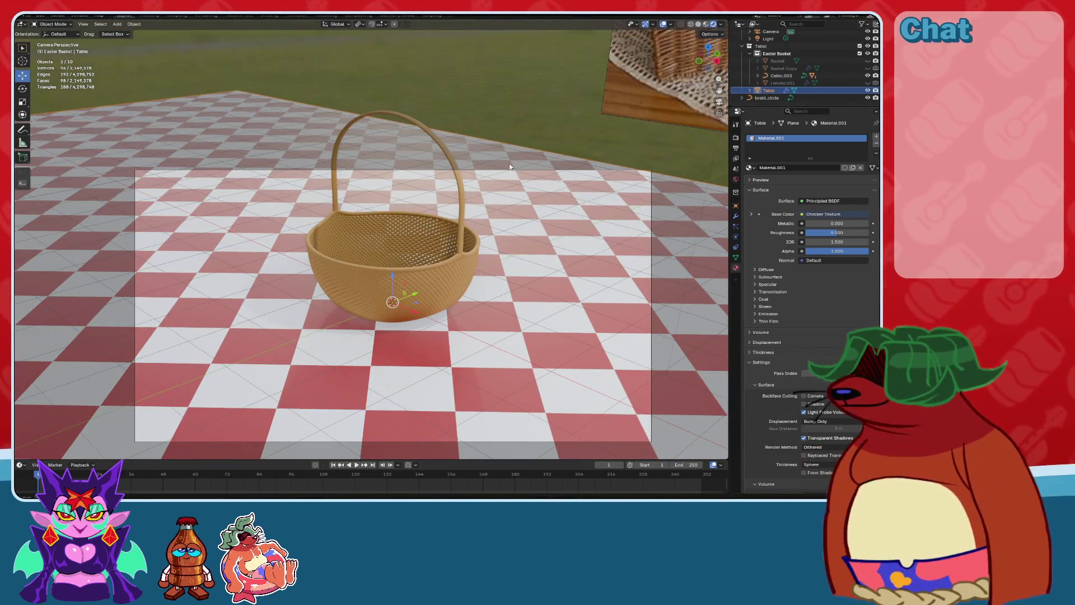
Lock the camera to the view and orbit it to a lower, frontal angle on the basket.
{"action": "left_click", "coordinate": [725, 49]}
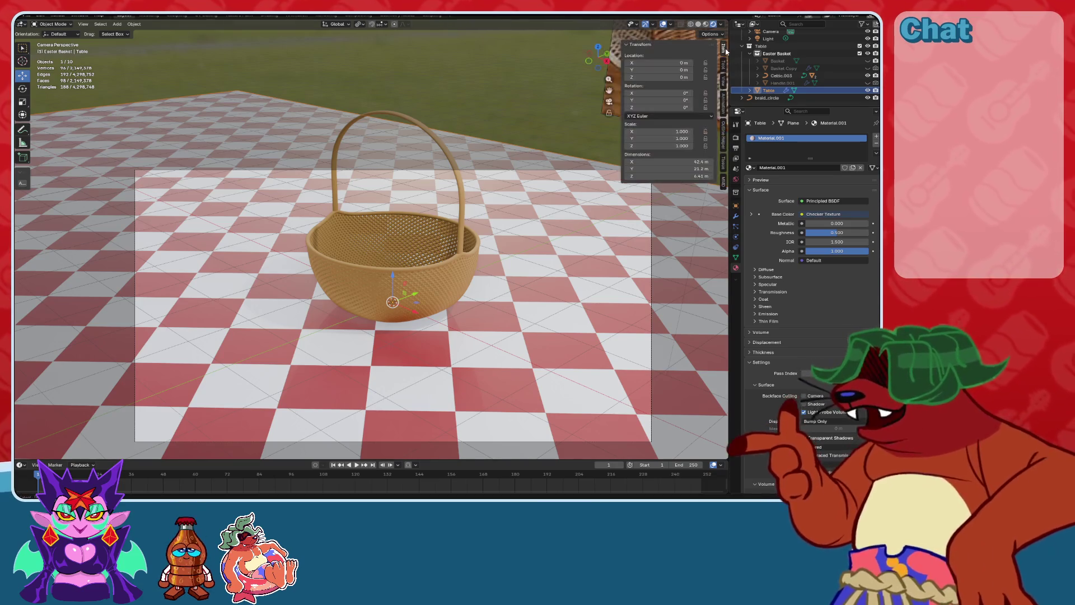
{"action": "left_click", "coordinate": [724, 81]}
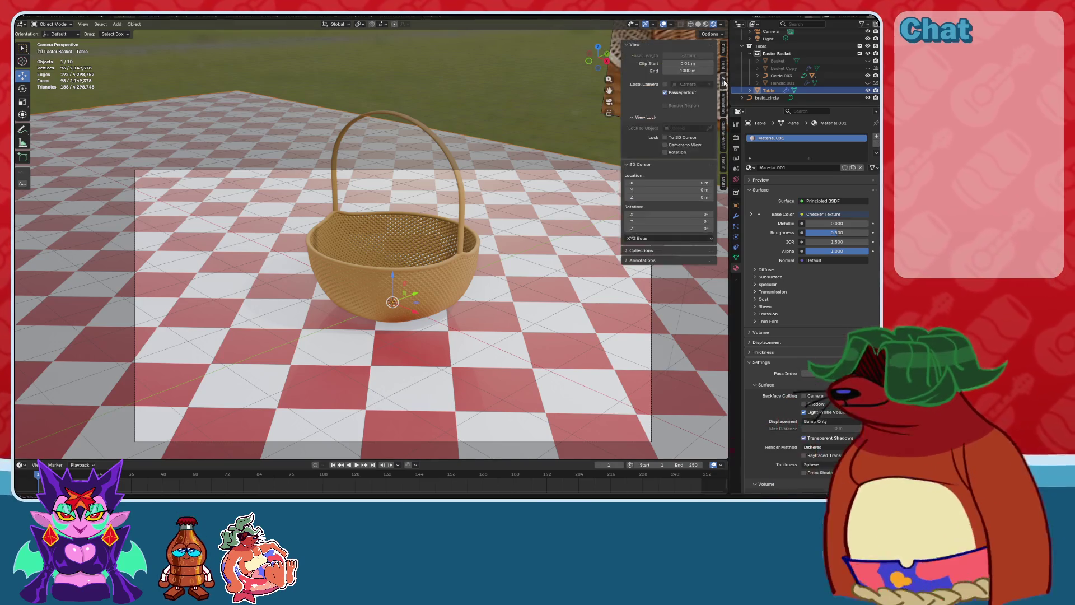
{"action": "left_click", "coordinate": [665, 145]}
{"action": "mouse_move", "coordinate": [561, 185]}
{"action": "middle_mouse_down"}
{"action": "mouse_move", "coordinate": [472, 215]}
{"action": "mouse_move", "coordinate": [482, 303]}
{"action": "mouse_move", "coordinate": [502, 283]}
{"action": "mouse_move", "coordinate": [535, 282]}
{"action": "mouse_move", "coordinate": [522, 267]}
{"action": "mouse_move", "coordinate": [530, 287]}
{"action": "mouse_move", "coordinate": [536, 280]}
{"action": "mouse_move", "coordinate": [249, 105]}
{"action": "middle_mouse_up"}
{"action": "middle_click_drag", "start_coordinate": [386, 199], "coordinate": [76, 20]}
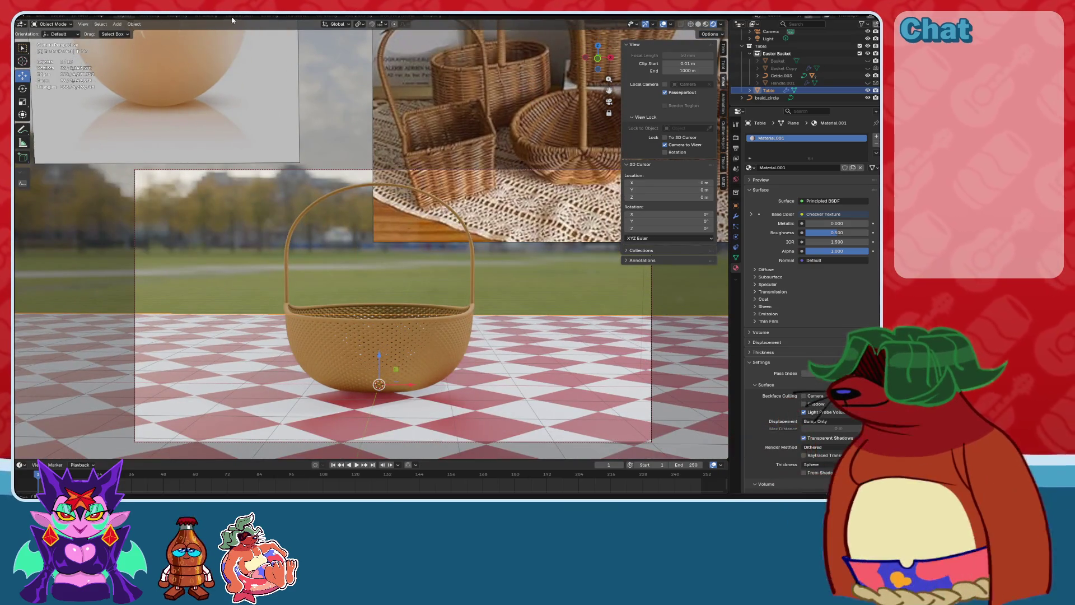
{"action": "left_click", "coordinate": [269, 15]}
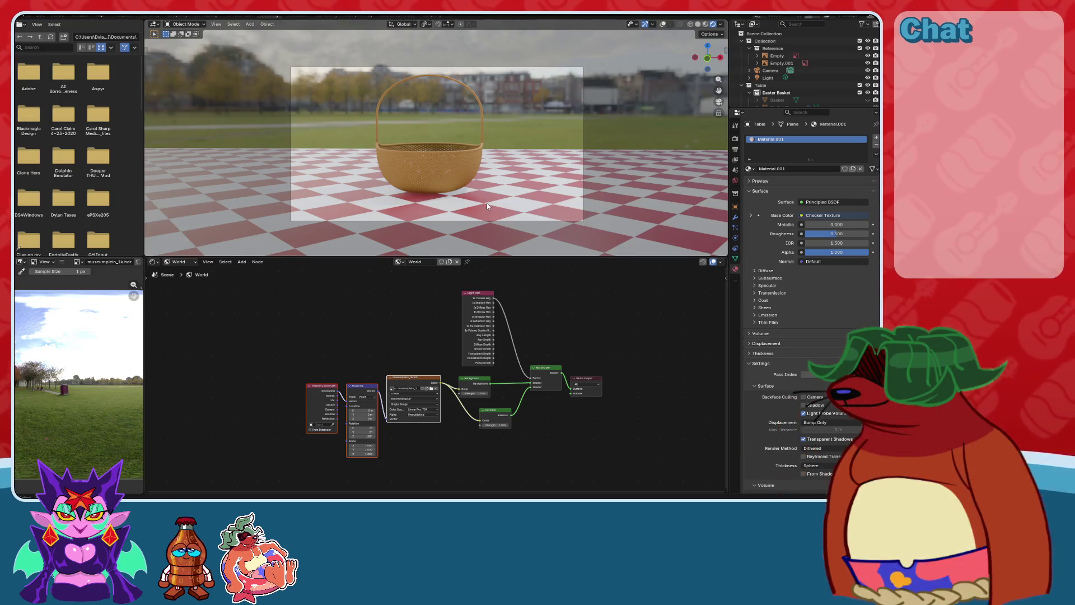
Return to the camera view and orbit the locked camera to see the basket more from the side.
{"action": "middle_click_drag", "start_coordinate": [486, 203], "coordinate": [532, 182]}
{"action": "left_click", "coordinate": [718, 101]}
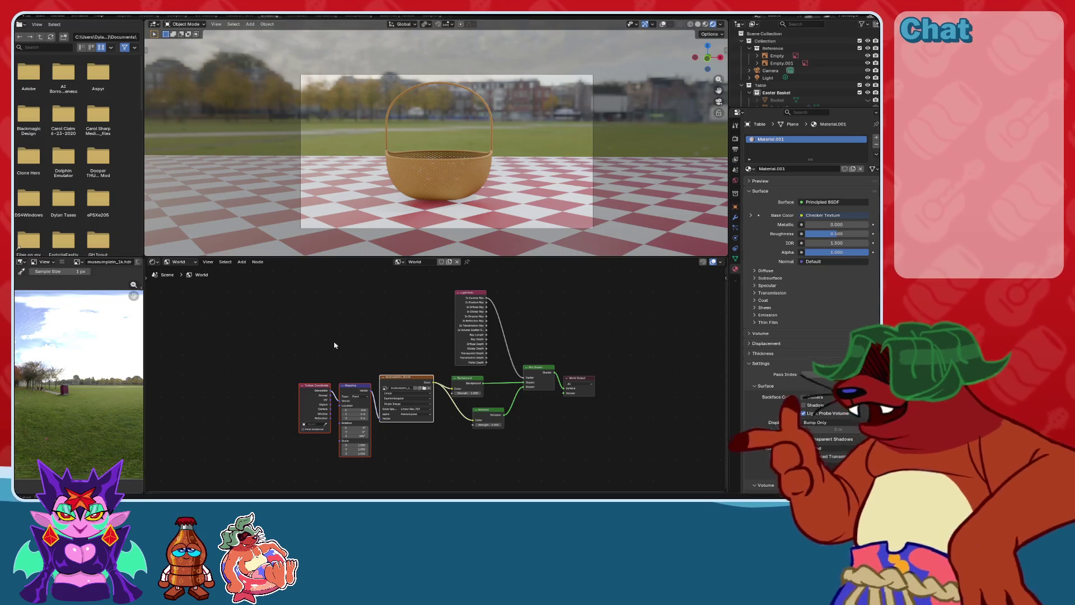
{"action": "scroll", "coordinate": [401, 324], "scroll_direction": "up", "scroll_amount": 4}
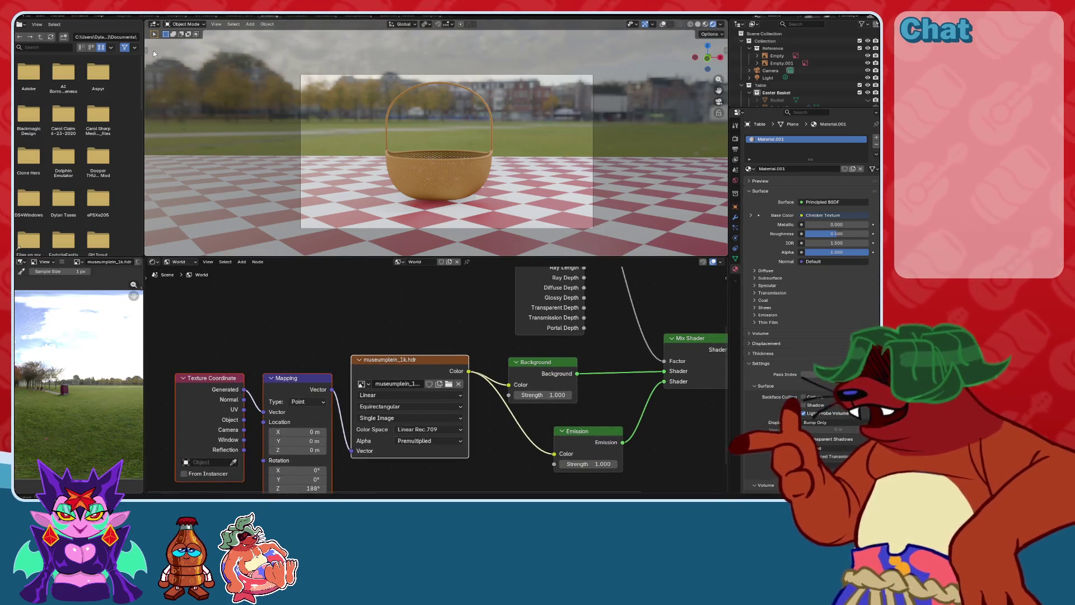
{"action": "scroll", "coordinate": [401, 324], "scroll_direction": "up", "scroll_amount": 2}
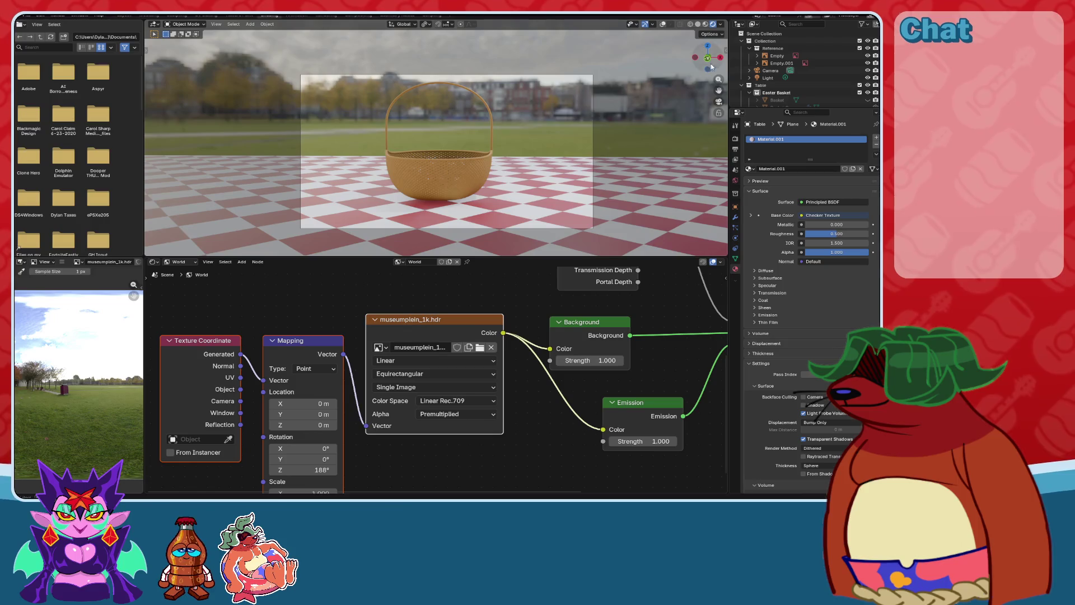
{"action": "left_click", "coordinate": [726, 49]}
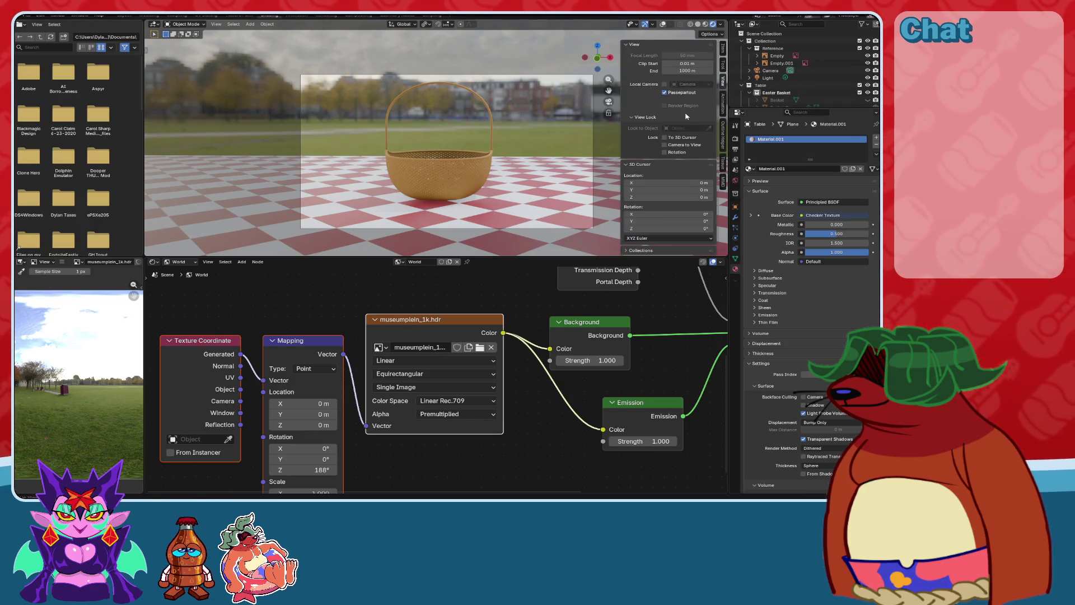
{"action": "middle_click_drag", "start_coordinate": [493, 147], "coordinate": [486, 194]}
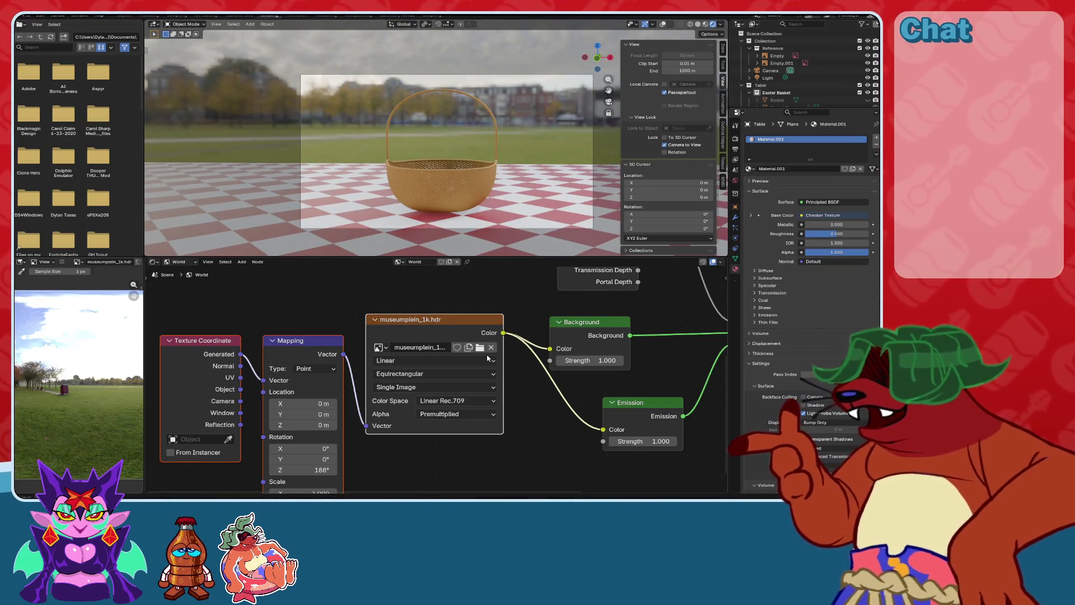
{"action": "scroll", "coordinate": [463, 383], "scroll_direction": "up", "scroll_amount": 2}
Set the world Mapping Location Z to 0.05 m.
{"action": "left_click", "coordinate": [411, 342]}
{"action": "left_click", "coordinate": [335, 342]}
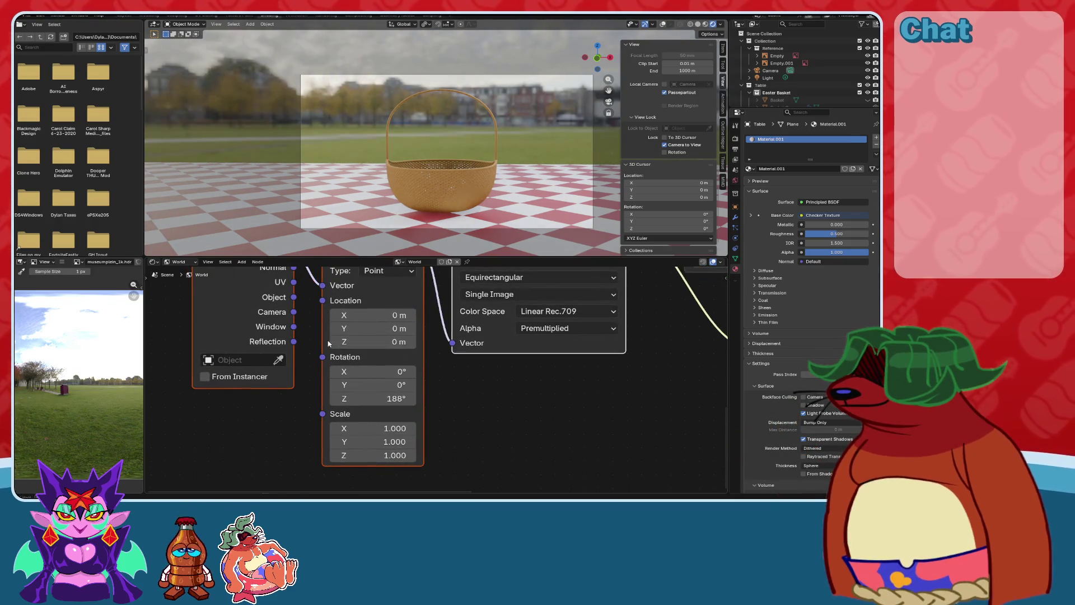
{"action": "left_click", "coordinate": [412, 342]}
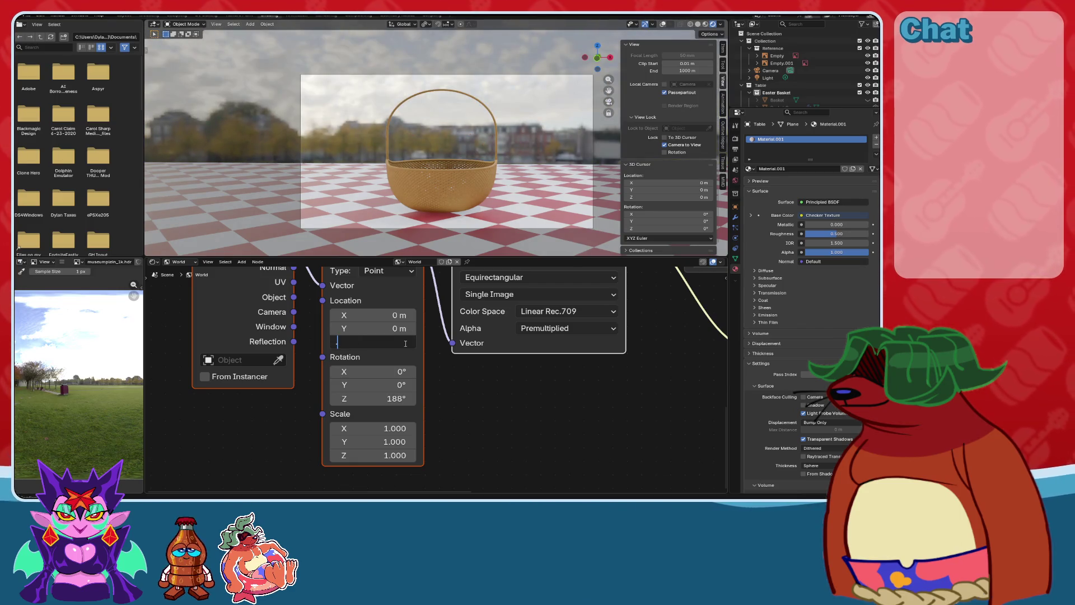
{"action": "type", "text": ".05"}
{"action": "key", "text": "Return"}
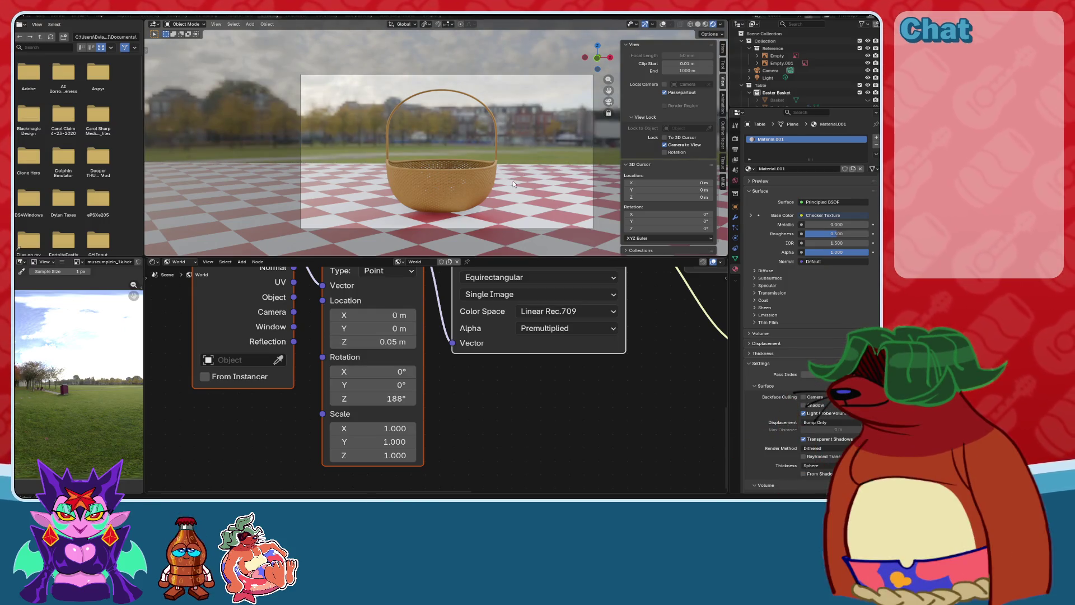
Orbit and rotate the camera to reframe the basket, then select the camera object.
{"action": "mouse_move", "coordinate": [523, 183]}
{"action": "middle_mouse_down"}
{"action": "mouse_move", "coordinate": [429, 200]}
{"action": "mouse_move", "coordinate": [473, 187]}
{"action": "middle_mouse_up"}
{"action": "scroll", "coordinate": [510, 186], "scroll_direction": "up", "scroll_amount": 5}
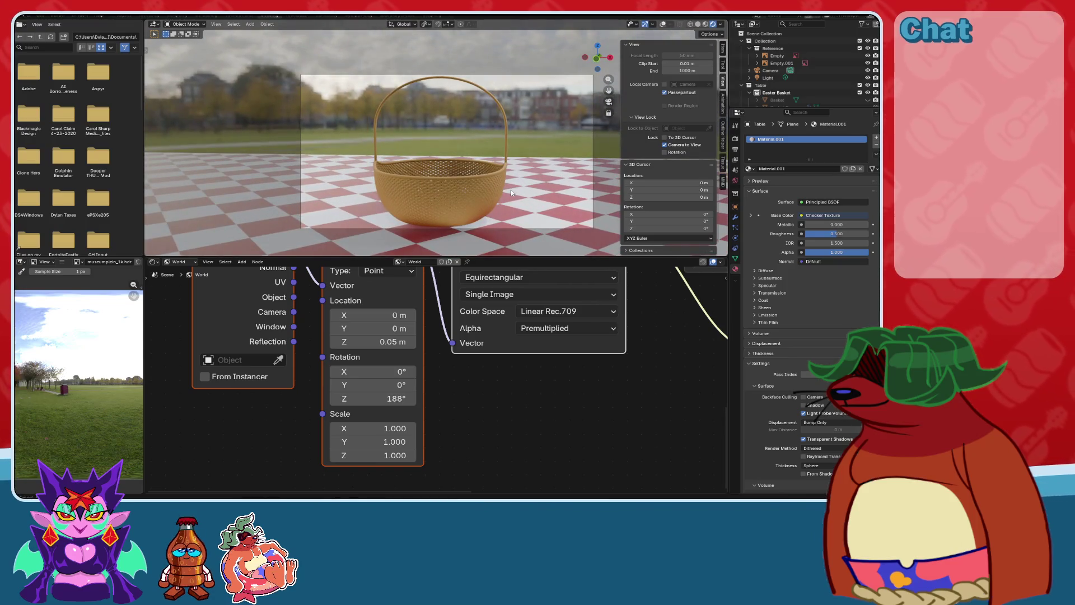
{"action": "scroll", "coordinate": [514, 193], "scroll_direction": "down", "scroll_amount": 3}
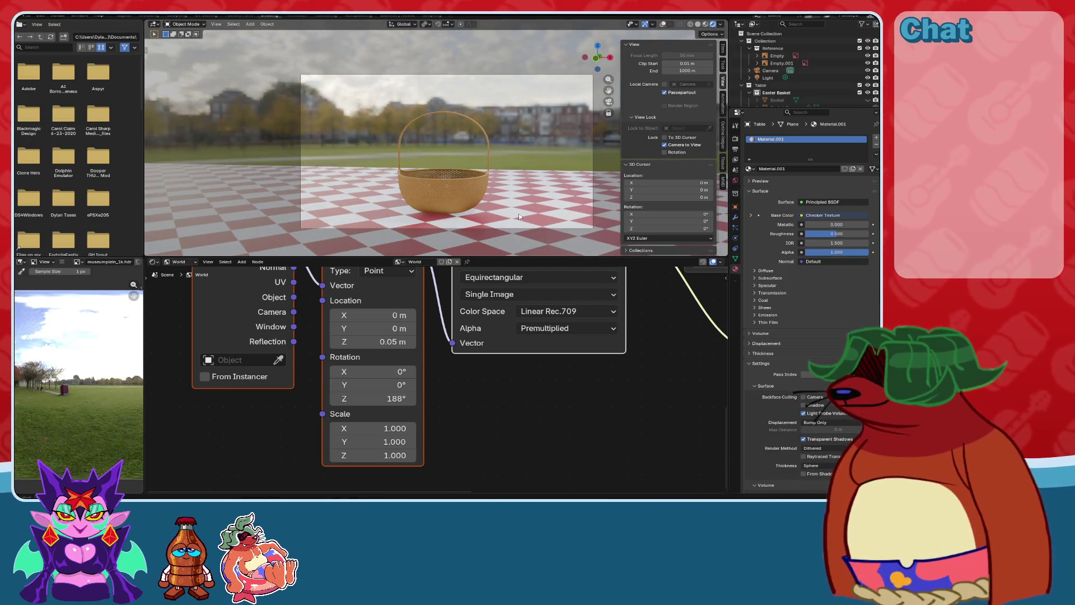
{"action": "middle_click_drag", "start_coordinate": [519, 213], "coordinate": [527, 213]}
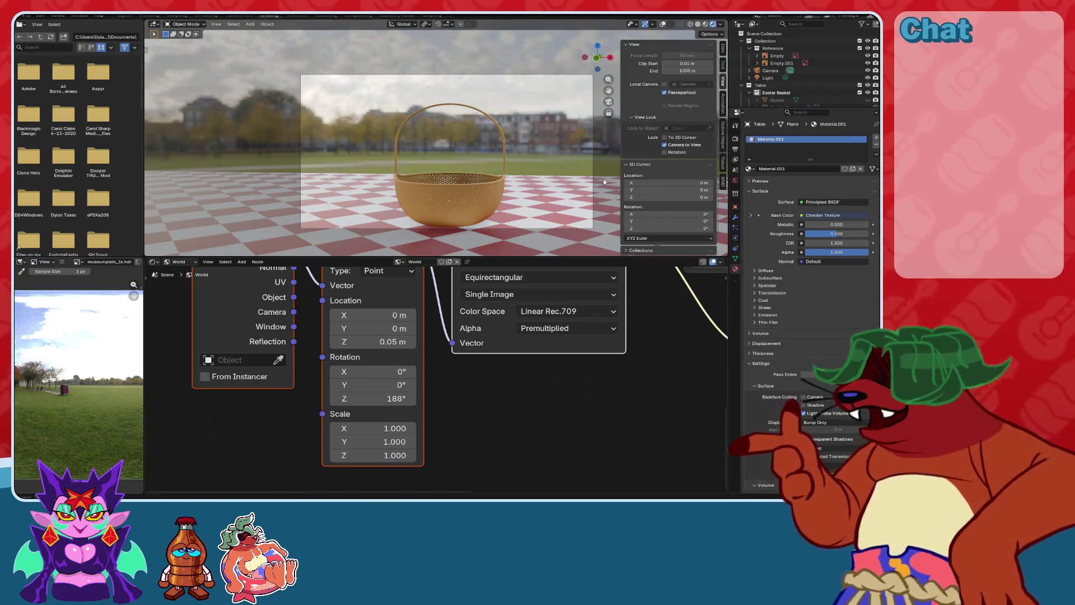
{"action": "left_click", "coordinate": [578, 75]}
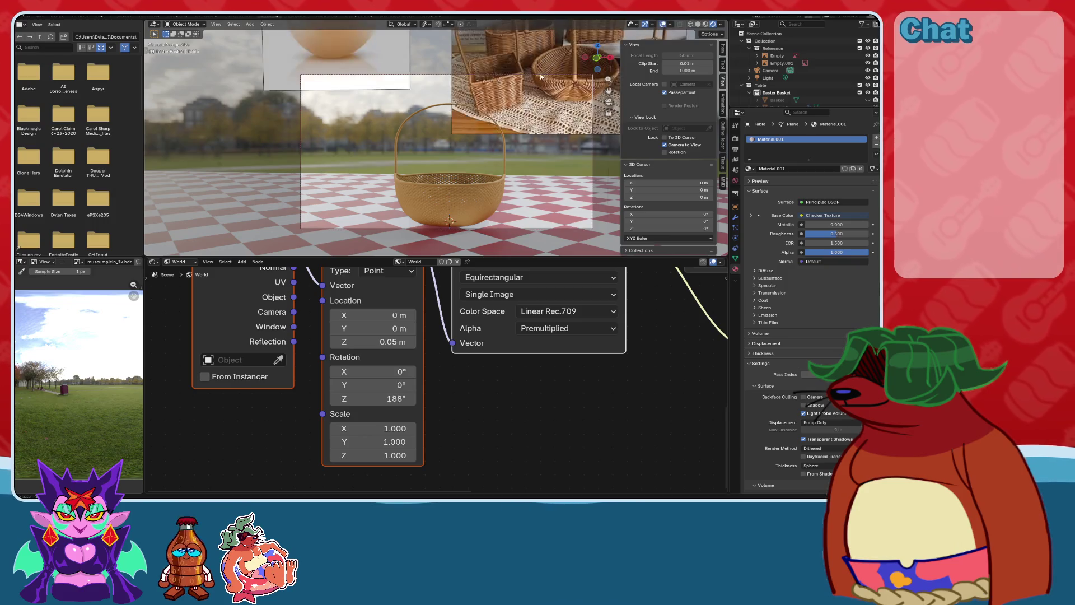
Hide the overlays, enable camera depth of field, and make the basket the focus object.
{"action": "left_click", "coordinate": [664, 25]}
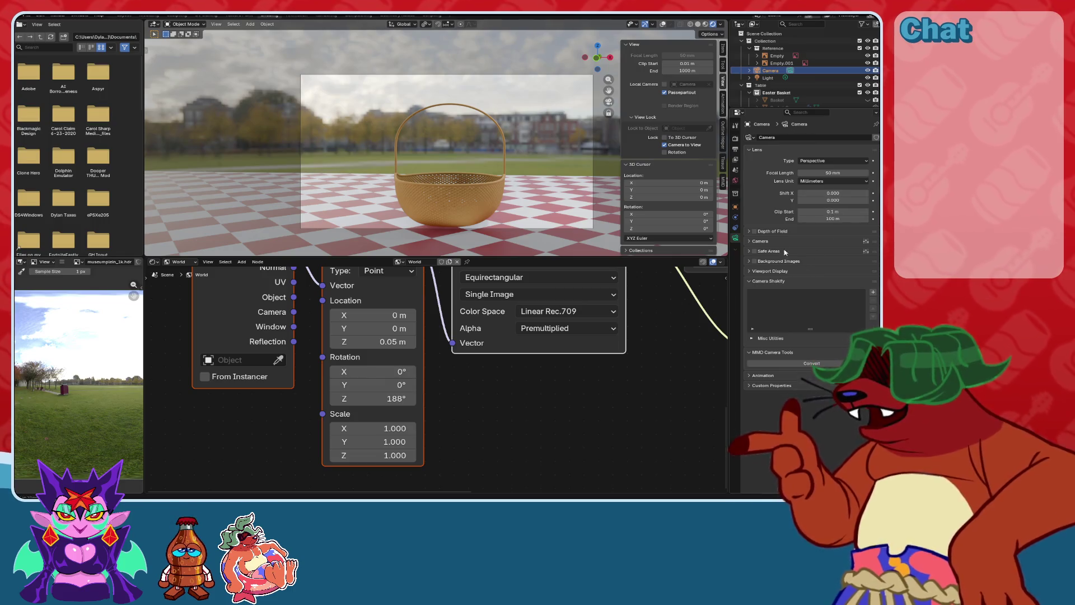
{"action": "left_click", "coordinate": [755, 231]}
{"action": "left_click", "coordinate": [749, 231]}
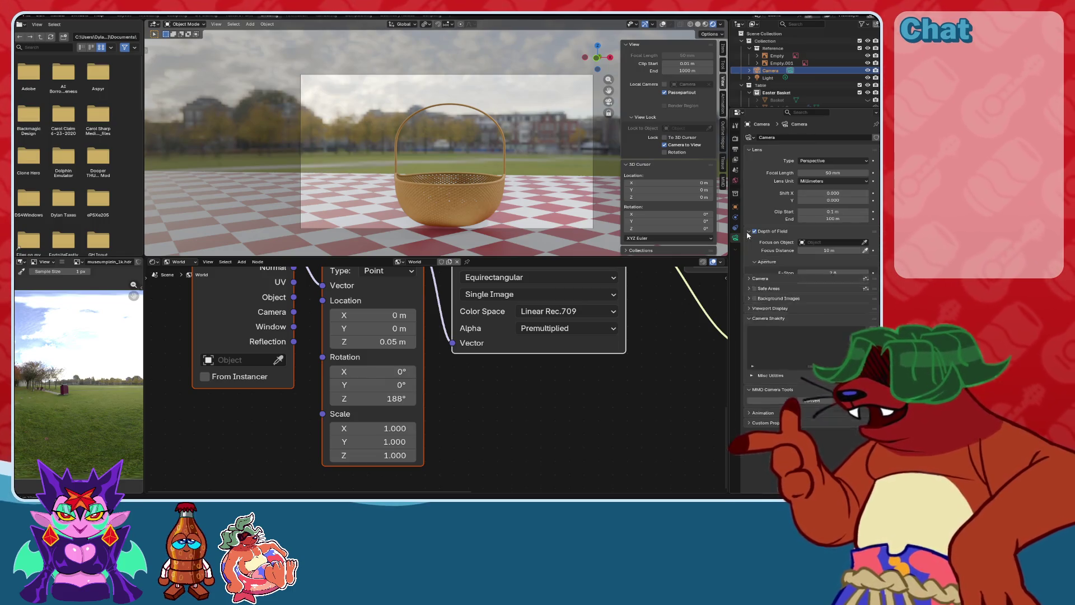
{"action": "left_click", "coordinate": [865, 243]}
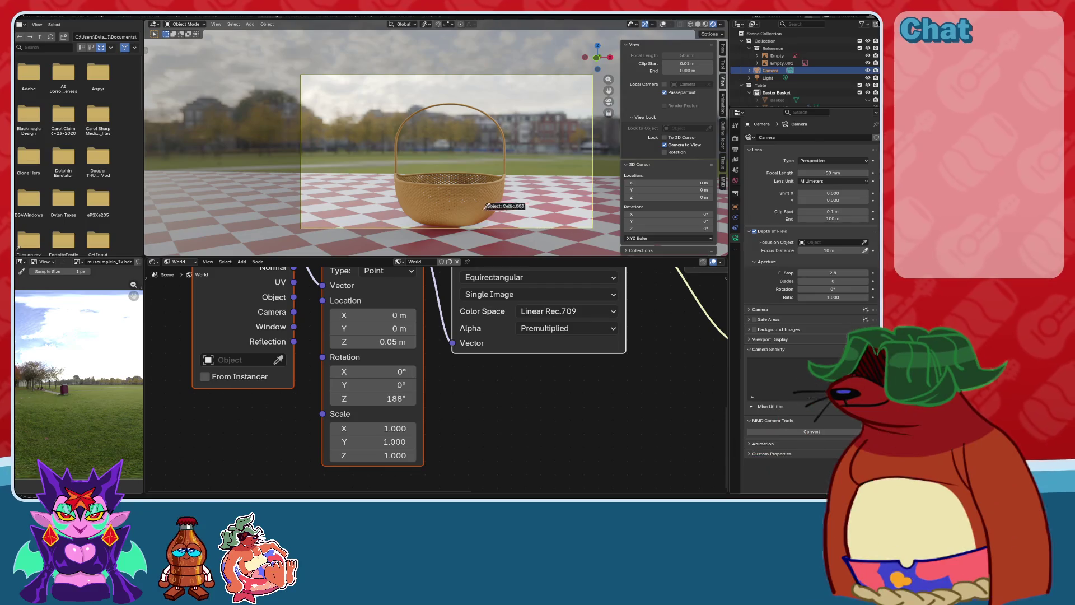
{"action": "left_click", "coordinate": [482, 201]}
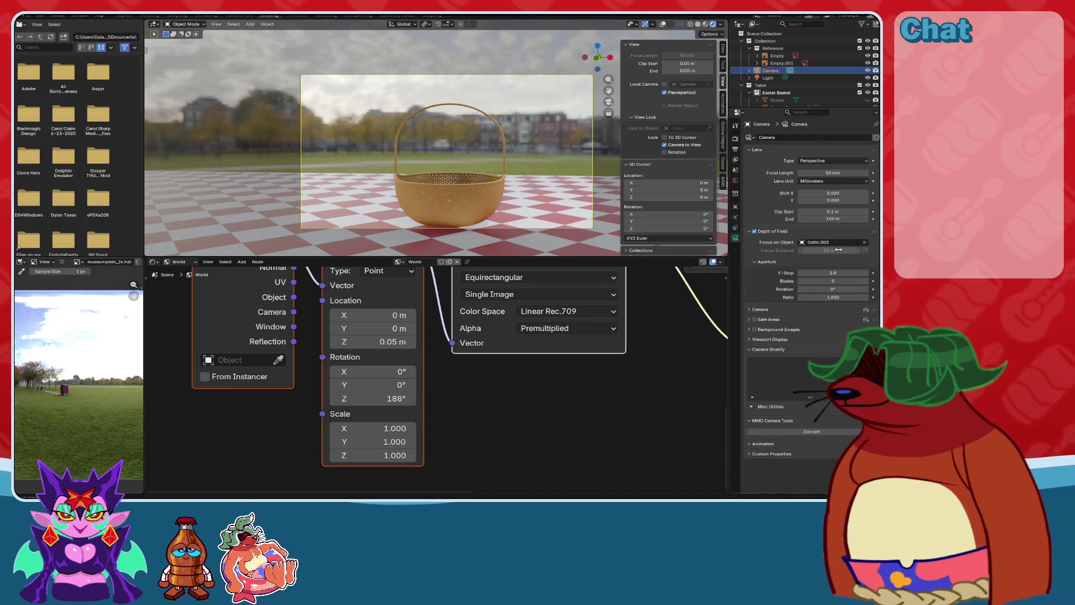
Set 16 aperture blades and lower the F-Stop to blur the background.
{"action": "left_click", "coordinate": [848, 280]}
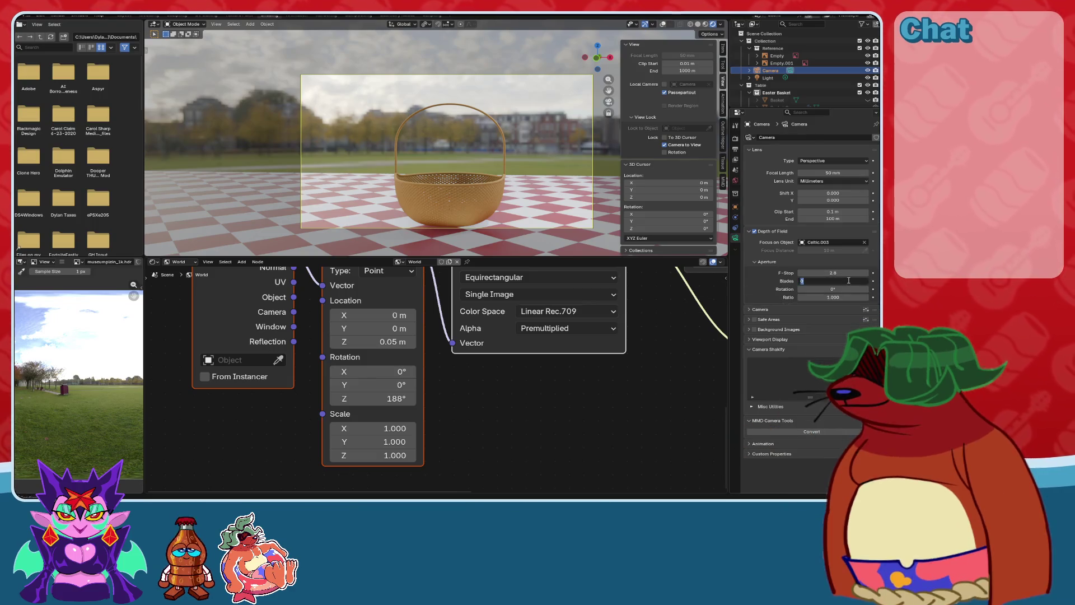
{"action": "key", "text": "Return"}
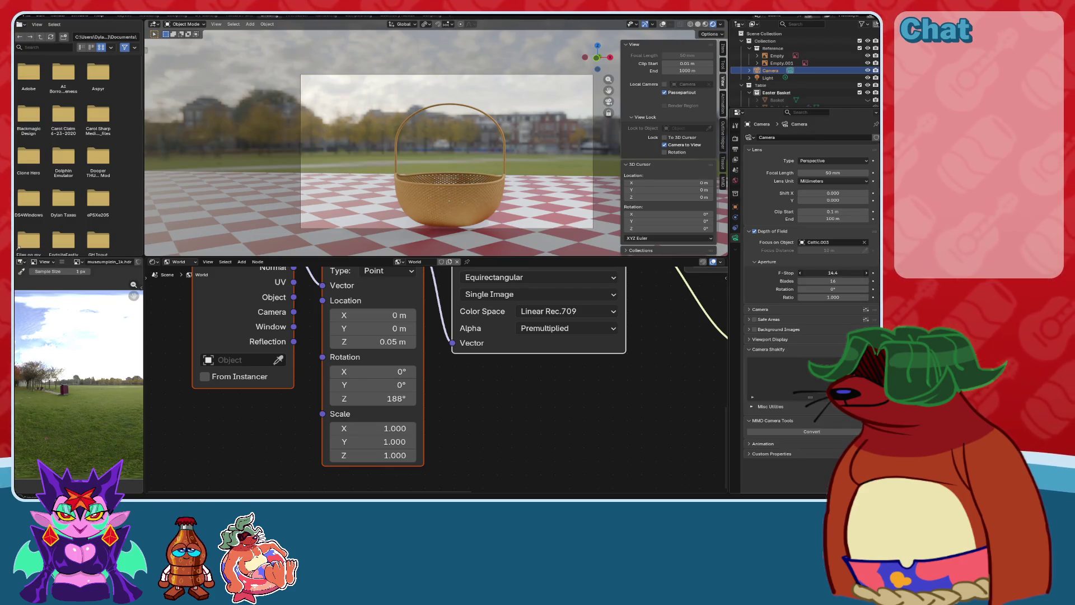
{"action": "mouse_move", "coordinate": [833, 273]}
{"action": "left_mouse_down"}
{"action": "mouse_move", "coordinate": [801, 273]}
{"action": "mouse_move", "coordinate": [846, 273]}
{"action": "left_mouse_up"}
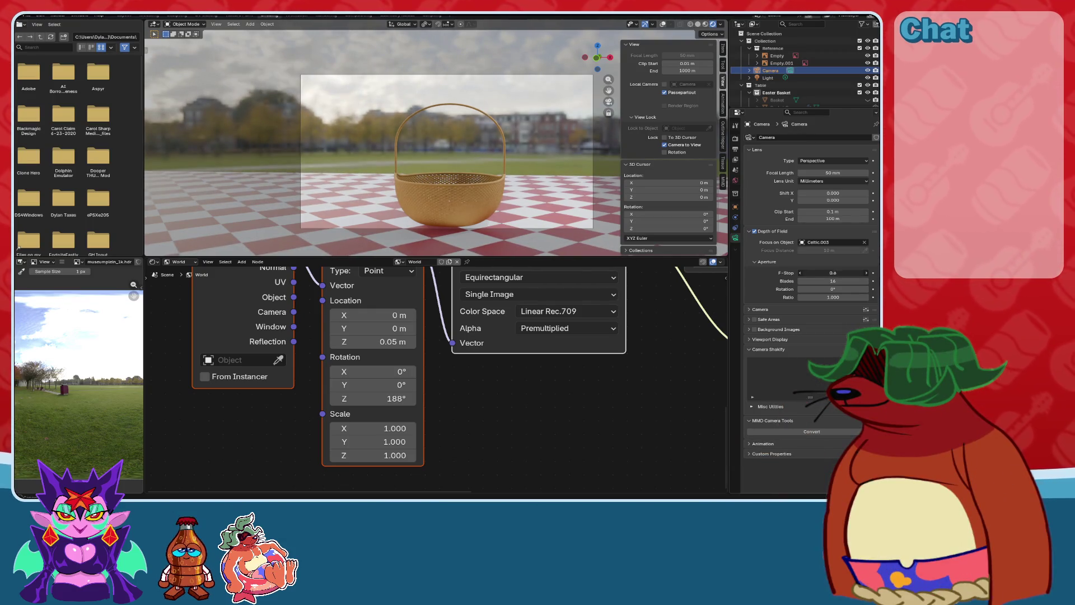
{"action": "left_click_drag", "start_coordinate": [840, 273], "coordinate": [823, 272]}
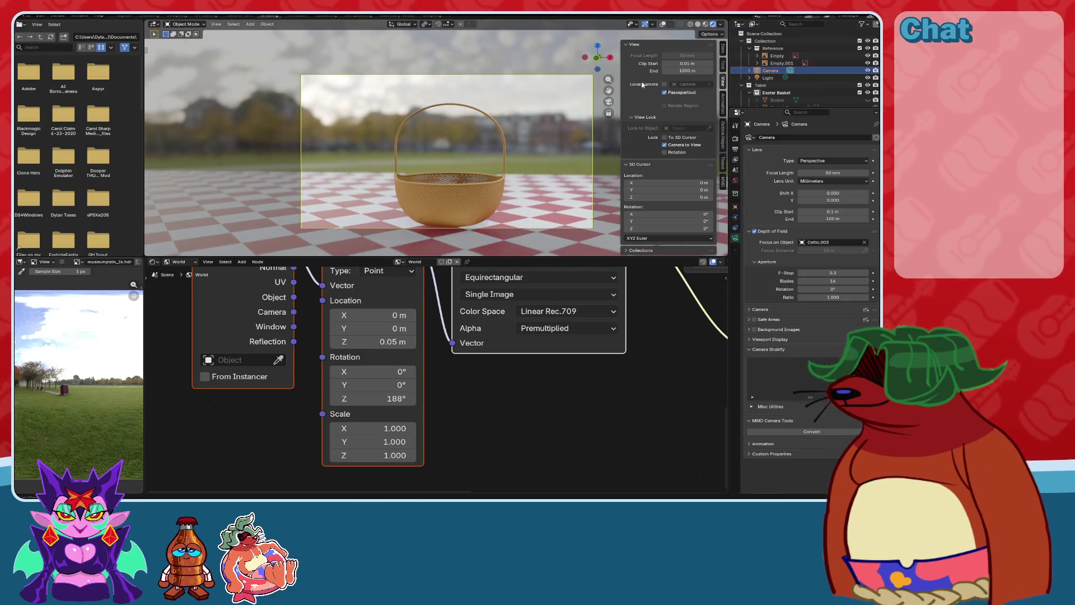
{"action": "left_click", "coordinate": [675, 146]}
{"action": "scroll", "coordinate": [509, 150], "scroll_direction": "up", "scroll_amount": 10}
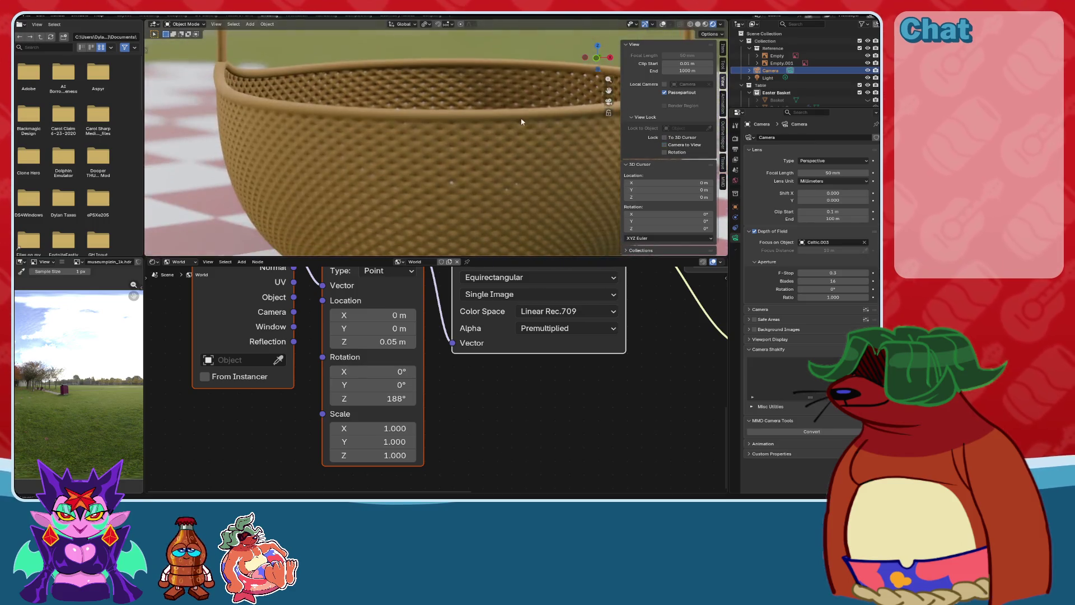
{"action": "scroll", "coordinate": [523, 174], "scroll_direction": "down", "scroll_amount": 10}
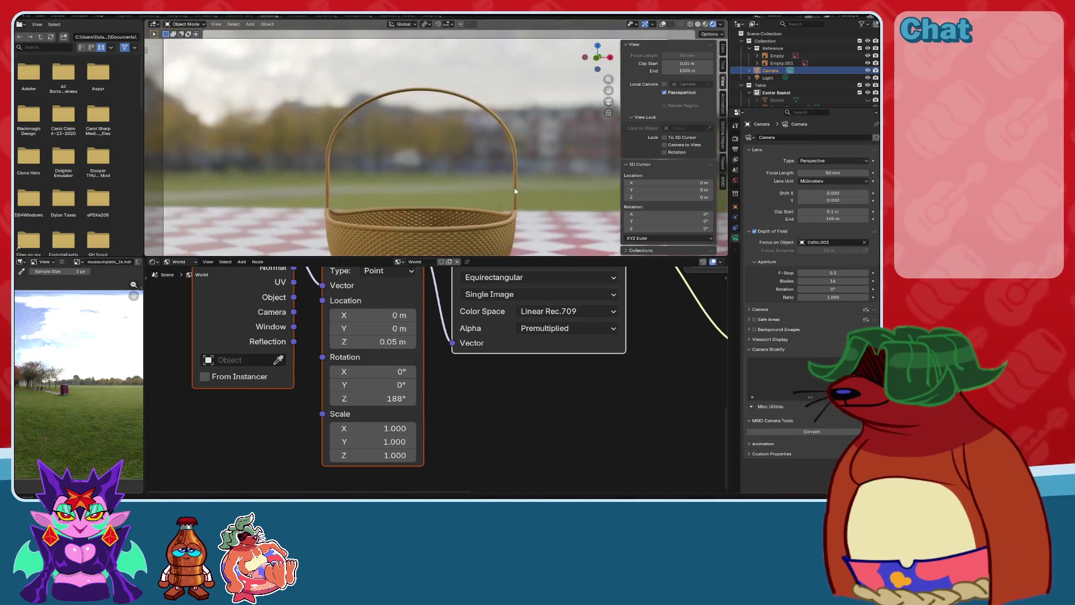
{"action": "scroll", "coordinate": [525, 153], "scroll_direction": "up", "scroll_amount": 3}
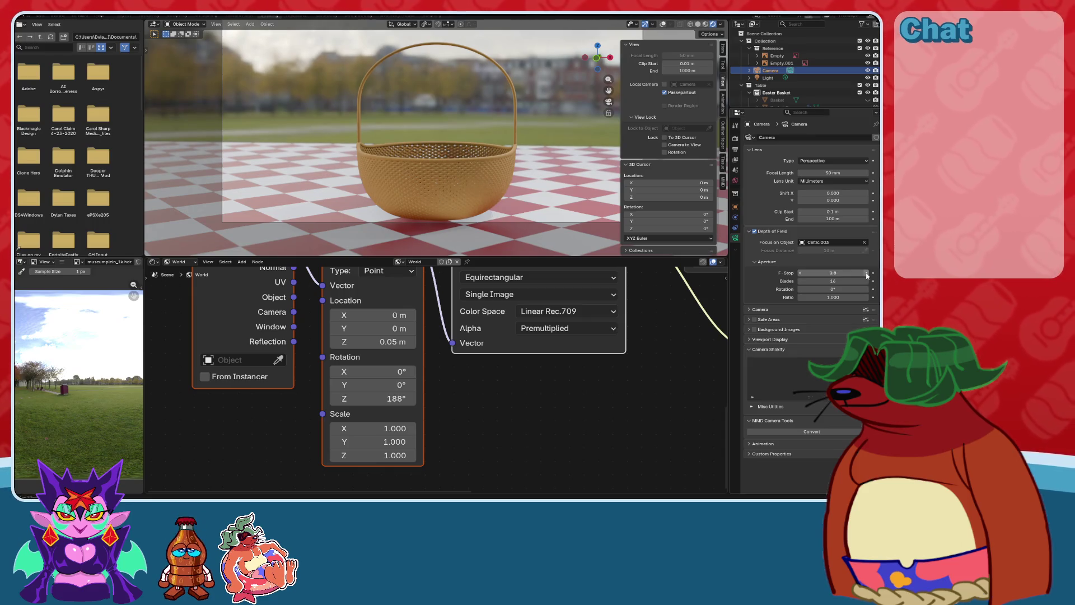
{"action": "left_click", "coordinate": [801, 272]}
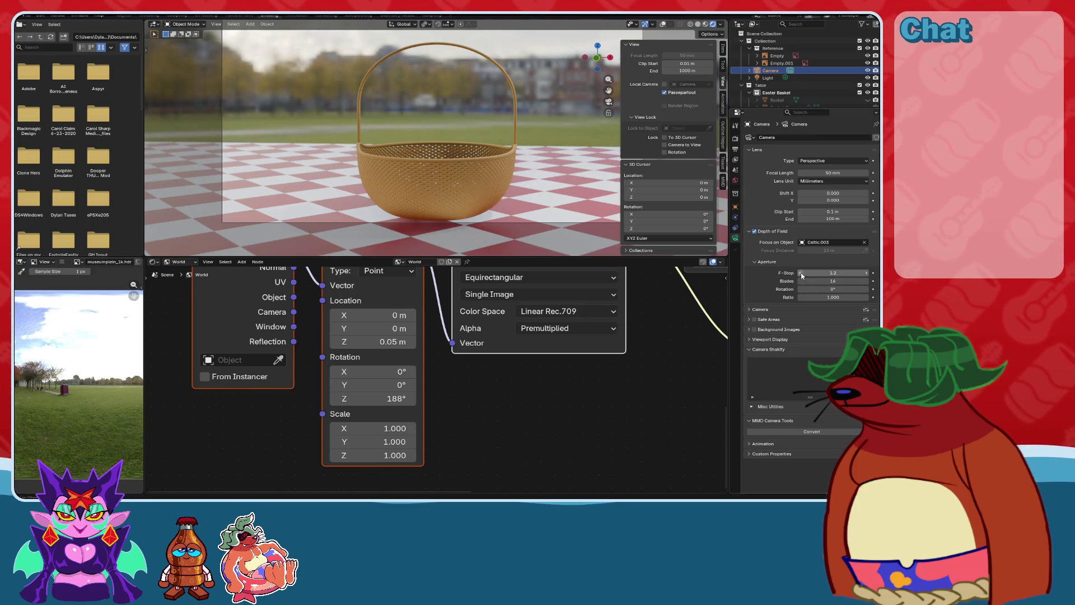
Reframe through the camera toward the basket rim and settle the F-Stop at 3.0.
{"action": "middle_click_drag", "start_coordinate": [439, 196], "coordinate": [500, 212]}
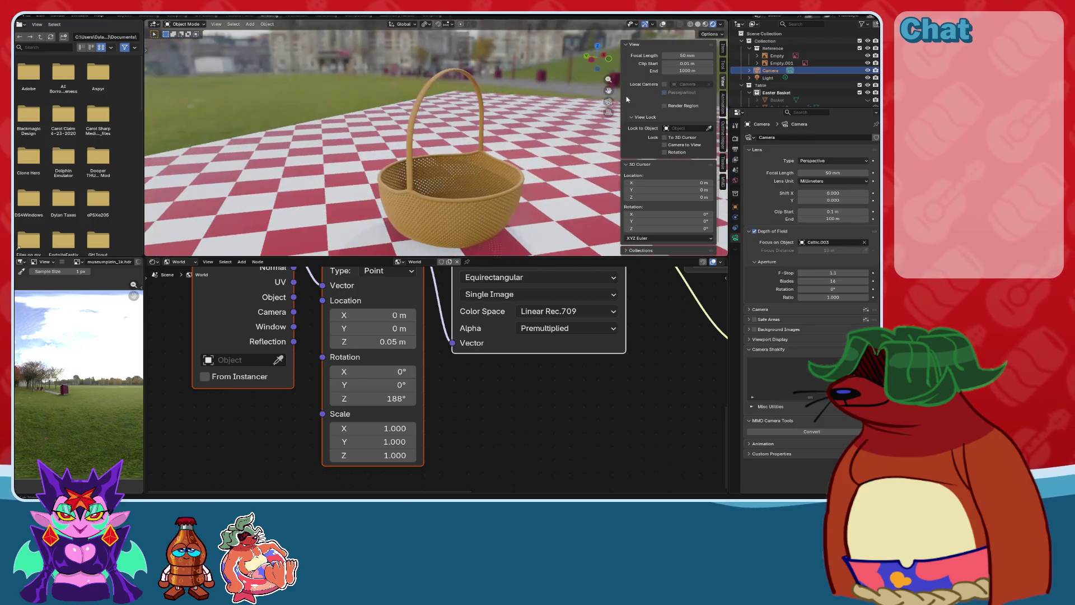
{"action": "key", "text": "KP_0"}
{"action": "scroll", "coordinate": [500, 147], "scroll_direction": "up", "scroll_amount": 8}
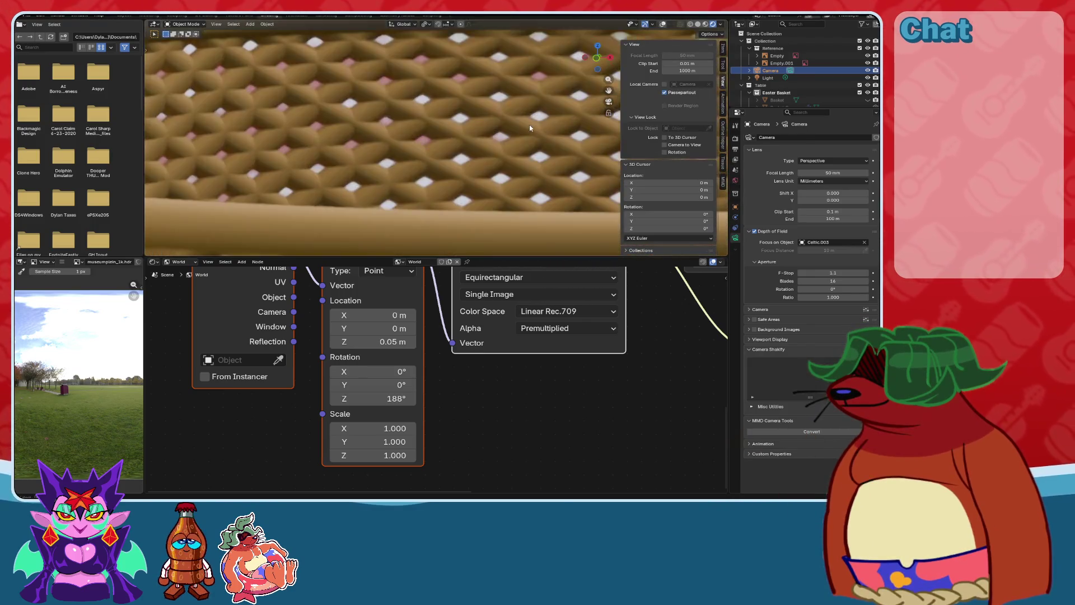
{"action": "middle_click_drag", "start_coordinate": [529, 129], "coordinate": [538, 241], "text": "shift"}
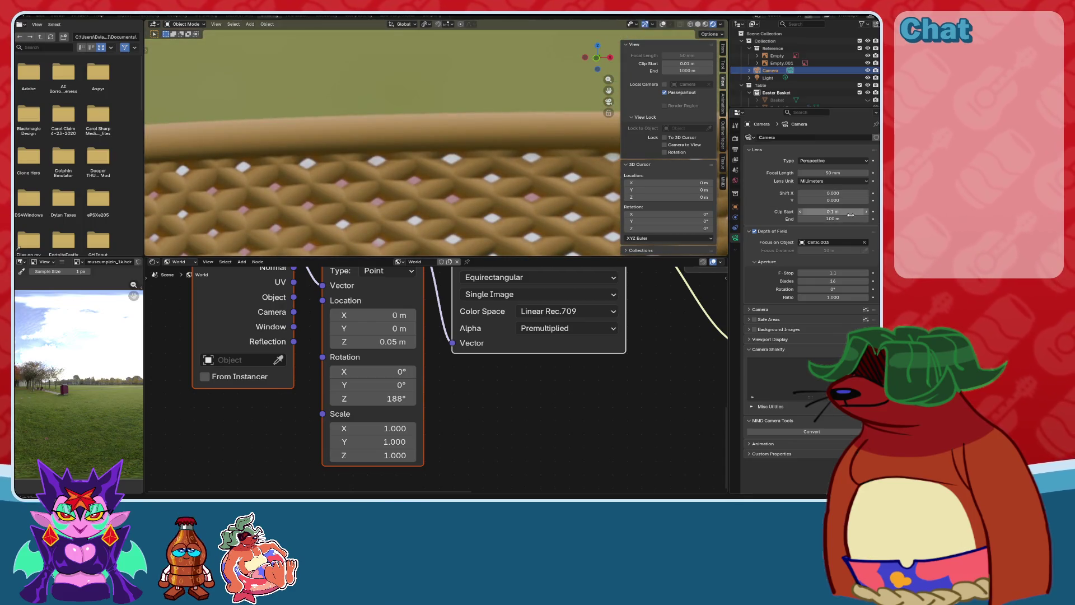
{"action": "left_click_drag", "start_coordinate": [838, 273], "coordinate": [863, 273]}
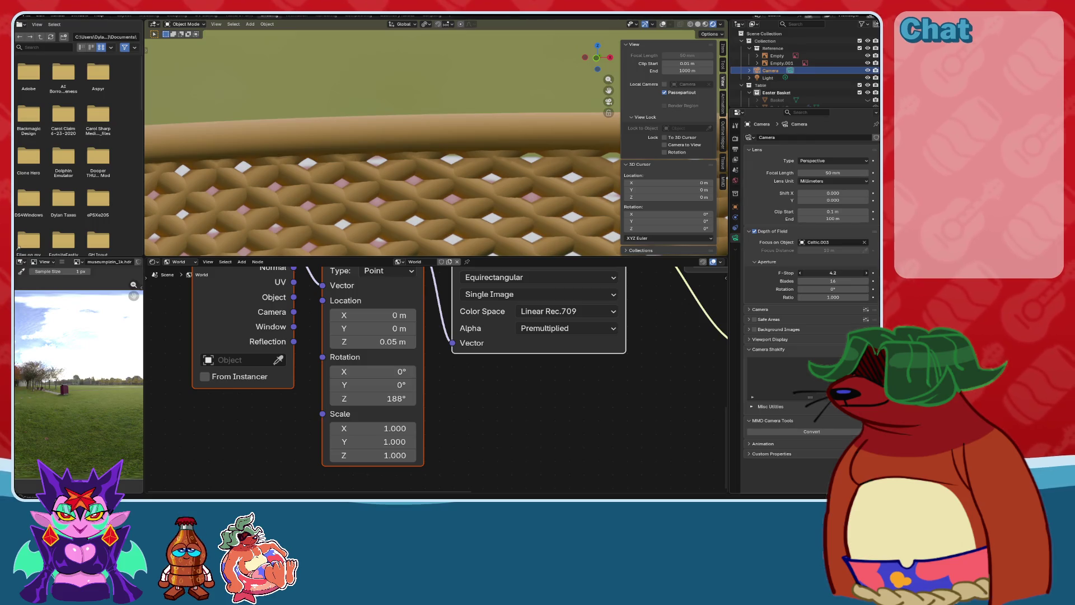
{"action": "left_click_drag", "start_coordinate": [838, 273], "coordinate": [812, 273]}
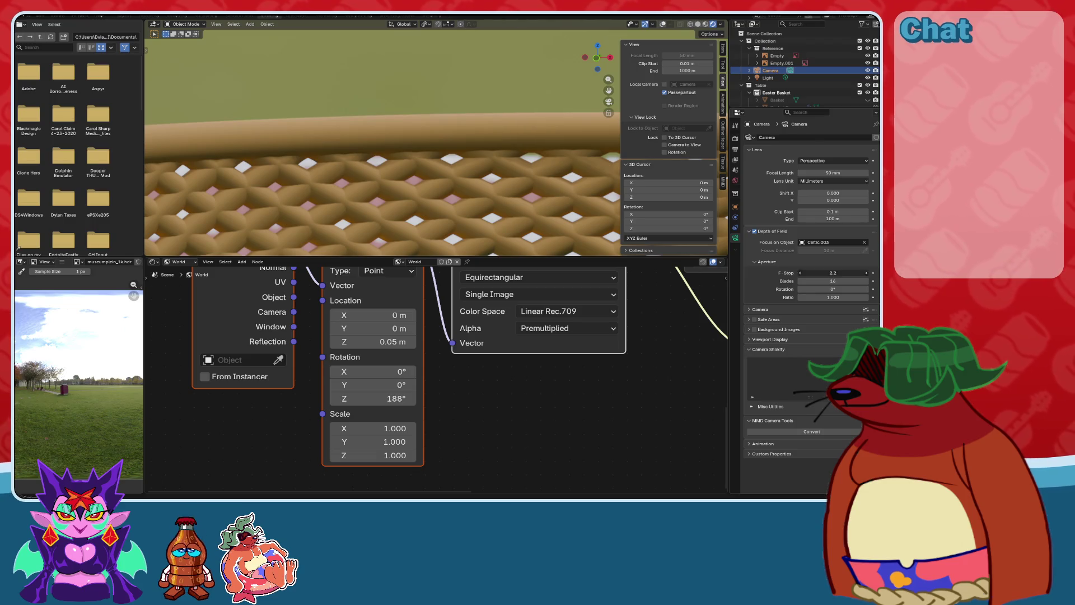
{"action": "key", "text": "Return"}
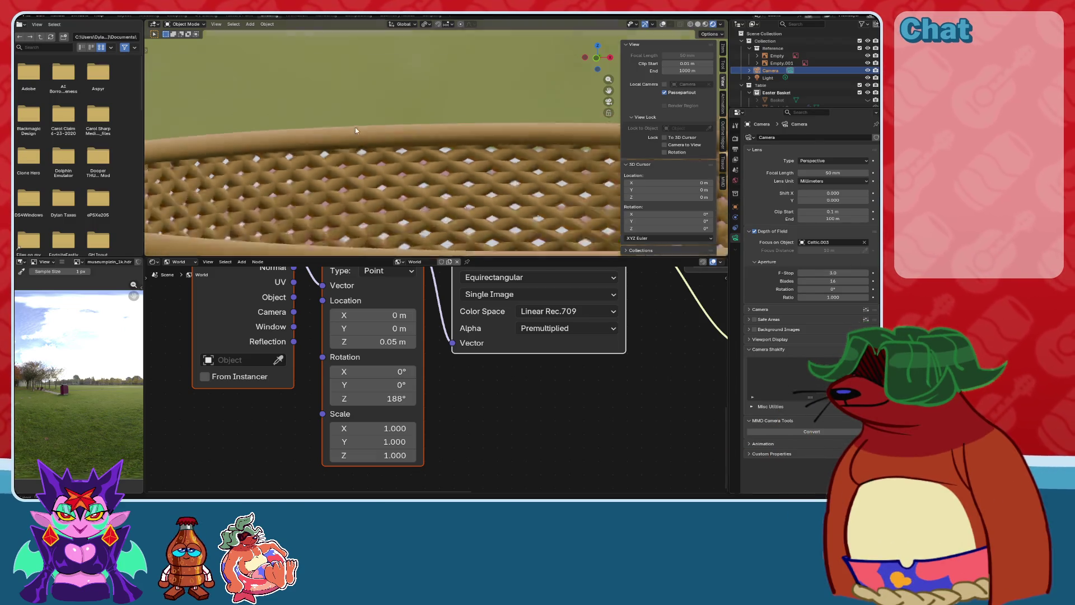
Keep the aperture Ratio at 1.000 after a trial adjustment.
{"action": "scroll", "coordinate": [414, 176], "scroll_direction": "down", "scroll_amount": 5}
{"action": "scroll", "coordinate": [431, 175], "scroll_direction": "up", "scroll_amount": 3}
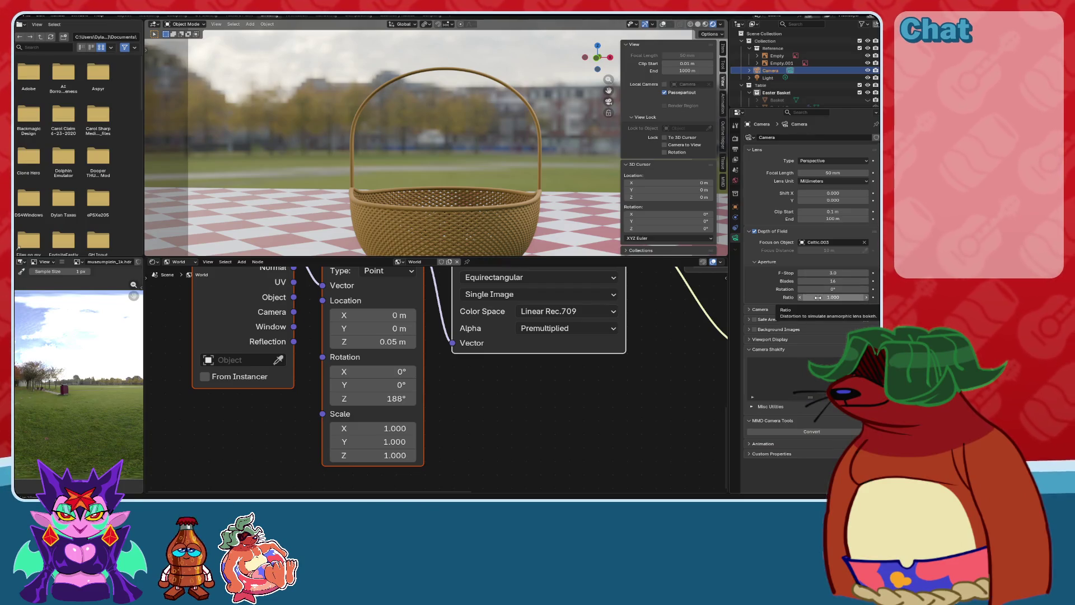
{"action": "left_click_drag", "start_coordinate": [821, 297], "coordinate": [830, 297]}
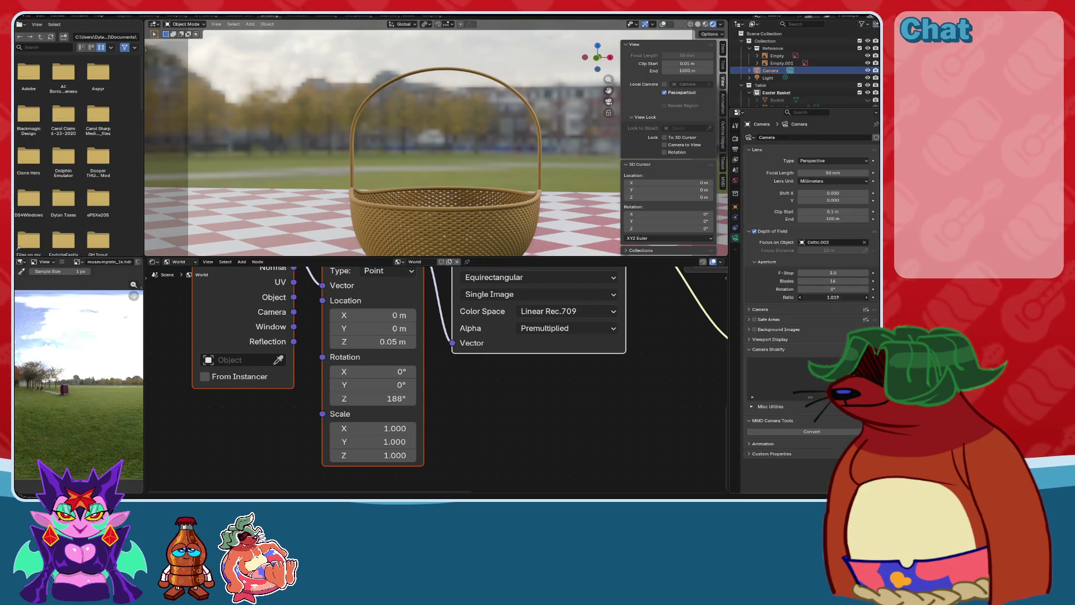
{"action": "key", "text": "ctrl+z"}
Turn on Background Images display and toggle depth of field to compare the blur.
{"action": "left_click", "coordinate": [750, 310]}
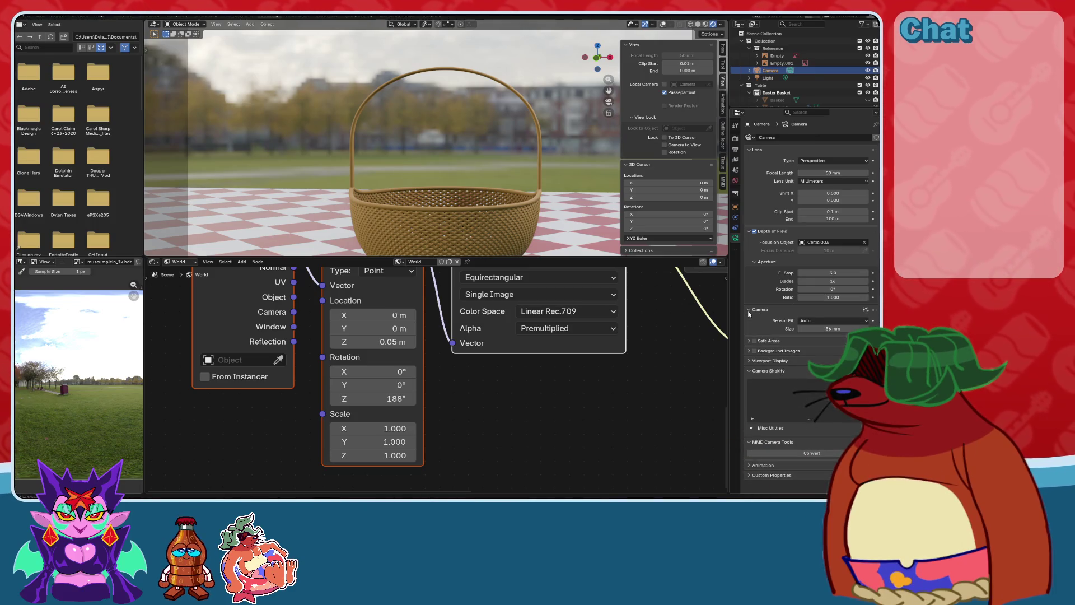
{"action": "left_click", "coordinate": [750, 310]}
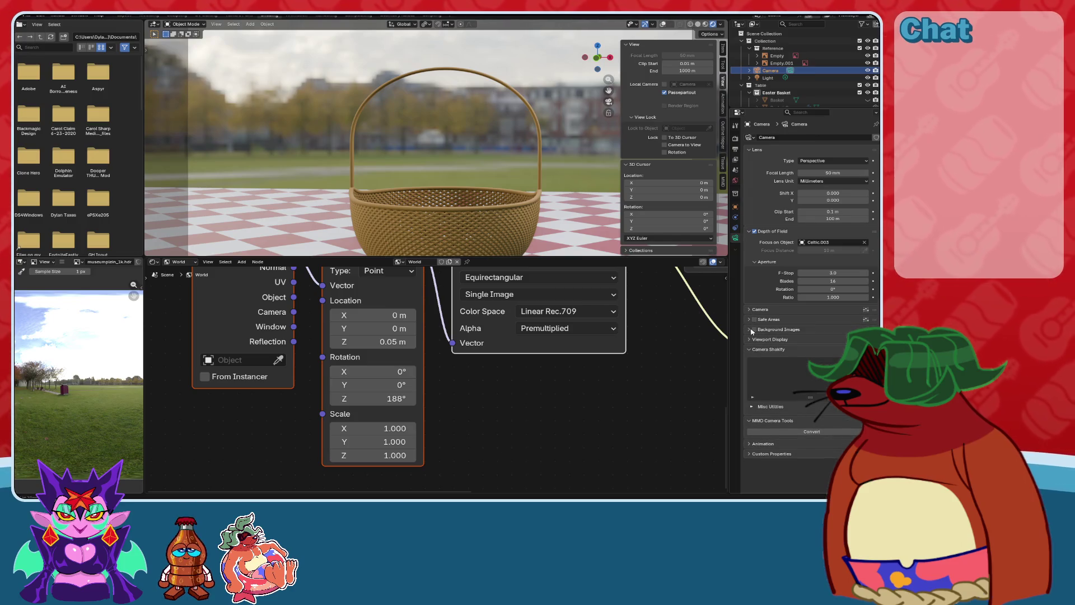
{"action": "left_click", "coordinate": [753, 330]}
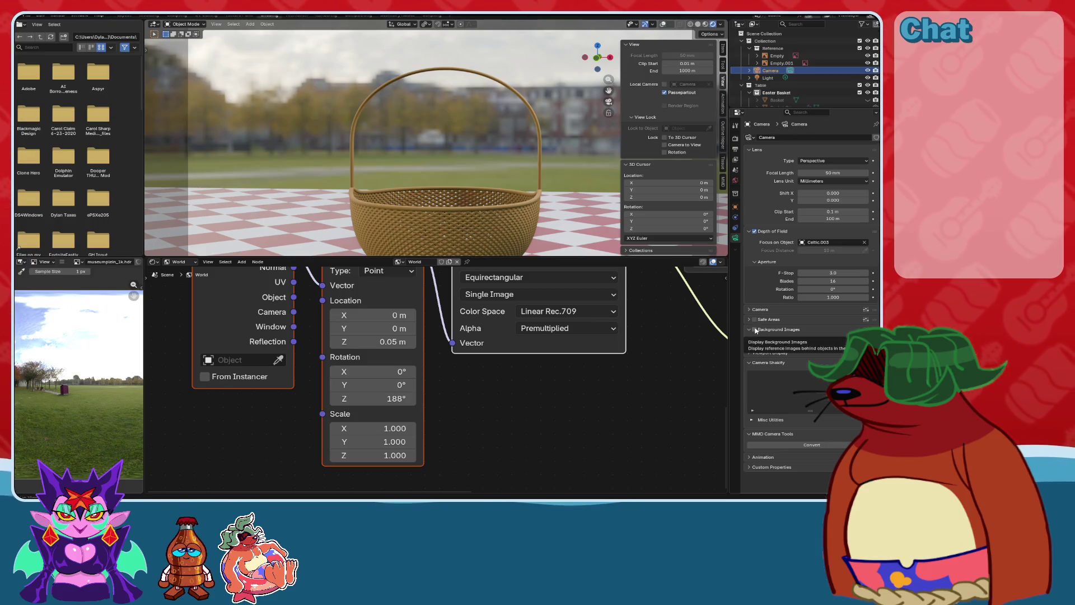
{"action": "left_click", "coordinate": [755, 330]}
{"action": "mouse_move", "coordinate": [461, 186]}
{"action": "middle_mouse_down", "text": "shift"}
{"action": "mouse_move", "coordinate": [480, 223]}
{"action": "mouse_move", "coordinate": [520, 154]}
{"action": "mouse_move", "coordinate": [498, 180]}
{"action": "middle_mouse_up", "text": "shift"}
{"action": "left_click", "coordinate": [755, 232]}
Switch the camera's depth of field off and orbit out to a wider view of the basket.
{"action": "left_click", "coordinate": [755, 232]}
{"action": "left_click", "coordinate": [755, 232]}
{"action": "left_click", "coordinate": [755, 232]}
{"action": "left_click", "coordinate": [755, 232]}
{"action": "left_click", "coordinate": [755, 232]}
{"action": "left_click", "coordinate": [755, 232]}
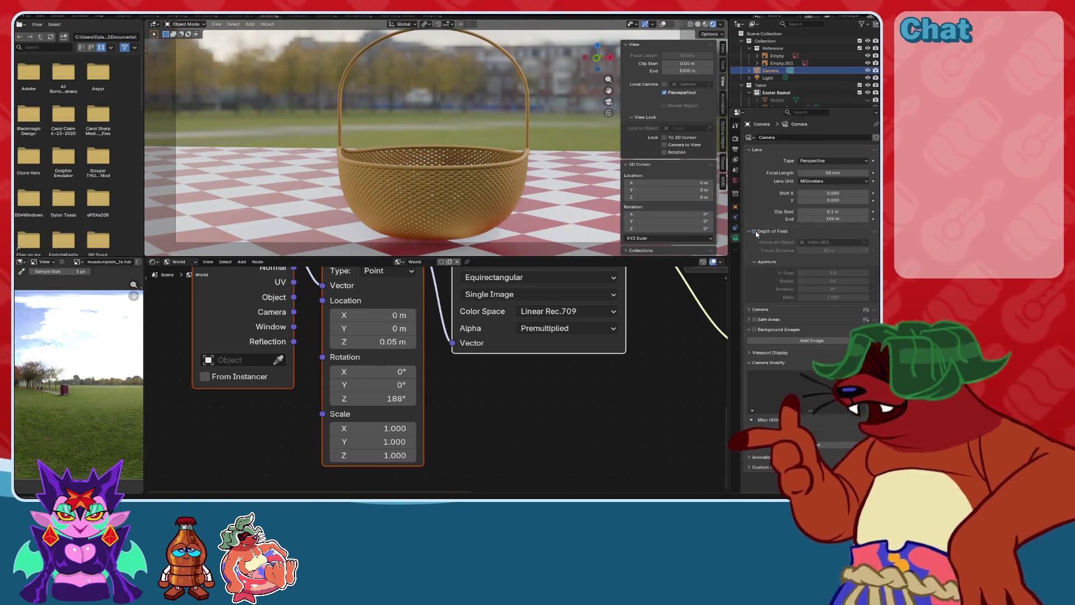
{"action": "middle_click_drag", "start_coordinate": [487, 185], "coordinate": [523, 197]}
{"action": "scroll", "coordinate": [496, 176], "scroll_direction": "up", "scroll_amount": 3}
{"action": "scroll", "coordinate": [497, 175], "scroll_direction": "up", "scroll_amount": 5}
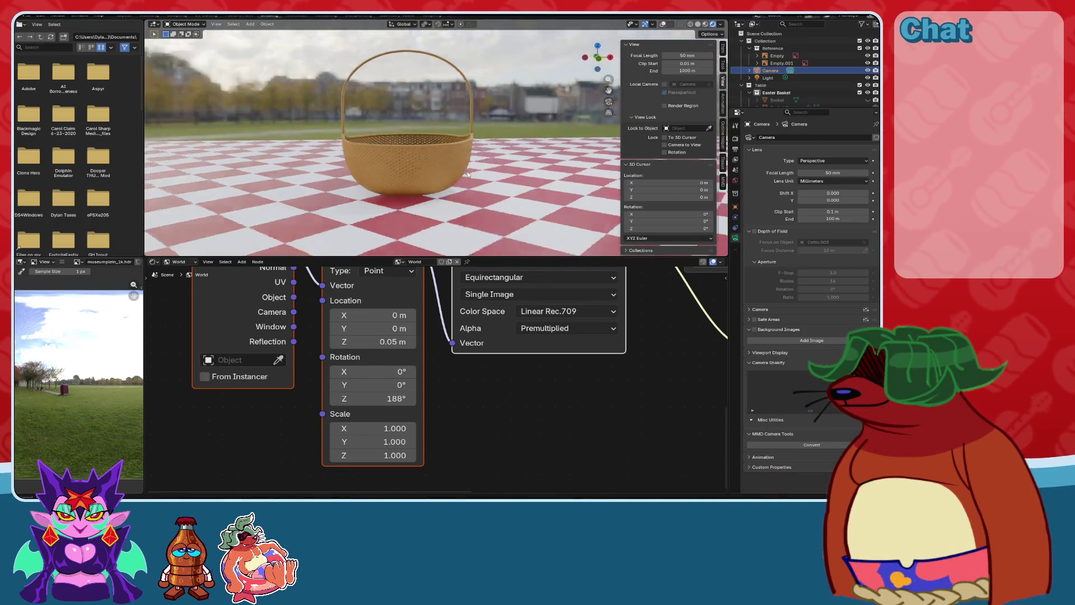
Orbit around the basket from higher and lower angles, then select the checkered table.
{"action": "mouse_move", "coordinate": [464, 176]}
{"action": "middle_mouse_down"}
{"action": "mouse_move", "coordinate": [495, 181]}
{"action": "mouse_move", "coordinate": [516, 163]}
{"action": "mouse_move", "coordinate": [392, 163]}
{"action": "middle_mouse_up"}
{"action": "left_click_drag", "start_coordinate": [441, 255], "coordinate": [445, 317]}
{"action": "mouse_move", "coordinate": [449, 206]}
{"action": "middle_mouse_down"}
{"action": "mouse_move", "coordinate": [532, 196]}
{"action": "mouse_move", "coordinate": [398, 179]}
{"action": "middle_mouse_up"}
{"action": "scroll", "coordinate": [398, 179], "scroll_direction": "up", "scroll_amount": 3}
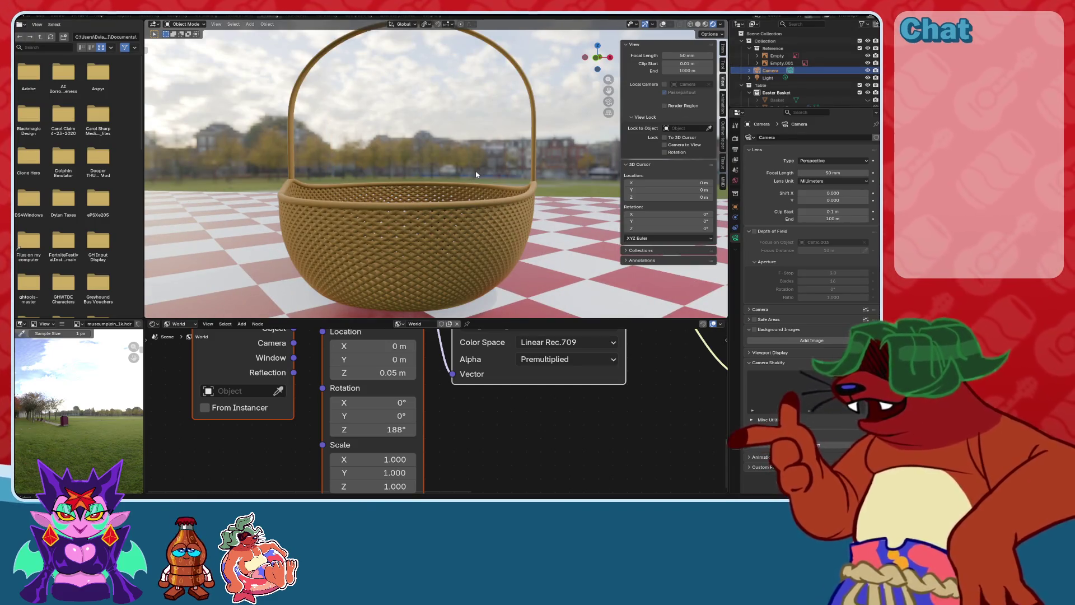
{"action": "mouse_move", "coordinate": [476, 175]}
{"action": "middle_mouse_down"}
{"action": "mouse_move", "coordinate": [490, 179]}
{"action": "mouse_move", "coordinate": [467, 202]}
{"action": "middle_mouse_up"}
{"action": "scroll", "coordinate": [483, 185], "scroll_direction": "down", "scroll_amount": 4}
{"action": "scroll", "coordinate": [466, 202], "scroll_direction": "up", "scroll_amount": 5}
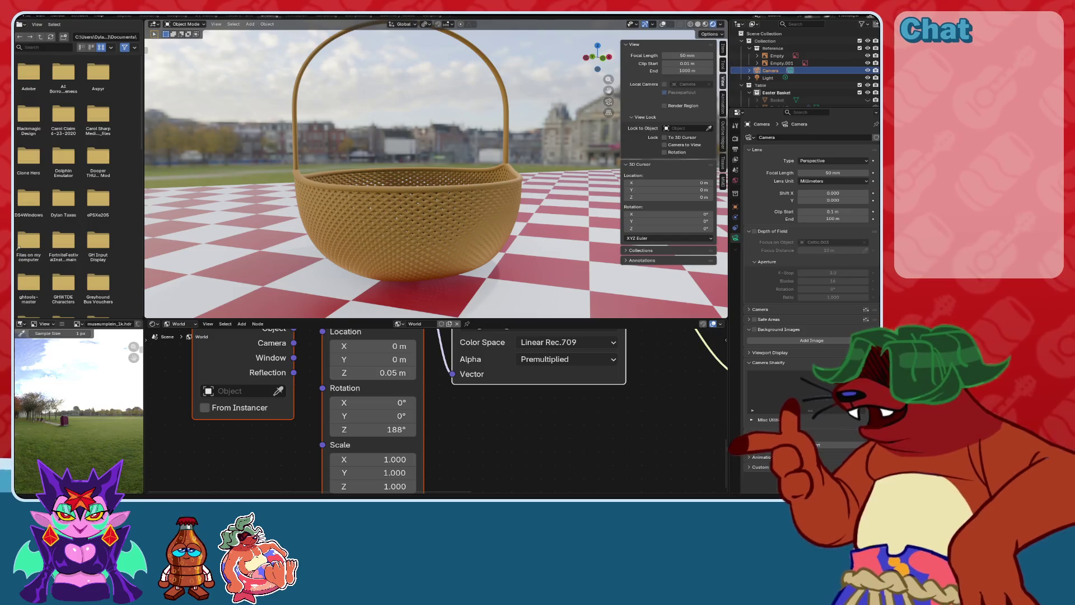
{"action": "mouse_move", "coordinate": [364, 291]}
{"action": "middle_mouse_down"}
{"action": "mouse_move", "coordinate": [377, 268]}
{"action": "mouse_move", "coordinate": [437, 233]}
{"action": "mouse_move", "coordinate": [435, 252]}
{"action": "mouse_move", "coordinate": [446, 217]}
{"action": "middle_mouse_up"}
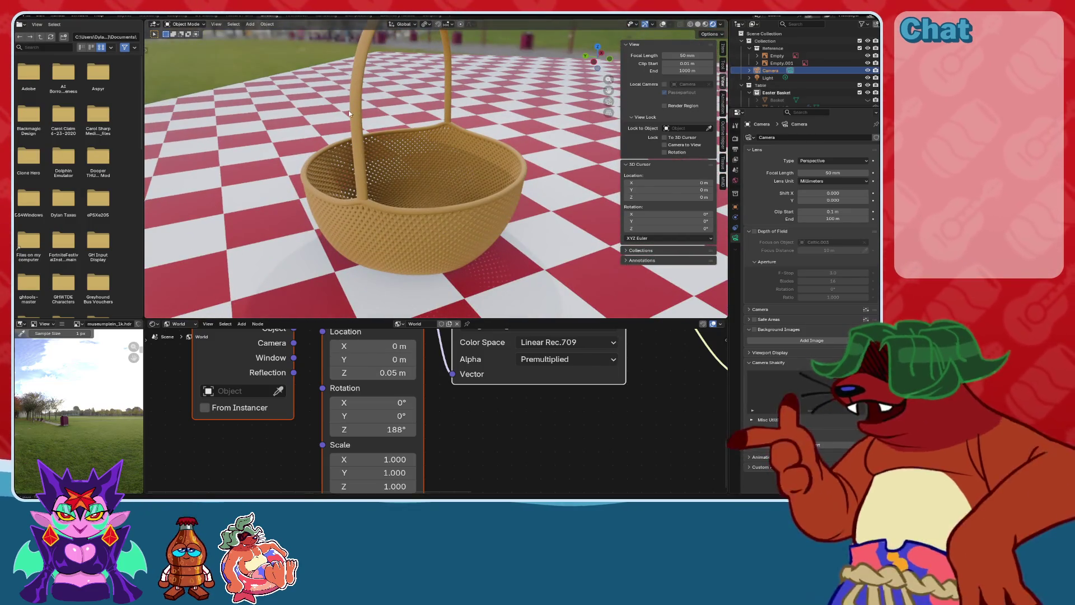
{"action": "left_click", "coordinate": [529, 58]}
{"action": "scroll", "coordinate": [439, 147], "scroll_direction": "down", "scroll_amount": 8}
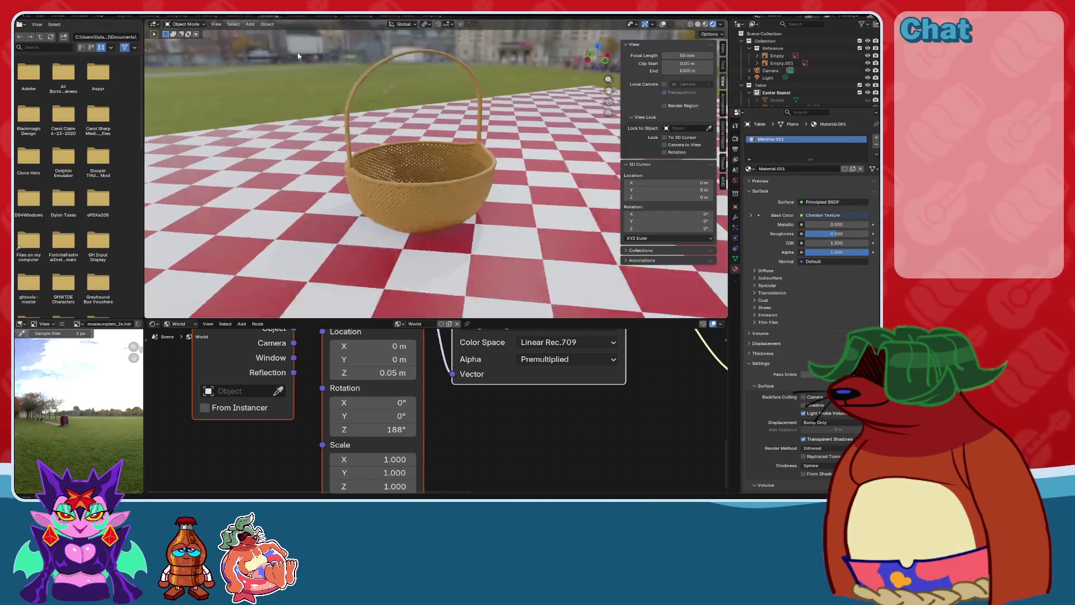
Unlock the camera from the view, orbit to a low side view, and toggle the Basket's visibility.
{"action": "middle_click_drag", "start_coordinate": [440, 185], "coordinate": [440, 147]}
{"action": "scroll", "coordinate": [440, 147], "scroll_direction": "up", "scroll_amount": 8}
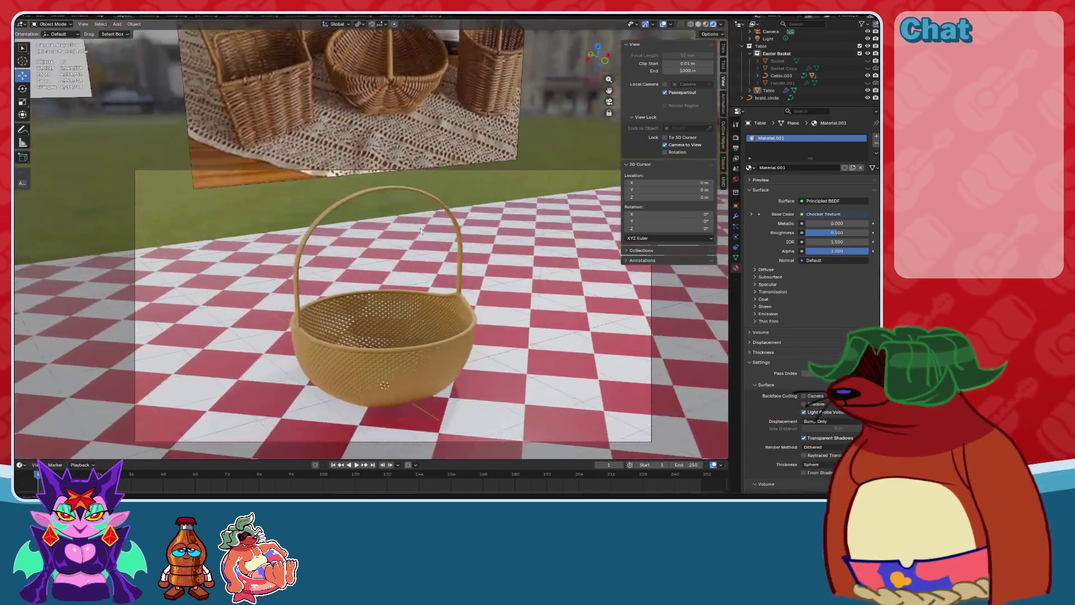
{"action": "left_click", "coordinate": [673, 146]}
{"action": "scroll", "coordinate": [414, 242], "scroll_direction": "up", "scroll_amount": 5}
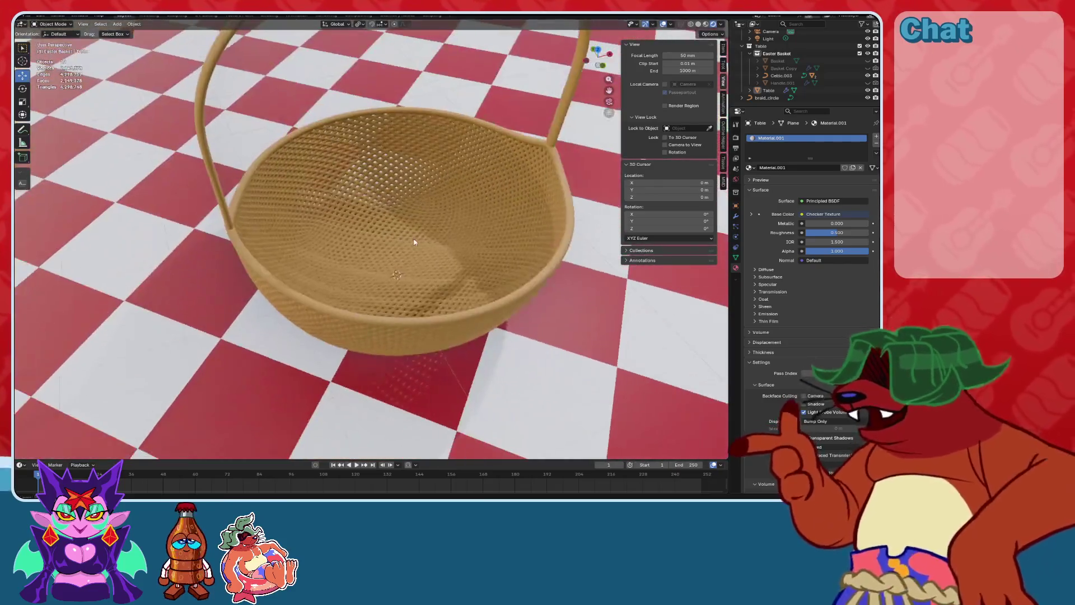
{"action": "mouse_move", "coordinate": [415, 242]}
{"action": "middle_mouse_down"}
{"action": "mouse_move", "coordinate": [535, 170]}
{"action": "mouse_move", "coordinate": [510, 170]}
{"action": "middle_mouse_up"}
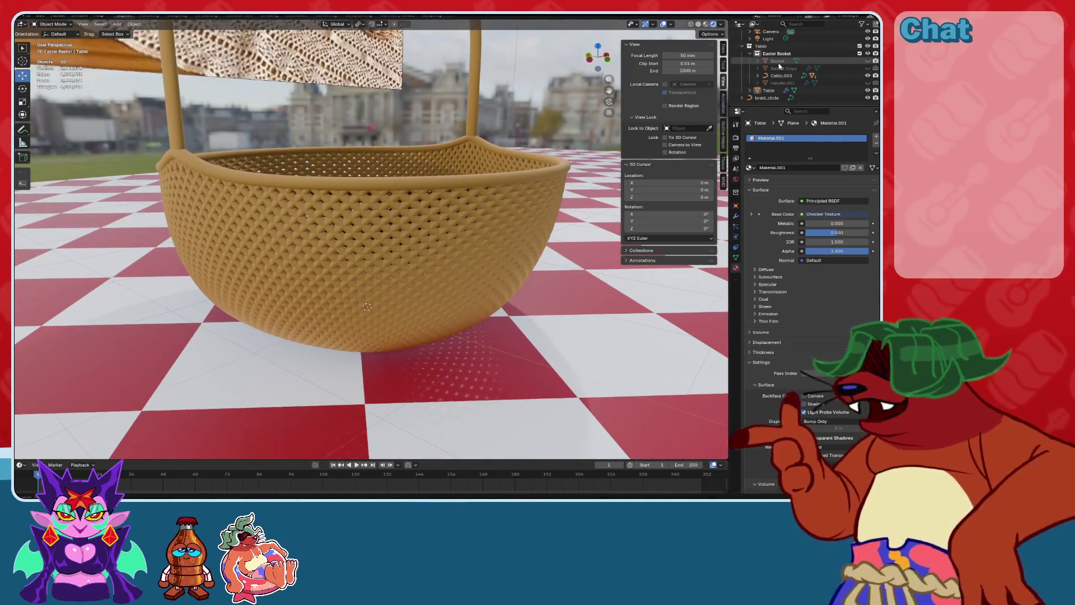
{"action": "left_click", "coordinate": [868, 61]}
Select the wicker basket and rename it to Whicker Basket.
{"action": "left_click", "coordinate": [392, 287]}
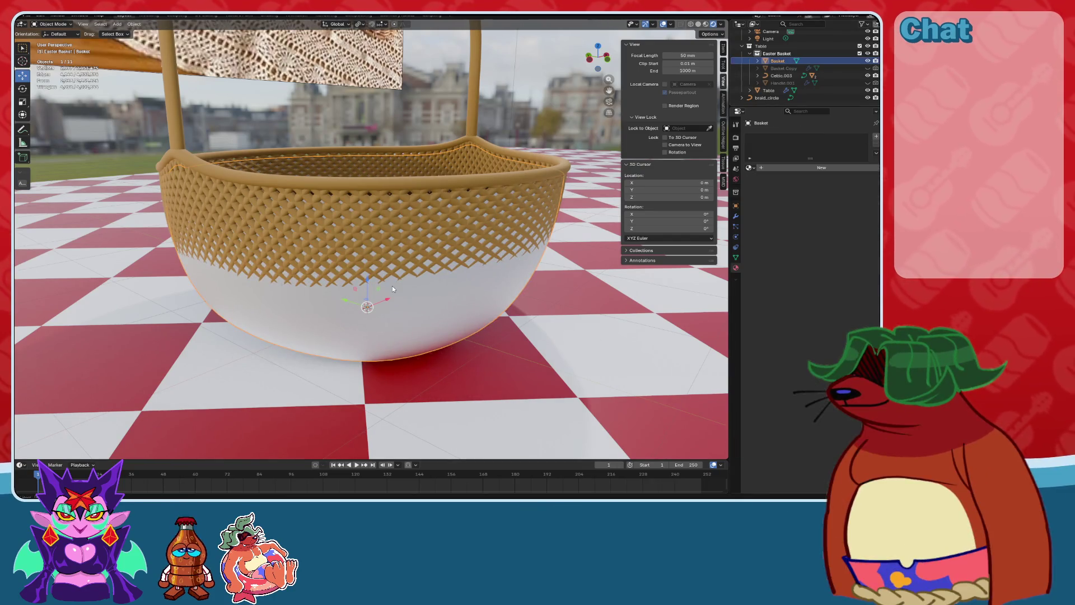
{"action": "key", "text": "shift+d"}
{"action": "key", "text": "Escape"}
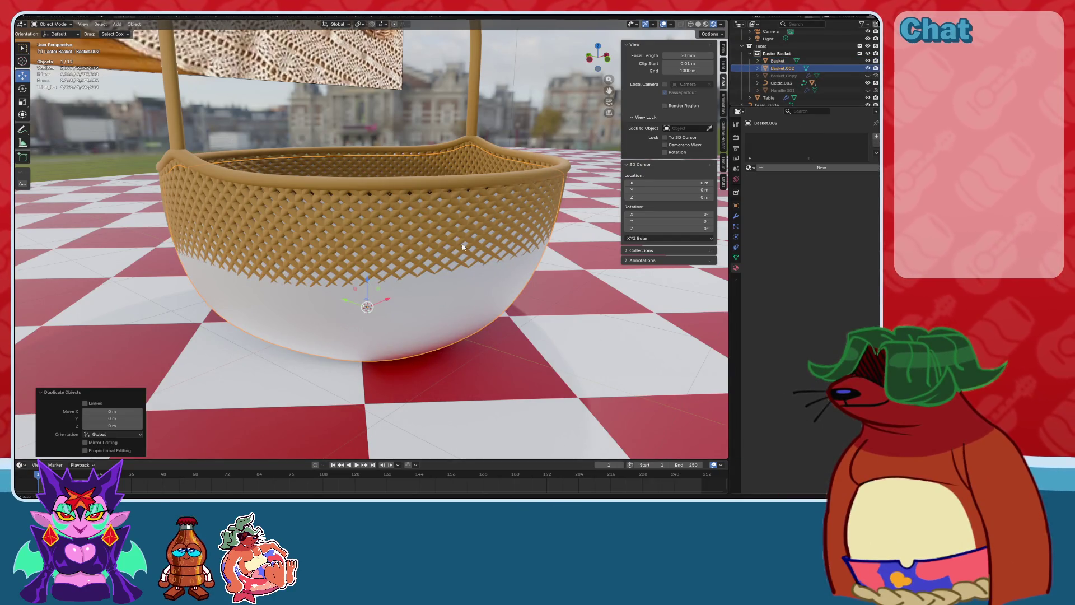
{"action": "key", "text": "ctrl+z"}
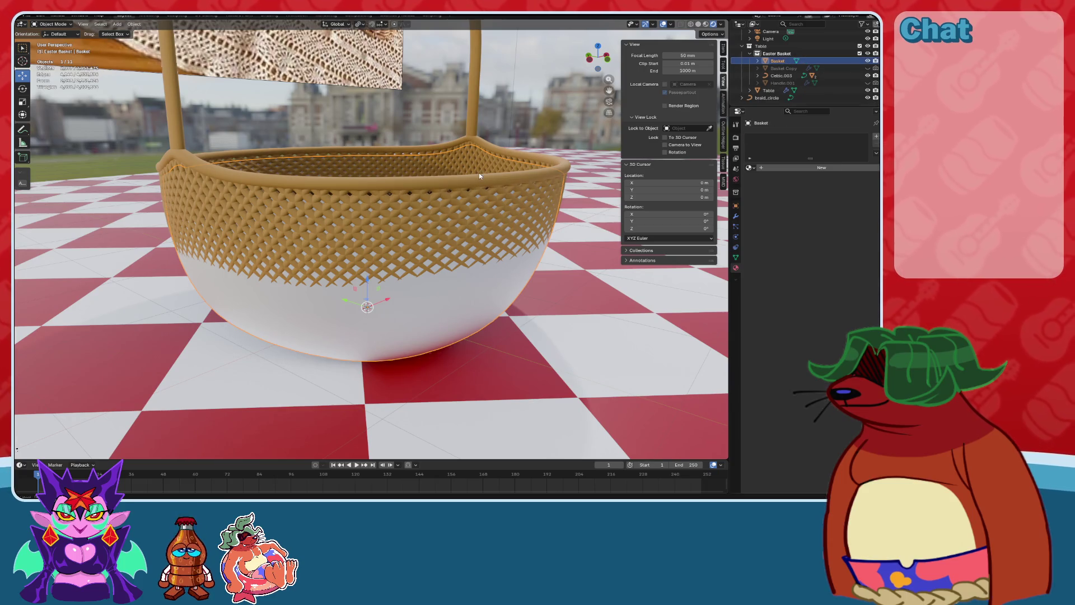
{"action": "left_click", "coordinate": [478, 205]}
{"action": "left_click", "coordinate": [479, 168], "text": "shift"}
{"action": "left_click", "coordinate": [736, 205]}
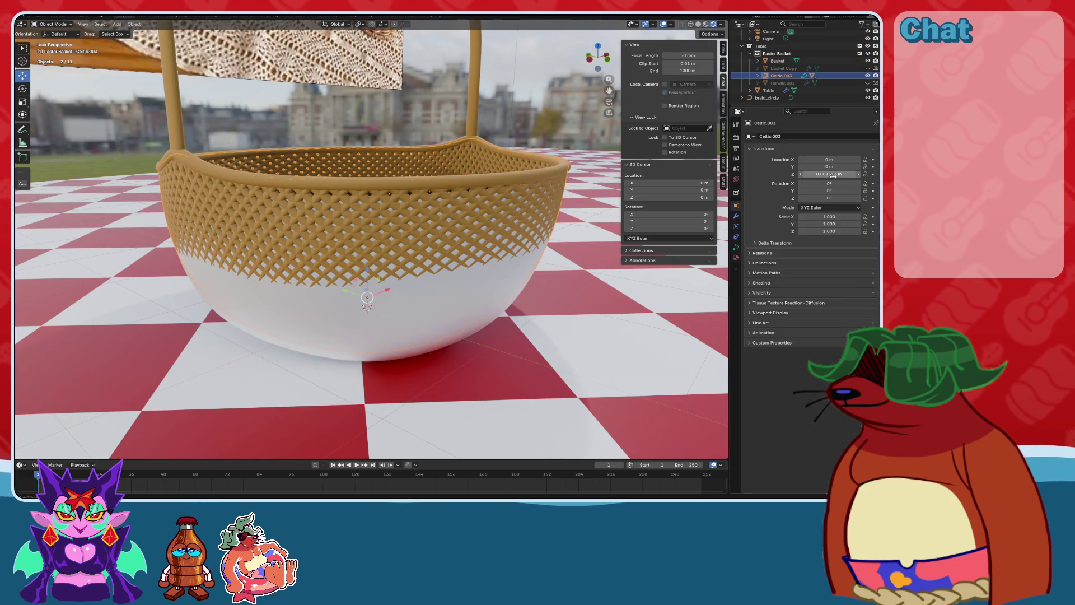
{"action": "key", "text": "ctrl+z"}
{"action": "key", "text": "ctrl+shift+z"}
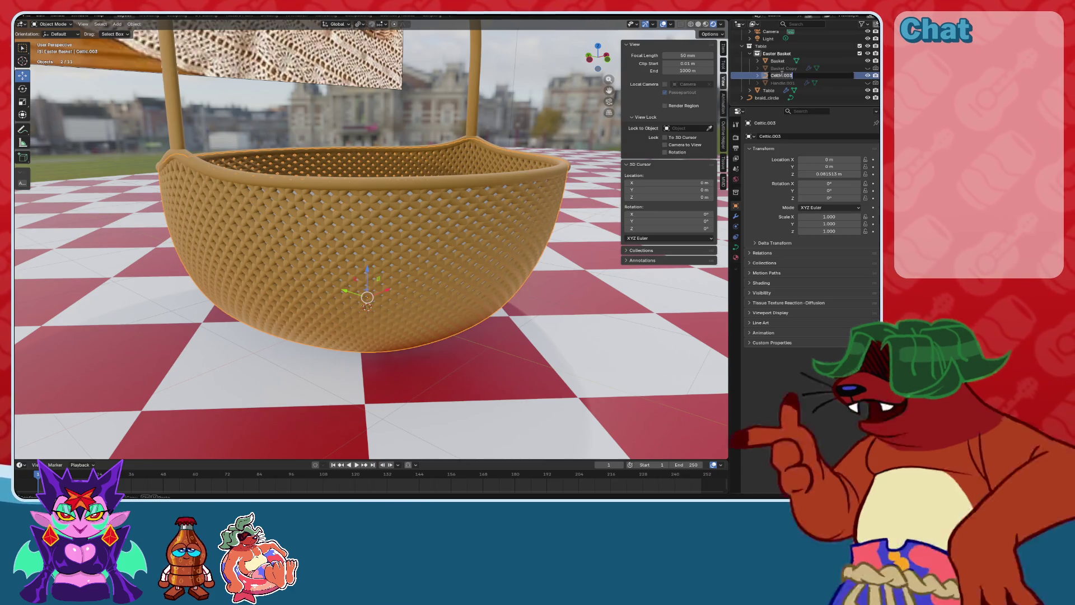
{"action": "type", "text": "t"}
{"action": "key", "text": "Return"}
Duplicate the plain basket, name the copy Basket Straw, and switch it into Edit Mode.
{"action": "left_click", "coordinate": [778, 60]}
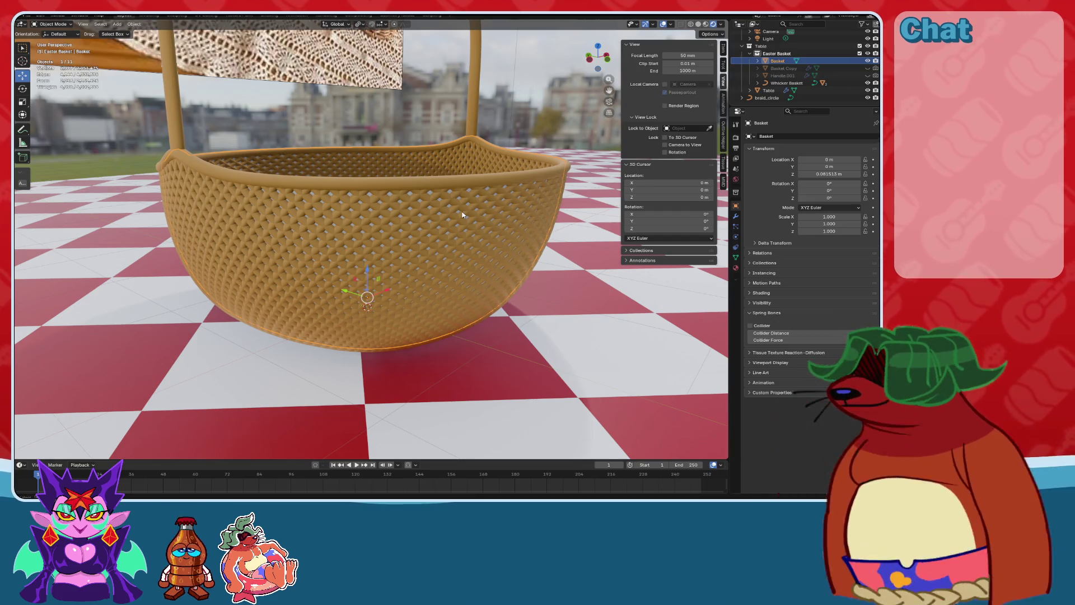
{"action": "key", "text": "shift+d"}
{"action": "key", "text": "Escape"}
{"action": "double_click", "coordinate": [782, 68]}
{"action": "type", "text": "raw"}
{"action": "key", "text": "Return"}
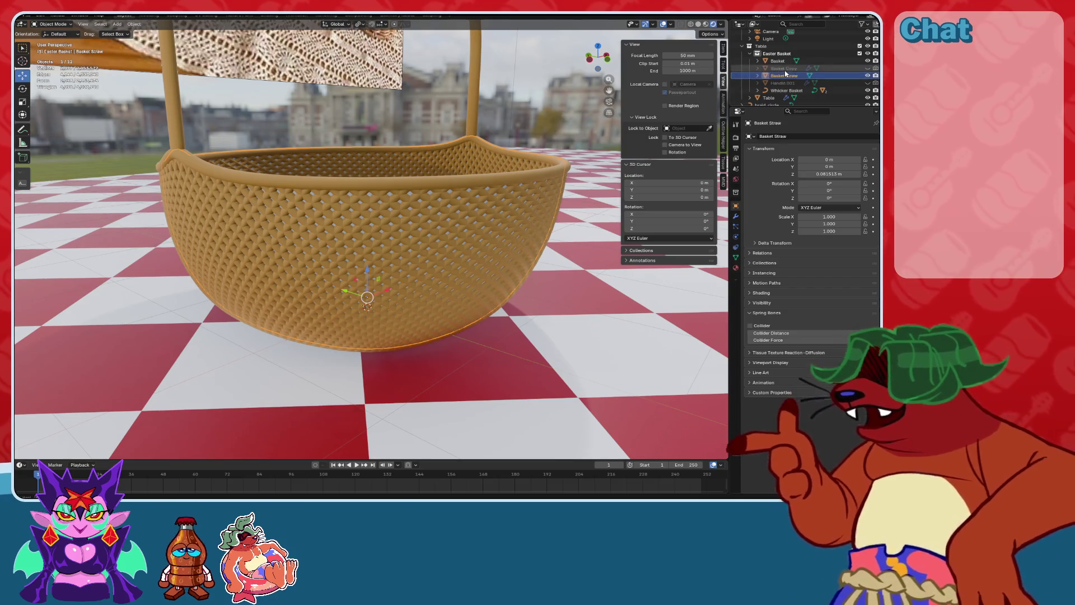
{"action": "left_click", "coordinate": [47, 41]}
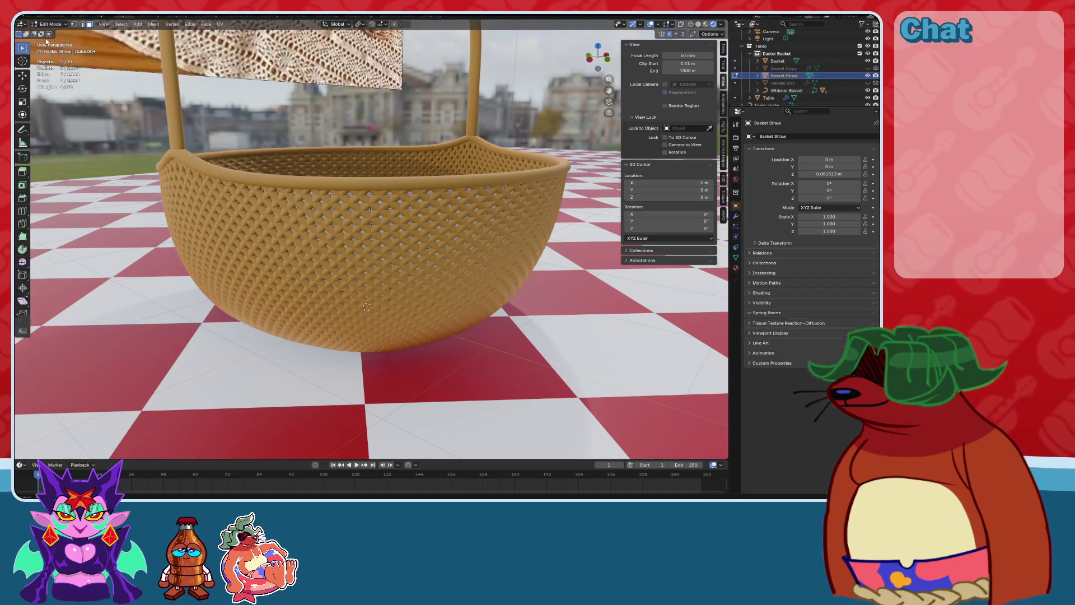
Switch to a front wireframe view of the basket and hide the Whicker Basket.
{"action": "middle_click_drag", "start_coordinate": [482, 185], "coordinate": [498, 190]}
{"action": "left_click", "coordinate": [601, 69]}
{"action": "key", "text": "KP_1"}
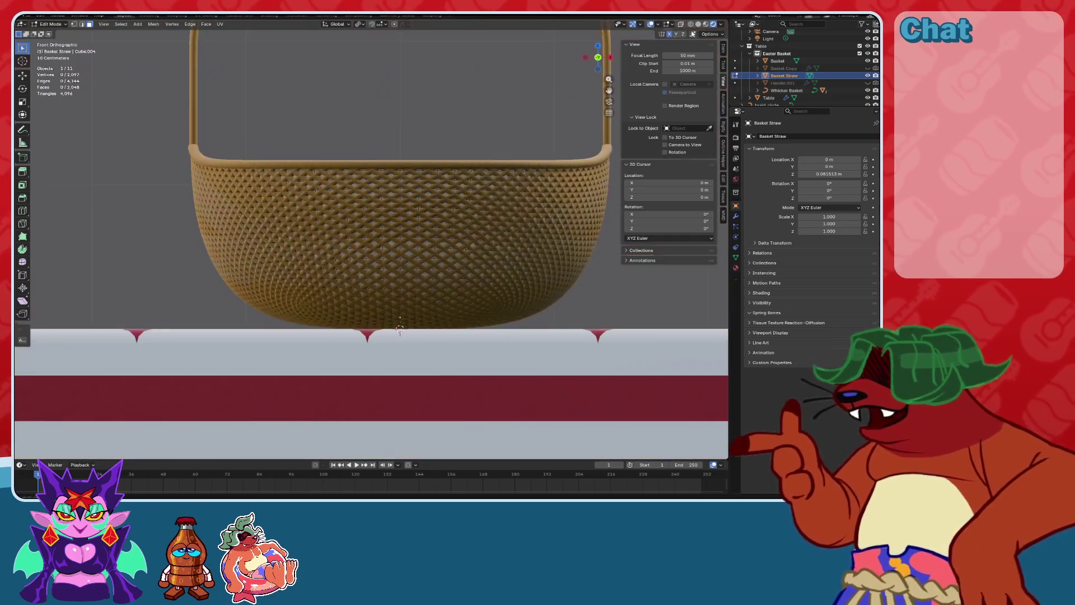
{"action": "key", "text": "shift+z"}
{"action": "middle_click_drag", "start_coordinate": [465, 170], "coordinate": [440, 177], "text": "shift"}
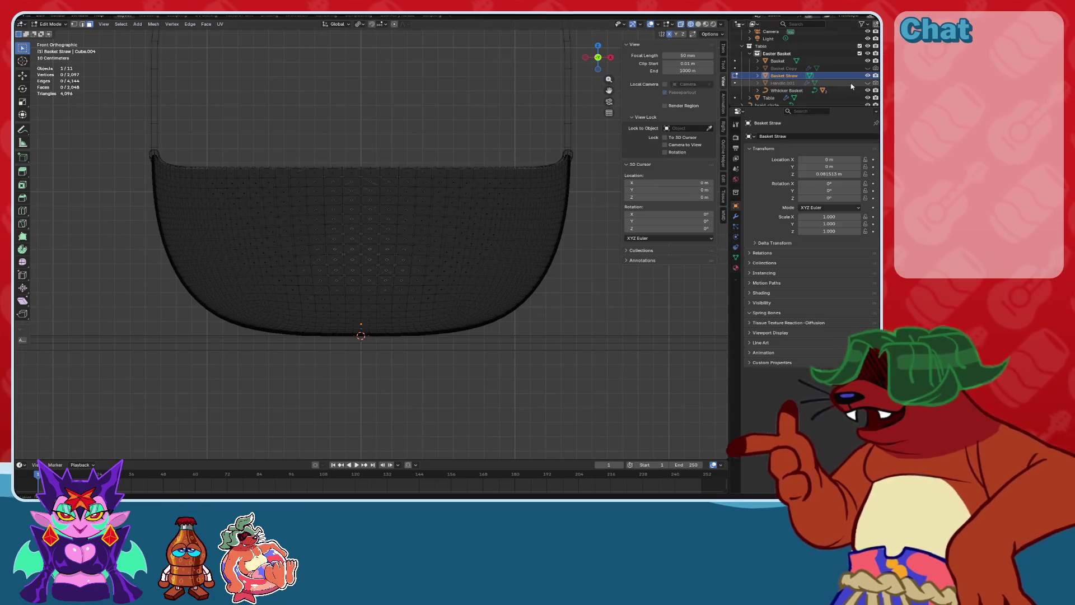
{"action": "left_click", "coordinate": [868, 90]}
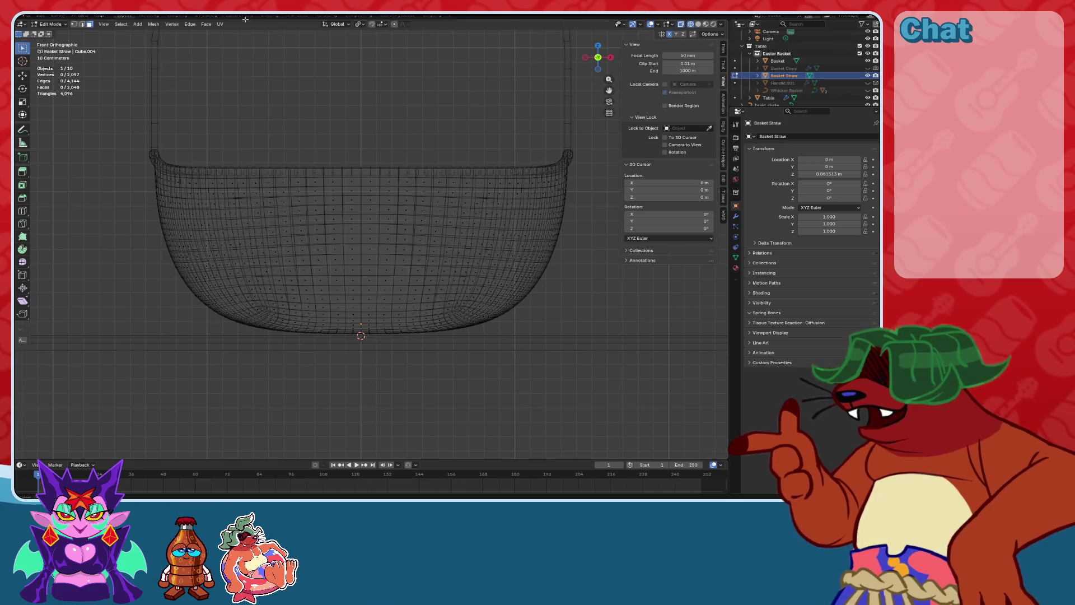
Select the bottom edge loop of Basket Straw and mark it as a seam.
{"action": "key", "text": "2"}
{"action": "mouse_move", "coordinate": [361, 197]}
{"action": "middle_mouse_down", "text": "shift"}
{"action": "mouse_move", "coordinate": [430, 156]}
{"action": "mouse_move", "coordinate": [377, 223]}
{"action": "mouse_move", "coordinate": [403, 224]}
{"action": "mouse_move", "coordinate": [358, 190]}
{"action": "mouse_move", "coordinate": [378, 243]}
{"action": "mouse_move", "coordinate": [392, 184]}
{"action": "middle_mouse_up", "text": "shift"}
{"action": "left_click", "coordinate": [698, 24]}
{"action": "scroll", "coordinate": [392, 224], "scroll_direction": "up", "scroll_amount": 2}
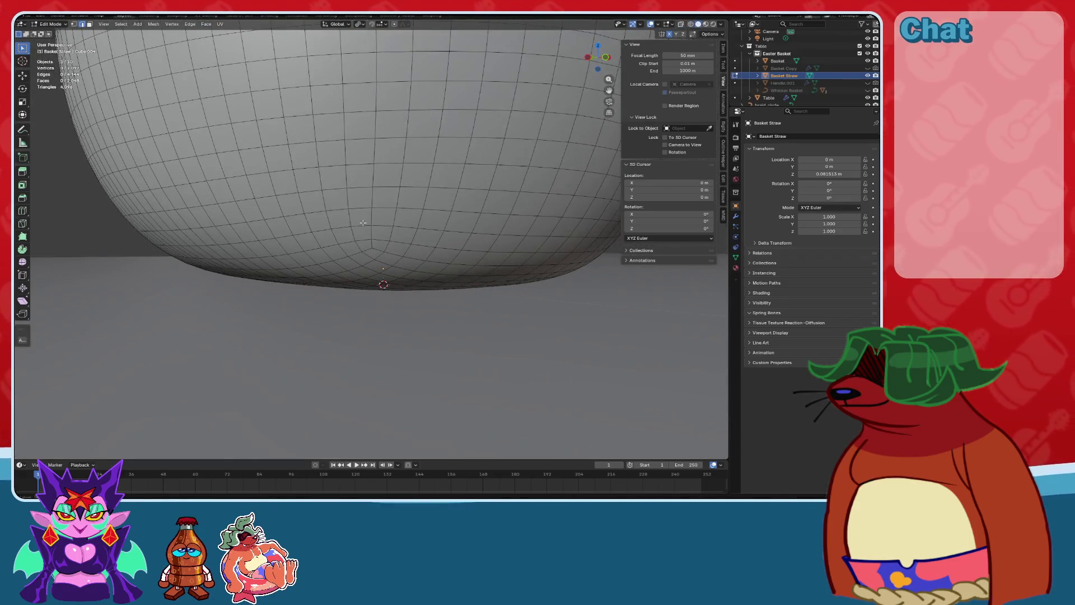
{"action": "left_click", "coordinate": [426, 244], "text": "alt"}
{"action": "scroll", "coordinate": [437, 227], "scroll_direction": "down", "scroll_amount": 2}
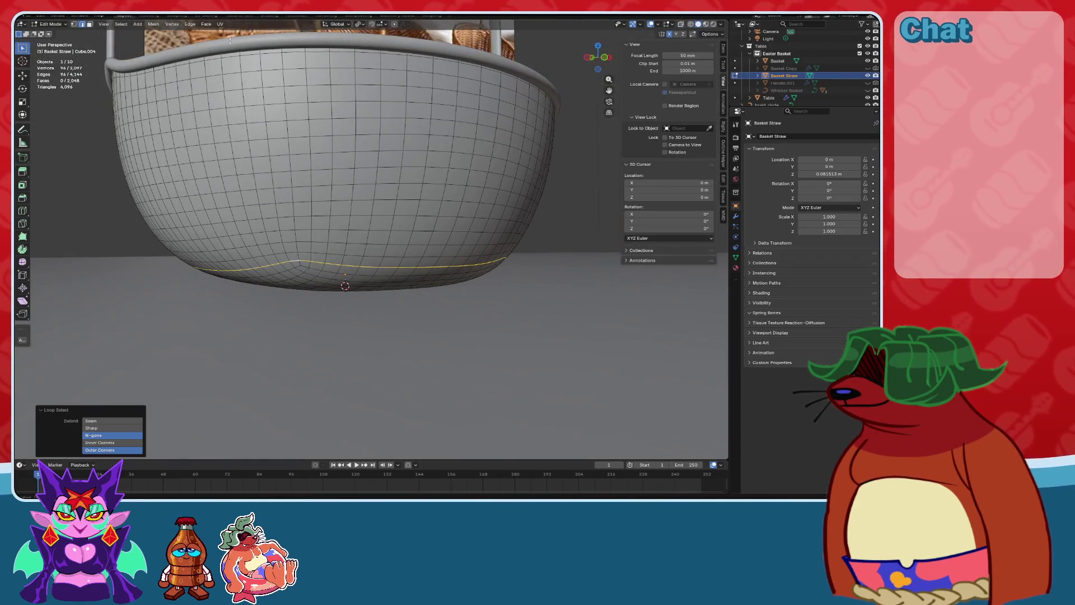
{"action": "left_click", "coordinate": [220, 24]}
{"action": "left_click", "coordinate": [240, 126]}
Select the faces bounded by the seam and delete them to test the cut.
{"action": "middle_click_drag", "start_coordinate": [241, 127], "coordinate": [224, 96]}
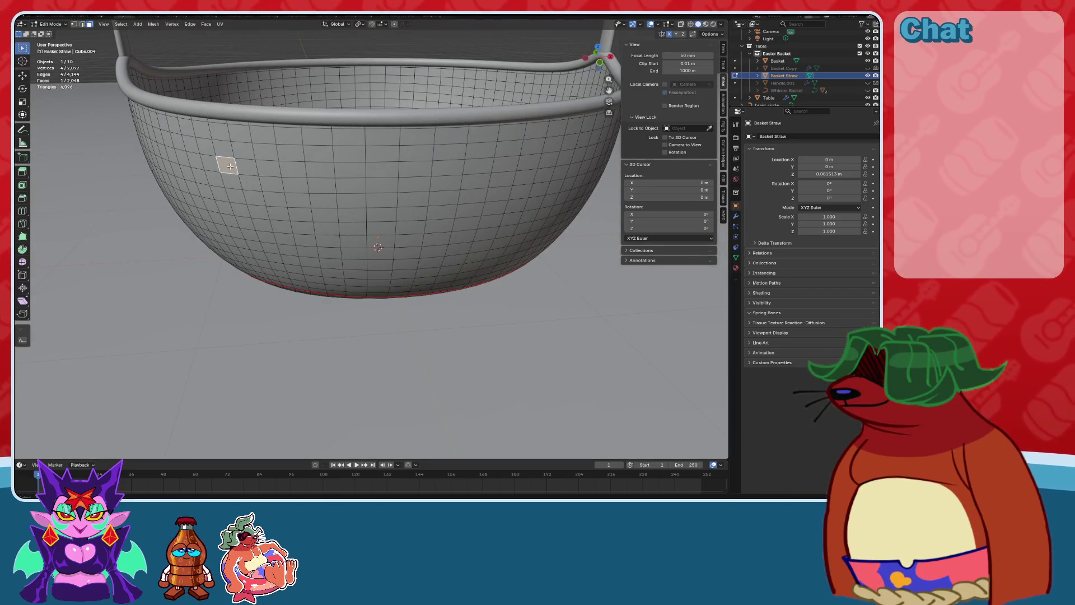
{"action": "key", "text": "ctrl+l"}
{"action": "key", "text": "x"}
{"action": "left_click", "coordinate": [231, 169]}
{"action": "mouse_move", "coordinate": [252, 190]}
{"action": "middle_mouse_down"}
{"action": "mouse_move", "coordinate": [325, 263]}
{"action": "mouse_move", "coordinate": [342, 263]}
{"action": "middle_mouse_up"}
{"action": "scroll", "coordinate": [329, 270], "scroll_direction": "up", "scroll_amount": 3}
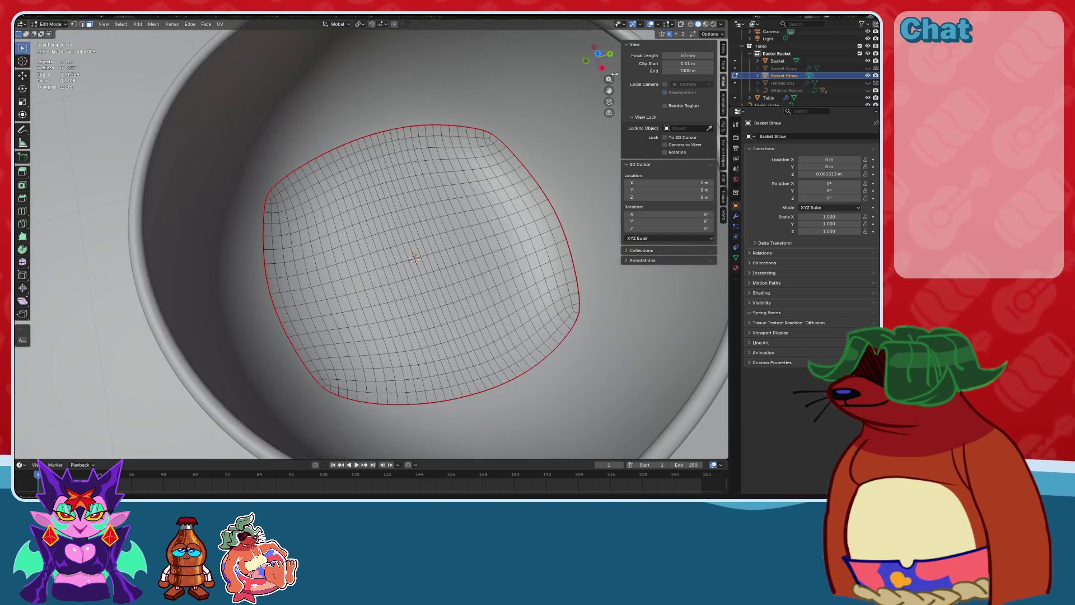
Show the Whicker Basket again and orbit to check how the straw fits inside.
{"action": "left_click", "coordinate": [868, 90]}
{"action": "middle_click_drag", "start_coordinate": [336, 236], "coordinate": [123, 111]}
{"action": "left_click", "coordinate": [23, 75]}
{"action": "middle_click_drag", "start_coordinate": [386, 145], "coordinate": [390, 226]}
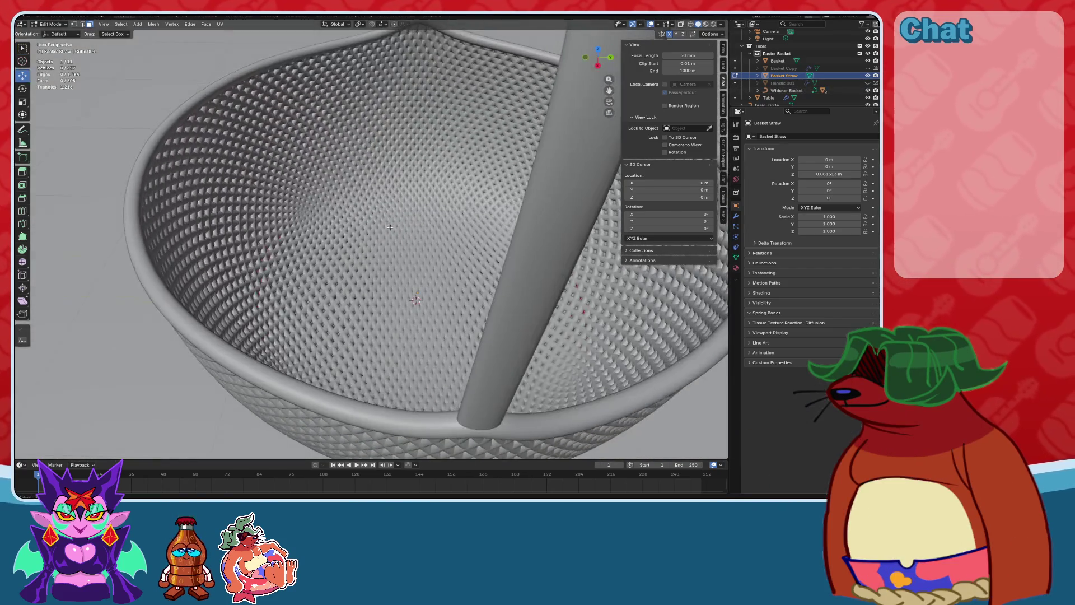
{"action": "middle_click_drag", "start_coordinate": [459, 241], "coordinate": [16, 119]}
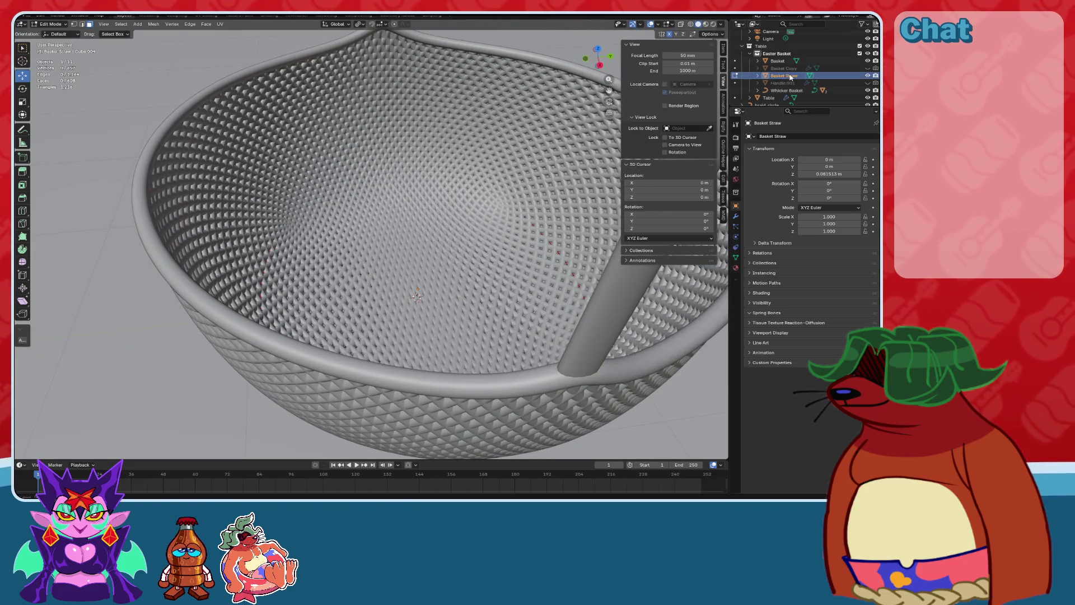
{"action": "scroll", "coordinate": [459, 213], "scroll_direction": "down", "scroll_amount": 8}
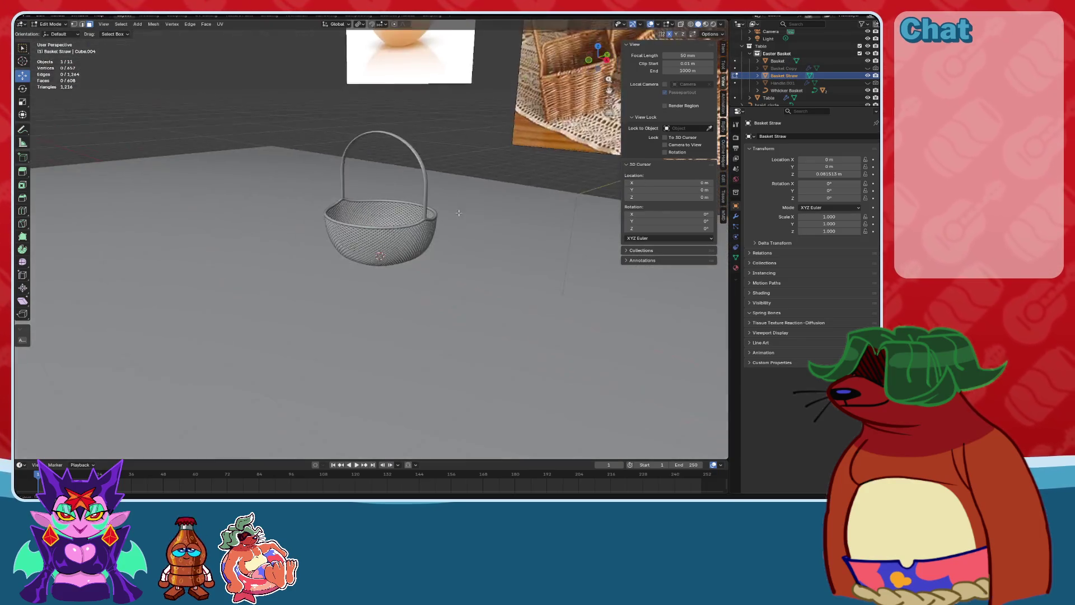
{"action": "scroll", "coordinate": [459, 213], "scroll_direction": "up", "scroll_amount": 5}
Inspect the basket in Object Mode, then return Basket Straw to Edit Mode.
{"action": "left_click", "coordinate": [51, 24]}
{"action": "left_click", "coordinate": [54, 36]}
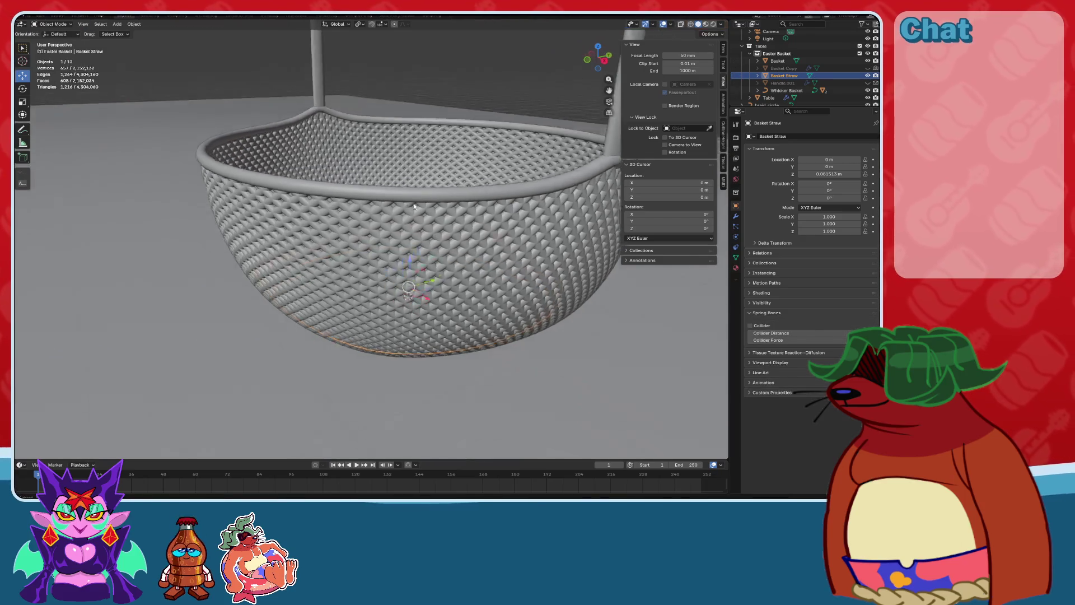
{"action": "scroll", "coordinate": [407, 241], "scroll_direction": "up", "scroll_amount": 4}
{"action": "mouse_move", "coordinate": [407, 241]}
{"action": "middle_mouse_down"}
{"action": "mouse_move", "coordinate": [394, 282]}
{"action": "mouse_move", "coordinate": [239, 220]}
{"action": "mouse_move", "coordinate": [421, 240]}
{"action": "middle_mouse_up"}
{"action": "scroll", "coordinate": [388, 300], "scroll_direction": "up", "scroll_amount": 3}
{"action": "scroll", "coordinate": [240, 220], "scroll_direction": "down", "scroll_amount": 3}
{"action": "scroll", "coordinate": [238, 230], "scroll_direction": "up", "scroll_amount": 5}
{"action": "scroll", "coordinate": [238, 230], "scroll_direction": "down", "scroll_amount": 5}
{"action": "scroll", "coordinate": [420, 240], "scroll_direction": "down", "scroll_amount": 2}
{"action": "key", "text": "Tab"}
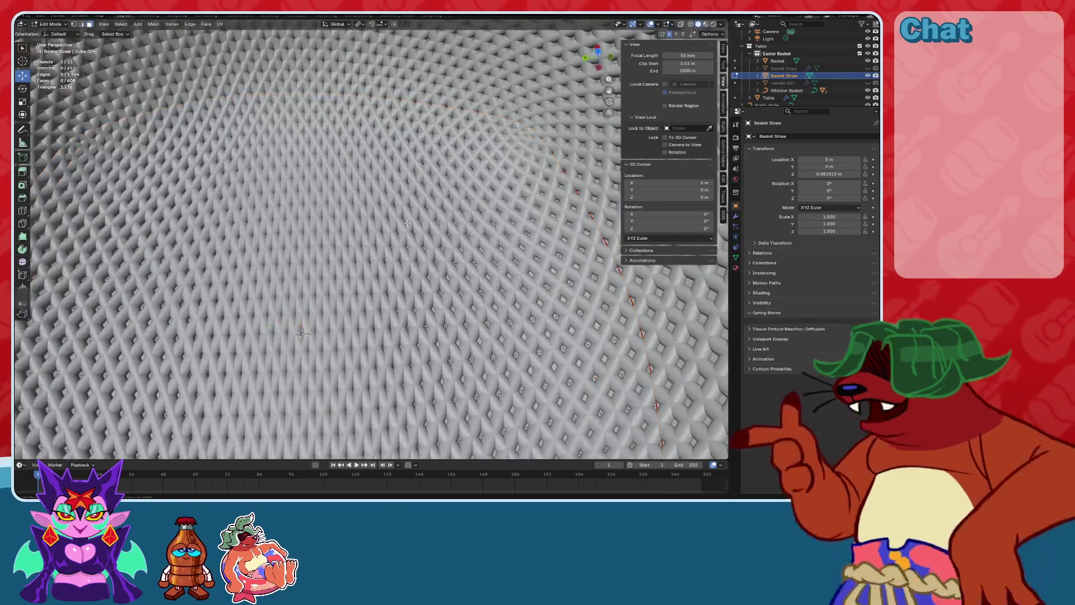
{"action": "scroll", "coordinate": [480, 198], "scroll_direction": "up", "scroll_amount": 5}
{"action": "scroll", "coordinate": [480, 197], "scroll_direction": "down", "scroll_amount": 5}
{"action": "scroll", "coordinate": [480, 193], "scroll_direction": "down", "scroll_amount": 2}
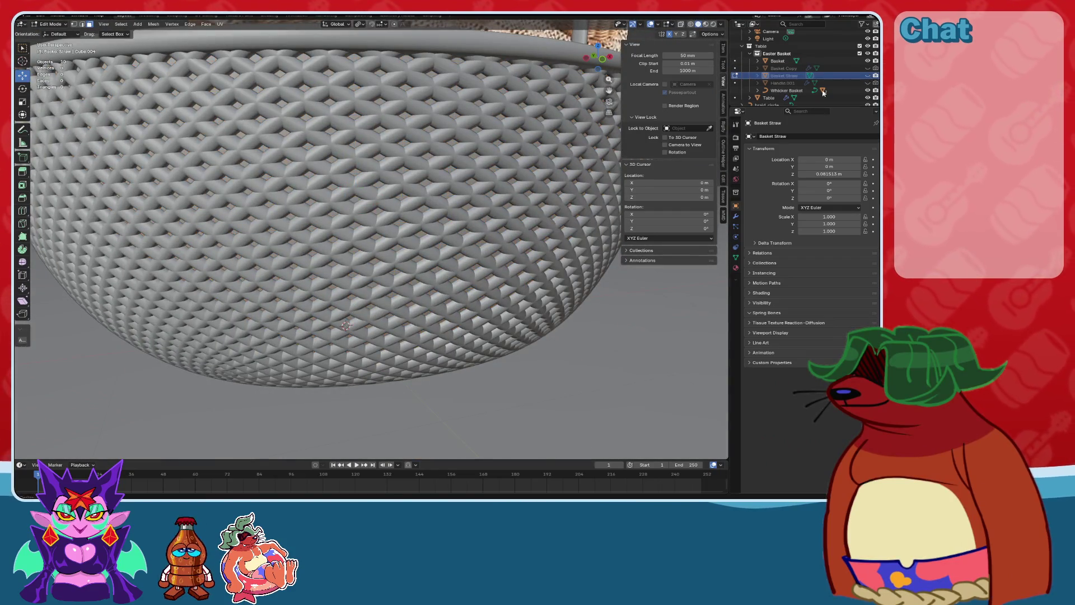
Hide the Whicker Basket and select two edge loops just above the bottom seam.
{"action": "left_click", "coordinate": [868, 90]}
{"action": "scroll", "coordinate": [337, 234], "scroll_direction": "down", "scroll_amount": 3}
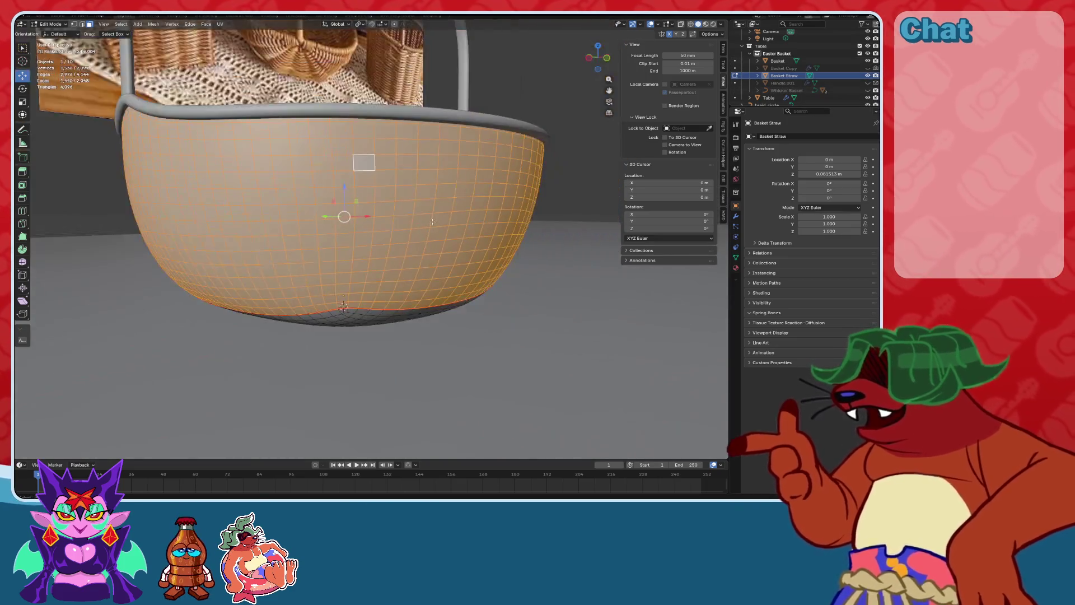
{"action": "scroll", "coordinate": [416, 201], "scroll_direction": "up", "scroll_amount": 5}
{"action": "scroll", "coordinate": [424, 236], "scroll_direction": "down", "scroll_amount": 3}
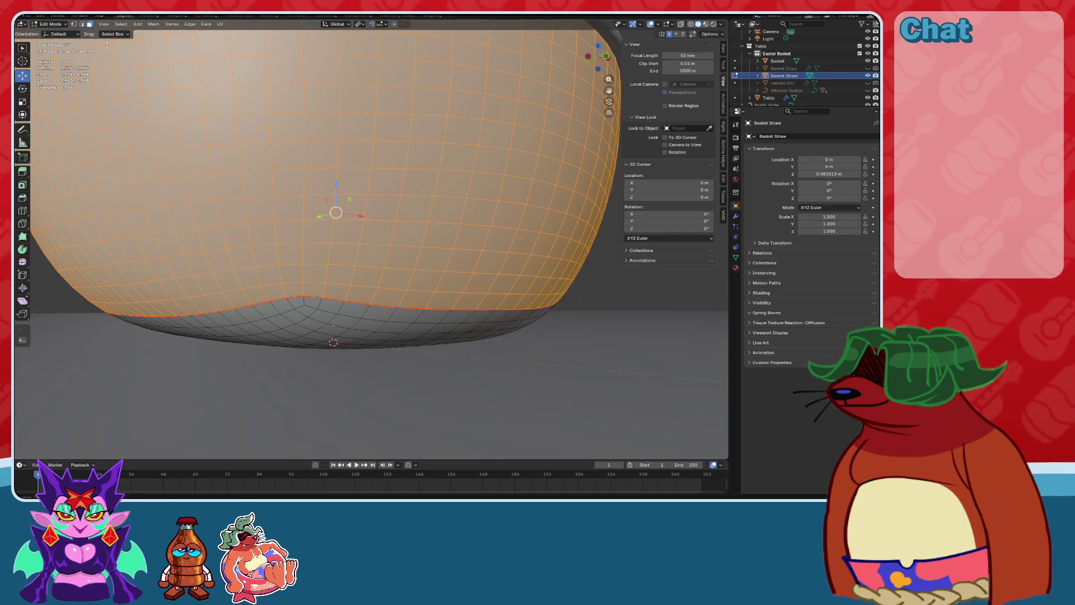
{"action": "left_click", "coordinate": [81, 25]}
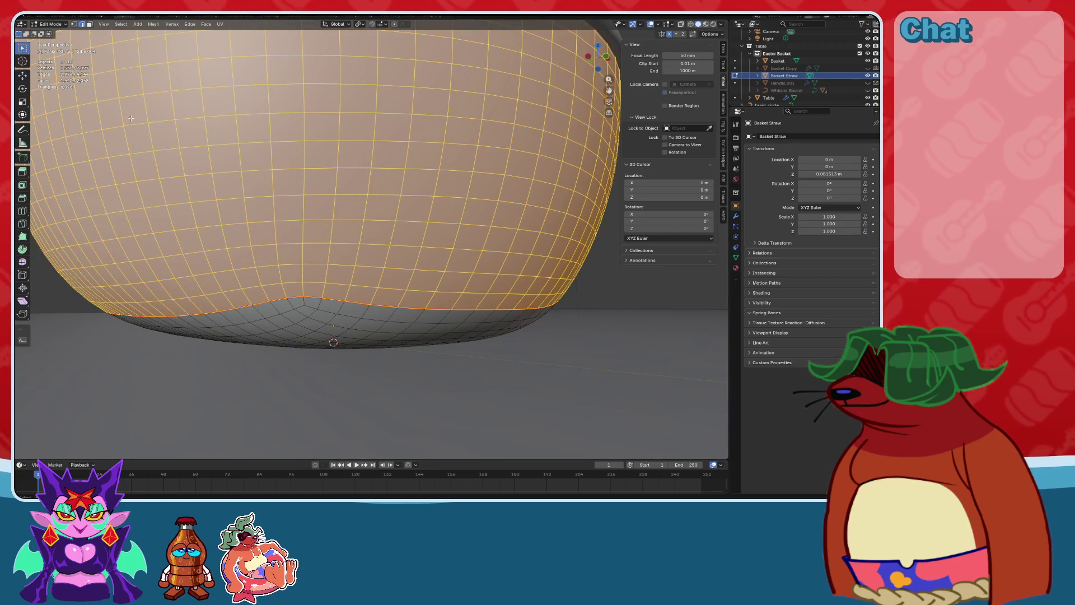
{"action": "left_click", "coordinate": [291, 265]}
{"action": "left_click", "coordinate": [317, 266], "text": "alt"}
{"action": "left_click", "coordinate": [314, 284], "text": "alt+shift"}
Mark both loops as seams, then select the upper straw section bounded by them.
{"action": "left_click", "coordinate": [219, 25]}
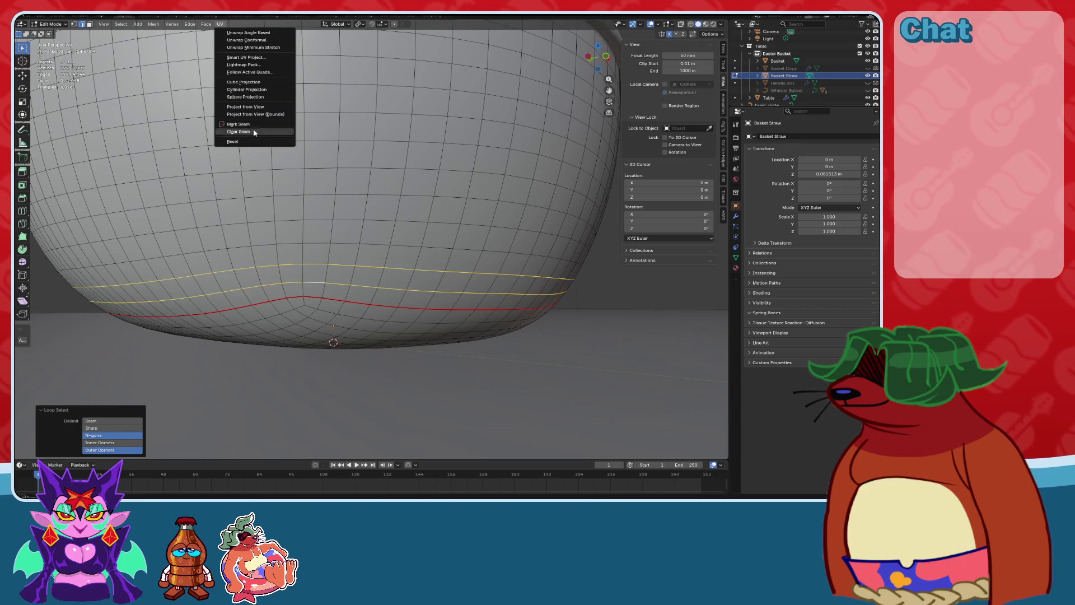
{"action": "left_click", "coordinate": [255, 126]}
{"action": "left_click", "coordinate": [89, 25]}
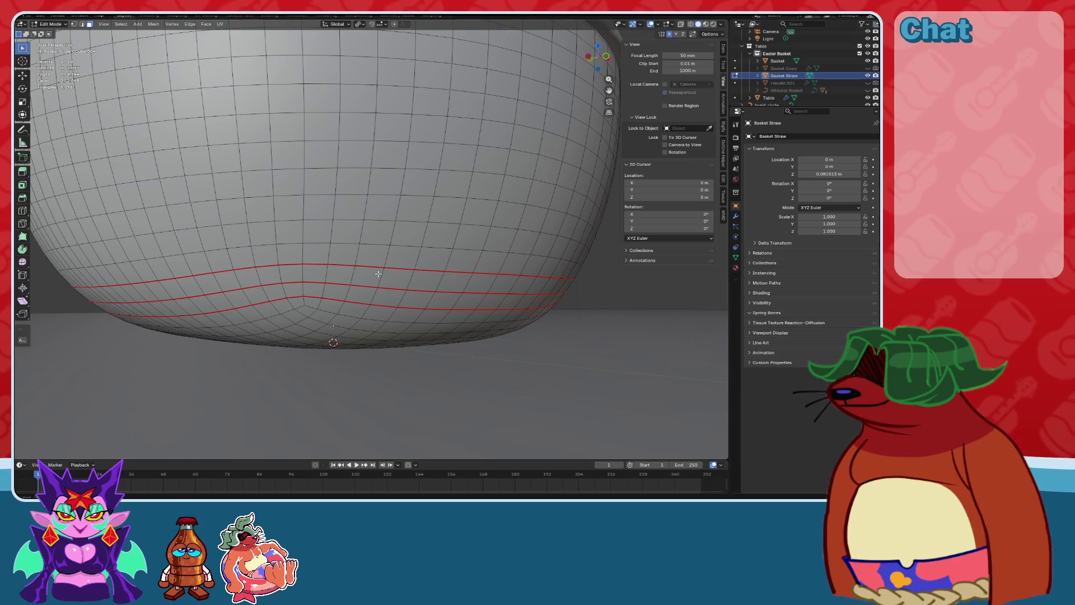
{"action": "key", "text": "l"}
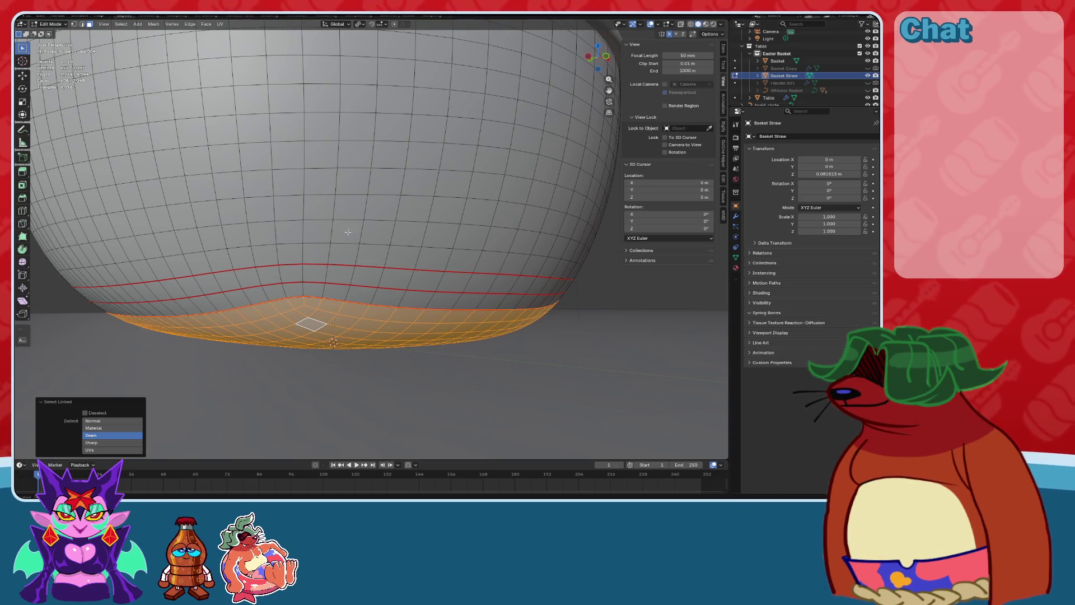
{"action": "left_click", "coordinate": [349, 224]}
{"action": "key", "text": "l"}
Show the Whicker Basket again and delete the selected upper faces.
{"action": "mouse_move", "coordinate": [350, 224]}
{"action": "middle_mouse_down"}
{"action": "mouse_move", "coordinate": [364, 123]}
{"action": "mouse_move", "coordinate": [415, 160]}
{"action": "mouse_move", "coordinate": [417, 176]}
{"action": "middle_mouse_up"}
{"action": "left_click", "coordinate": [867, 90]}
{"action": "scroll", "coordinate": [426, 167], "scroll_direction": "up", "scroll_amount": 6}
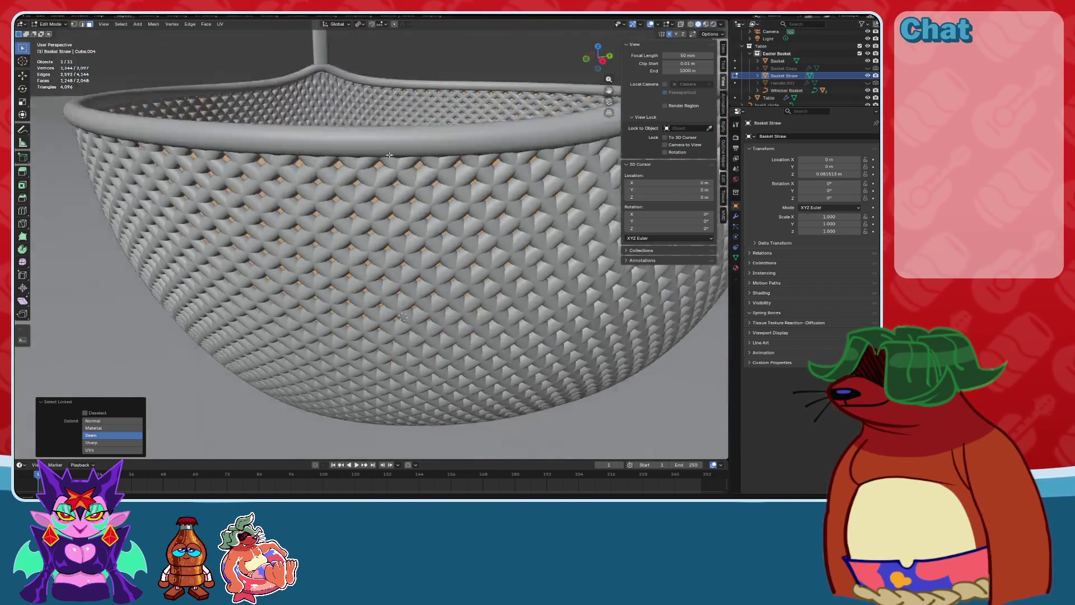
{"action": "key", "text": "x"}
{"action": "left_click", "coordinate": [302, 140]}
{"action": "middle_click_drag", "start_coordinate": [446, 187], "coordinate": [100, 27]}
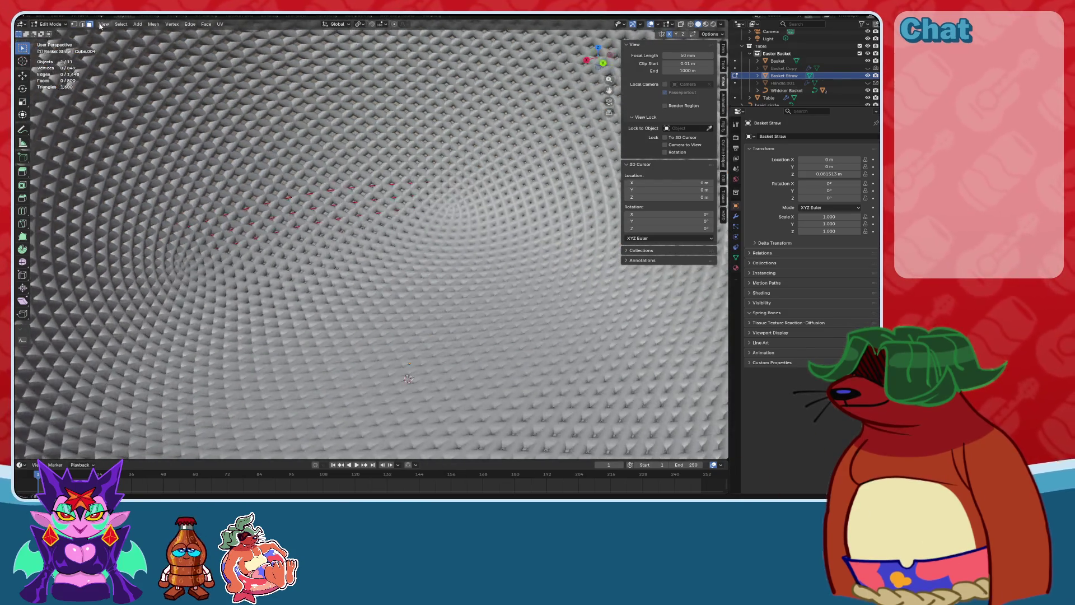
In Object Mode, frame Basket Straw and orbit around its weave, then deselect it.
{"action": "left_click", "coordinate": [58, 34]}
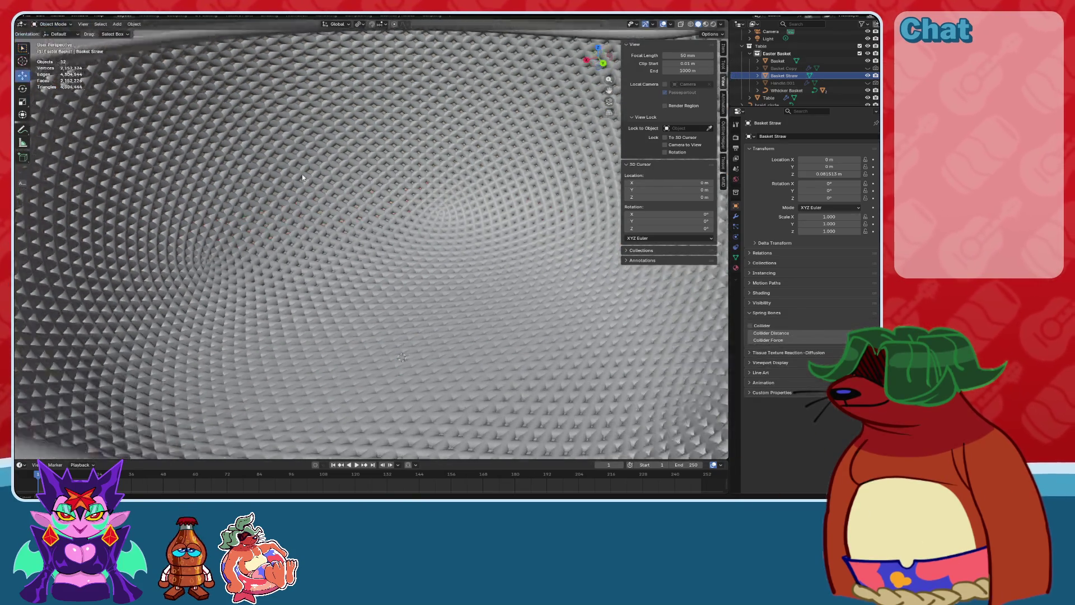
{"action": "scroll", "coordinate": [439, 256], "scroll_direction": "down", "scroll_amount": 8}
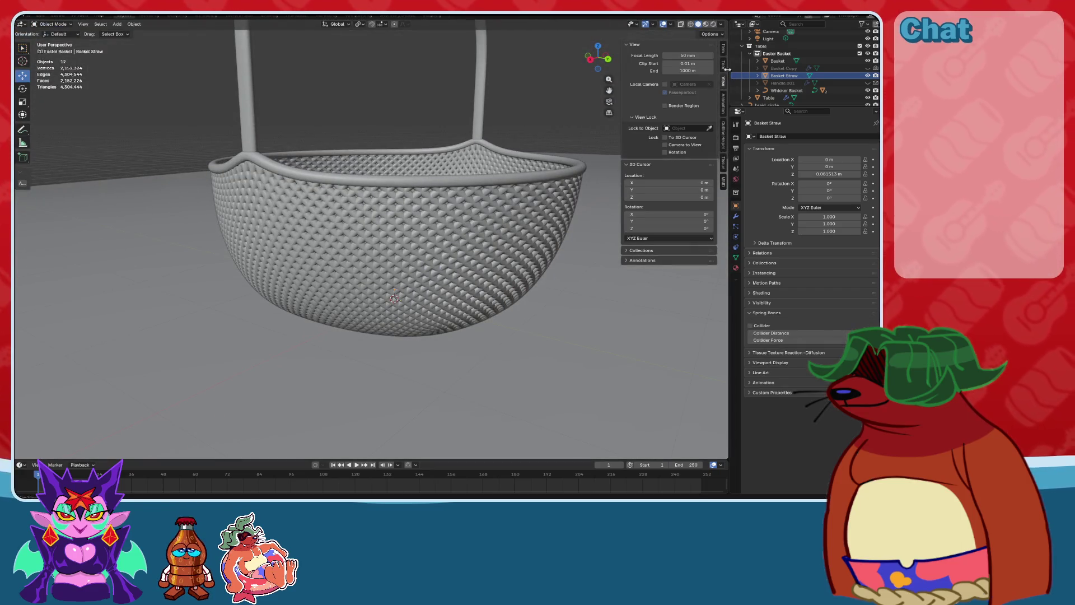
{"action": "left_click", "coordinate": [784, 76]}
{"action": "key", "text": "KP_Decimal"}
{"action": "mouse_move", "coordinate": [428, 195]}
{"action": "middle_mouse_down"}
{"action": "mouse_move", "coordinate": [261, 156]}
{"action": "mouse_move", "coordinate": [448, 187]}
{"action": "mouse_move", "coordinate": [333, 209]}
{"action": "mouse_move", "coordinate": [333, 218]}
{"action": "mouse_move", "coordinate": [402, 209]}
{"action": "mouse_move", "coordinate": [455, 155]}
{"action": "mouse_move", "coordinate": [493, 157]}
{"action": "mouse_move", "coordinate": [521, 217]}
{"action": "mouse_move", "coordinate": [461, 218]}
{"action": "middle_mouse_up"}
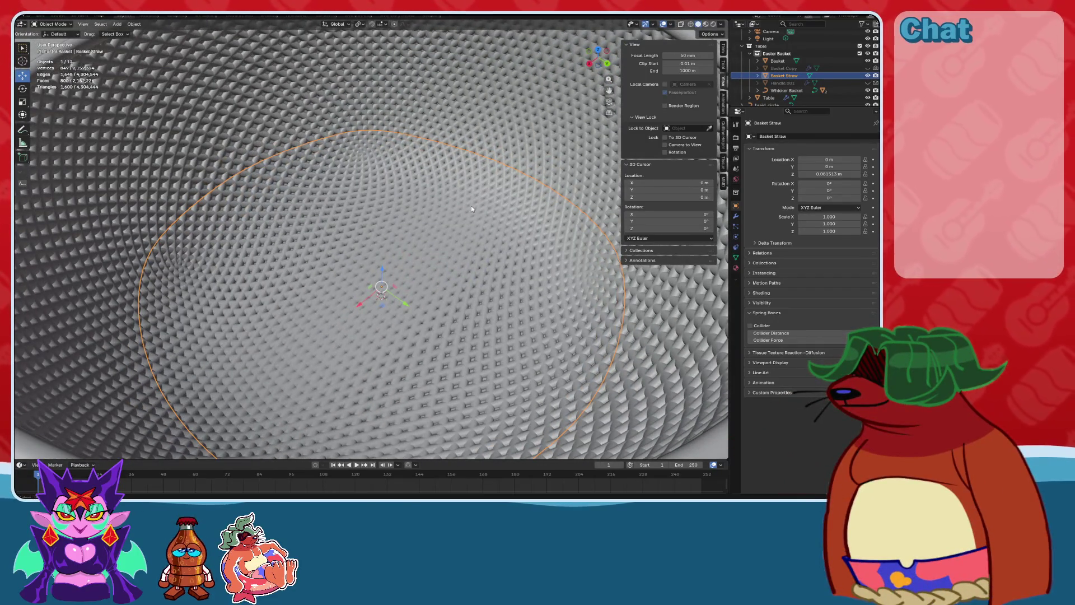
{"action": "mouse_move", "coordinate": [456, 179]}
{"action": "middle_mouse_down"}
{"action": "mouse_move", "coordinate": [435, 235]}
{"action": "mouse_move", "coordinate": [425, 216]}
{"action": "mouse_move", "coordinate": [419, 252]}
{"action": "mouse_move", "coordinate": [427, 220]}
{"action": "middle_mouse_up"}
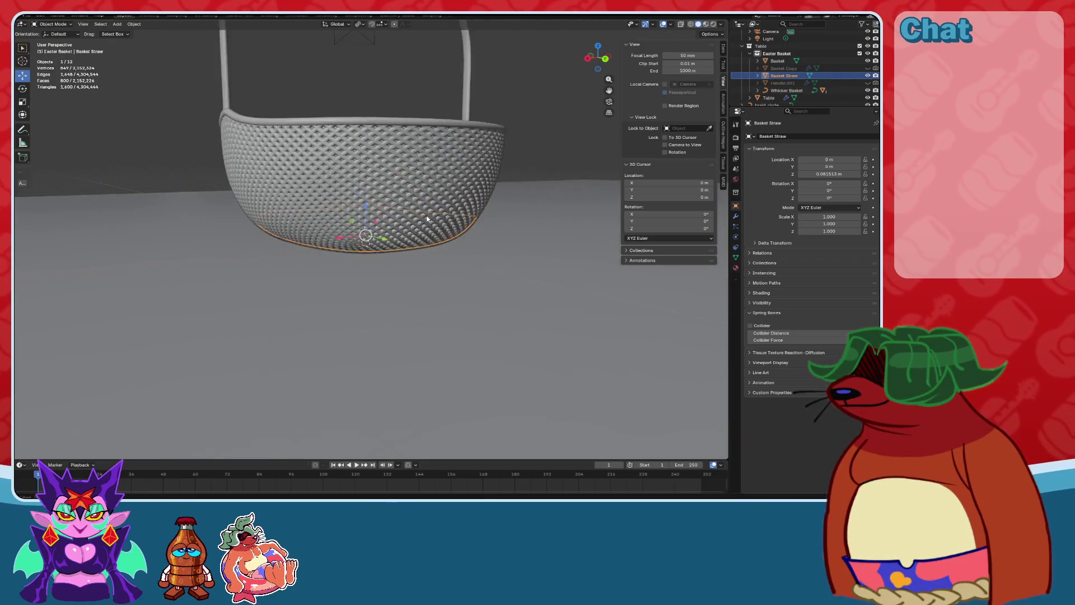
{"action": "scroll", "coordinate": [427, 220], "scroll_direction": "down", "scroll_amount": 4}
{"action": "left_click", "coordinate": [497, 150]}
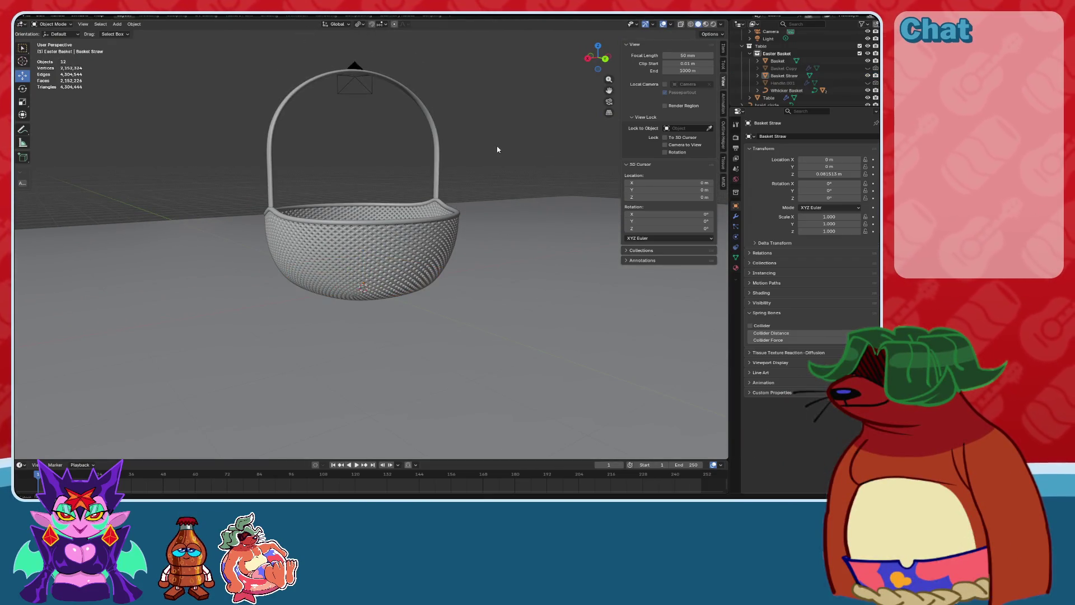
Add a new Plane mesh to the scene.
{"action": "key", "text": "shift+a"}
{"action": "mouse_move", "coordinate": [493, 157]}
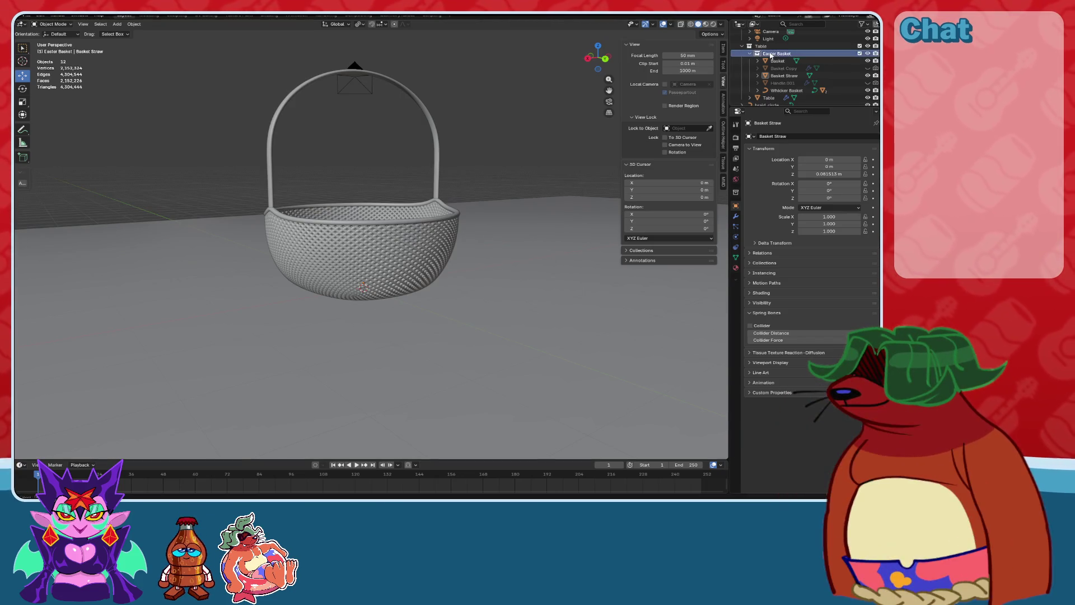
{"action": "key", "text": "shift+a"}
{"action": "mouse_move", "coordinate": [400, 150]}
{"action": "left_click", "coordinate": [448, 147]}
Lower the Plane to Z -0.926 m beneath the basket and isolate it in Local View.
{"action": "mouse_move", "coordinate": [458, 176]}
{"action": "middle_mouse_down"}
{"action": "mouse_move", "coordinate": [398, 268]}
{"action": "mouse_move", "coordinate": [435, 235]}
{"action": "middle_mouse_up"}
{"action": "scroll", "coordinate": [397, 267], "scroll_direction": "down", "scroll_amount": 5}
{"action": "scroll", "coordinate": [430, 238], "scroll_direction": "up", "scroll_amount": 4}
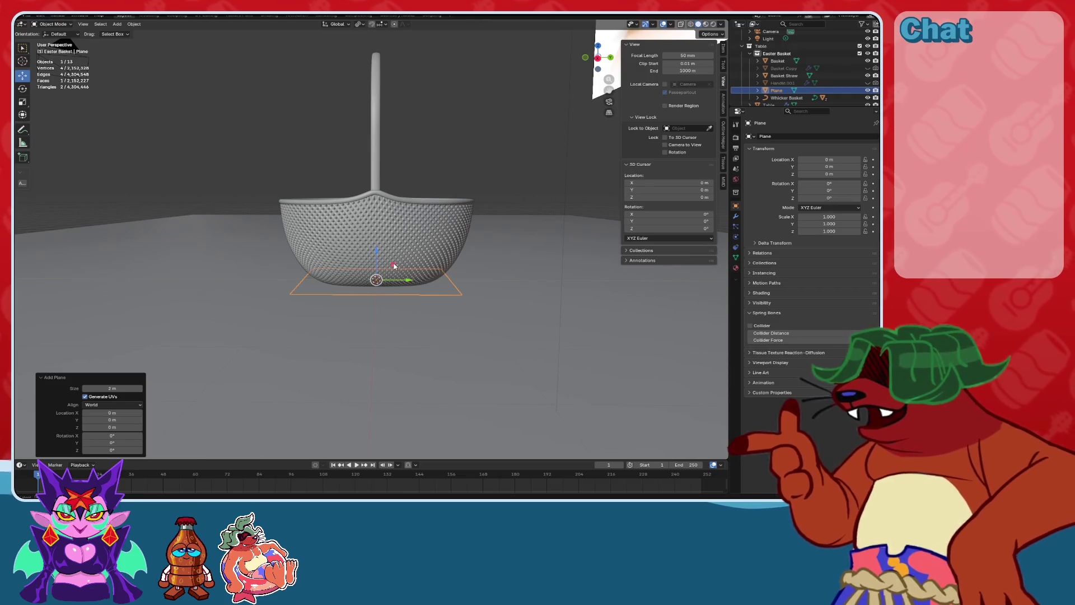
{"action": "left_click_drag", "start_coordinate": [376, 252], "coordinate": [376, 321]}
{"action": "key", "text": "KP_Decimal"}
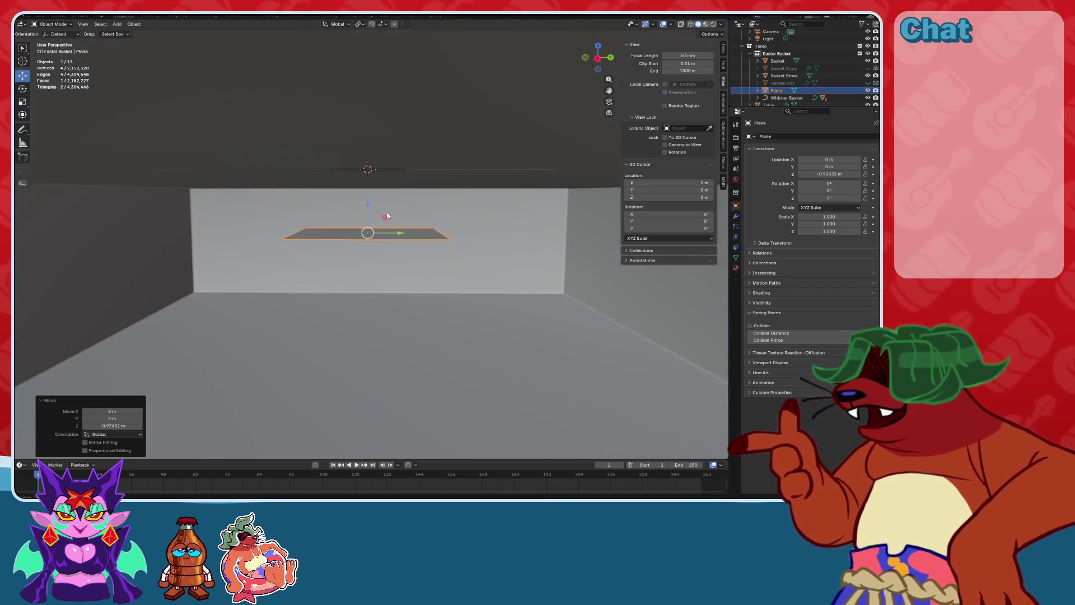
{"action": "mouse_move", "coordinate": [387, 214]}
{"action": "middle_mouse_down"}
{"action": "mouse_move", "coordinate": [370, 216]}
{"action": "mouse_move", "coordinate": [389, 157]}
{"action": "mouse_move", "coordinate": [366, 223]}
{"action": "middle_mouse_up"}
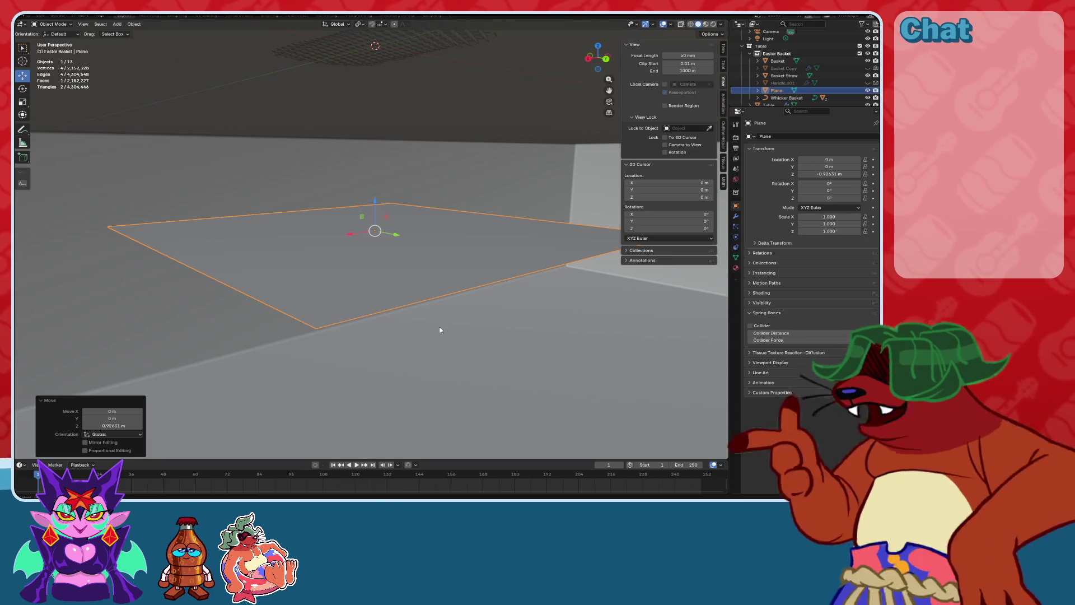
{"action": "middle_click_drag", "start_coordinate": [398, 254], "coordinate": [378, 257]}
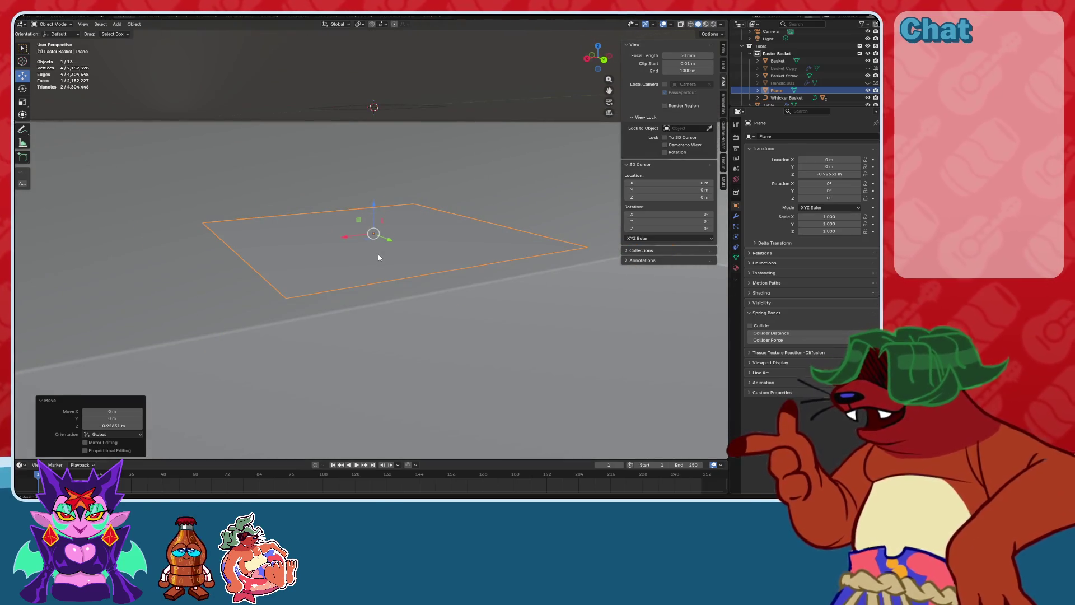
{"action": "key", "text": "KP_Divide"}
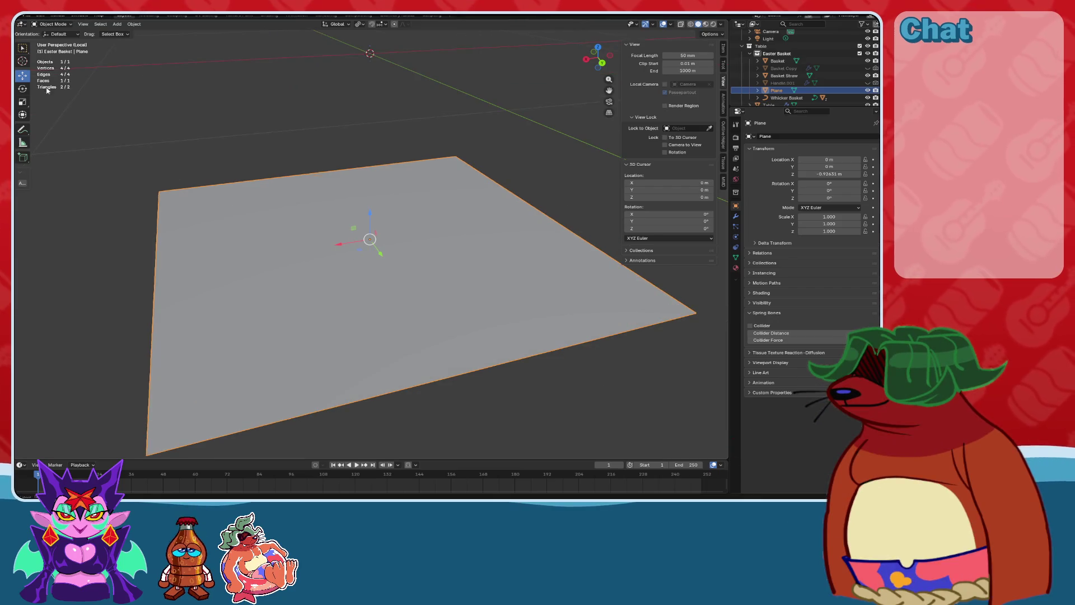
Scale the Plane to 0.010 along X into a thin strip and exit Local View.
{"action": "middle_click_drag", "start_coordinate": [253, 312], "coordinate": [350, 291]}
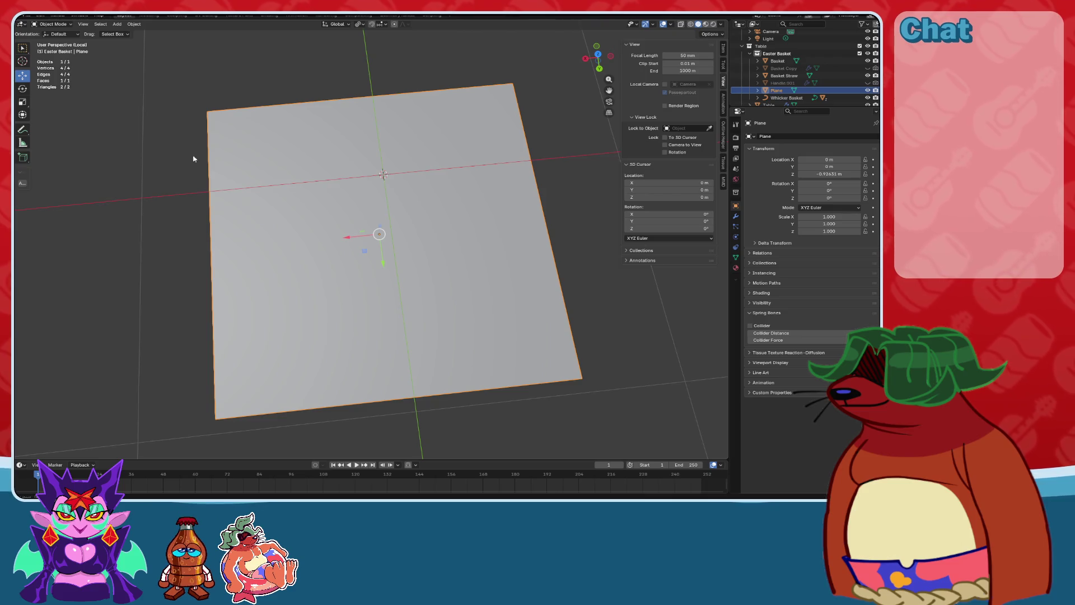
{"action": "left_click", "coordinate": [23, 102]}
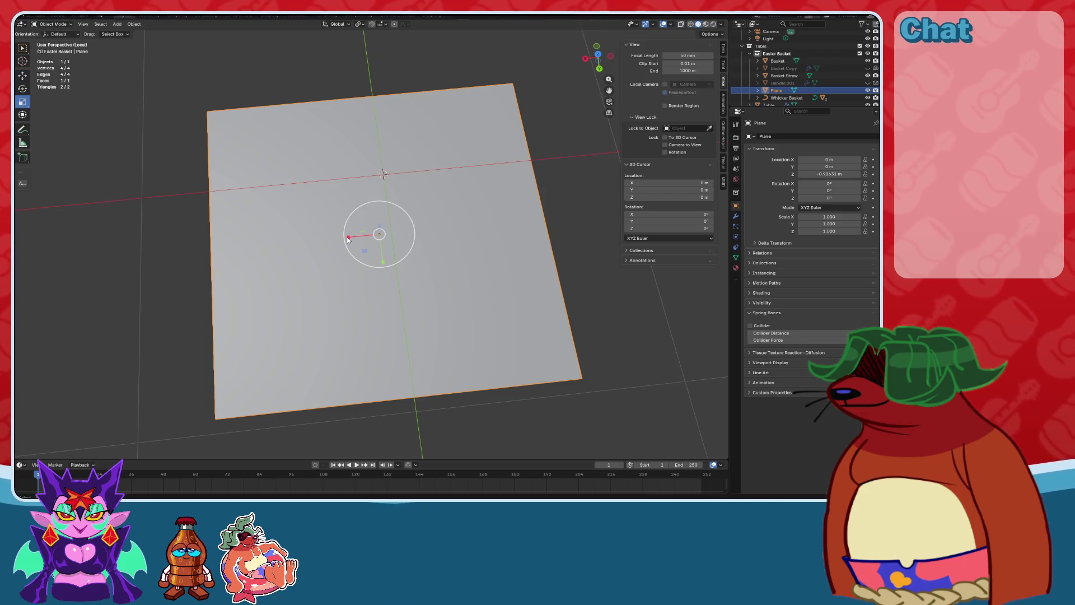
{"action": "left_click_drag", "start_coordinate": [350, 241], "coordinate": [410, 267]}
{"action": "mouse_move", "coordinate": [410, 267]}
{"action": "middle_mouse_down"}
{"action": "mouse_move", "coordinate": [469, 230]}
{"action": "mouse_move", "coordinate": [409, 233]}
{"action": "mouse_move", "coordinate": [344, 257]}
{"action": "middle_mouse_up"}
{"action": "left_click_drag", "start_coordinate": [829, 216], "coordinate": [795, 217]}
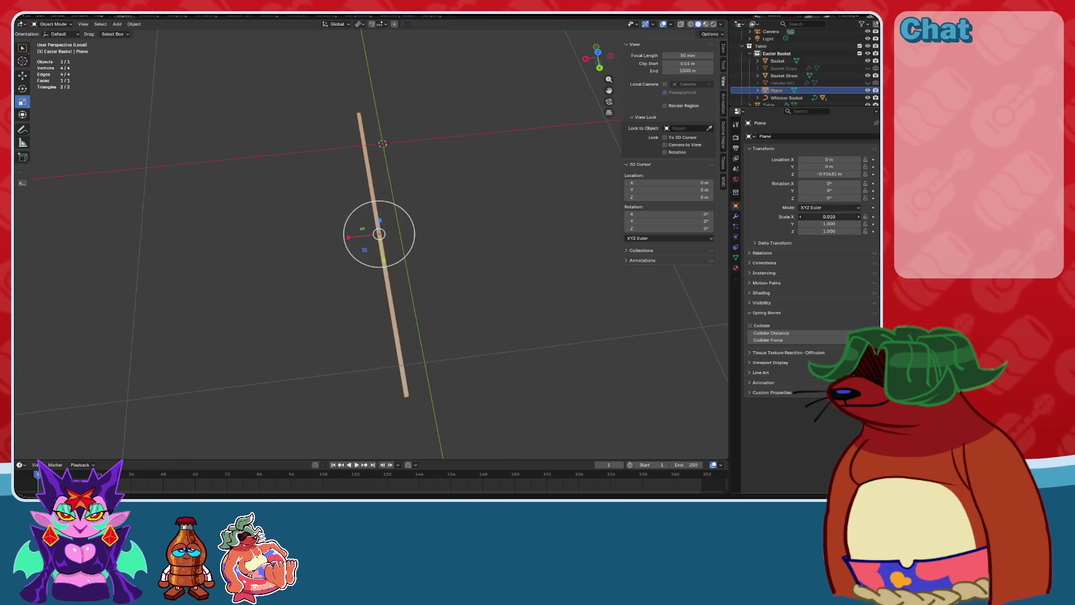
{"action": "key", "text": "Return"}
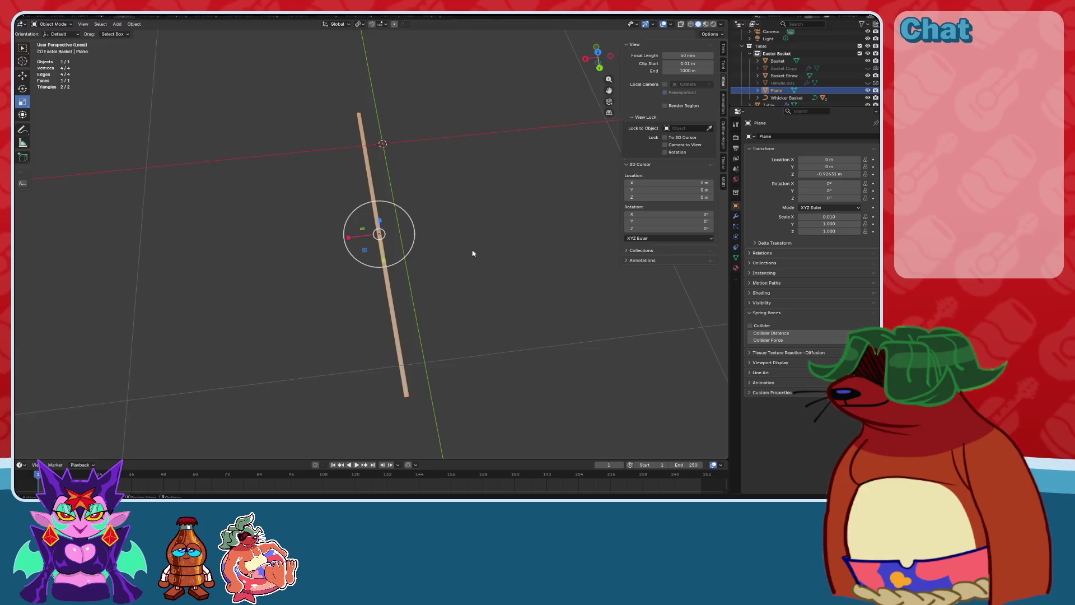
{"action": "key", "text": "KP_Divide"}
{"action": "mouse_move", "coordinate": [394, 267]}
{"action": "middle_mouse_down"}
{"action": "mouse_move", "coordinate": [404, 264]}
{"action": "mouse_move", "coordinate": [428, 300]}
{"action": "mouse_move", "coordinate": [467, 290]}
{"action": "mouse_move", "coordinate": [458, 318]}
{"action": "middle_mouse_up"}
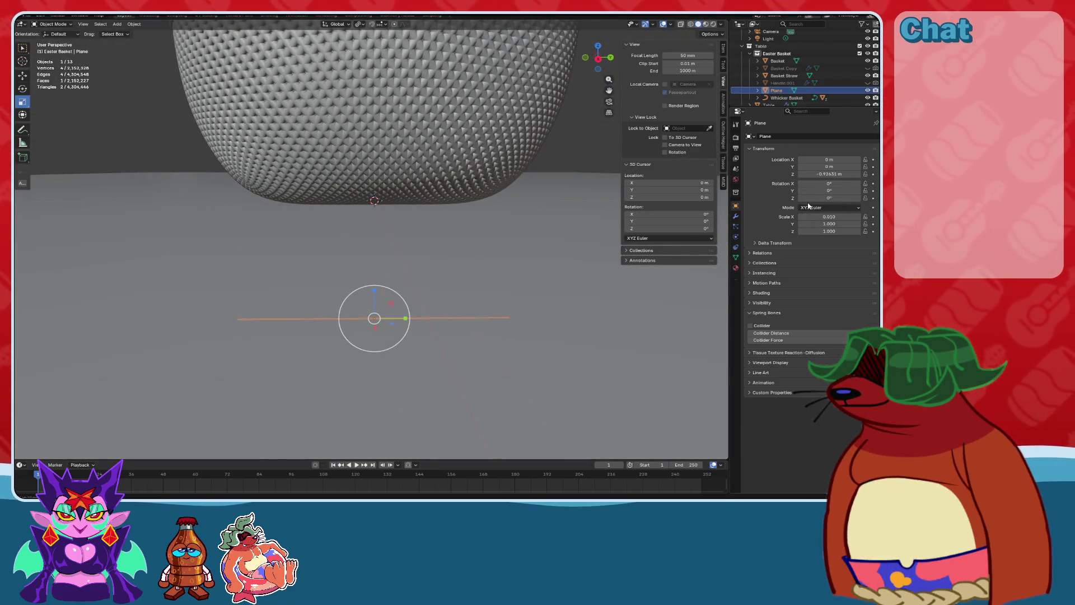
{"action": "mouse_move", "coordinate": [504, 245]}
{"action": "middle_mouse_down"}
{"action": "mouse_move", "coordinate": [492, 263]}
{"action": "mouse_move", "coordinate": [442, 206]}
{"action": "mouse_move", "coordinate": [436, 169]}
{"action": "mouse_move", "coordinate": [439, 192]}
{"action": "mouse_move", "coordinate": [401, 204]}
{"action": "mouse_move", "coordinate": [485, 159]}
{"action": "mouse_move", "coordinate": [418, 205]}
{"action": "mouse_move", "coordinate": [88, 167]}
{"action": "middle_mouse_up"}
Add 10 loop cuts along the strip, then frame it back in Object Mode.
{"action": "key", "text": "Tab"}
{"action": "middle_click_drag", "start_coordinate": [25, 214], "coordinate": [50, 84]}
{"action": "left_click", "coordinate": [50, 24]}
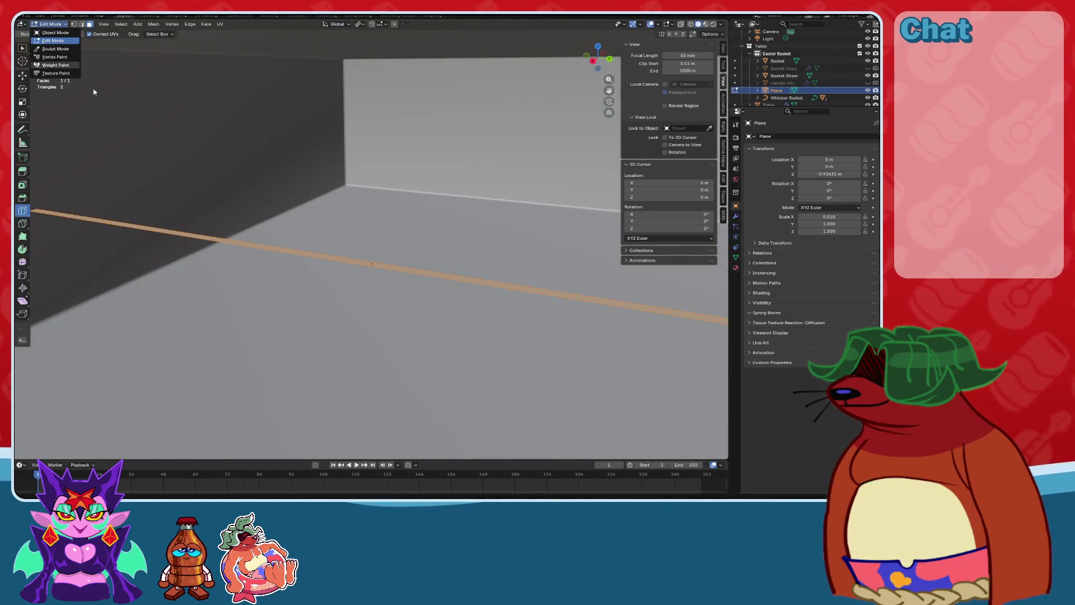
{"action": "key", "text": "Escape"}
{"action": "type", "text": "10"}
{"action": "key", "text": "Return"}
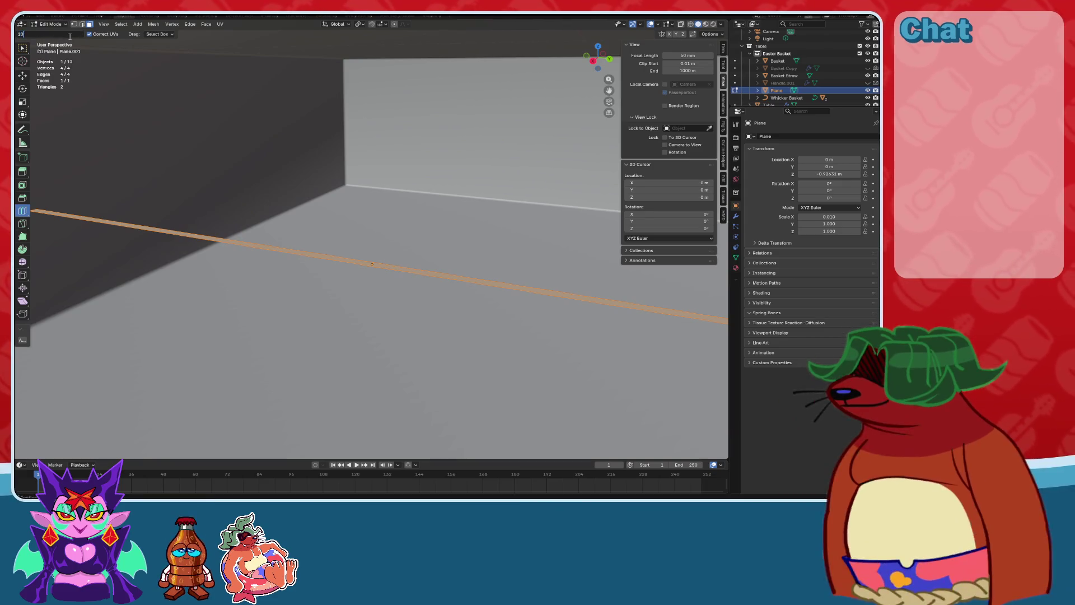
{"action": "left_click", "coordinate": [284, 262]}
{"action": "mouse_move", "coordinate": [298, 258]}
{"action": "middle_mouse_down"}
{"action": "mouse_move", "coordinate": [326, 243]}
{"action": "mouse_move", "coordinate": [297, 228]}
{"action": "mouse_move", "coordinate": [317, 200]}
{"action": "mouse_move", "coordinate": [300, 180]}
{"action": "mouse_move", "coordinate": [37, 65]}
{"action": "middle_mouse_up"}
{"action": "key", "text": "Tab"}
{"action": "key", "text": "KP_Decimal"}
{"action": "mouse_move", "coordinate": [365, 148]}
{"action": "middle_mouse_down"}
{"action": "mouse_move", "coordinate": [401, 166]}
{"action": "mouse_move", "coordinate": [540, 190]}
{"action": "mouse_move", "coordinate": [452, 251]}
{"action": "mouse_move", "coordinate": [461, 197]}
{"action": "mouse_move", "coordinate": [465, 252]}
{"action": "middle_mouse_up"}
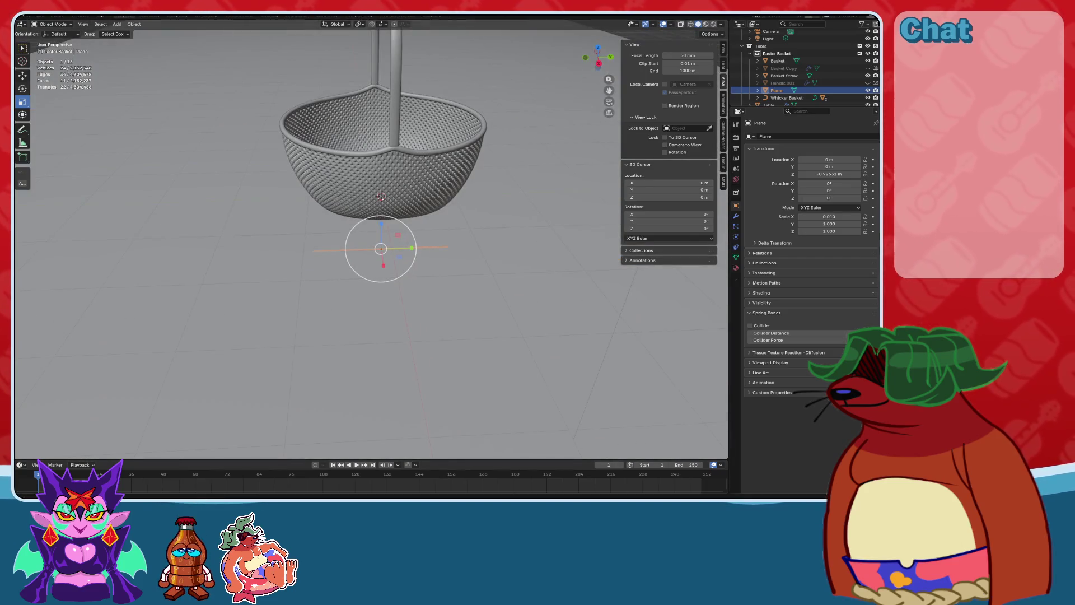
Raise the strip to Z 0.860 inside the basket and set its Y scale to 0.500.
{"action": "left_click", "coordinate": [22, 75]}
{"action": "left_click_drag", "start_coordinate": [378, 220], "coordinate": [378, 143]}
{"action": "mouse_move", "coordinate": [379, 143]}
{"action": "middle_mouse_down"}
{"action": "mouse_move", "coordinate": [381, 169]}
{"action": "mouse_move", "coordinate": [346, 206]}
{"action": "mouse_move", "coordinate": [380, 186]}
{"action": "mouse_move", "coordinate": [302, 254]}
{"action": "mouse_move", "coordinate": [325, 212]}
{"action": "middle_mouse_up"}
{"action": "scroll", "coordinate": [377, 172], "scroll_direction": "up", "scroll_amount": 5}
{"action": "scroll", "coordinate": [302, 253], "scroll_direction": "up", "scroll_amount": 3}
{"action": "left_click_drag", "start_coordinate": [835, 225], "coordinate": [810, 224]}
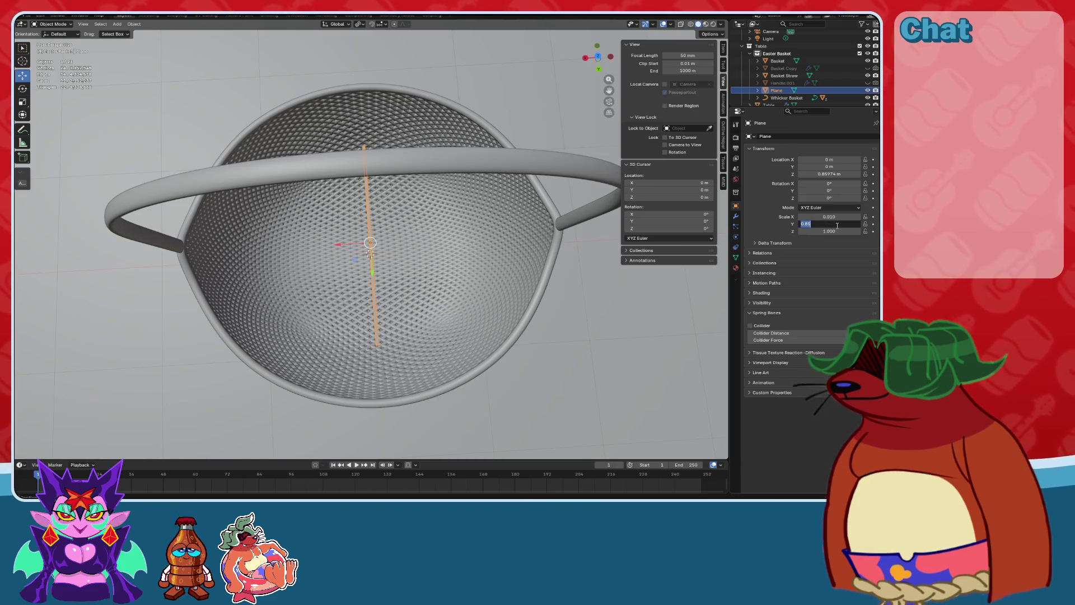
{"action": "mouse_move", "coordinate": [358, 241]}
{"action": "middle_mouse_down"}
{"action": "mouse_move", "coordinate": [368, 215]}
{"action": "mouse_move", "coordinate": [386, 213]}
{"action": "mouse_move", "coordinate": [409, 235]}
{"action": "mouse_move", "coordinate": [358, 244]}
{"action": "mouse_move", "coordinate": [395, 261]}
{"action": "middle_mouse_up"}
{"action": "scroll", "coordinate": [370, 218], "scroll_direction": "up", "scroll_amount": 5}
{"action": "middle_click_drag", "start_coordinate": [265, 408], "coordinate": [324, 304]}
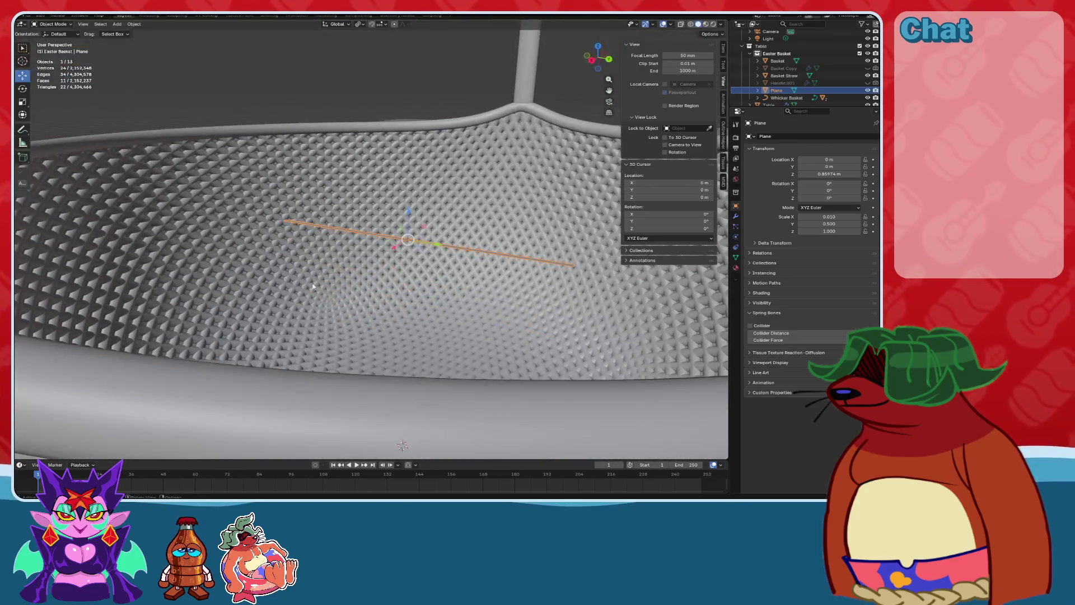
Try the Elastic Grab brush in Sculpt Mode, then return to Object Mode and isolate the strip.
{"action": "left_click", "coordinate": [53, 24]}
{"action": "left_click", "coordinate": [50, 49]}
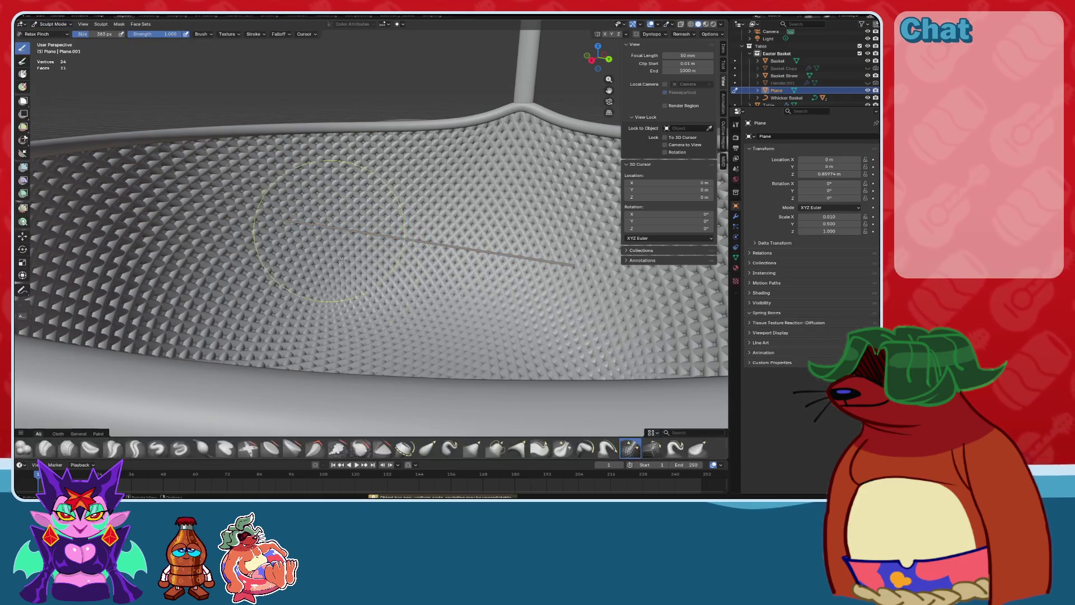
{"action": "key", "text": "ctrl+z"}
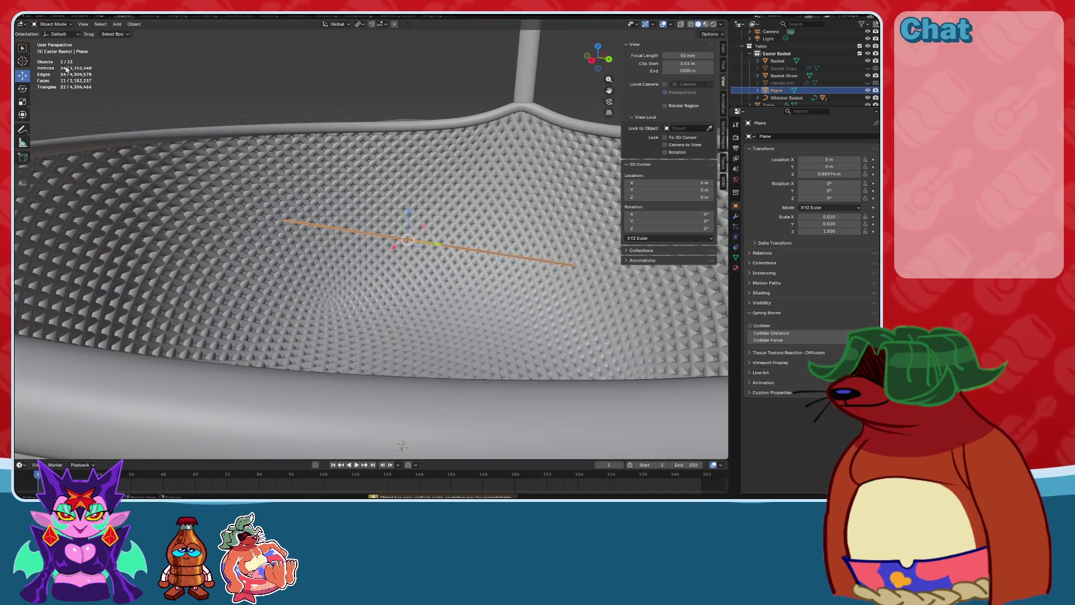
{"action": "left_click", "coordinate": [58, 25]}
{"action": "left_click", "coordinate": [55, 49]}
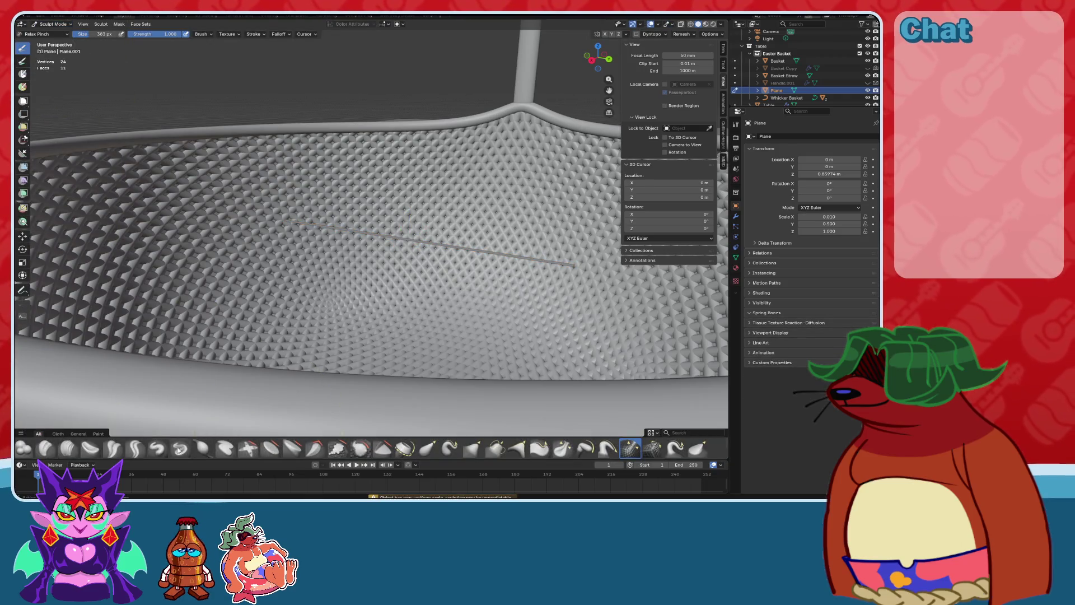
{"action": "left_click", "coordinate": [428, 446]}
{"action": "mouse_move", "coordinate": [442, 313]}
{"action": "middle_mouse_down"}
{"action": "mouse_move", "coordinate": [450, 283]}
{"action": "mouse_move", "coordinate": [347, 213]}
{"action": "mouse_move", "coordinate": [293, 241]}
{"action": "middle_mouse_up"}
{"action": "key", "text": "Tab"}
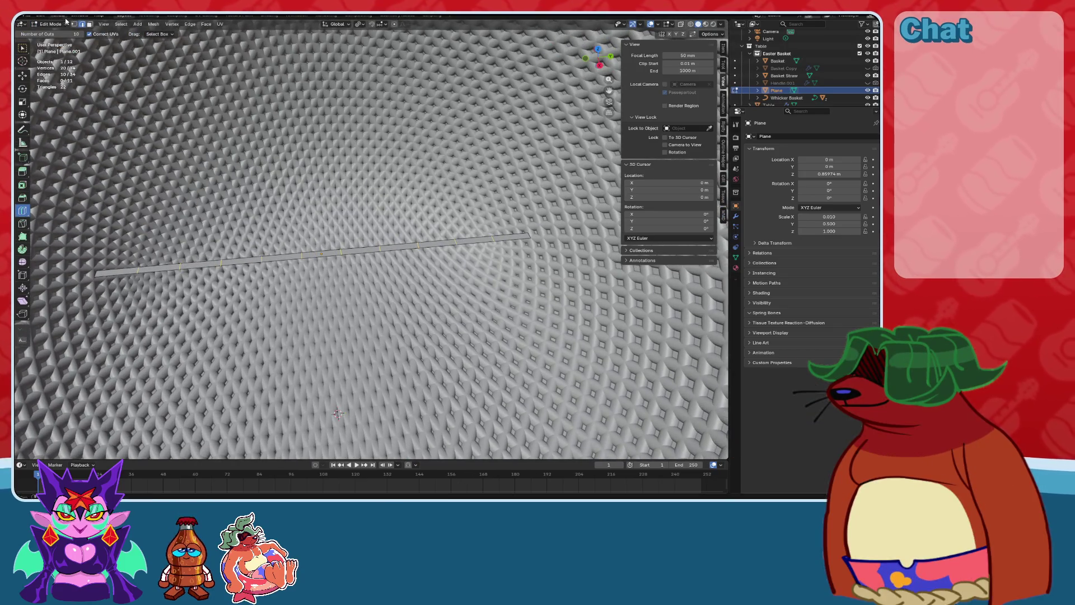
{"action": "left_click", "coordinate": [58, 25]}
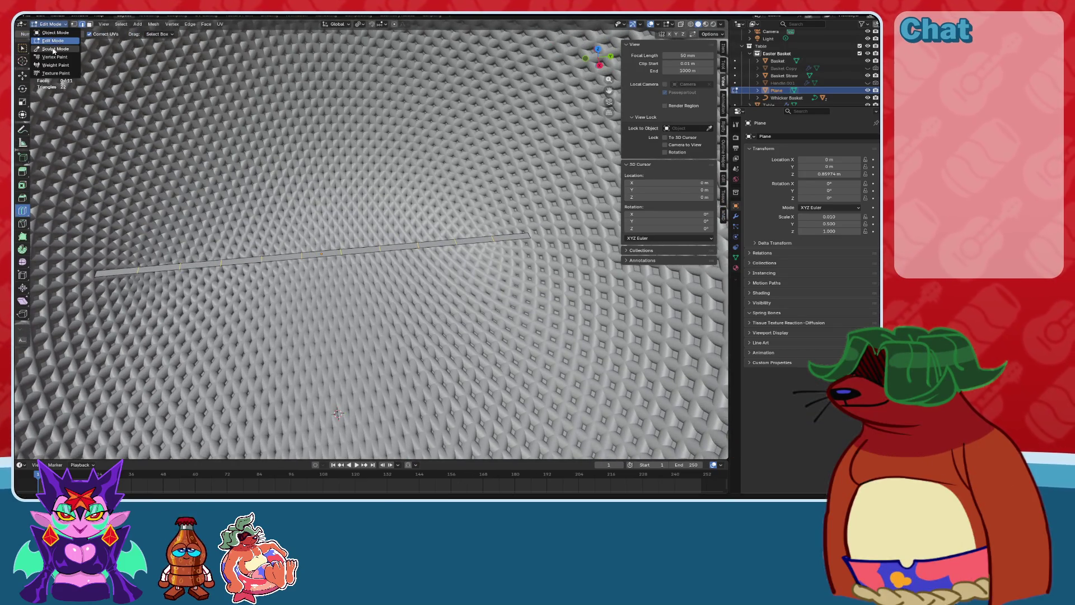
{"action": "left_click", "coordinate": [56, 33]}
{"action": "mouse_move", "coordinate": [251, 210]}
{"action": "middle_mouse_down"}
{"action": "mouse_move", "coordinate": [285, 301]}
{"action": "mouse_move", "coordinate": [337, 331]}
{"action": "mouse_move", "coordinate": [386, 313]}
{"action": "middle_mouse_up"}
{"action": "key", "text": "KP_Divide"}
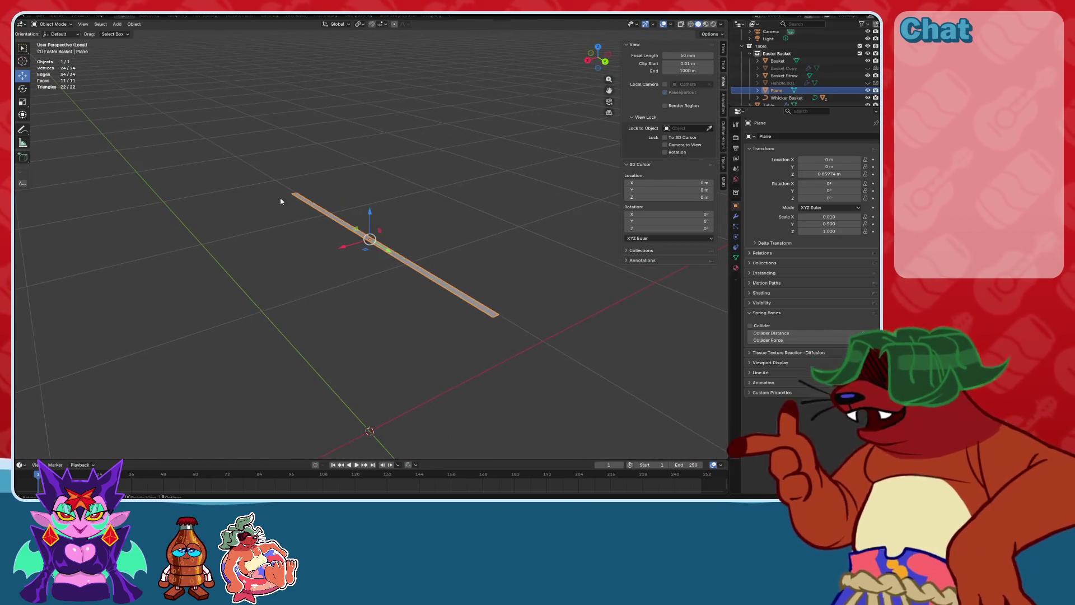
Extrude the post's selected faces along their normals to form a thicker band.
{"action": "left_click", "coordinate": [50, 24]}
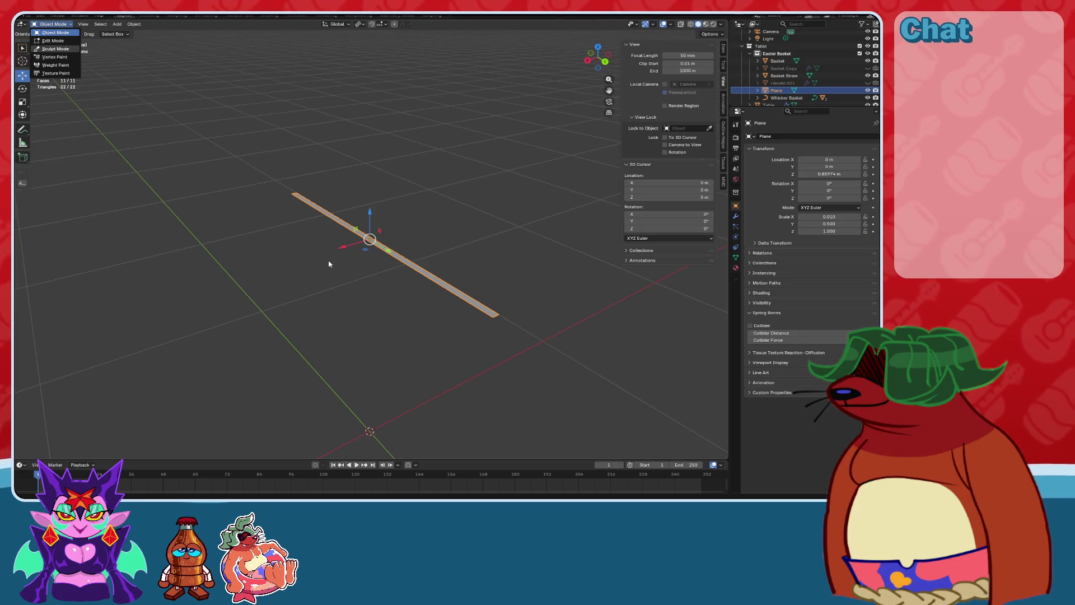
{"action": "mouse_move", "coordinate": [370, 240]}
{"action": "middle_mouse_down"}
{"action": "mouse_move", "coordinate": [469, 247]}
{"action": "mouse_move", "coordinate": [415, 252]}
{"action": "middle_mouse_up"}
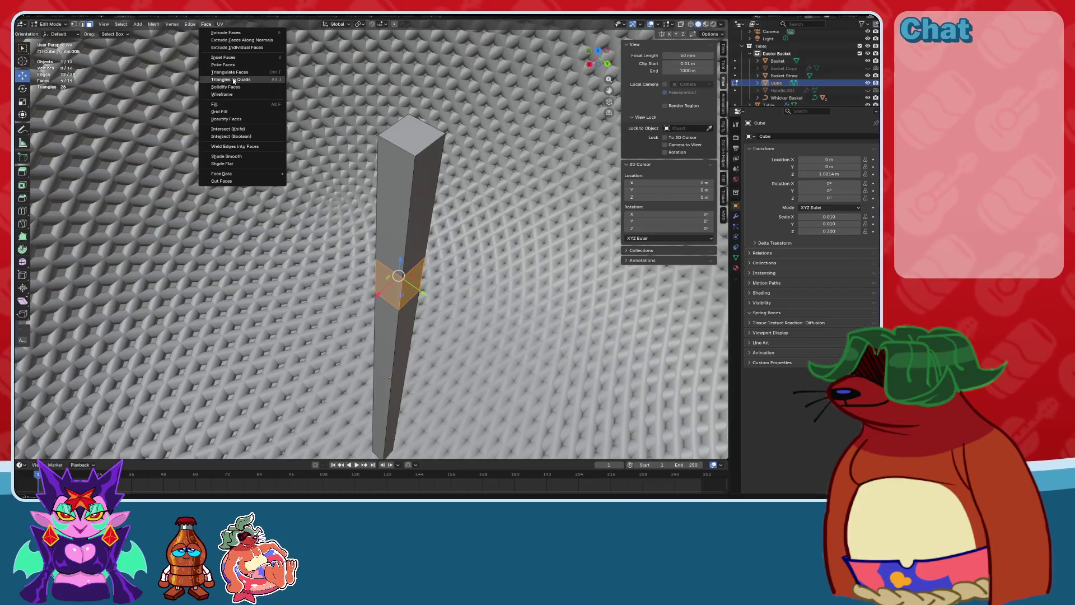
{"action": "left_click", "coordinate": [234, 41]}
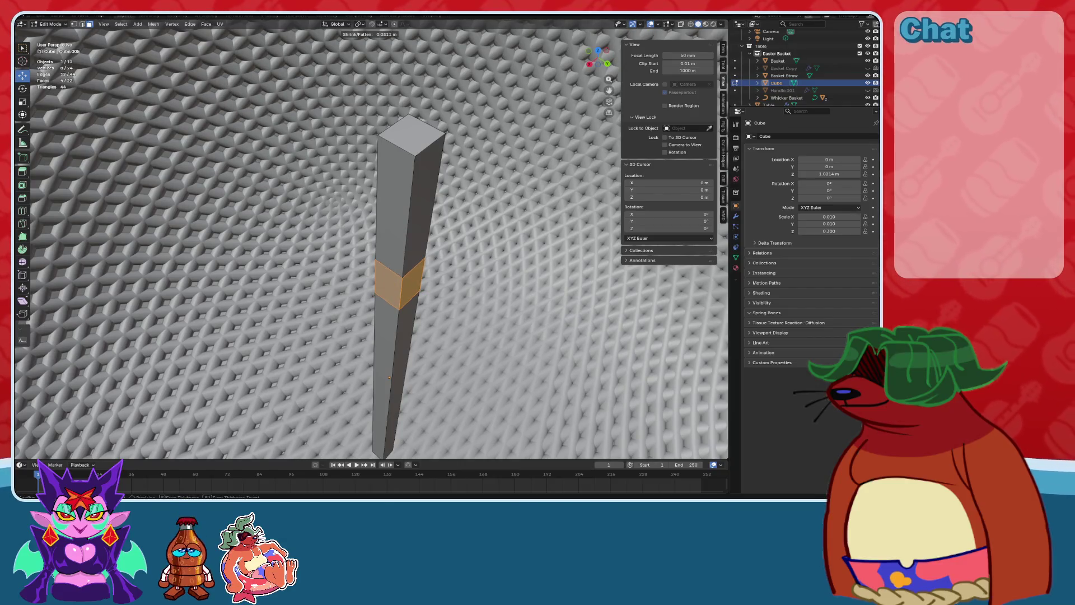
{"action": "key", "text": "Return"}
{"action": "key", "text": "KP_Decimal"}
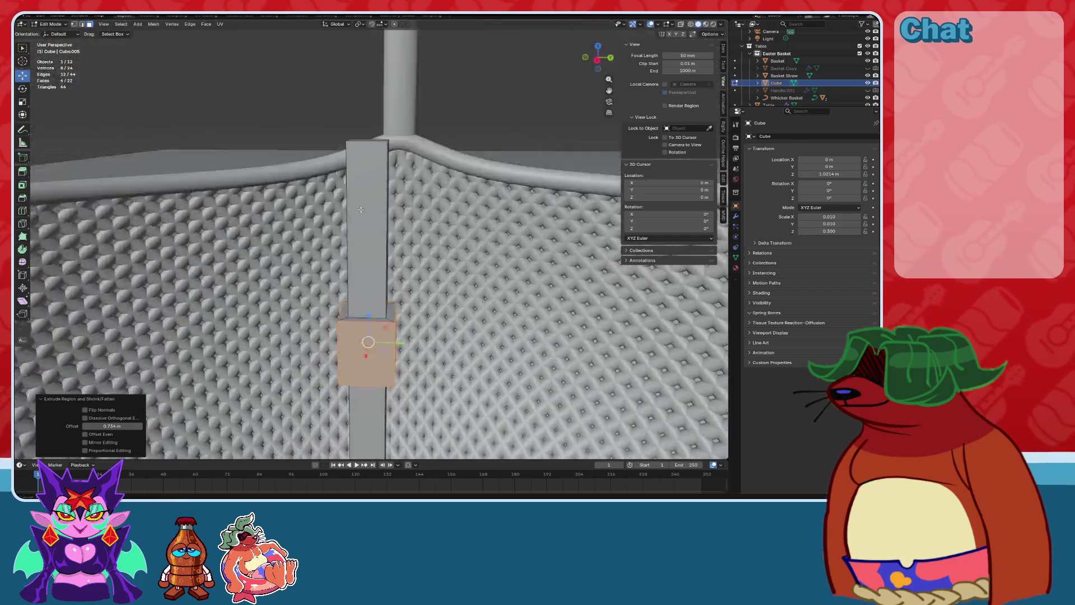
{"action": "left_click", "coordinate": [45, 33]}
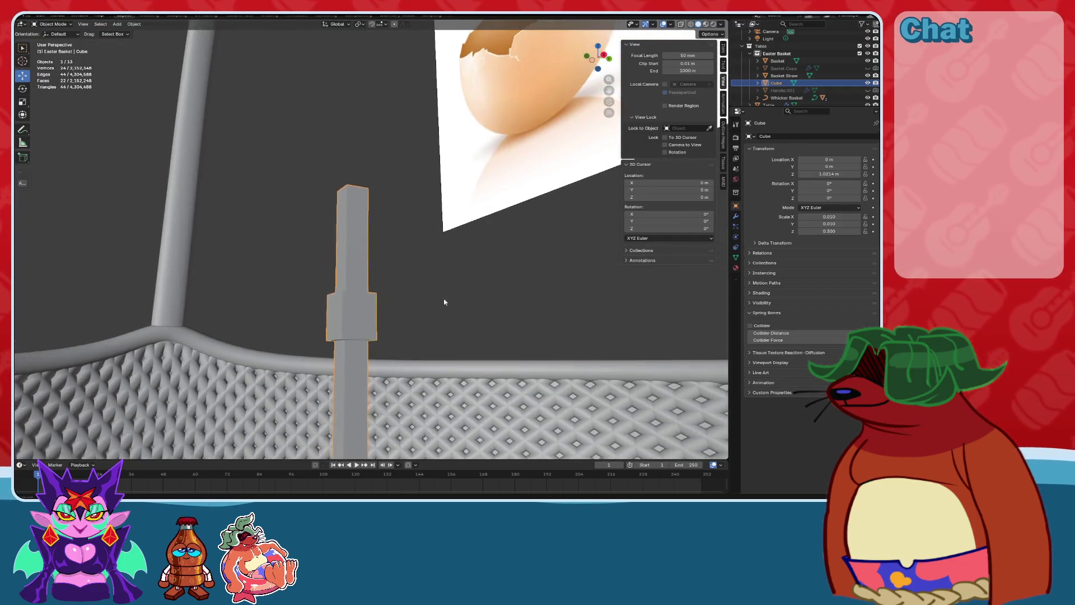
{"action": "scroll", "coordinate": [426, 292], "scroll_direction": "down", "scroll_amount": 8}
{"action": "scroll", "coordinate": [392, 285], "scroll_direction": "up", "scroll_amount": 2}
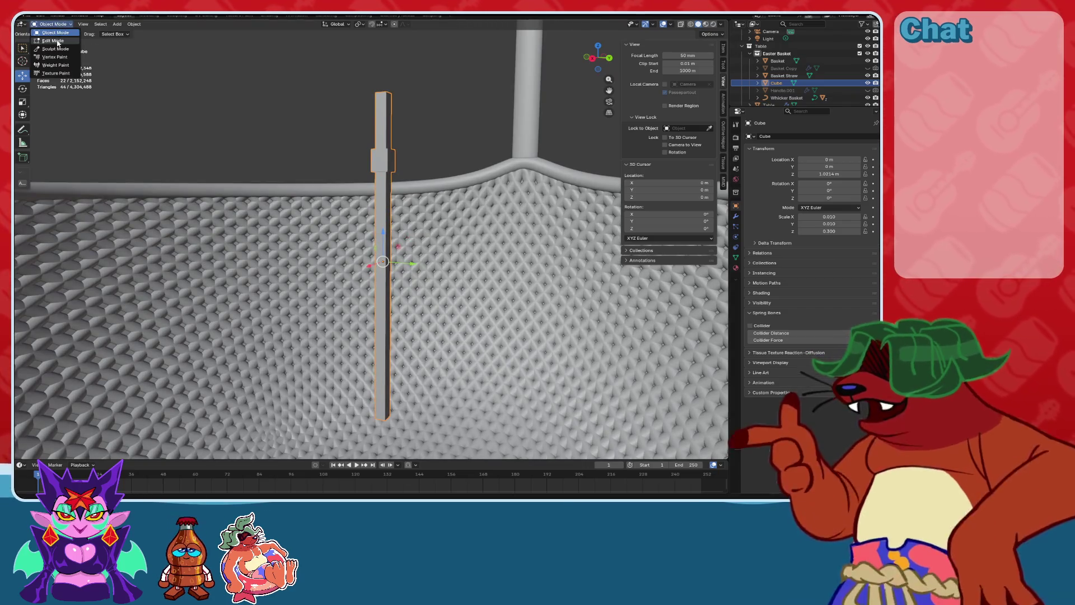
Duplicate the post's whole mesh in place and rotate the copy at an angle.
{"action": "key", "text": "Tab"}
{"action": "key", "text": "a"}
{"action": "middle_click_drag", "start_coordinate": [368, 231], "coordinate": [370, 292]}
{"action": "key", "text": "shift+d"}
{"action": "right_click", "coordinate": [365, 245]}
{"action": "left_click", "coordinate": [23, 88]}
{"action": "mouse_move", "coordinate": [365, 223]}
{"action": "left_mouse_down"}
{"action": "mouse_move", "coordinate": [379, 205]}
{"action": "mouse_move", "coordinate": [370, 214]}
{"action": "left_mouse_up"}
Slide the duplicate post sideways with the move tool, then undo the accidental shift.
{"action": "left_click", "coordinate": [22, 75]}
{"action": "middle_click_drag", "start_coordinate": [29, 76], "coordinate": [34, 135]}
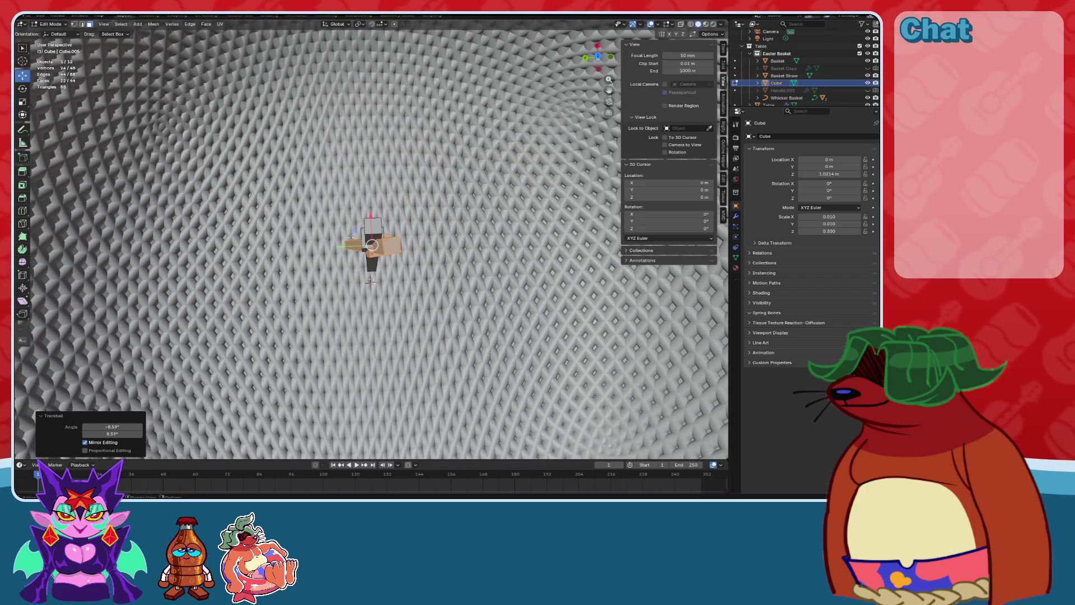
{"action": "left_click_drag", "start_coordinate": [359, 231], "coordinate": [387, 241]}
{"action": "mouse_move", "coordinate": [387, 241]}
{"action": "middle_mouse_down"}
{"action": "mouse_move", "coordinate": [401, 268]}
{"action": "mouse_move", "coordinate": [395, 232]}
{"action": "middle_mouse_up"}
{"action": "left_click_drag", "start_coordinate": [394, 229], "coordinate": [419, 234]}
{"action": "key", "text": "ctrl+z"}
Duplicate the right post, tilt the copy diagonally, and turn the orange post back upright.
{"action": "key", "text": "alt+a"}
{"action": "key", "text": "l"}
{"action": "key", "text": "shift+d"}
{"action": "key", "text": "Escape"}
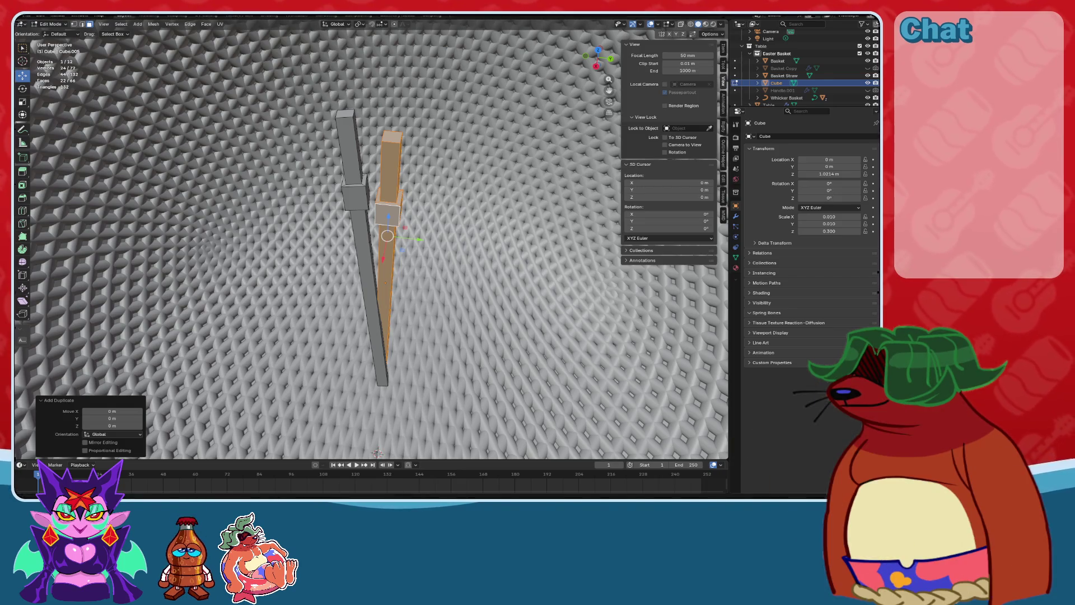
{"action": "mouse_move", "coordinate": [504, 224]}
{"action": "middle_mouse_down"}
{"action": "mouse_move", "coordinate": [41, 94]}
{"action": "mouse_move", "coordinate": [339, 234]}
{"action": "middle_mouse_up"}
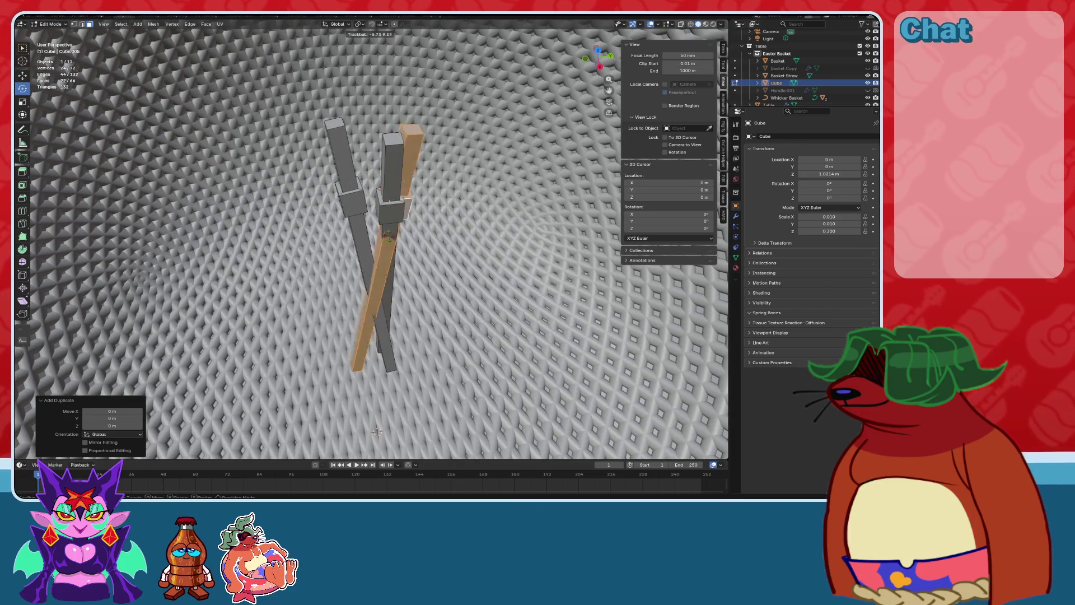
{"action": "left_click", "coordinate": [385, 232]}
{"action": "key", "text": "r"}
{"action": "key", "text": "r"}
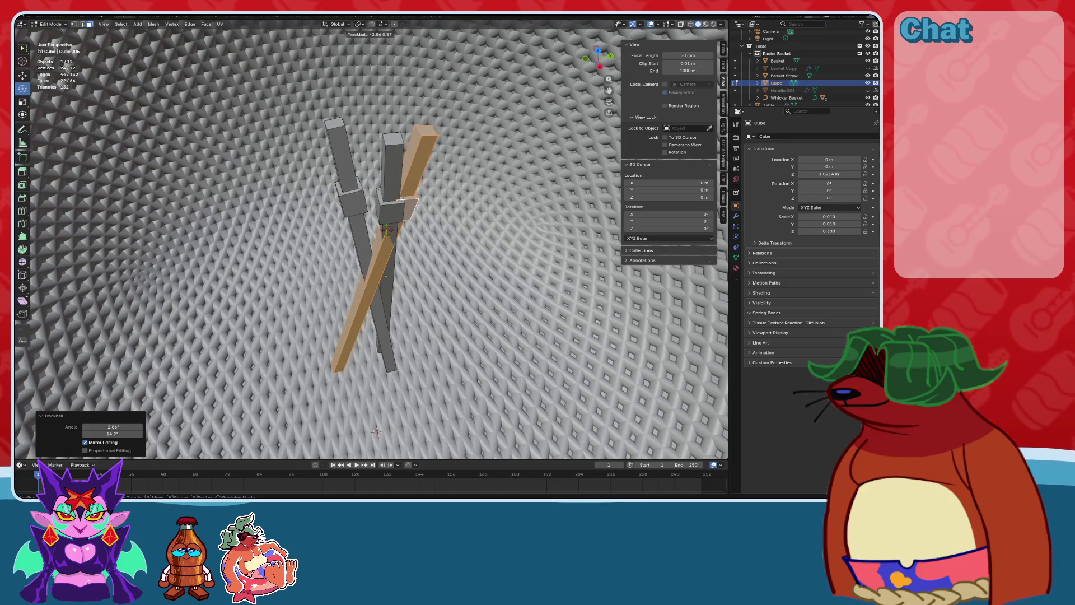
{"action": "left_click", "coordinate": [386, 235]}
{"action": "mouse_move", "coordinate": [387, 235]}
{"action": "middle_mouse_down"}
{"action": "mouse_move", "coordinate": [374, 260]}
{"action": "mouse_move", "coordinate": [372, 455]}
{"action": "mouse_move", "coordinate": [376, 446]}
{"action": "middle_mouse_up"}
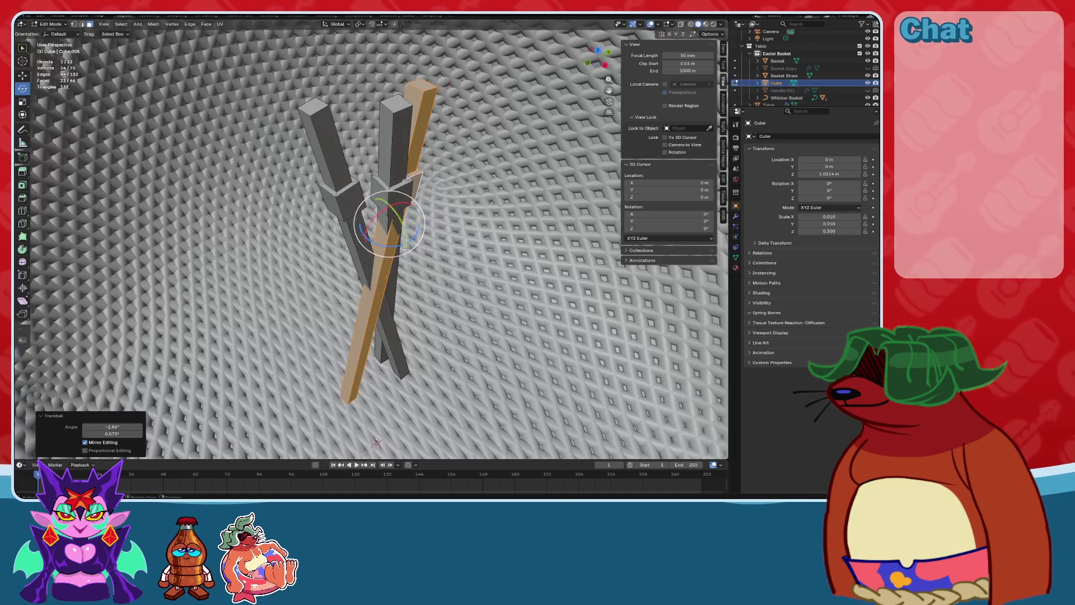
{"action": "key", "text": "r"}
{"action": "key", "text": "r"}
{"action": "left_click", "coordinate": [345, 217]}
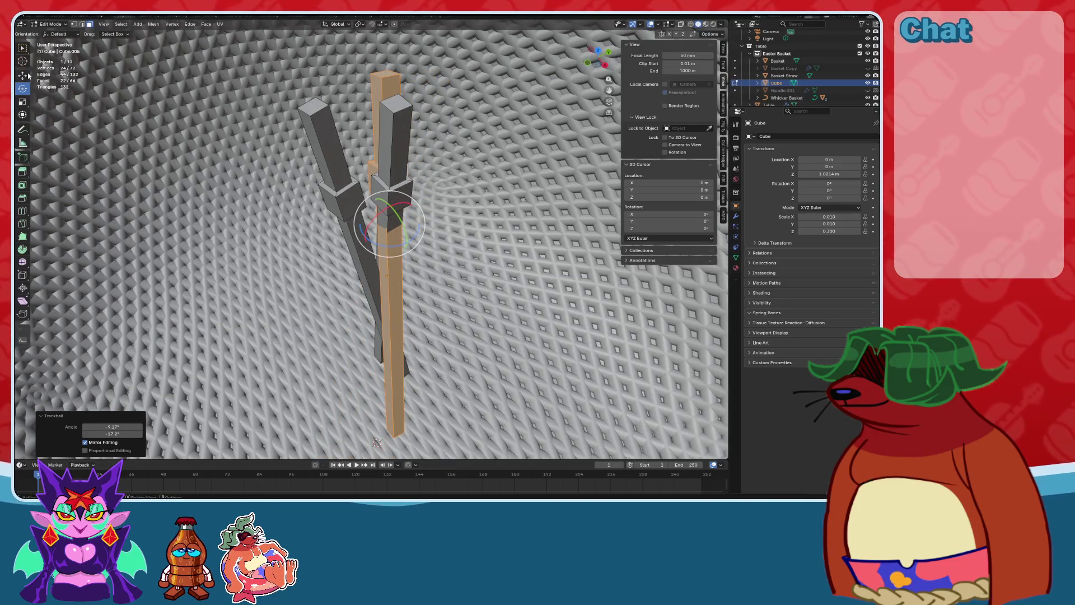
Select another whole post with Ctrl+L and tilt it with the rotate tool.
{"action": "mouse_move", "coordinate": [378, 217]}
{"action": "middle_mouse_down"}
{"action": "mouse_move", "coordinate": [403, 244]}
{"action": "mouse_move", "coordinate": [370, 212]}
{"action": "mouse_move", "coordinate": [381, 217]}
{"action": "mouse_move", "coordinate": [211, 139]}
{"action": "middle_mouse_up"}
{"action": "left_click", "coordinate": [391, 263]}
{"action": "key", "text": "ctrl+l"}
{"action": "left_click", "coordinate": [22, 88]}
{"action": "middle_click_drag", "start_coordinate": [353, 216], "coordinate": [368, 226]}
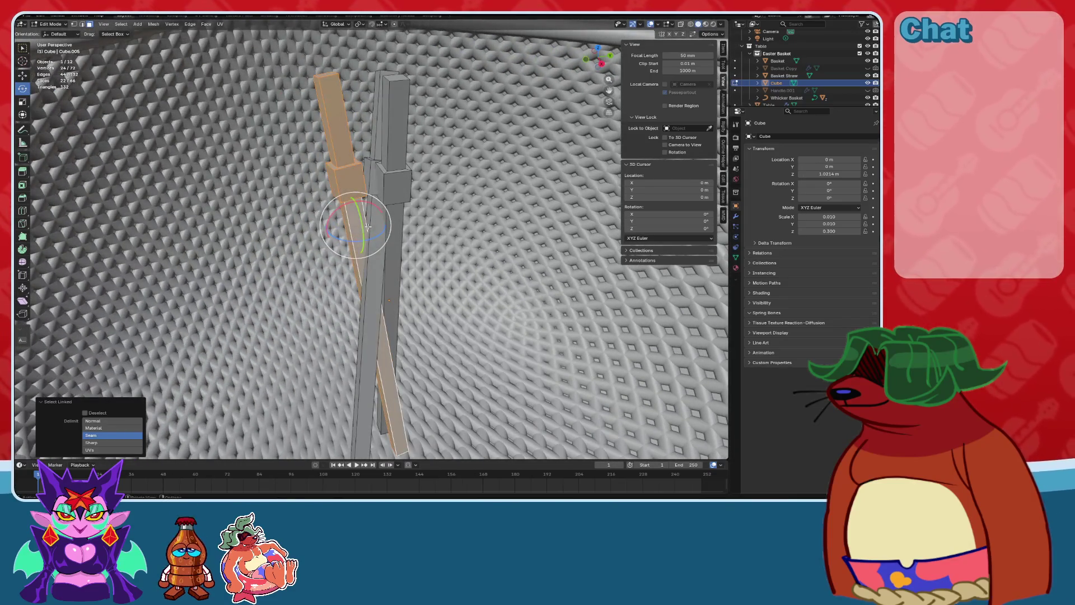
{"action": "left_click_drag", "start_coordinate": [372, 223], "coordinate": [344, 238]}
{"action": "mouse_move", "coordinate": [344, 238]}
{"action": "middle_mouse_down"}
{"action": "mouse_move", "coordinate": [337, 250]}
{"action": "mouse_move", "coordinate": [211, 174]}
{"action": "middle_mouse_up"}
Lower the tilted post slightly with the move tool.
{"action": "left_click", "coordinate": [22, 75]}
{"action": "middle_click_drag", "start_coordinate": [370, 168], "coordinate": [378, 160]}
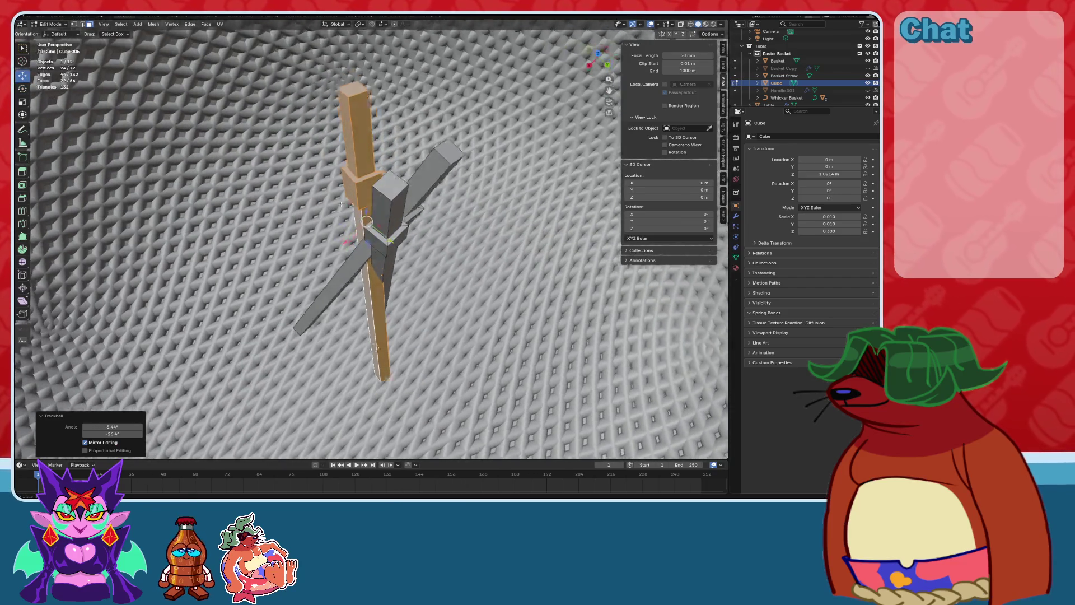
{"action": "scroll", "coordinate": [378, 160], "scroll_direction": "up", "scroll_amount": 3}
{"action": "left_click_drag", "start_coordinate": [355, 180], "coordinate": [357, 191]}
{"action": "mouse_move", "coordinate": [357, 191]}
{"action": "middle_mouse_down"}
{"action": "mouse_move", "coordinate": [410, 218]}
{"action": "mouse_move", "coordinate": [365, 228]}
{"action": "middle_mouse_up"}
Duplicate the left post and tilt the new copy.
{"action": "left_click", "coordinate": [357, 321]}
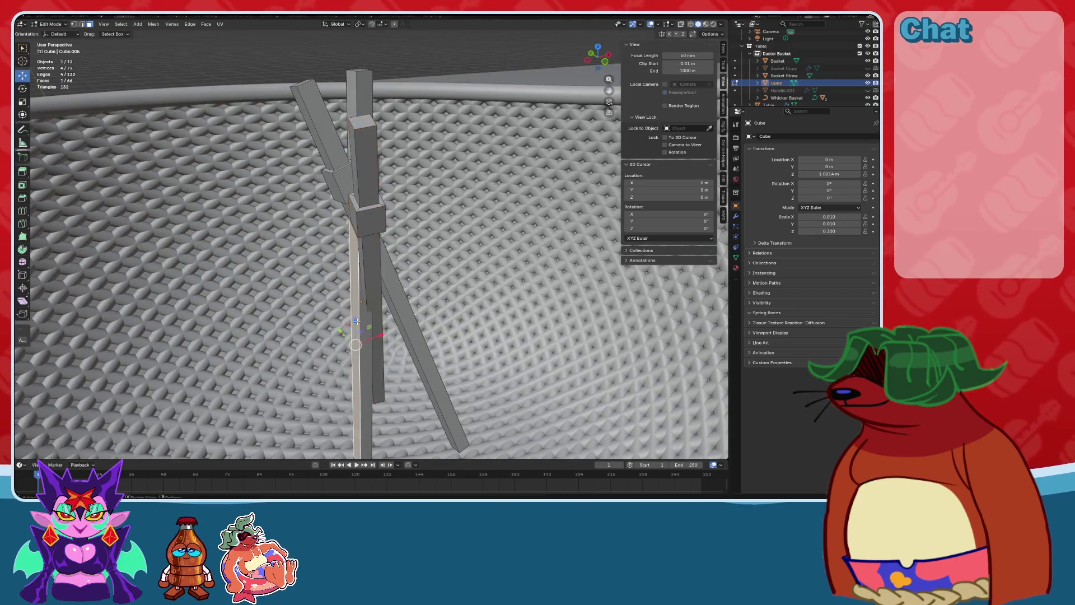
{"action": "key", "text": "ctrl+l"}
{"action": "key", "text": "shift+d"}
{"action": "key", "text": "Escape"}
{"action": "middle_click_drag", "start_coordinate": [112, 414], "coordinate": [29, 100]}
{"action": "mouse_move", "coordinate": [369, 224]}
{"action": "middle_mouse_down"}
{"action": "mouse_move", "coordinate": [369, 202]}
{"action": "mouse_move", "coordinate": [389, 199]}
{"action": "mouse_move", "coordinate": [393, 186]}
{"action": "middle_mouse_up"}
{"action": "key", "text": "r"}
{"action": "key", "text": "r"}
{"action": "left_click", "coordinate": [385, 213]}
Shift the new left-post copy diagonally across the floor.
{"action": "middle_click_drag", "start_coordinate": [29, 81], "coordinate": [196, 179]}
{"action": "scroll", "coordinate": [280, 224], "scroll_direction": "down", "scroll_amount": 5}
{"action": "middle_click_drag", "start_coordinate": [280, 224], "coordinate": [370, 271]}
{"action": "mouse_move", "coordinate": [385, 232]}
{"action": "left_mouse_down"}
{"action": "mouse_move", "coordinate": [397, 206]}
{"action": "mouse_move", "coordinate": [420, 216]}
{"action": "left_mouse_up"}
{"action": "scroll", "coordinate": [420, 216], "scroll_direction": "up", "scroll_amount": 5}
{"action": "mouse_move", "coordinate": [420, 217]}
{"action": "middle_mouse_down"}
{"action": "mouse_move", "coordinate": [442, 202]}
{"action": "mouse_move", "coordinate": [476, 216]}
{"action": "mouse_move", "coordinate": [412, 243]}
{"action": "middle_mouse_up"}
Select another whole stick, tilt it freely, and move it into the crossed bundle.
{"action": "left_click", "coordinate": [411, 245]}
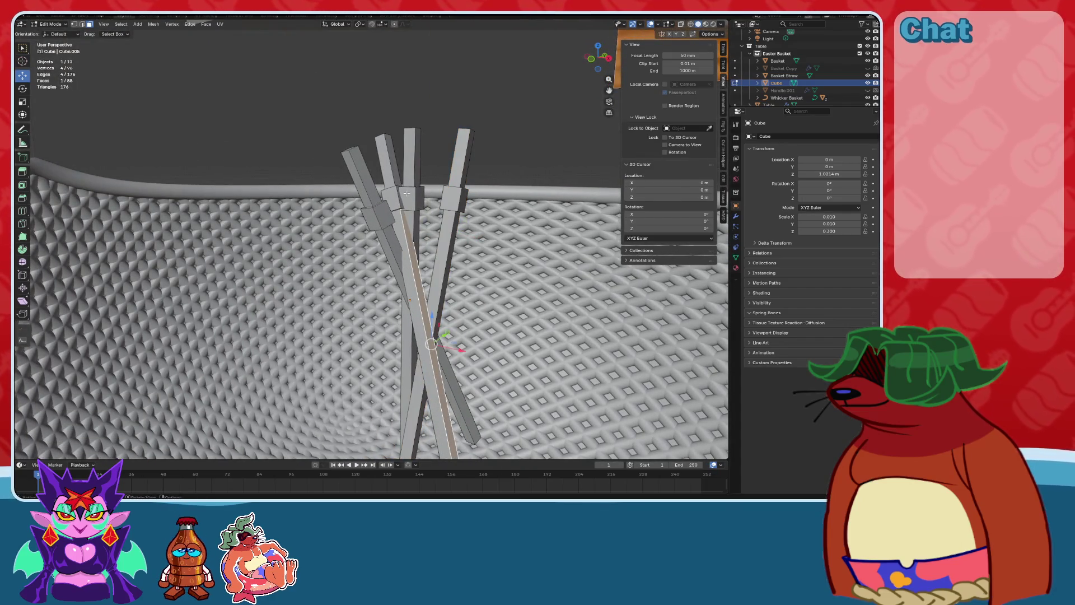
{"action": "key", "text": "ctrl+l"}
{"action": "mouse_move", "coordinate": [407, 193]}
{"action": "middle_mouse_down"}
{"action": "mouse_move", "coordinate": [343, 269]}
{"action": "mouse_move", "coordinate": [350, 263]}
{"action": "middle_mouse_up"}
{"action": "key", "text": "shift+space"}
{"action": "key", "text": "r"}
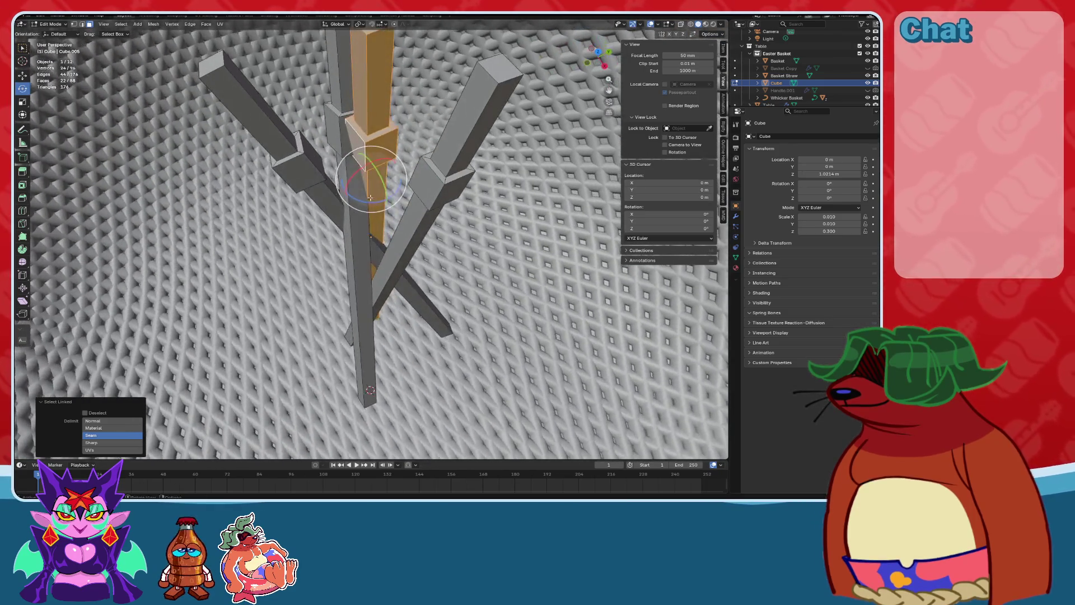
{"action": "key", "text": "r"}
{"action": "key", "text": "r"}
{"action": "left_click", "coordinate": [368, 209]}
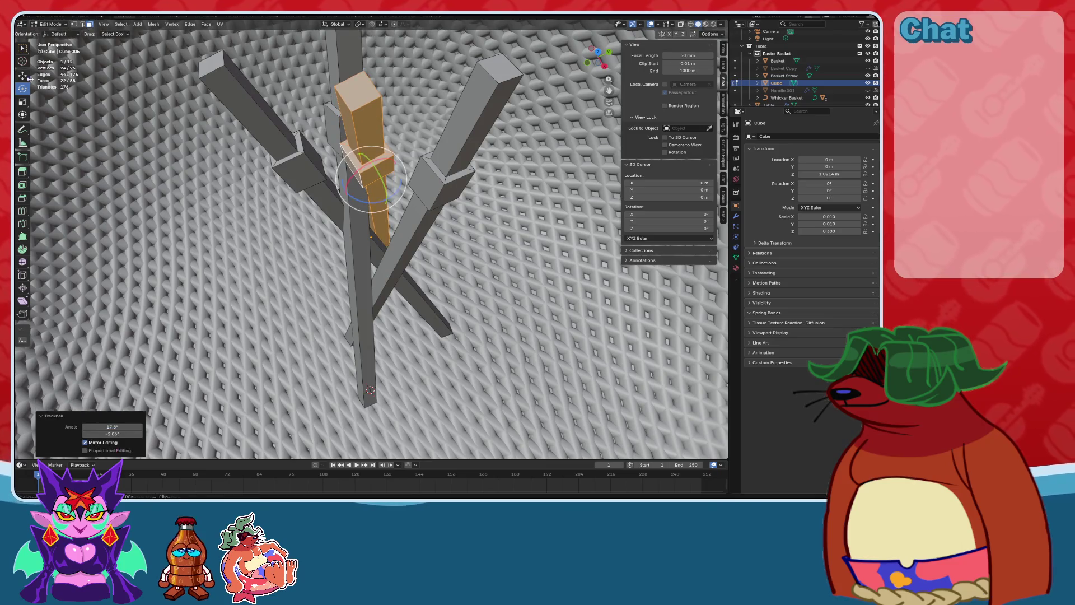
{"action": "mouse_move", "coordinate": [268, 140]}
{"action": "middle_mouse_down"}
{"action": "mouse_move", "coordinate": [392, 235]}
{"action": "mouse_move", "coordinate": [414, 270]}
{"action": "mouse_move", "coordinate": [42, 120]}
{"action": "middle_mouse_up"}
{"action": "key", "text": "g"}
{"action": "left_click", "coordinate": [414, 243]}
Select a straw stick, cancel a trial tilt, nudge it slightly, then deselect.
{"action": "key", "text": "alt+a"}
{"action": "key", "text": "l"}
{"action": "left_click_drag", "start_coordinate": [374, 203], "coordinate": [291, 196]}
{"action": "key", "text": "Escape"}
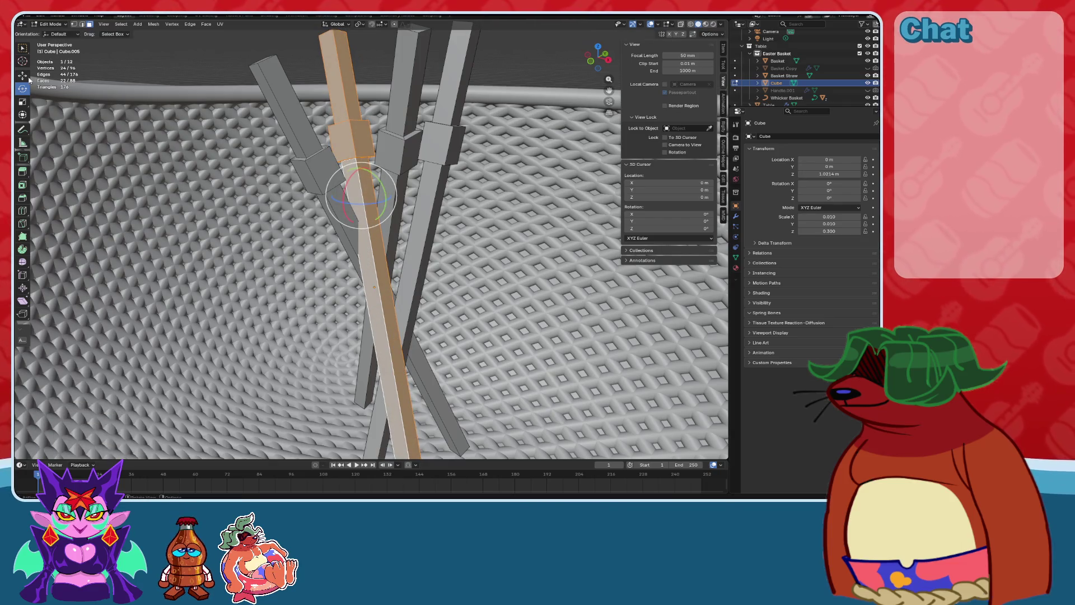
{"action": "middle_click_drag", "start_coordinate": [365, 221], "coordinate": [349, 248]}
{"action": "left_click_drag", "start_coordinate": [381, 231], "coordinate": [388, 226]}
{"action": "mouse_move", "coordinate": [388, 227]}
{"action": "middle_mouse_down"}
{"action": "mouse_move", "coordinate": [498, 257]}
{"action": "mouse_move", "coordinate": [377, 240]}
{"action": "mouse_move", "coordinate": [420, 234]}
{"action": "middle_mouse_up"}
{"action": "left_click", "coordinate": [497, 257]}
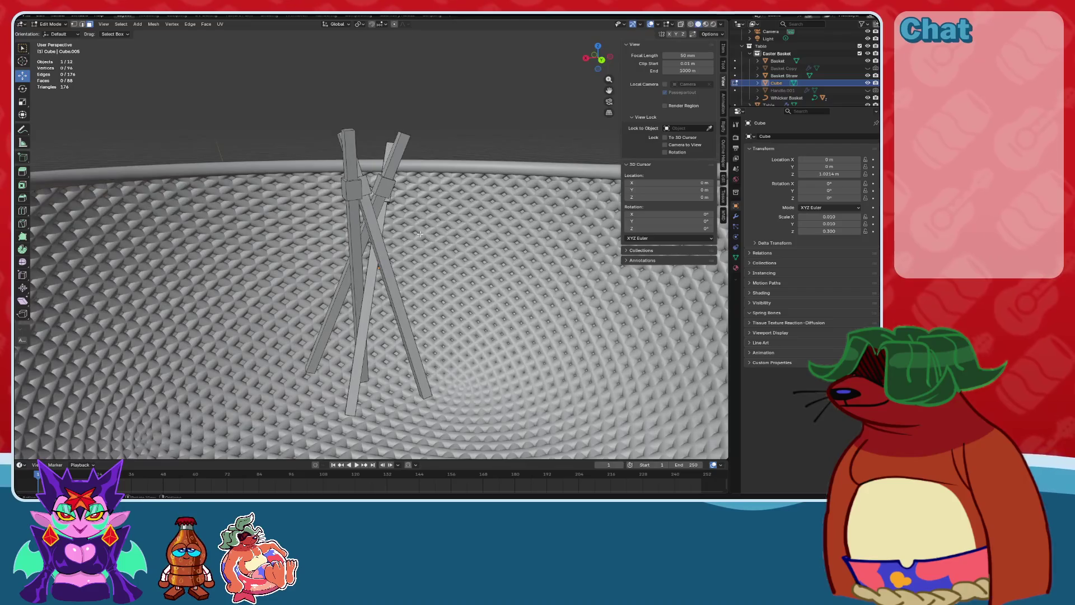
{"action": "left_click", "coordinate": [50, 24]}
Return to Object Mode and rename the Cube object to Straw Clump.
{"action": "left_click", "coordinate": [53, 35]}
{"action": "key", "text": "KP_Decimal"}
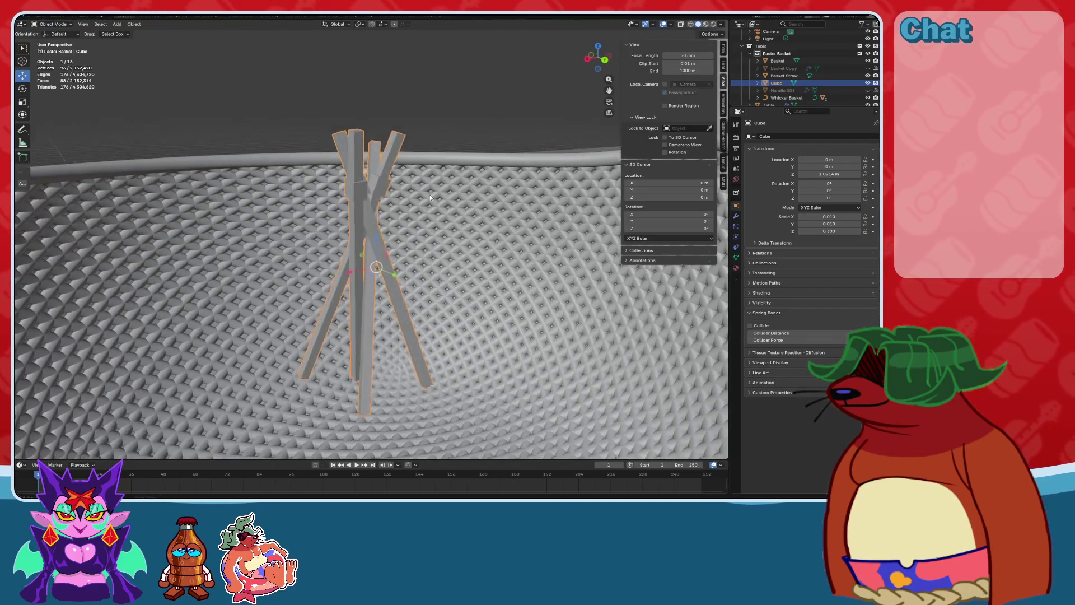
{"action": "key", "text": "ctrl+v"}
{"action": "key", "text": "Return"}
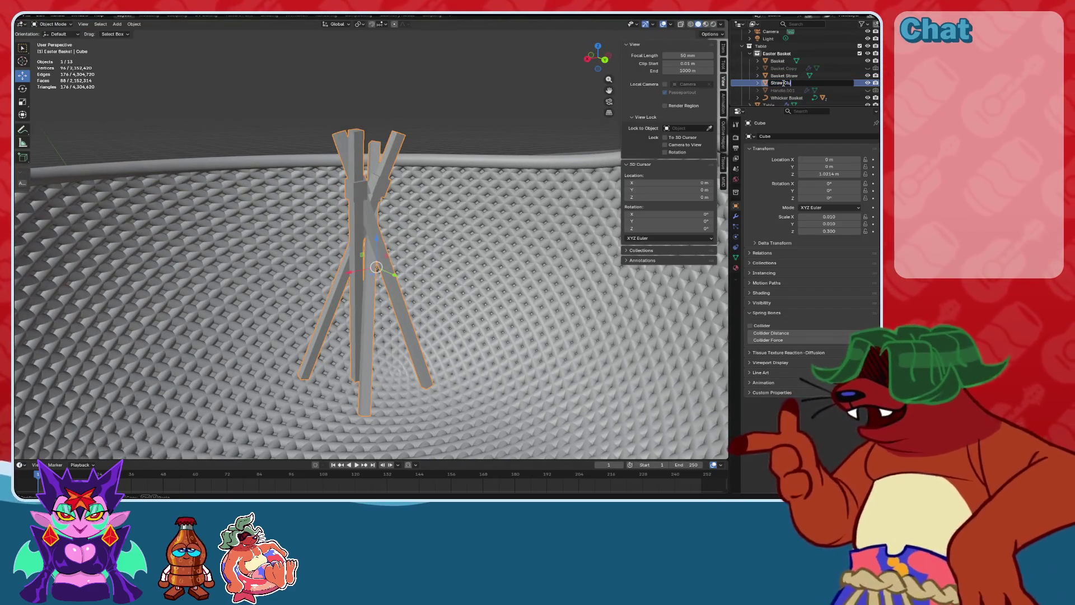
Lower the Straw Clump down toward the bottom of the basket.
{"action": "scroll", "coordinate": [342, 157], "scroll_direction": "down", "scroll_amount": 8}
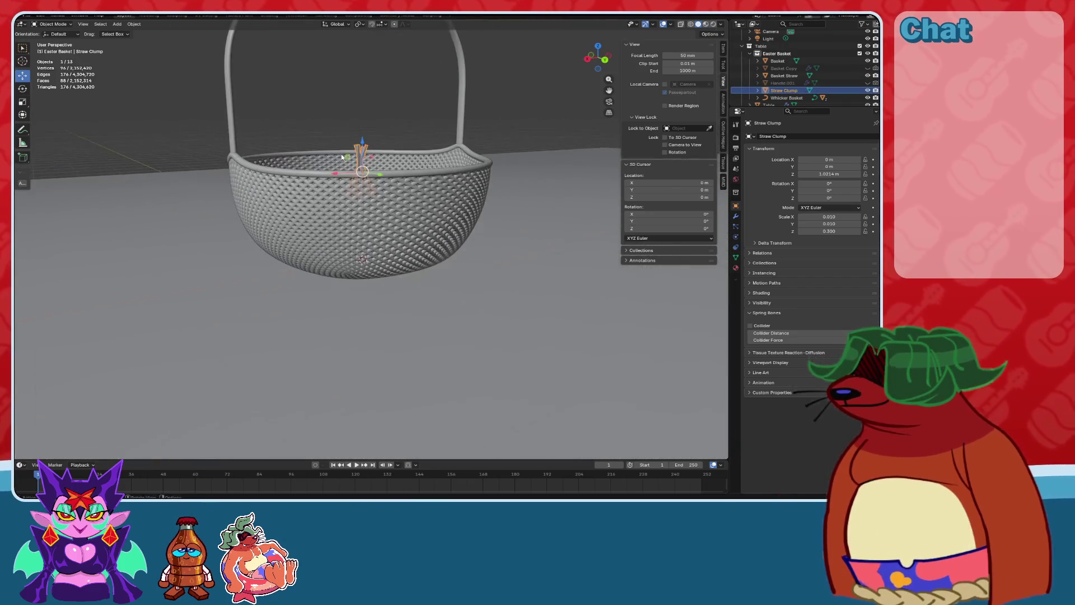
{"action": "left_click_drag", "start_coordinate": [364, 138], "coordinate": [378, 274]}
{"action": "key", "text": "KP_Decimal"}
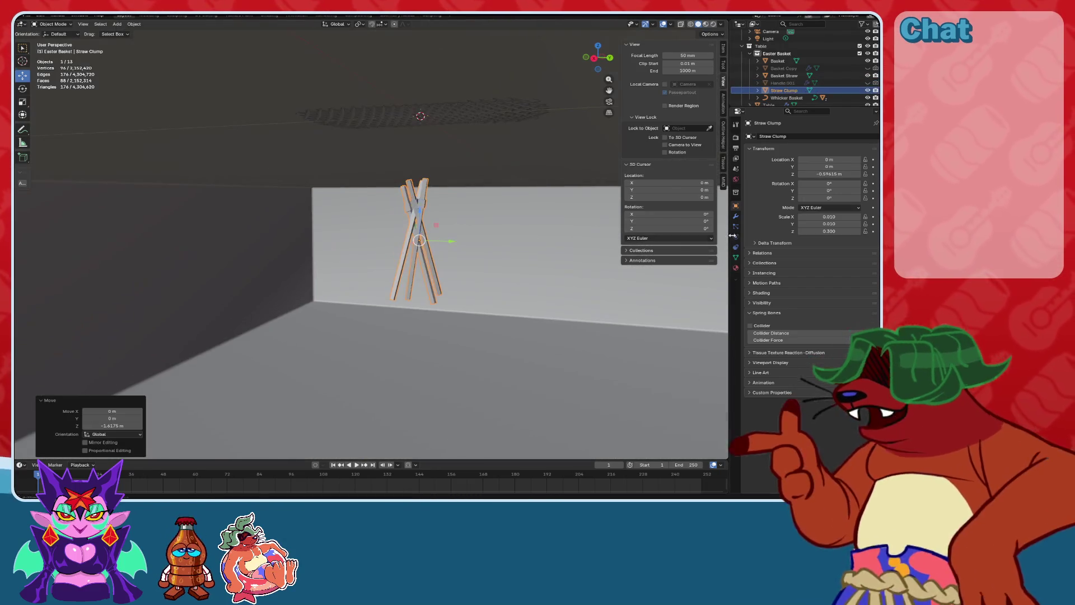
{"action": "left_click", "coordinate": [736, 268]}
Rename the material to Straw and set its roughness to 0.4.
{"action": "double_click", "coordinate": [783, 138]}
{"action": "type", "text": "Straw"}
{"action": "key", "text": "Return"}
{"action": "double_click", "coordinate": [843, 232]}
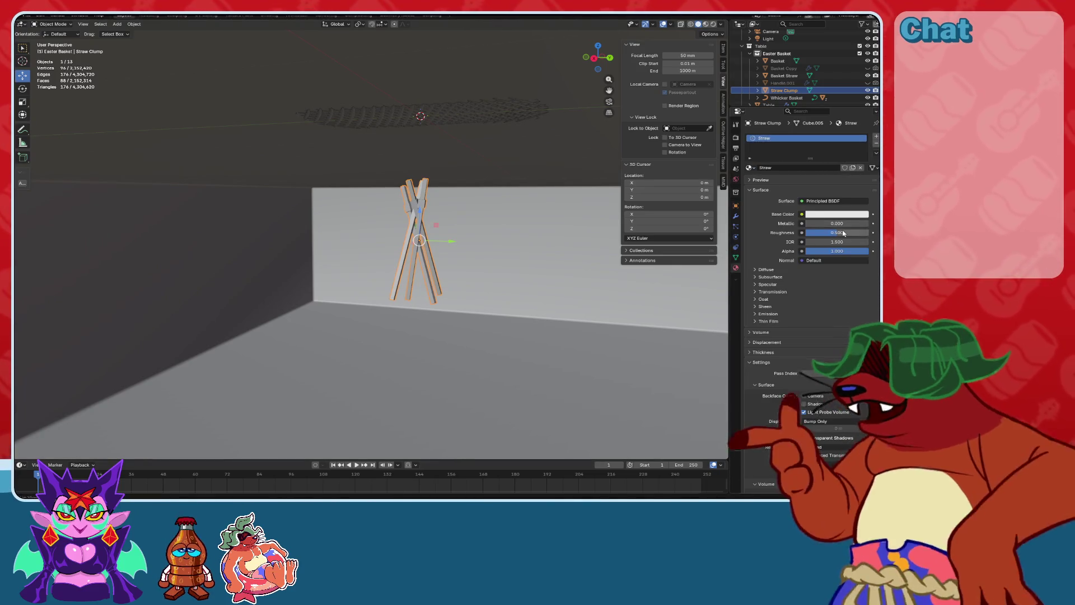
{"action": "key", "text": "BackSpace"}
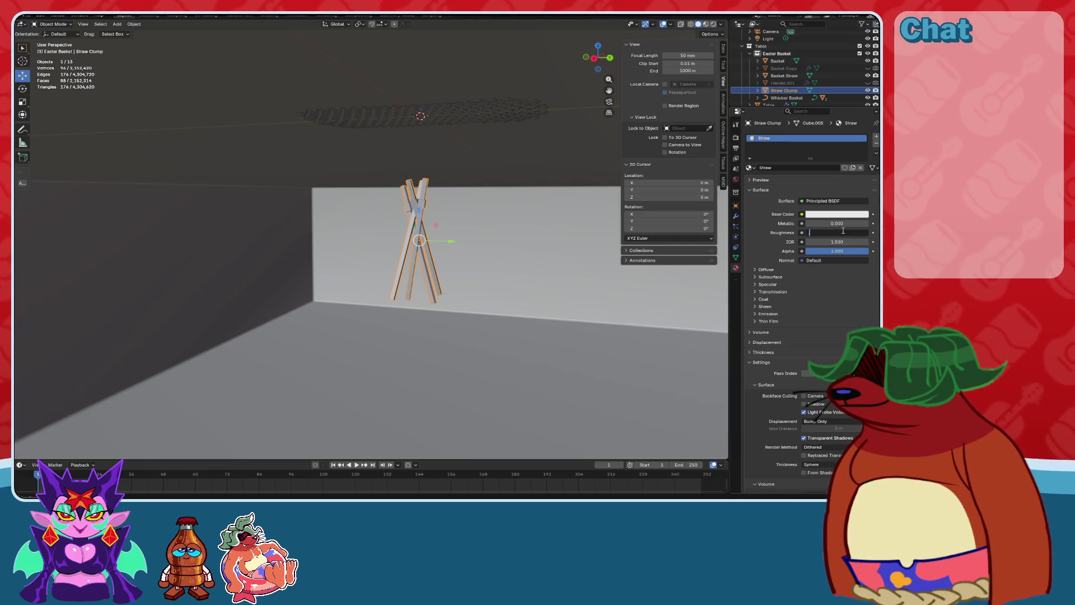
{"action": "key", "text": "Return"}
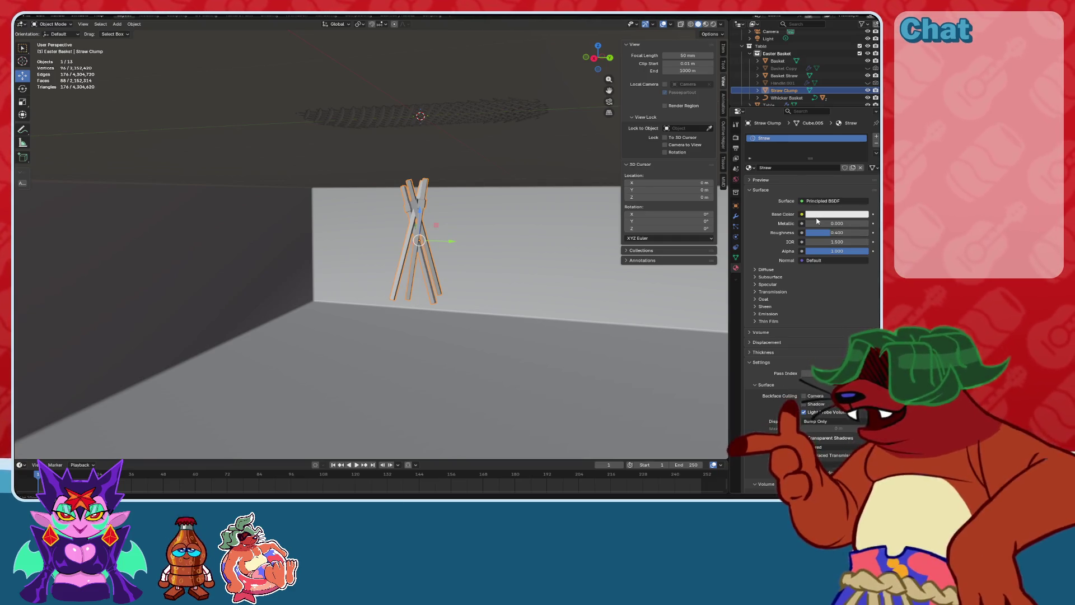
Give the Straw material a fully saturated bright green base colour.
{"action": "left_click", "coordinate": [817, 216]}
{"action": "left_click", "coordinate": [804, 113]}
{"action": "left_click_drag", "start_coordinate": [802, 114], "coordinate": [796, 108]}
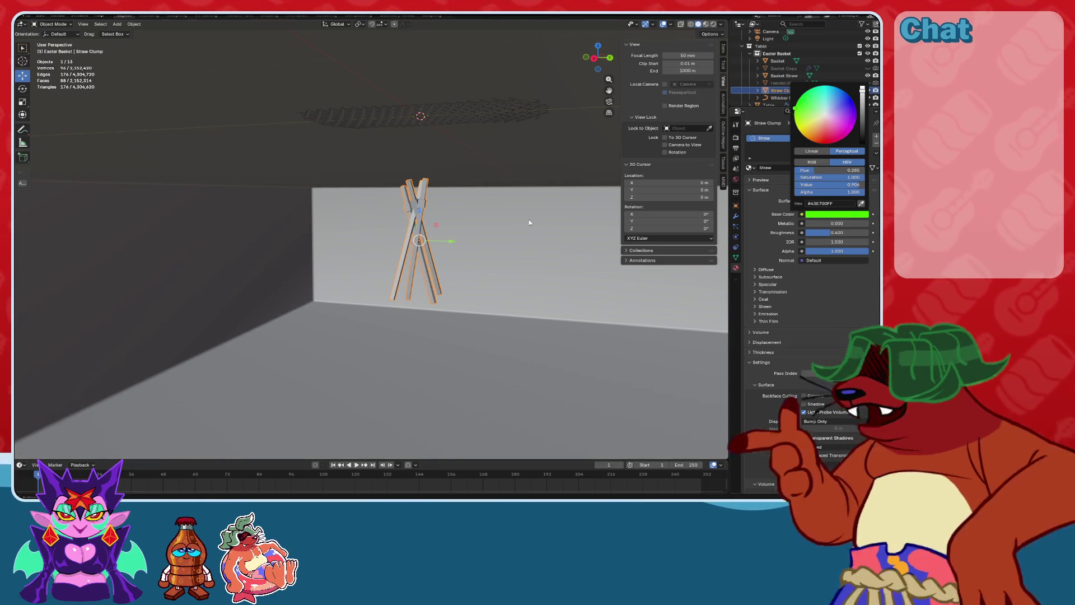
{"action": "mouse_move", "coordinate": [468, 226]}
{"action": "middle_mouse_down"}
{"action": "mouse_move", "coordinate": [451, 240]}
{"action": "mouse_move", "coordinate": [496, 189]}
{"action": "mouse_move", "coordinate": [479, 331]}
{"action": "mouse_move", "coordinate": [369, 235]}
{"action": "mouse_move", "coordinate": [392, 194]}
{"action": "mouse_move", "coordinate": [422, 251]}
{"action": "mouse_move", "coordinate": [421, 234]}
{"action": "middle_mouse_up"}
{"action": "left_click", "coordinate": [784, 76]}
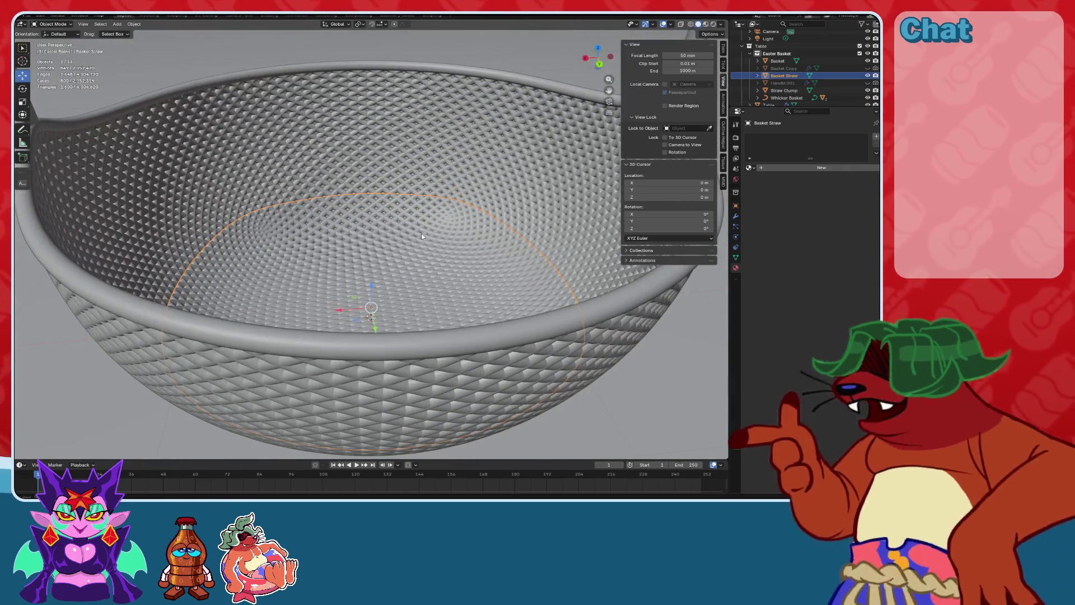
Delete the Basket Straw object and duplicate the Basket in place.
{"action": "key", "text": "Delete"}
{"action": "left_click", "coordinate": [560, 168]}
{"action": "scroll", "coordinate": [396, 194], "scroll_direction": "down", "scroll_amount": 5}
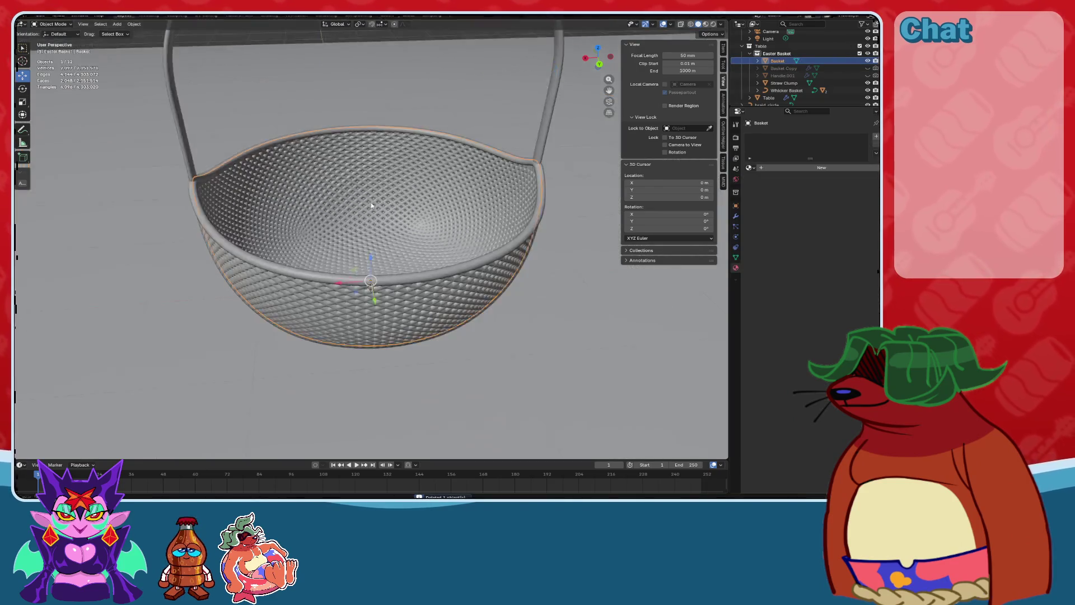
{"action": "key", "text": "shift+d"}
{"action": "key", "text": "Escape"}
{"action": "scroll", "coordinate": [456, 207], "scroll_direction": "up", "scroll_amount": 2}
{"action": "scroll", "coordinate": [452, 228], "scroll_direction": "up", "scroll_amount": 2}
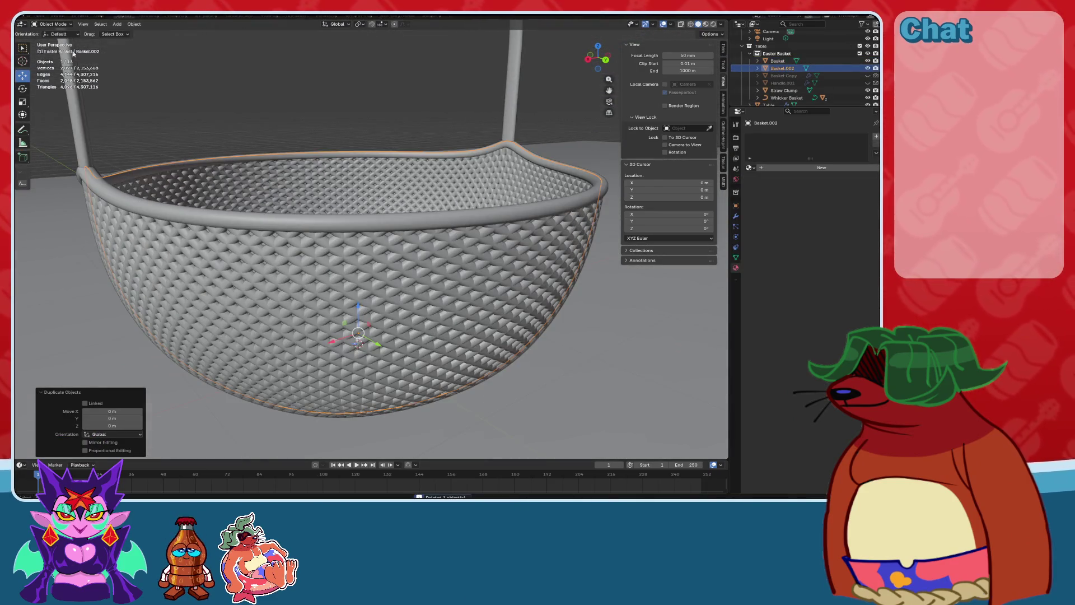
In isolated Edit Mode, select a mid-height edge loop on the basket copy and mark it as a seam.
{"action": "left_click", "coordinate": [52, 42]}
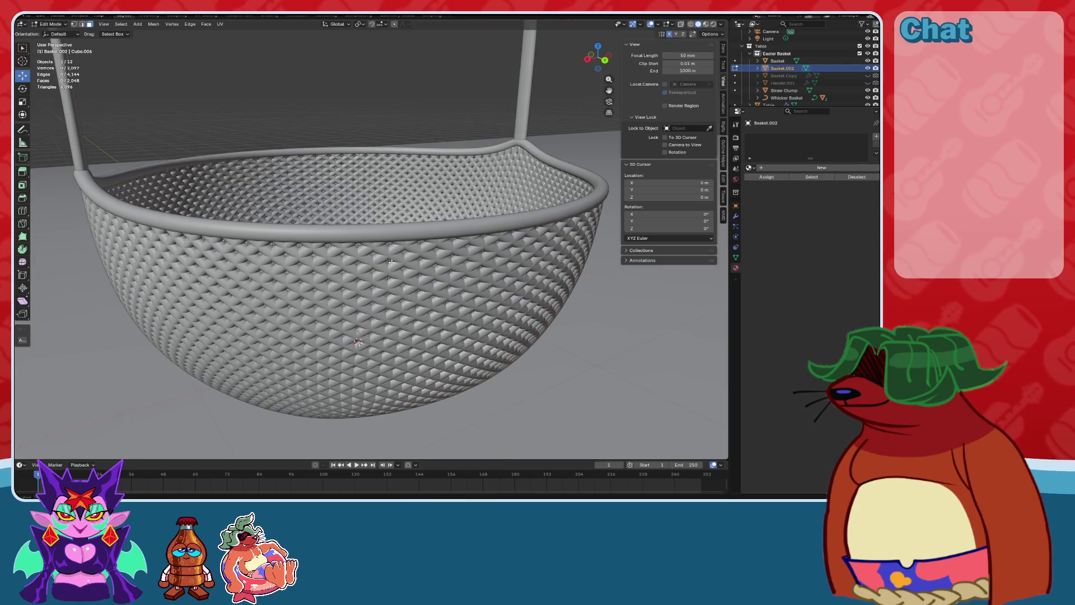
{"action": "key", "text": "KP_Divide"}
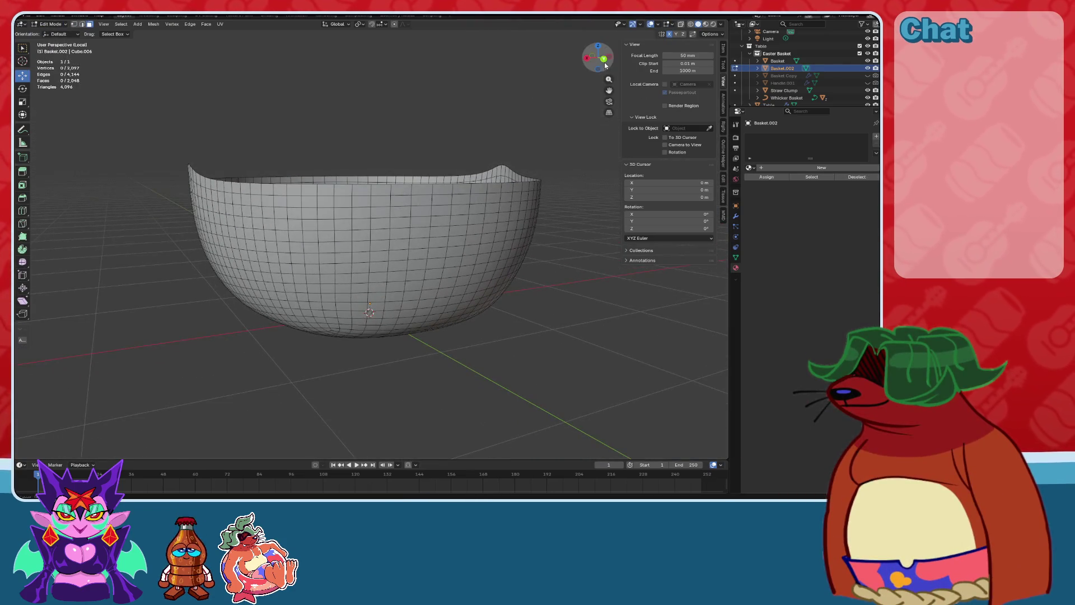
{"action": "left_click", "coordinate": [605, 59]}
{"action": "scroll", "coordinate": [461, 198], "scroll_direction": "up", "scroll_amount": 3}
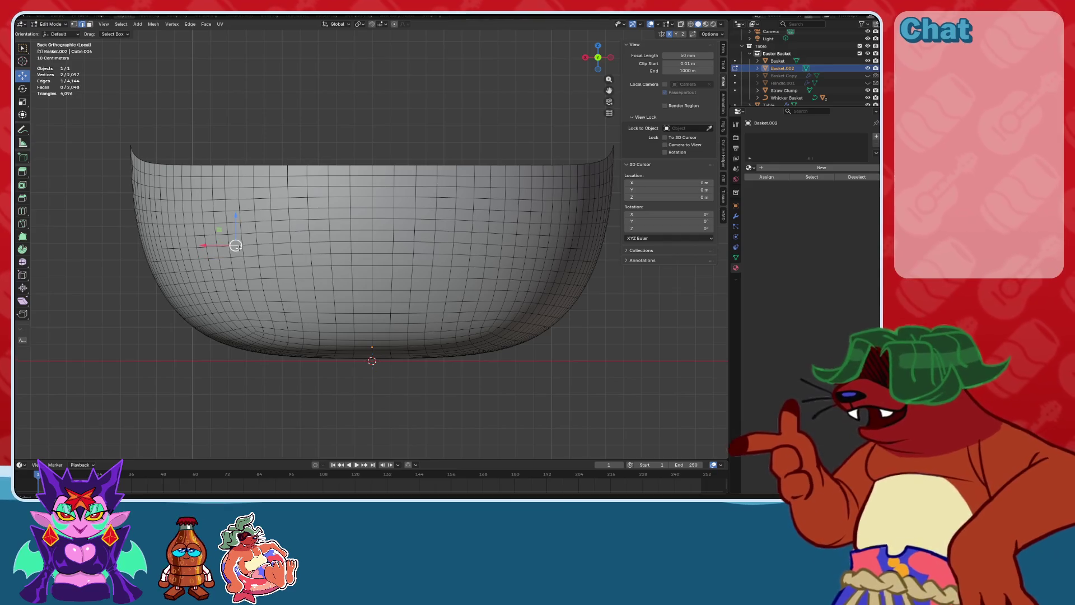
{"action": "left_click", "coordinate": [237, 250]}
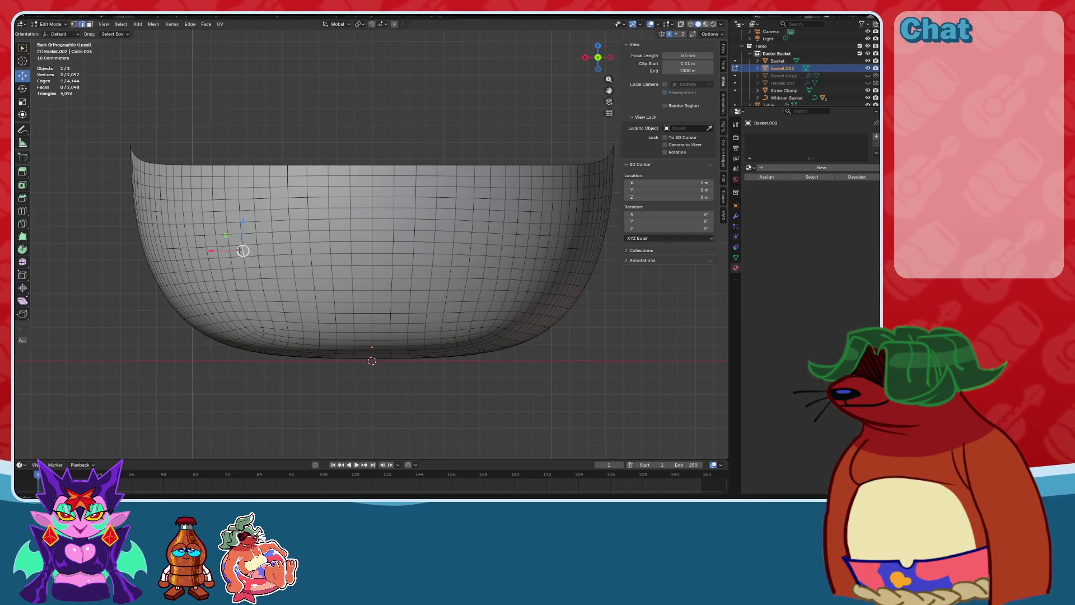
{"action": "left_click", "coordinate": [237, 246], "text": "alt"}
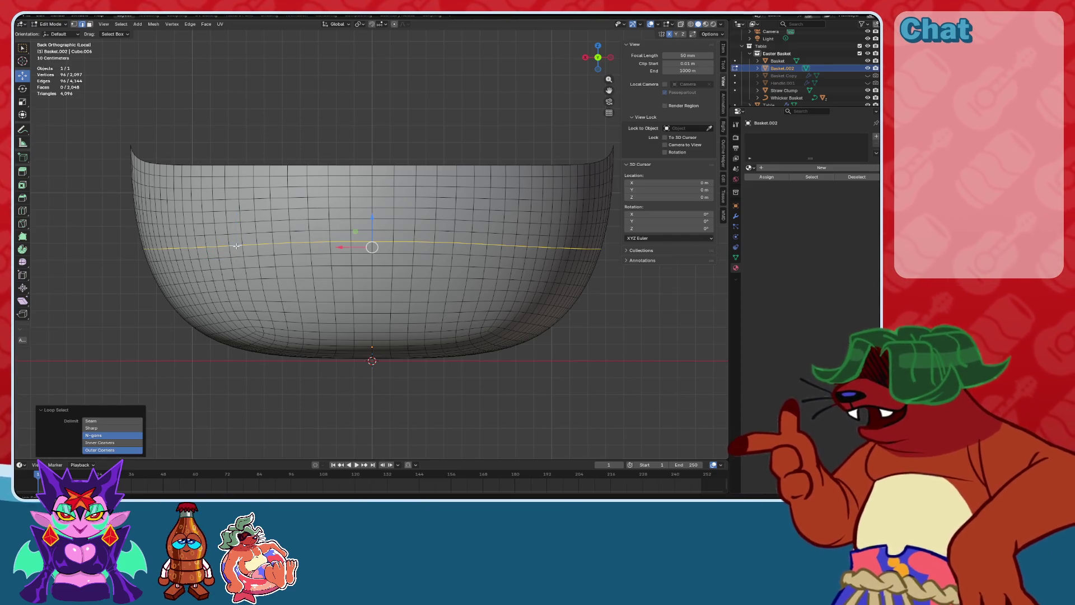
{"action": "left_click", "coordinate": [220, 25]}
{"action": "left_click", "coordinate": [241, 135]}
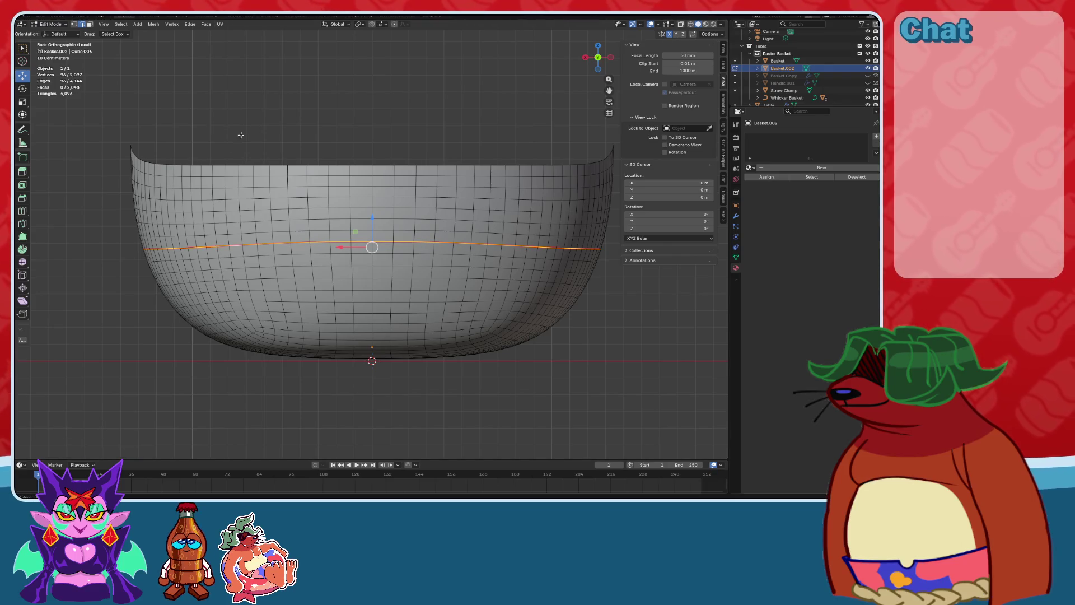
Delete every face above the seam, then return to Object Mode and the full scene.
{"action": "left_click", "coordinate": [89, 25]}
{"action": "key", "text": "l"}
{"action": "key", "text": "x"}
{"action": "left_click", "coordinate": [211, 209]}
{"action": "middle_click_drag", "start_coordinate": [209, 203], "coordinate": [168, 145]}
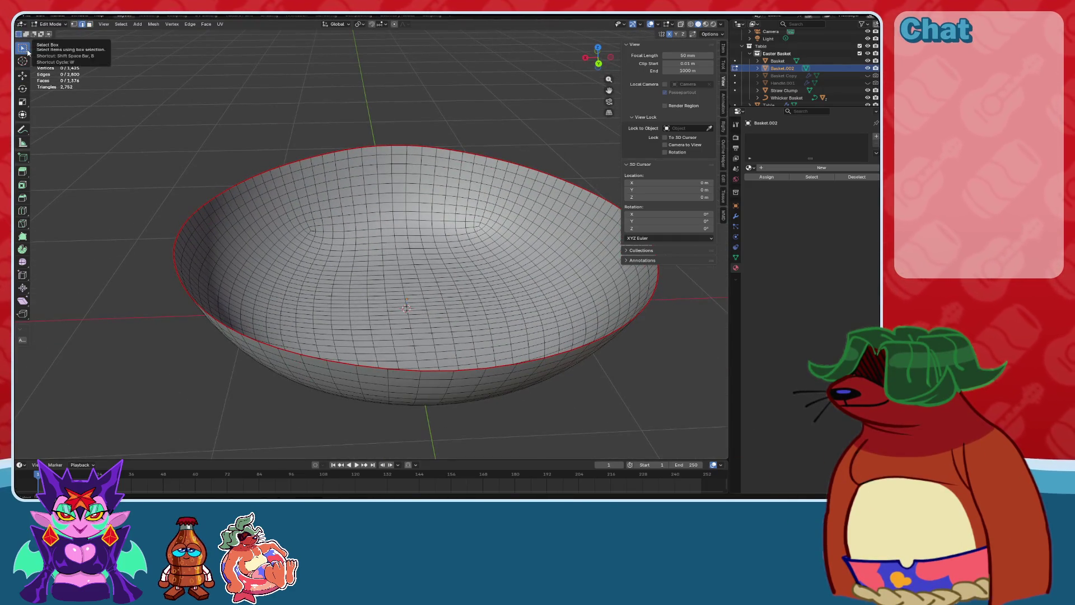
{"action": "left_click", "coordinate": [48, 32]}
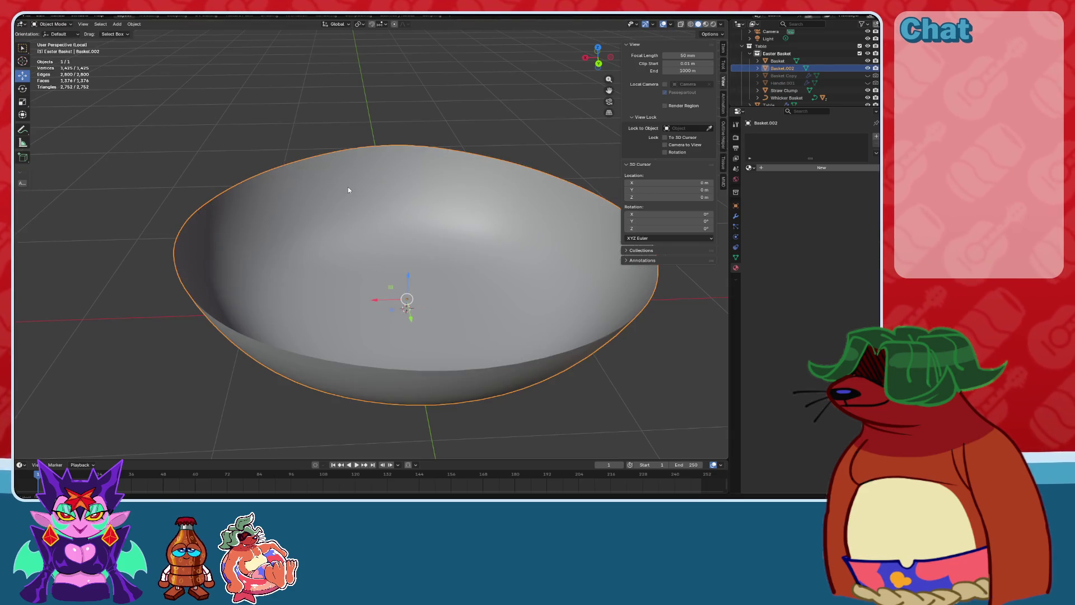
{"action": "key", "text": "KP_Divide"}
{"action": "mouse_move", "coordinate": [348, 190]}
{"action": "middle_mouse_down"}
{"action": "mouse_move", "coordinate": [492, 238]}
{"action": "mouse_move", "coordinate": [464, 194]}
{"action": "mouse_move", "coordinate": [447, 239]}
{"action": "mouse_move", "coordinate": [423, 189]}
{"action": "mouse_move", "coordinate": [424, 215]}
{"action": "middle_mouse_up"}
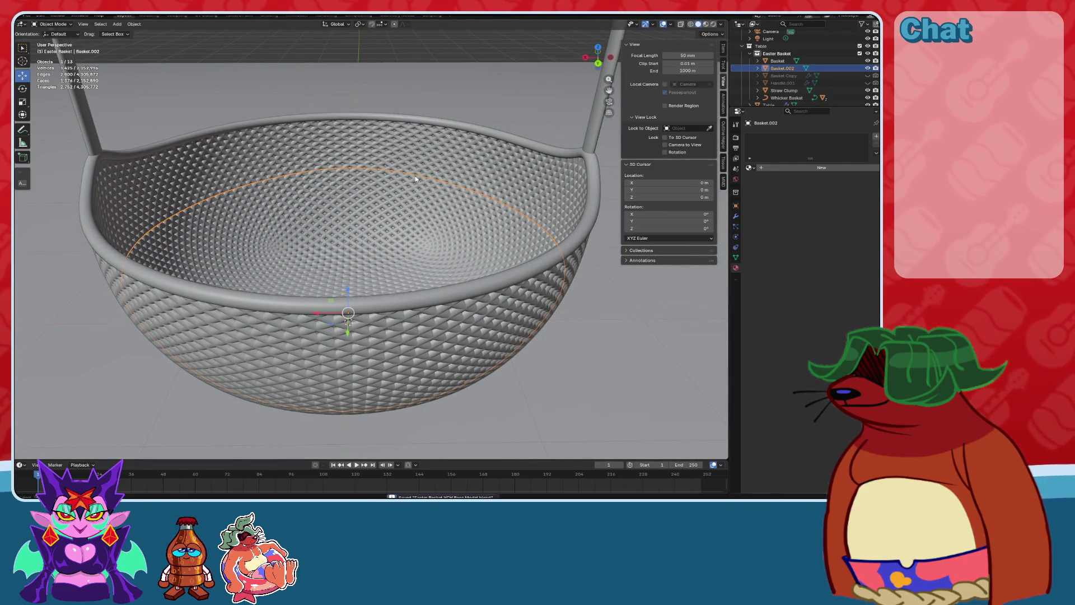
{"action": "left_click", "coordinate": [27, 15]}
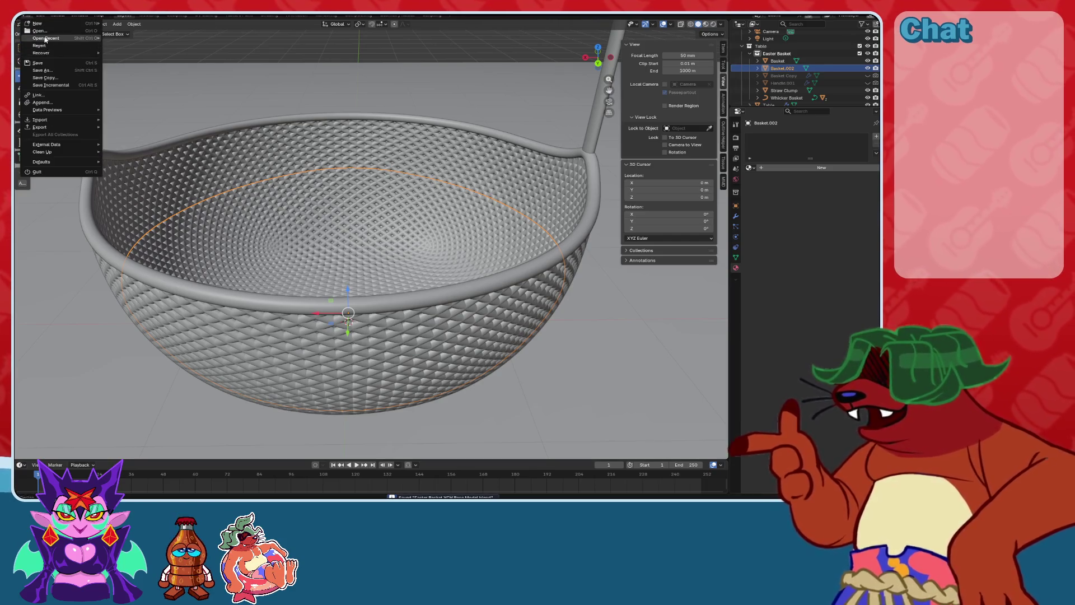
{"action": "middle_click_drag", "start_coordinate": [392, 224], "coordinate": [648, 329]}
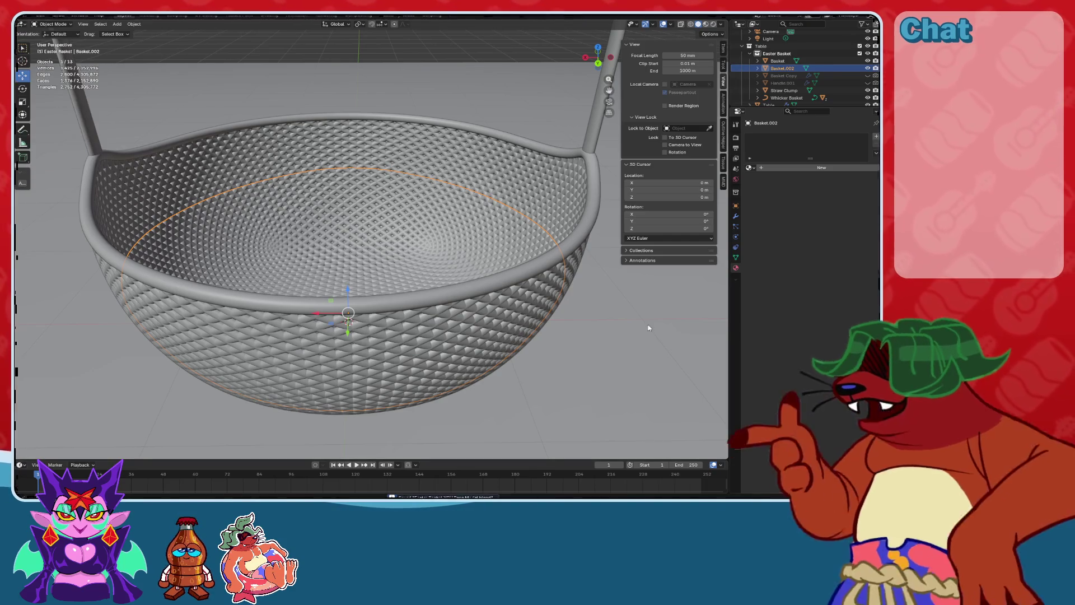
{"action": "middle_click_drag", "start_coordinate": [486, 269], "coordinate": [438, 250]}
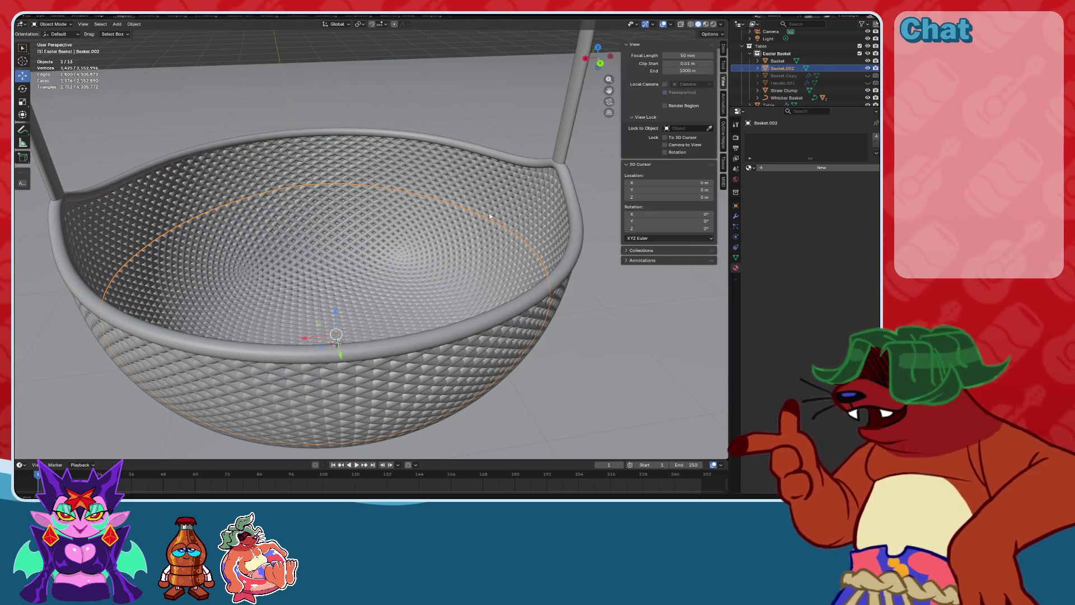
{"action": "left_click", "coordinate": [739, 231]}
Add a Particle System modifier to the trimmed bowl, searching 'part'.
{"action": "left_click", "coordinate": [737, 215]}
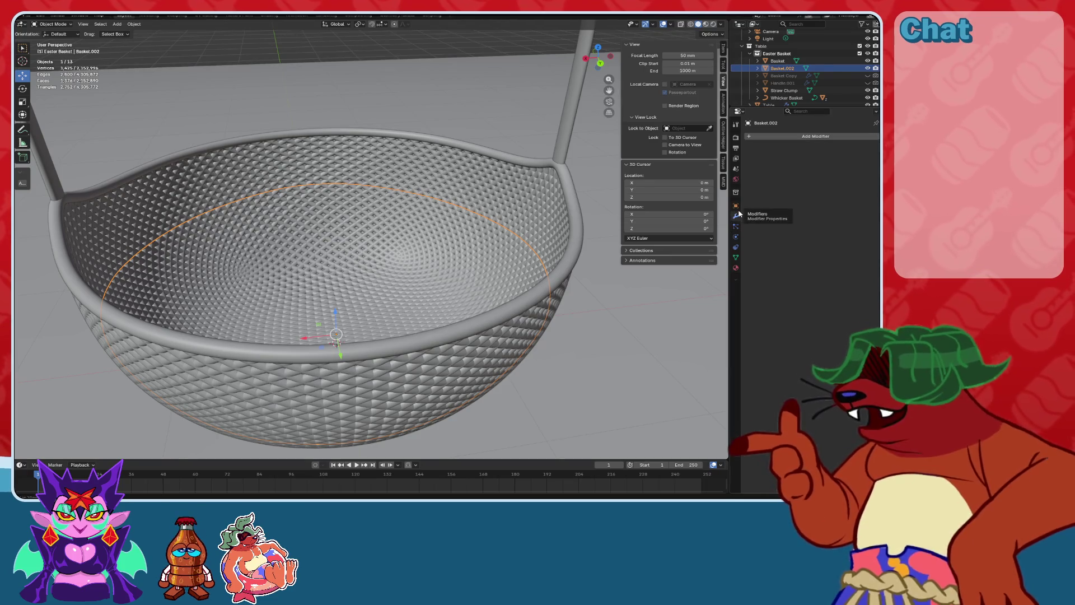
{"action": "left_click", "coordinate": [759, 136]}
{"action": "type", "text": "part"}
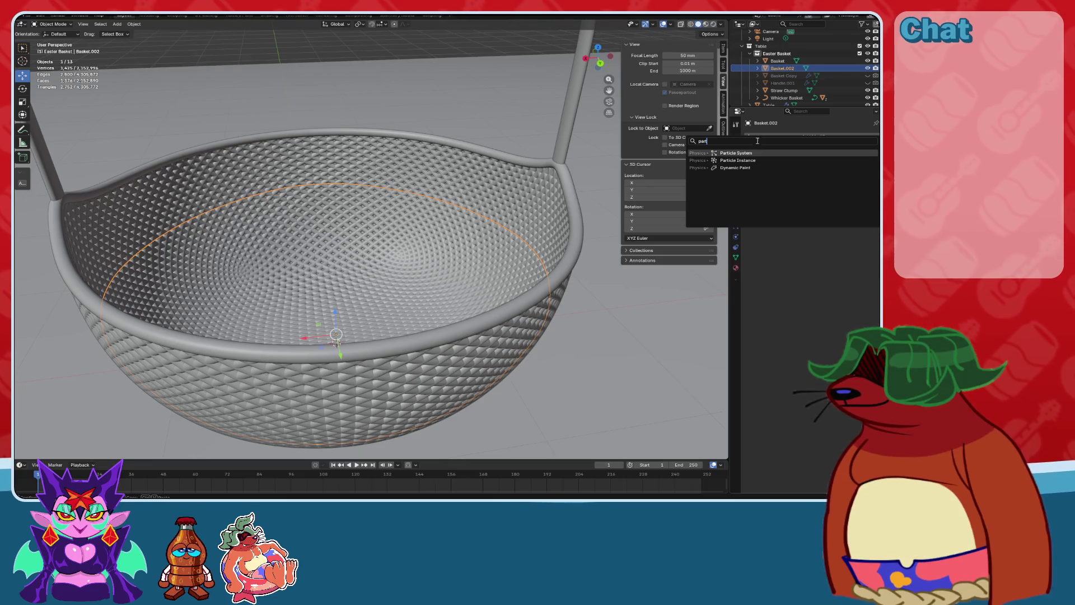
{"action": "left_click", "coordinate": [754, 154]}
{"action": "middle_click_drag", "start_coordinate": [525, 254], "coordinate": [538, 236]}
Make the particle system Hair emitting from Volume, and hide the viewport overlays.
{"action": "left_click", "coordinate": [735, 228]}
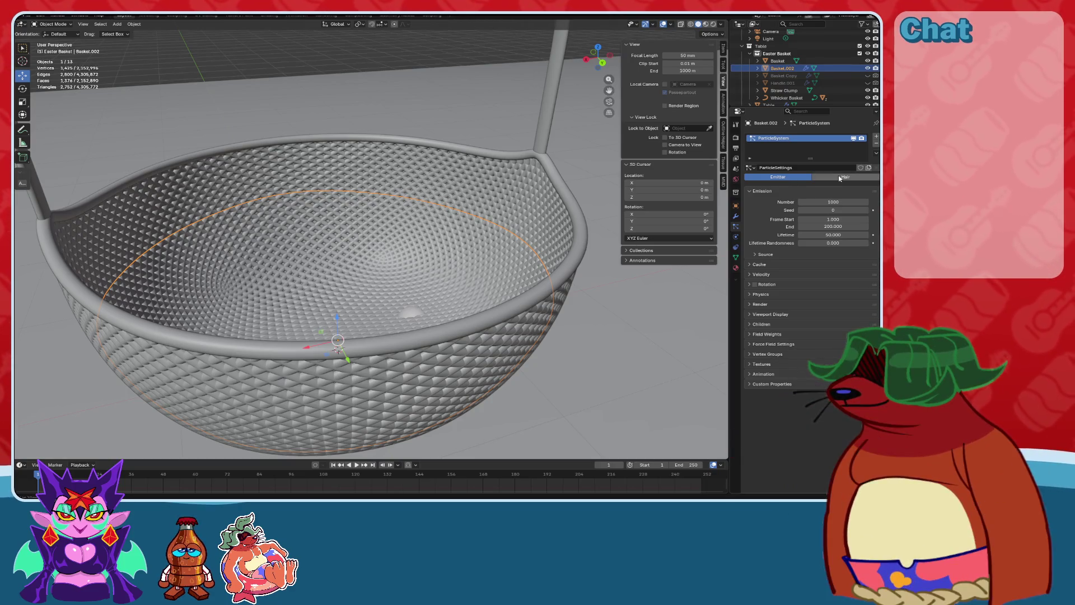
{"action": "left_click", "coordinate": [840, 178]}
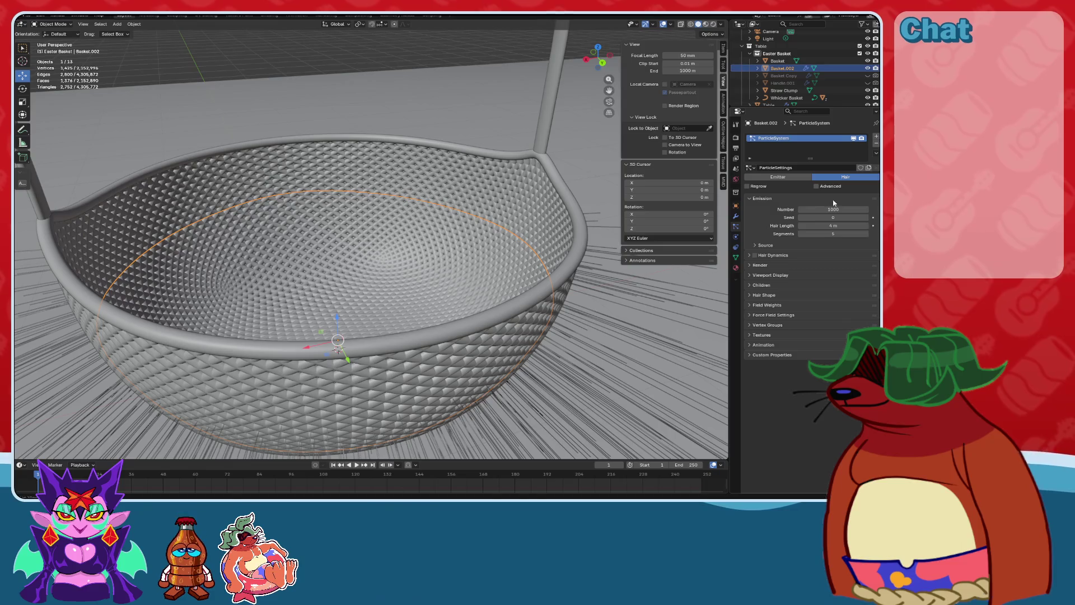
{"action": "left_click", "coordinate": [756, 247]}
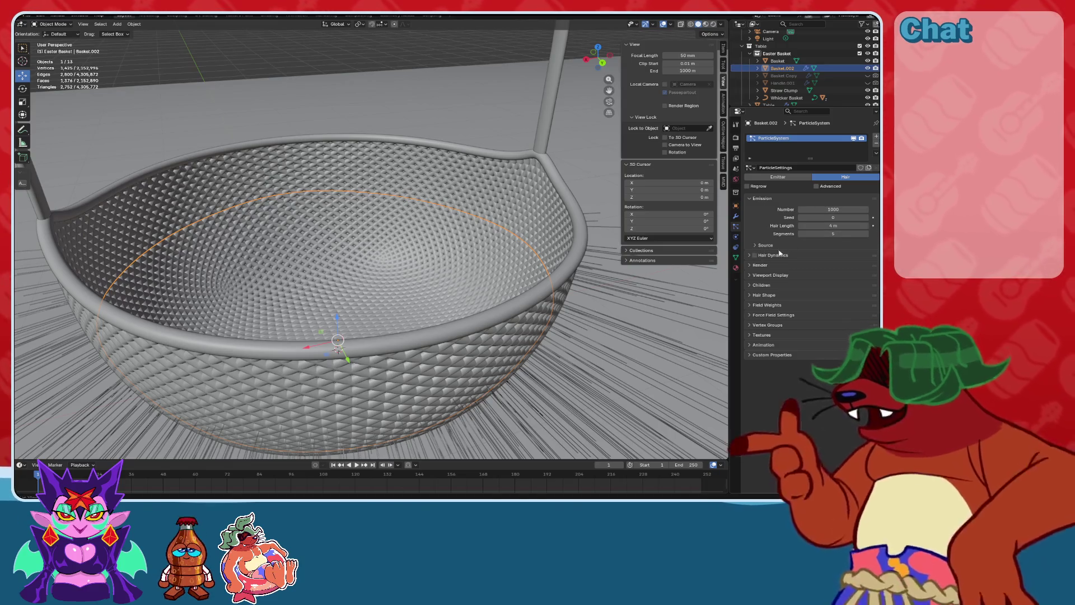
{"action": "left_click", "coordinate": [827, 255]}
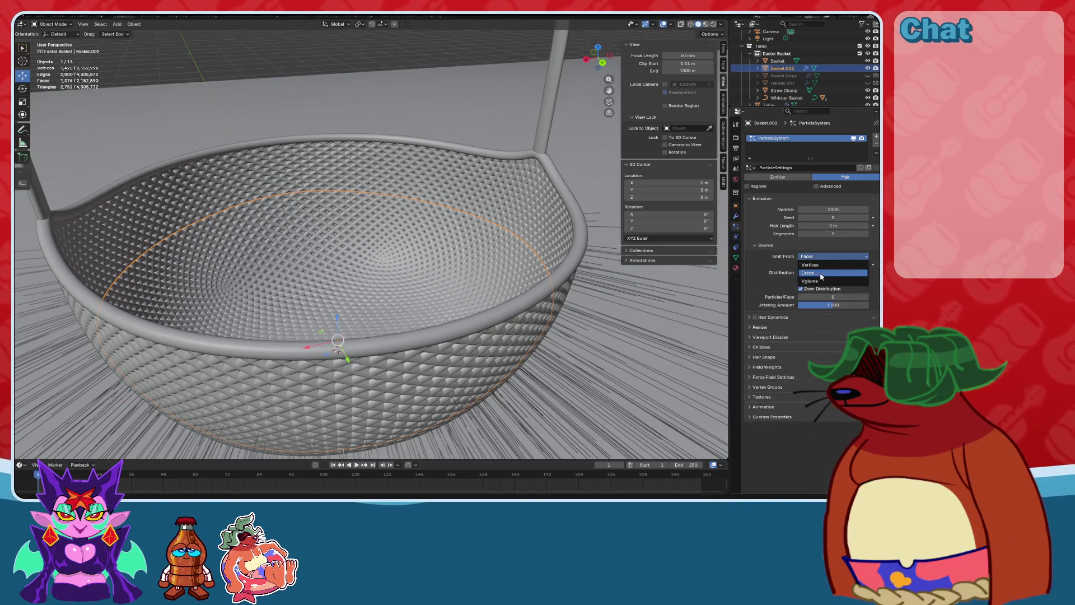
{"action": "left_click", "coordinate": [823, 278]}
{"action": "mouse_move", "coordinate": [659, 272]}
{"action": "middle_mouse_down"}
{"action": "mouse_move", "coordinate": [452, 307]}
{"action": "mouse_move", "coordinate": [488, 277]}
{"action": "mouse_move", "coordinate": [537, 269]}
{"action": "middle_mouse_up"}
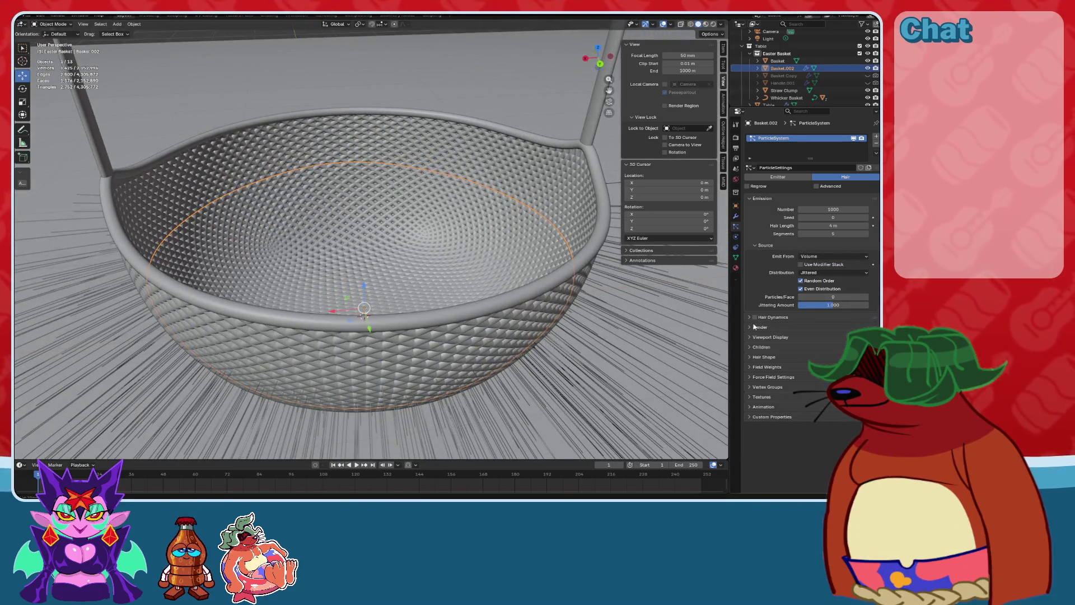
{"action": "left_click", "coordinate": [770, 336]}
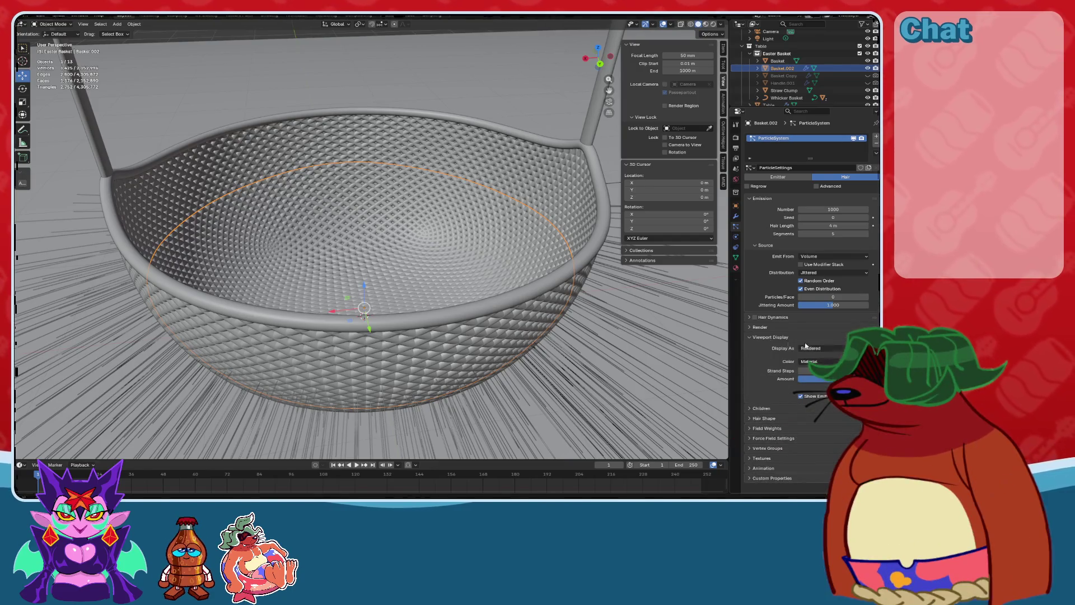
{"action": "left_click", "coordinate": [829, 359]}
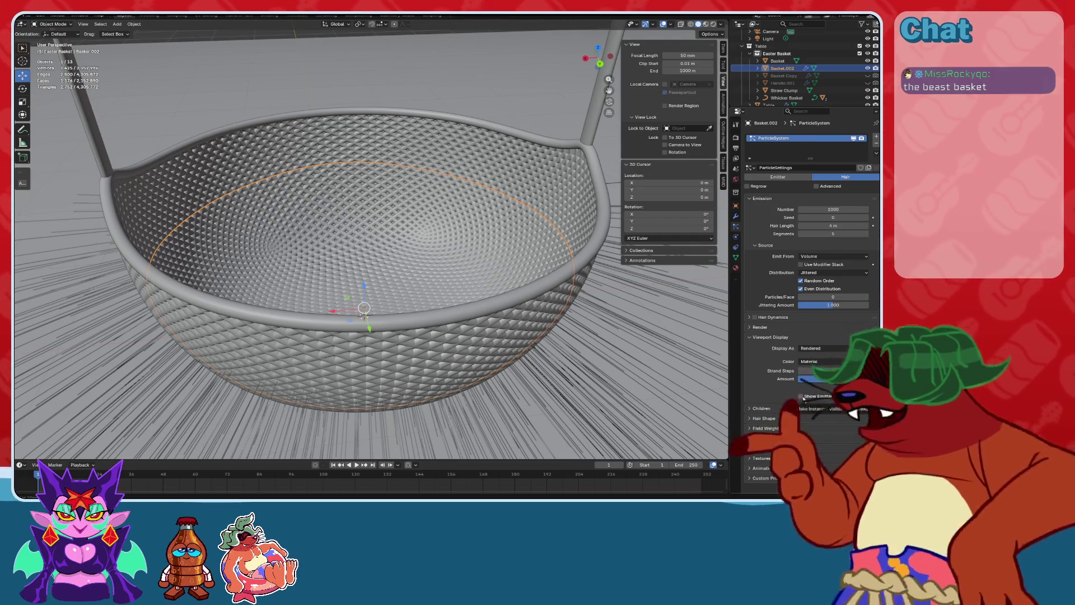
{"action": "left_click", "coordinate": [664, 25]}
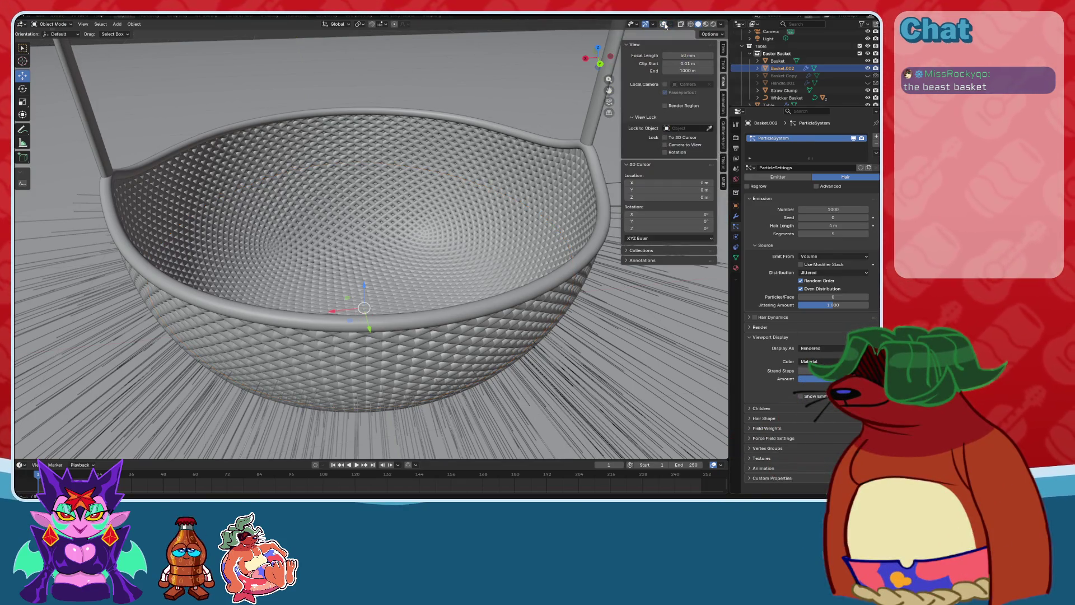
Set the hair particles to render as Object instances of the Straw Clump.
{"action": "mouse_move", "coordinate": [523, 187]}
{"action": "middle_mouse_down"}
{"action": "mouse_move", "coordinate": [552, 223]}
{"action": "mouse_move", "coordinate": [482, 180]}
{"action": "mouse_move", "coordinate": [380, 283]}
{"action": "middle_mouse_up"}
{"action": "scroll", "coordinate": [481, 180], "scroll_direction": "down", "scroll_amount": 5}
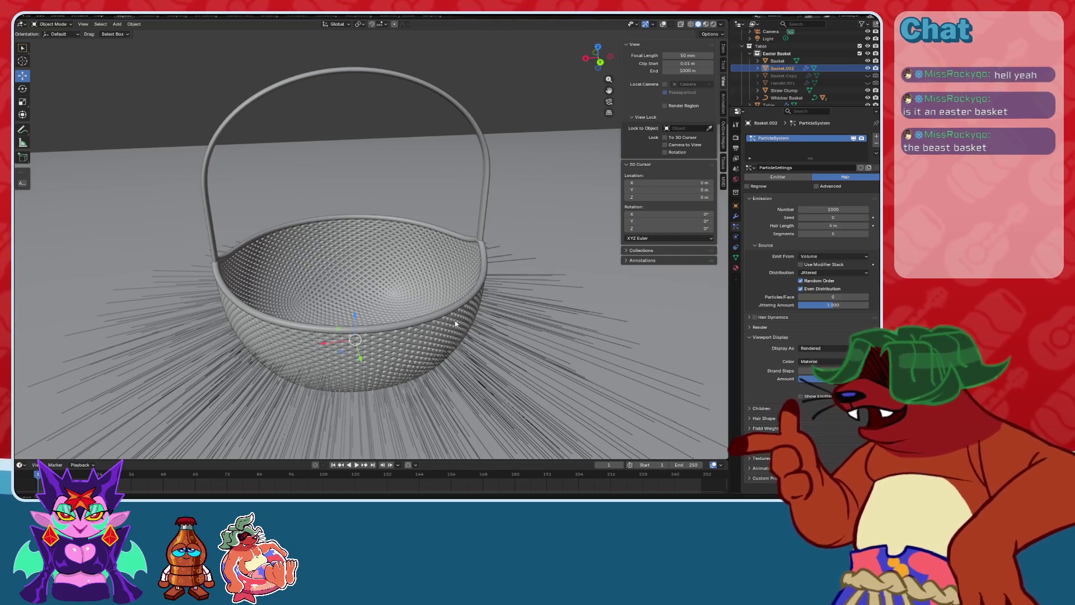
{"action": "scroll", "coordinate": [455, 324], "scroll_direction": "up", "scroll_amount": 2}
{"action": "middle_click_drag", "start_coordinate": [455, 323], "coordinate": [478, 312]}
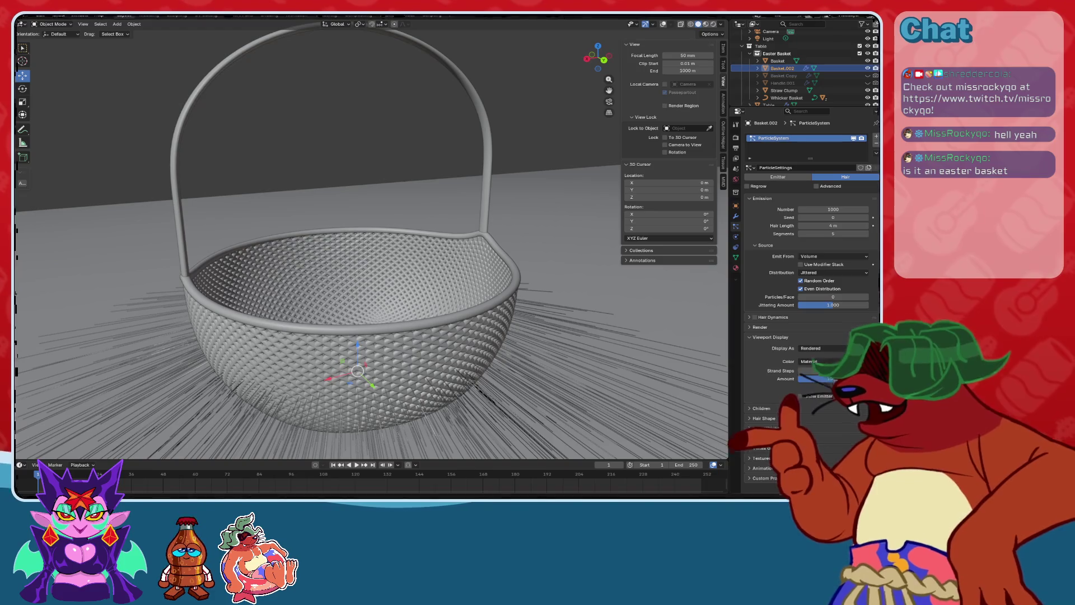
{"action": "scroll", "coordinate": [439, 340], "scroll_direction": "up", "scroll_amount": 5}
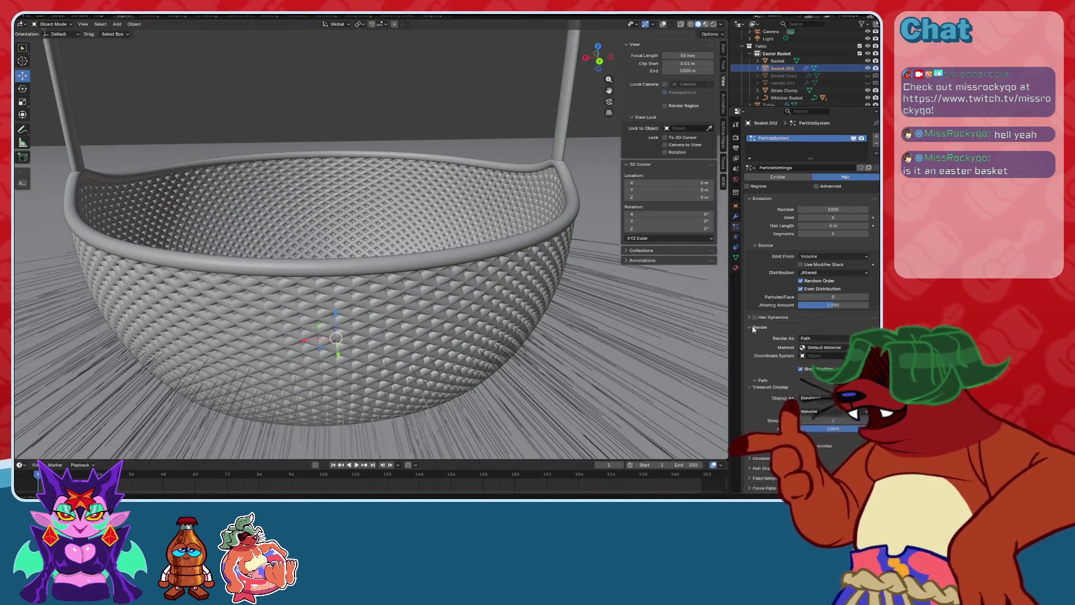
{"action": "left_click", "coordinate": [808, 363]}
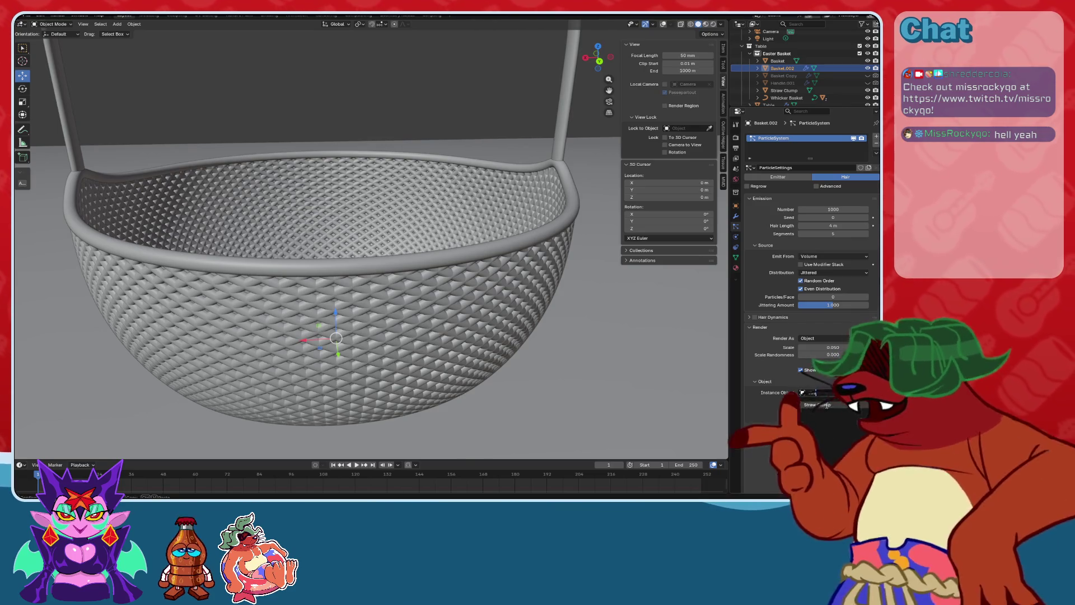
Isolate the particles, turn off Show Emitter, and turn the viewport overlays back on.
{"action": "scroll", "coordinate": [503, 222], "scroll_direction": "up", "scroll_amount": 10}
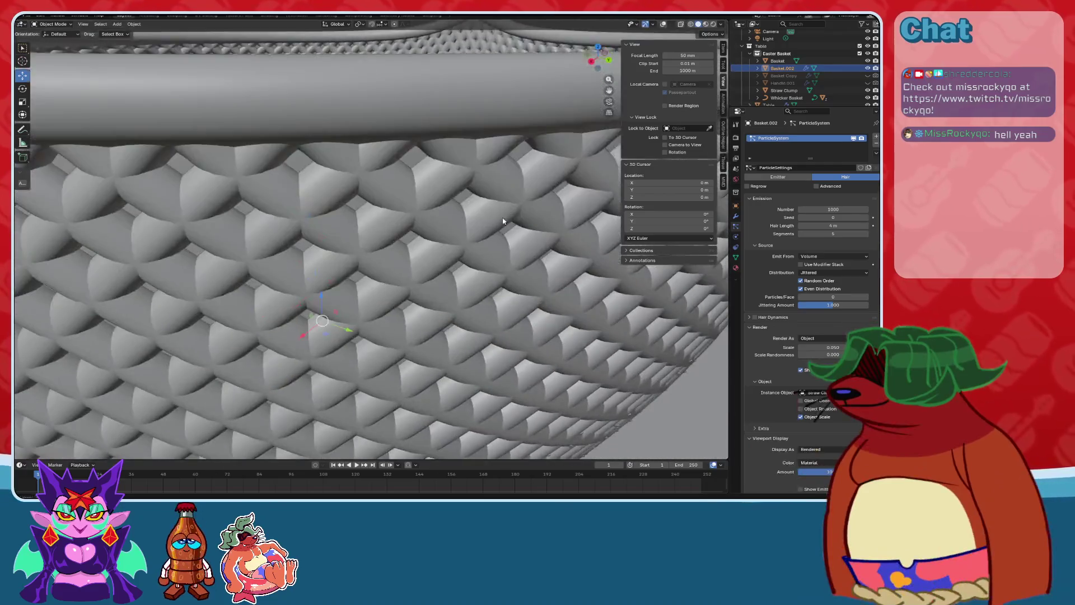
{"action": "scroll", "coordinate": [503, 221], "scroll_direction": "down", "scroll_amount": 10}
{"action": "scroll", "coordinate": [490, 179], "scroll_direction": "up", "scroll_amount": 8}
{"action": "middle_click_drag", "start_coordinate": [480, 233], "coordinate": [483, 325]}
{"action": "scroll", "coordinate": [484, 325], "scroll_direction": "down", "scroll_amount": 6}
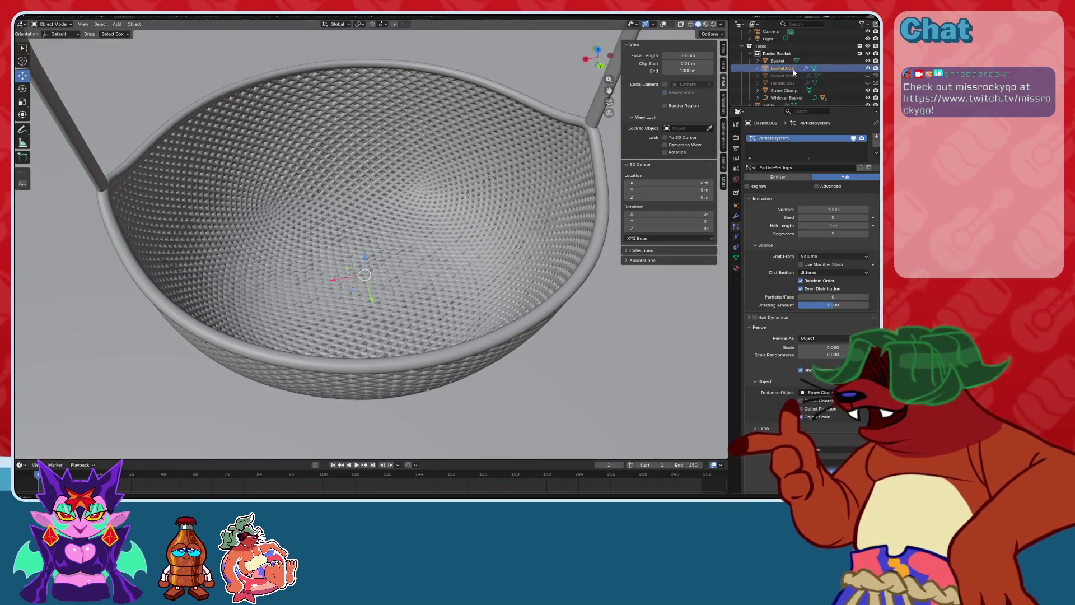
{"action": "key", "text": "slash"}
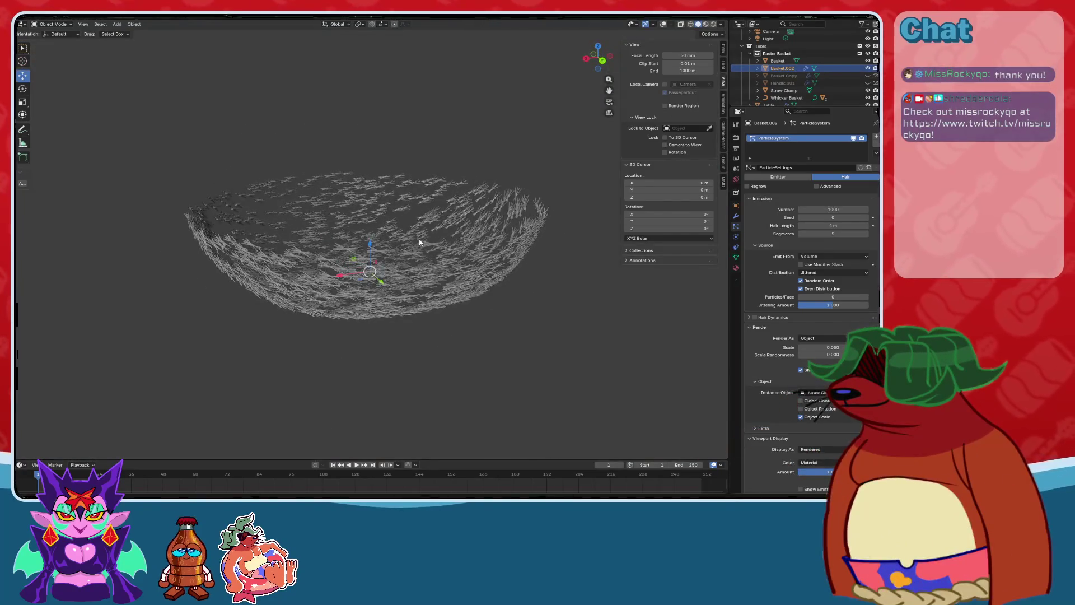
{"action": "scroll", "coordinate": [555, 253], "scroll_direction": "up", "scroll_amount": 4}
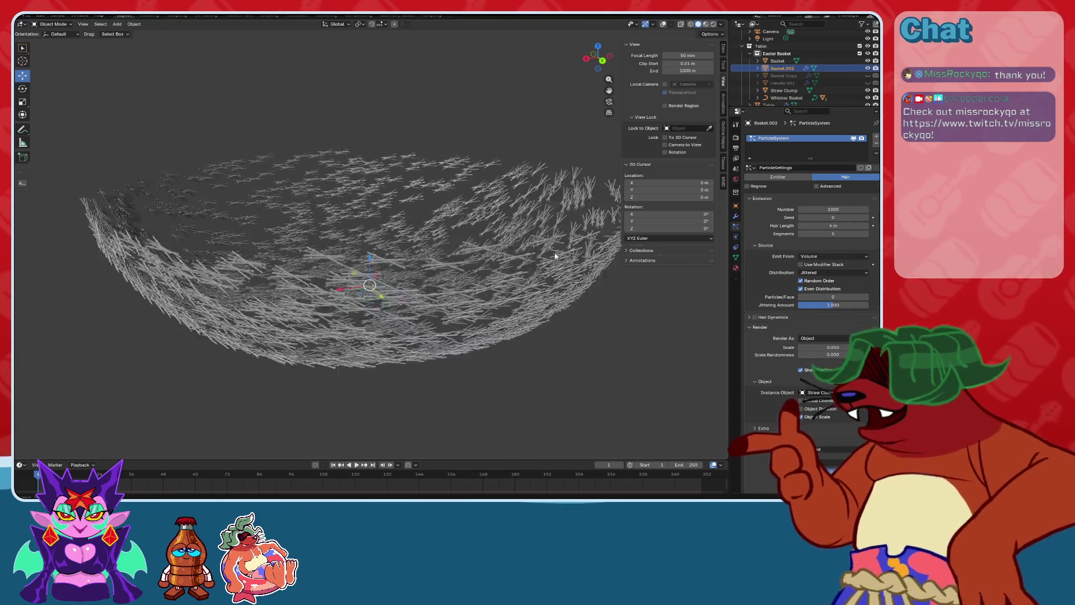
{"action": "left_click", "coordinate": [801, 370]}
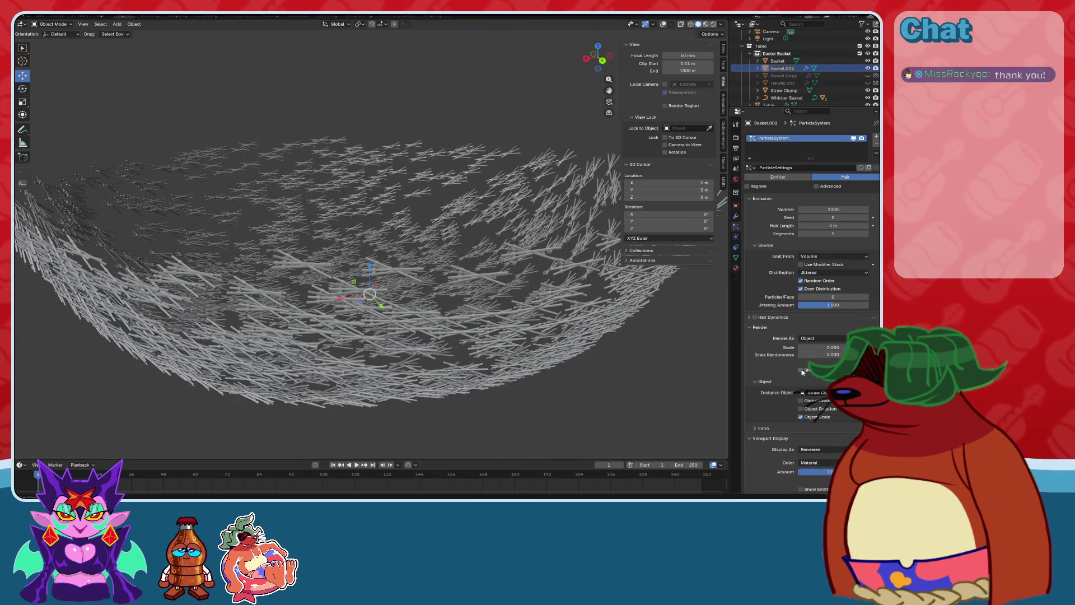
{"action": "left_click", "coordinate": [663, 24]}
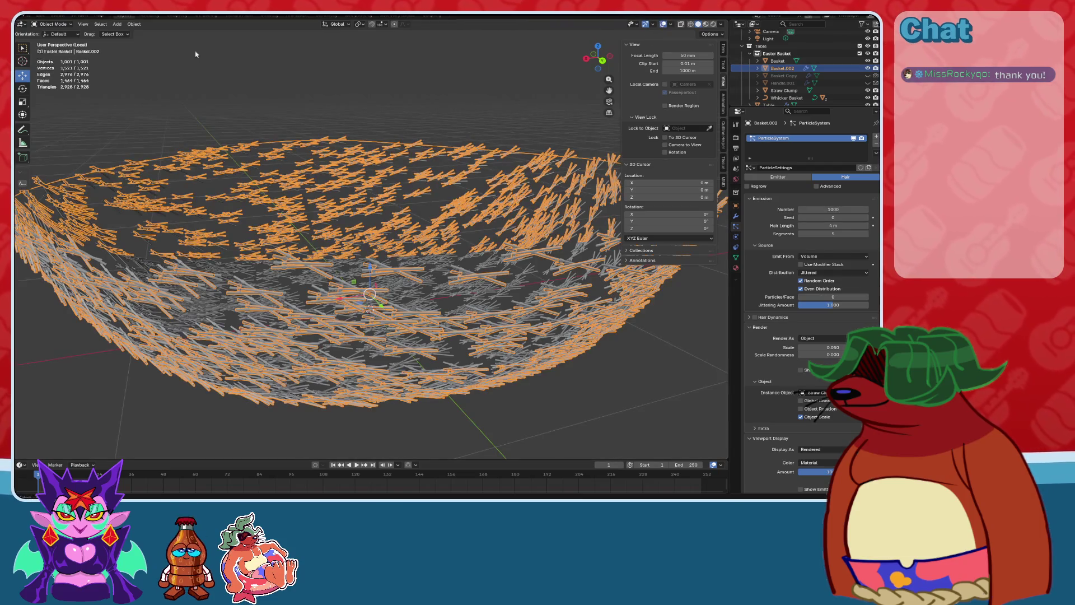
{"action": "left_click", "coordinate": [53, 24]}
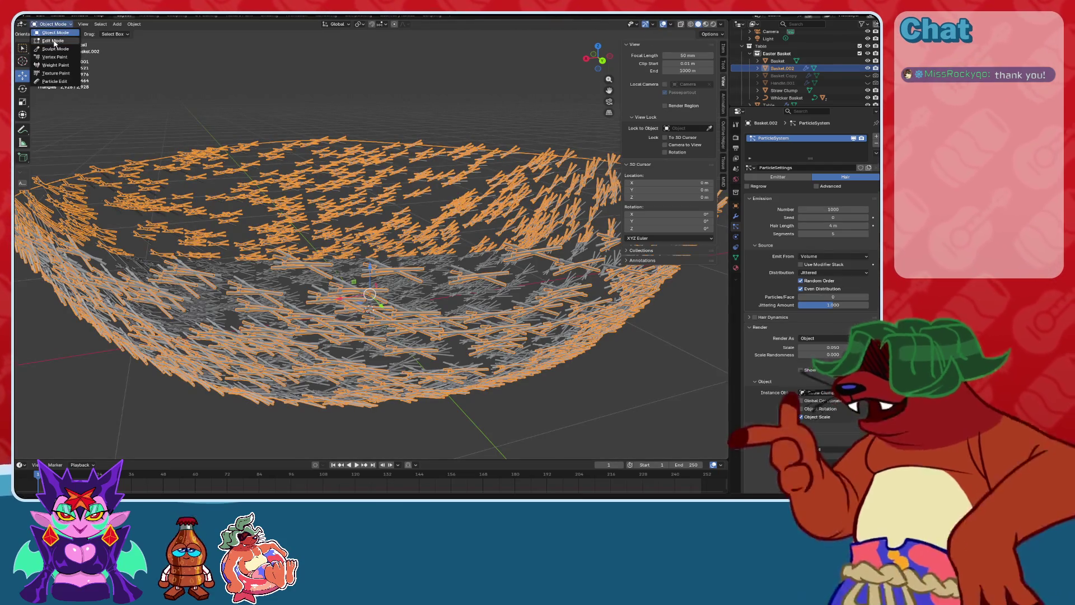
Fill the straw emitter's open edge loop with a new face in Edit Mode.
{"action": "left_click", "coordinate": [31, 41]}
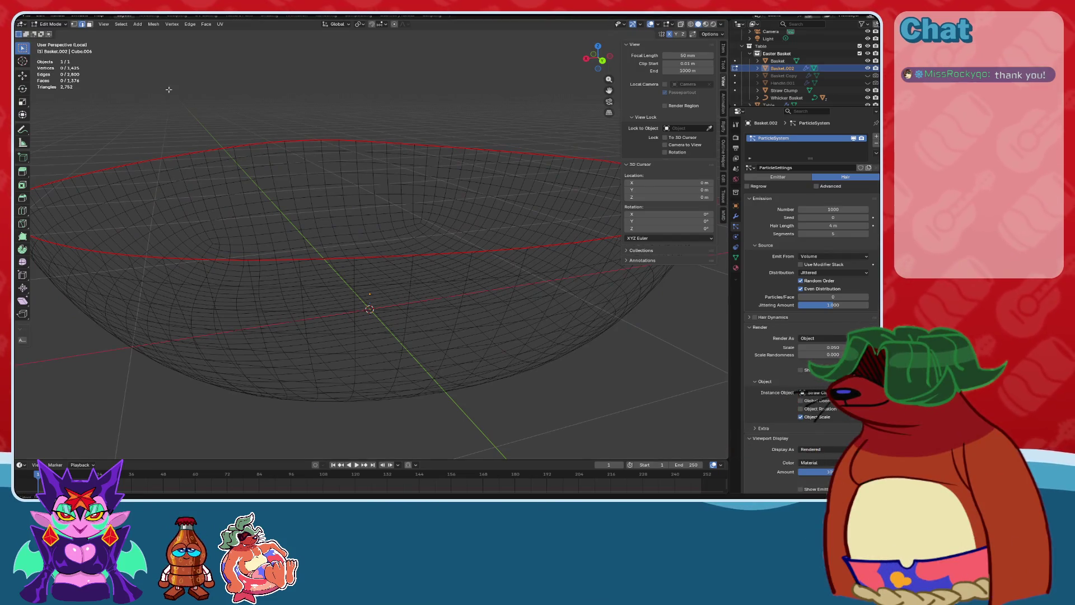
{"action": "left_click", "coordinate": [158, 163], "text": "alt"}
{"action": "key", "text": "f"}
{"action": "left_click", "coordinate": [408, 95]}
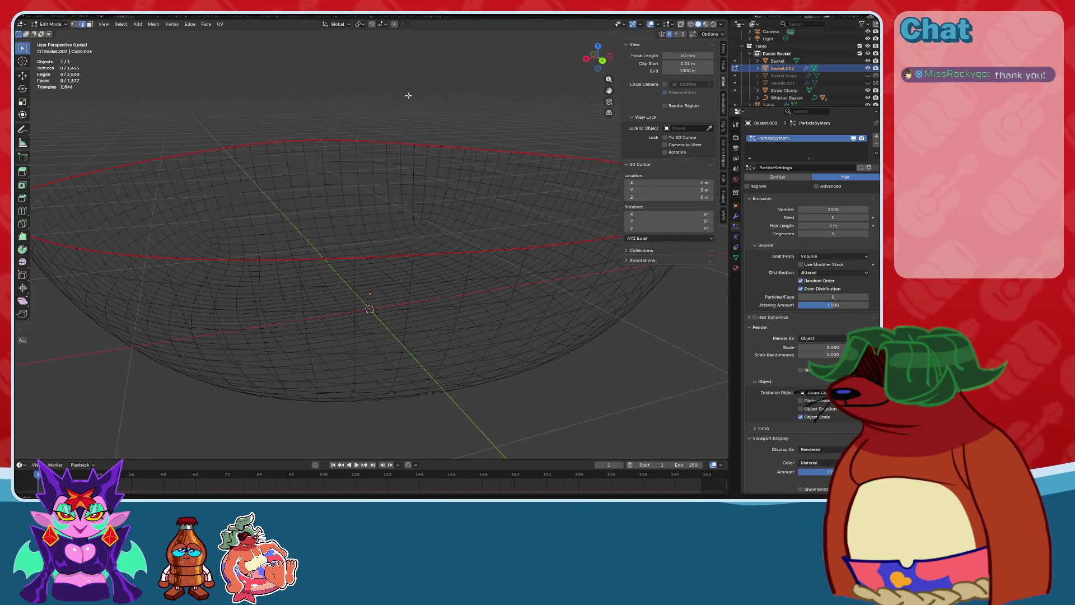
Return to Object Mode, leave Local View and show the whole scene in Material Preview.
{"action": "left_click", "coordinate": [54, 25]}
{"action": "left_click", "coordinate": [31, 33]}
{"action": "mouse_move", "coordinate": [317, 146]}
{"action": "middle_mouse_down"}
{"action": "mouse_move", "coordinate": [320, 210]}
{"action": "mouse_move", "coordinate": [336, 146]}
{"action": "mouse_move", "coordinate": [373, 238]}
{"action": "mouse_move", "coordinate": [434, 224]}
{"action": "mouse_move", "coordinate": [469, 263]}
{"action": "mouse_move", "coordinate": [726, 42]}
{"action": "mouse_move", "coordinate": [406, 196]}
{"action": "mouse_move", "coordinate": [411, 235]}
{"action": "mouse_move", "coordinate": [414, 206]}
{"action": "middle_mouse_up"}
{"action": "key", "text": "KP_Divide"}
{"action": "left_click", "coordinate": [706, 26]}
{"action": "scroll", "coordinate": [406, 196], "scroll_direction": "up", "scroll_amount": 4}
{"action": "scroll", "coordinate": [415, 206], "scroll_direction": "down", "scroll_amount": 3}
Turn on Advanced hair particle settings and collapse the Render, Viewport Display and Physics panels.
{"action": "left_click", "coordinate": [817, 186]}
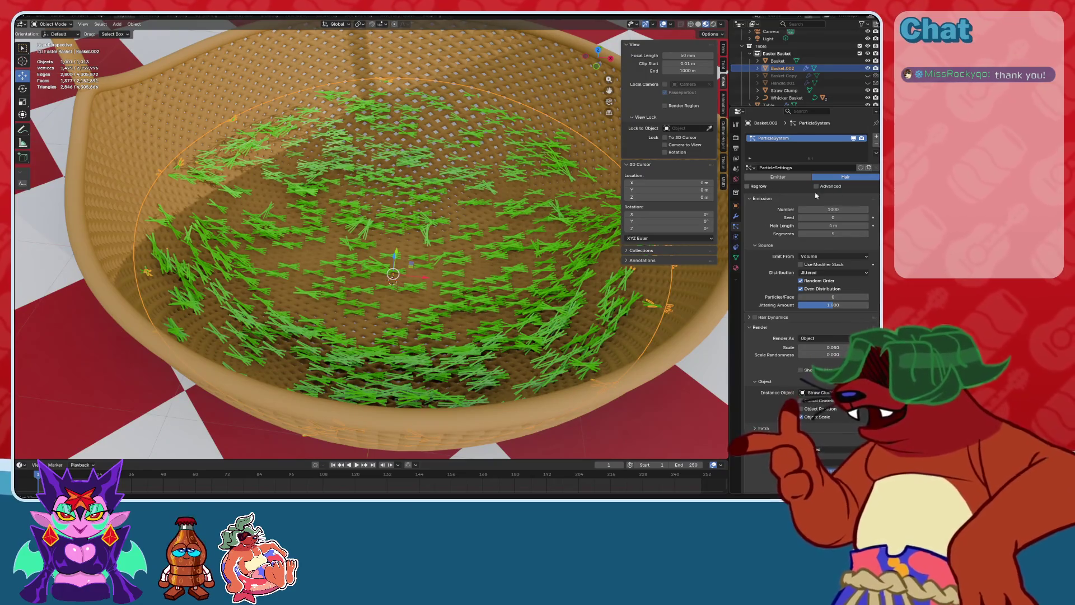
{"action": "scroll", "coordinate": [784, 314], "scroll_direction": "down", "scroll_amount": 1}
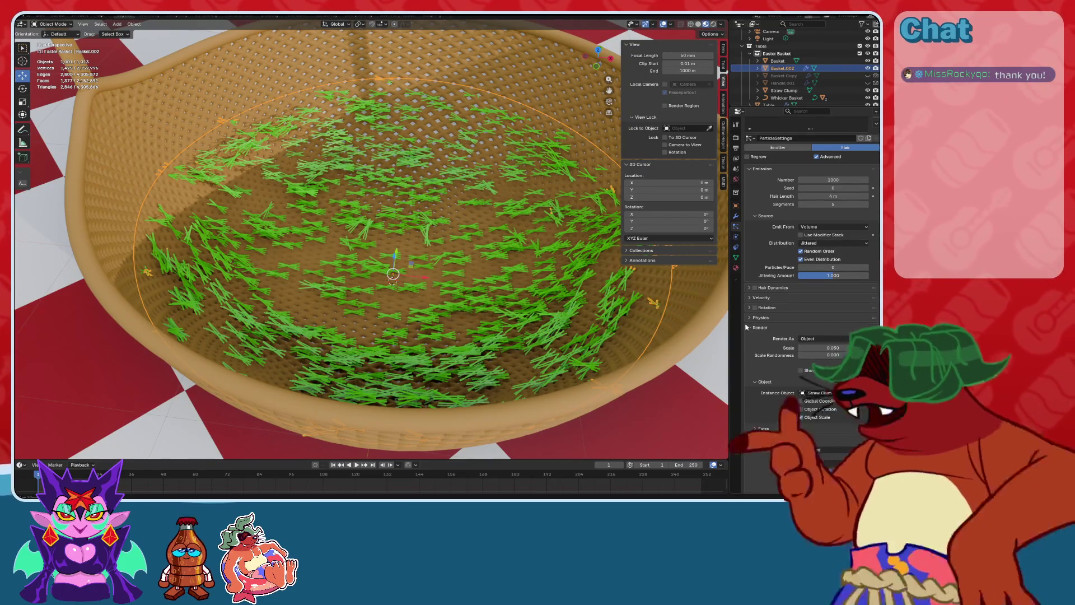
{"action": "left_click", "coordinate": [757, 345]}
{"action": "left_click", "coordinate": [757, 355]}
{"action": "left_click", "coordinate": [757, 345]}
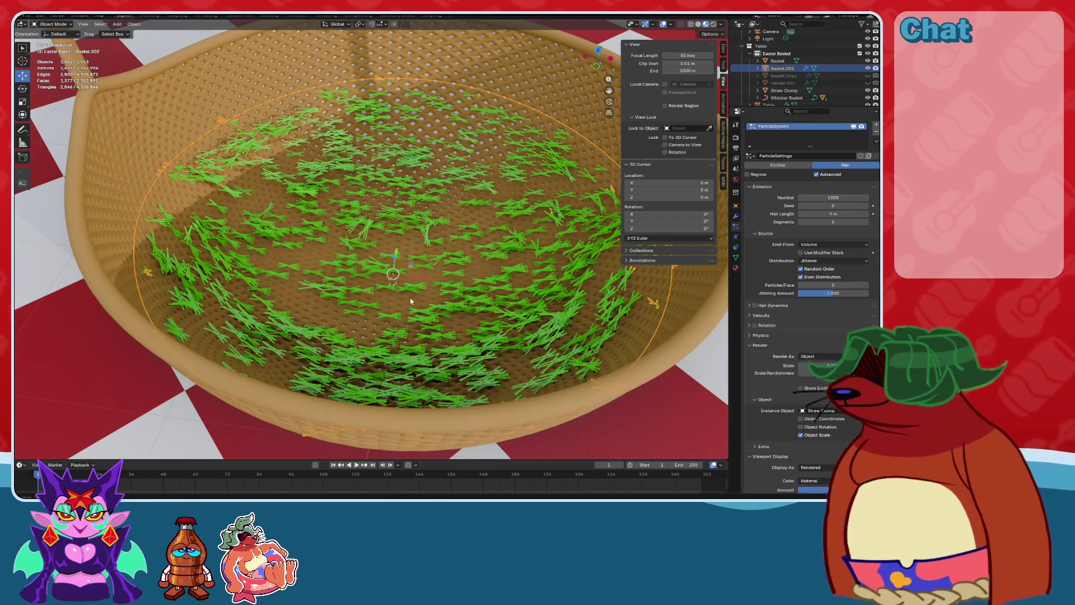
{"action": "key", "text": "KP_7"}
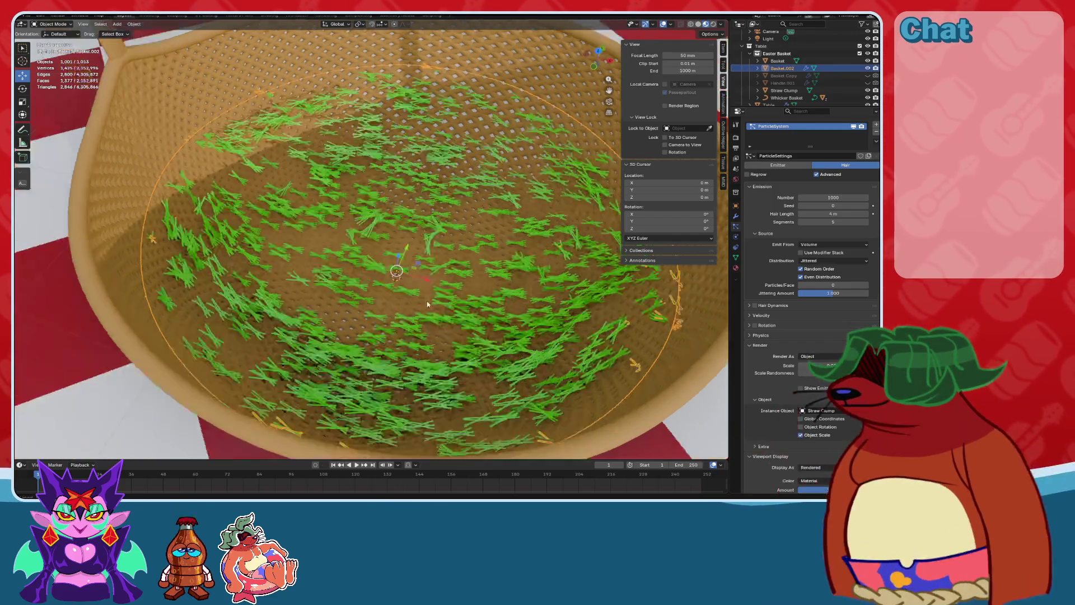
{"action": "mouse_move", "coordinate": [359, 304]}
{"action": "middle_mouse_down"}
{"action": "mouse_move", "coordinate": [398, 270]}
{"action": "mouse_move", "coordinate": [421, 226]}
{"action": "mouse_move", "coordinate": [448, 216]}
{"action": "middle_mouse_up"}
{"action": "left_click", "coordinate": [751, 336]}
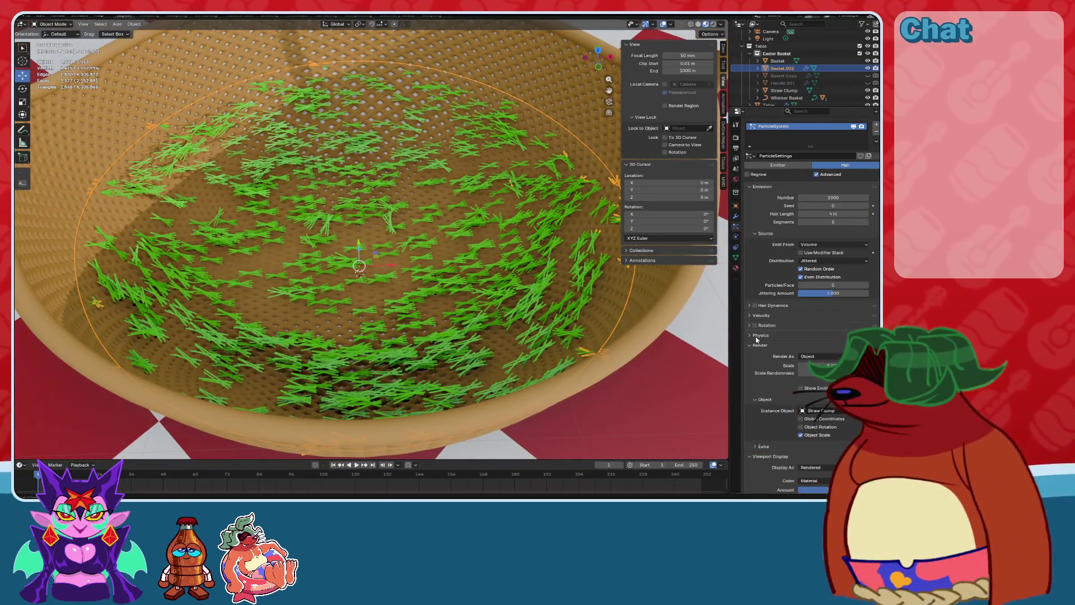
{"action": "left_click", "coordinate": [750, 335]}
Enable particle Rotation with Randomize 1.000, trying Phase 1.000 before undoing it back to 0.
{"action": "left_click", "coordinate": [755, 325]}
{"action": "left_click", "coordinate": [750, 326]}
{"action": "left_click", "coordinate": [818, 344]}
{"action": "type", "text": "17"}
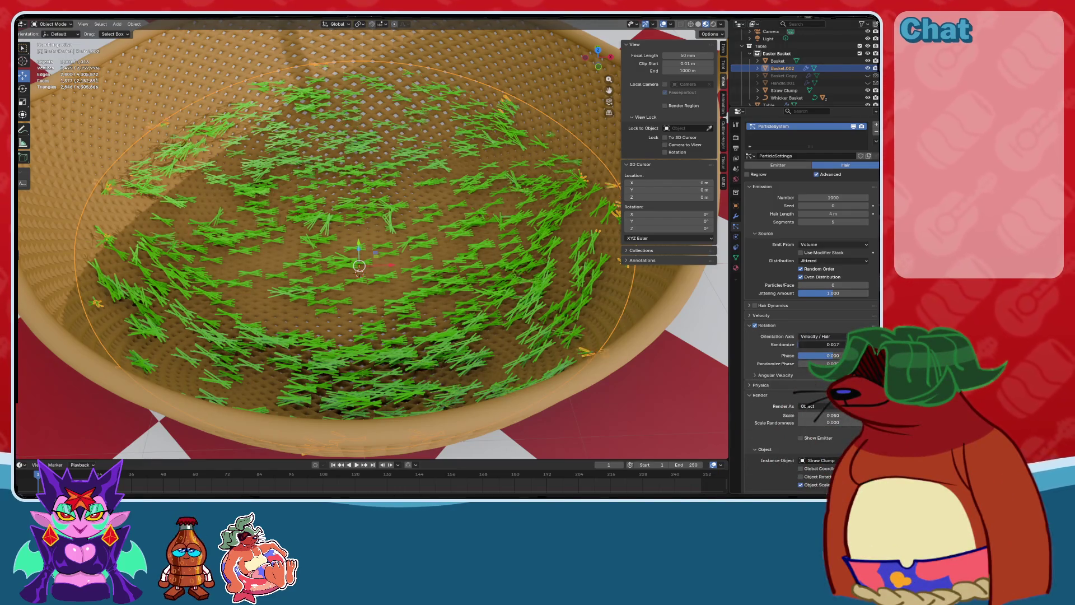
{"action": "key", "text": "Return"}
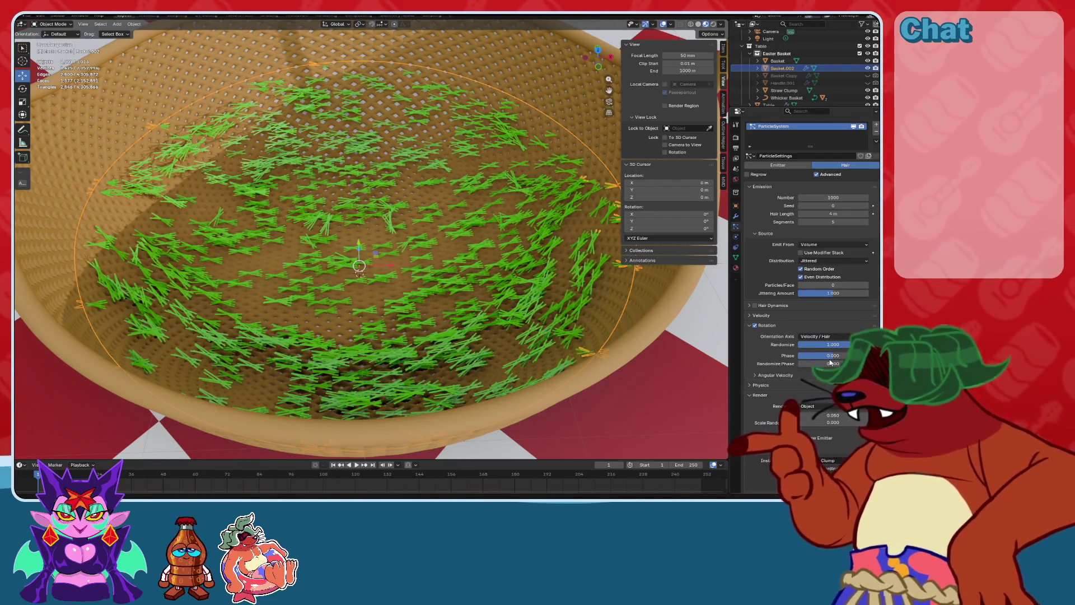
{"action": "type", "text": "1"}
{"action": "key", "text": "Return"}
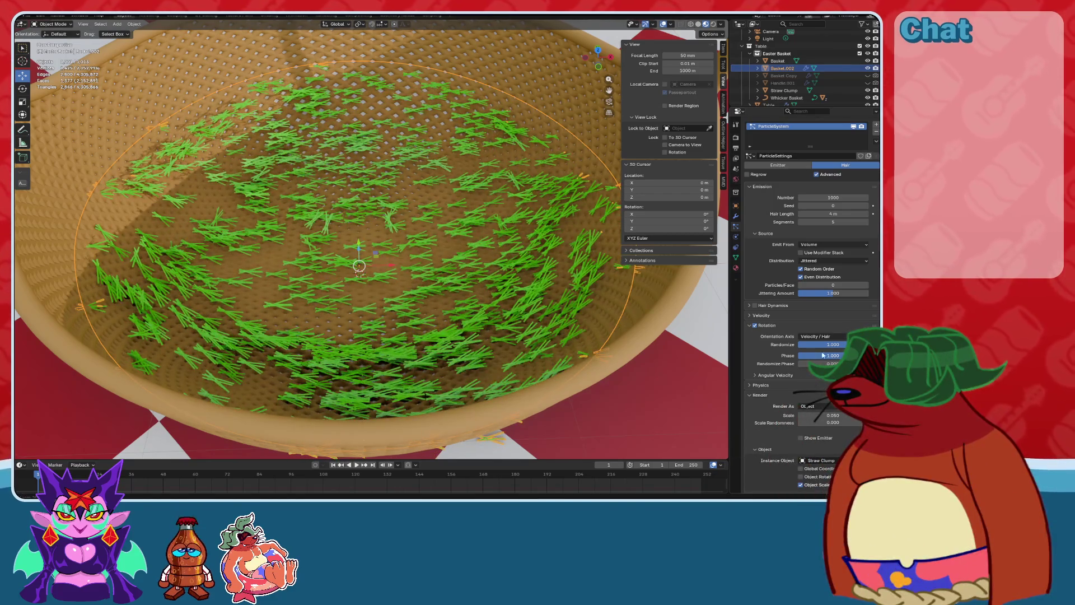
{"action": "key", "text": "ctrl+z"}
{"action": "mouse_move", "coordinate": [360, 275]}
{"action": "middle_mouse_down"}
{"action": "mouse_move", "coordinate": [299, 305]}
{"action": "mouse_move", "coordinate": [346, 250]}
{"action": "mouse_move", "coordinate": [319, 283]}
{"action": "mouse_move", "coordinate": [504, 285]}
{"action": "mouse_move", "coordinate": [588, 269]}
{"action": "mouse_move", "coordinate": [676, 299]}
{"action": "middle_mouse_up"}
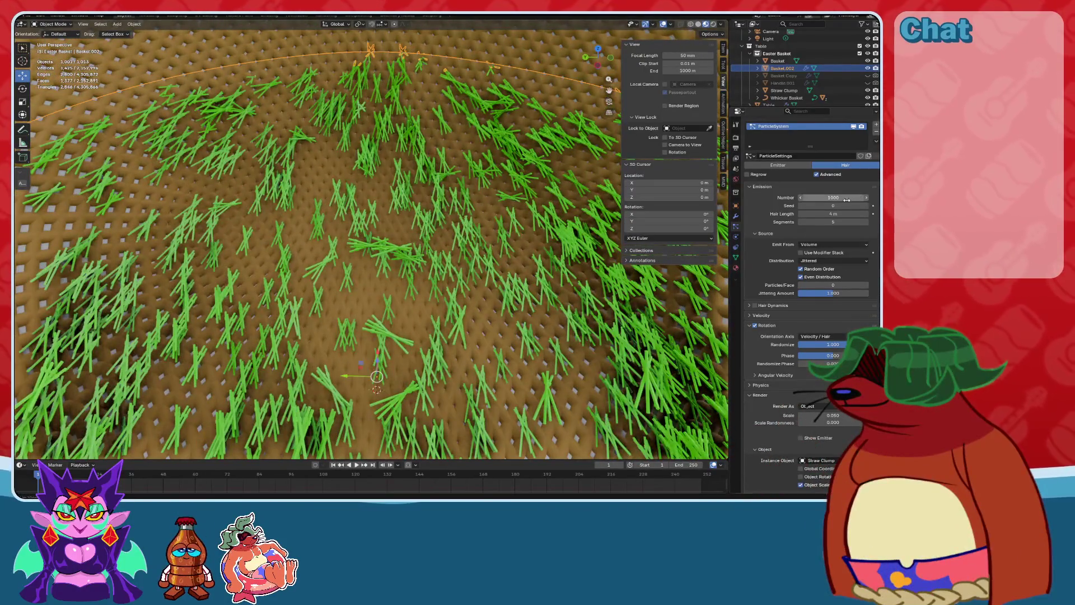
Raise the straw particle Number from 1000 to 2000, then to 10000.
{"action": "left_click", "coordinate": [846, 200]}
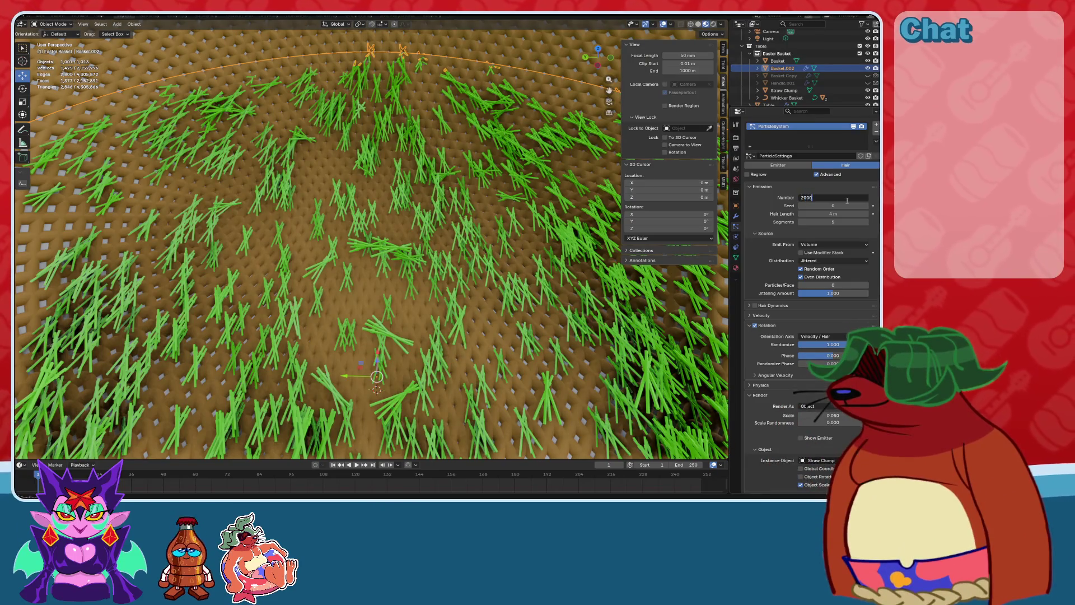
{"action": "key", "text": "Return"}
{"action": "scroll", "coordinate": [392, 253], "scroll_direction": "down", "scroll_amount": 5}
{"action": "mouse_move", "coordinate": [392, 252]}
{"action": "middle_mouse_down"}
{"action": "mouse_move", "coordinate": [391, 295]}
{"action": "mouse_move", "coordinate": [415, 231]}
{"action": "mouse_move", "coordinate": [419, 336]}
{"action": "middle_mouse_up"}
{"action": "scroll", "coordinate": [391, 295], "scroll_direction": "up", "scroll_amount": 5}
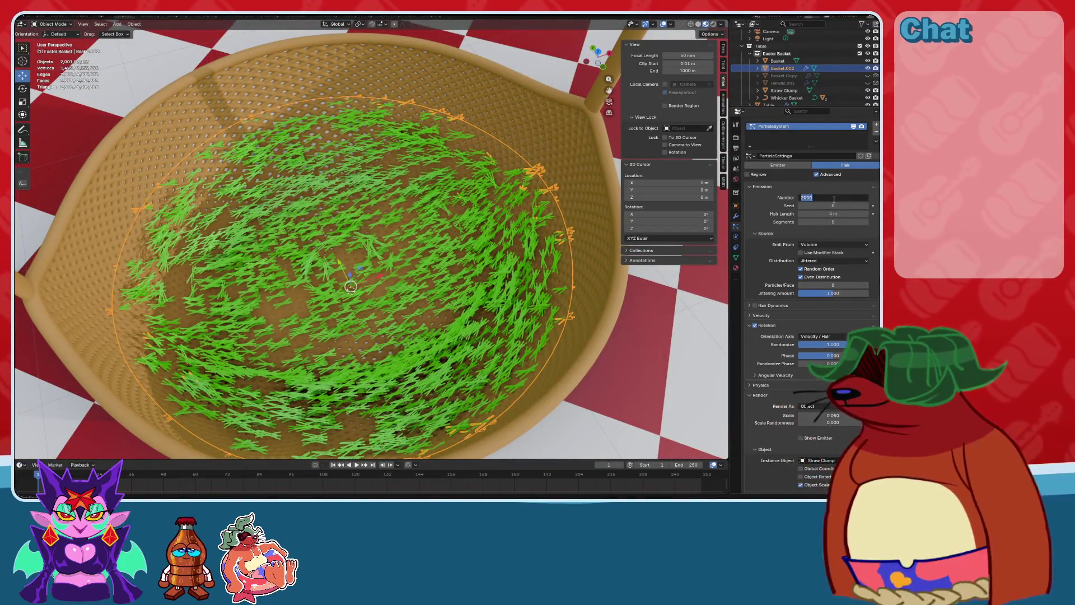
{"action": "type", "text": "10000"}
{"action": "key", "text": "Return"}
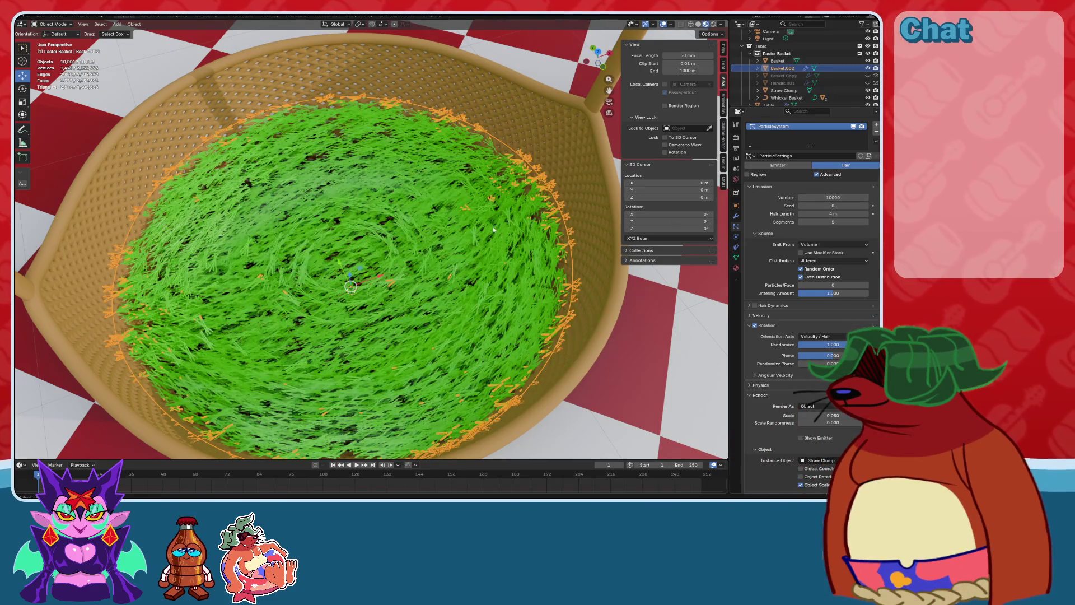
Reselect the emitter Basket.002 and set its particle Number to 20000.
{"action": "left_click", "coordinate": [576, 247]}
{"action": "mouse_move", "coordinate": [576, 247]}
{"action": "middle_mouse_down"}
{"action": "mouse_move", "coordinate": [442, 297]}
{"action": "mouse_move", "coordinate": [490, 249]}
{"action": "mouse_move", "coordinate": [531, 238]}
{"action": "middle_mouse_up"}
{"action": "scroll", "coordinate": [443, 297], "scroll_direction": "up", "scroll_amount": 5}
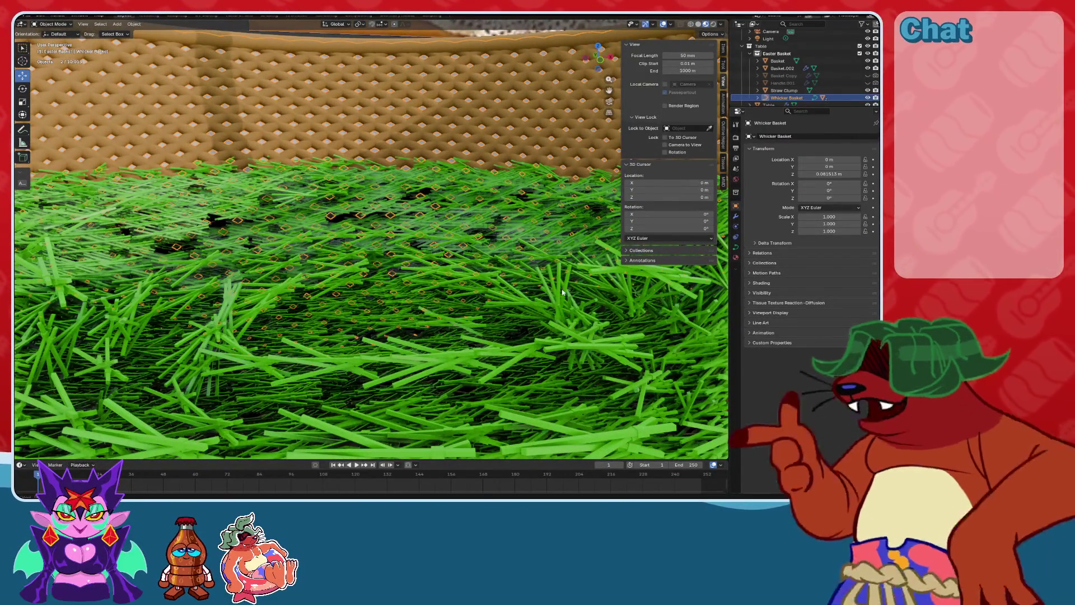
{"action": "left_click", "coordinate": [562, 292]}
{"action": "left_click", "coordinate": [736, 226]}
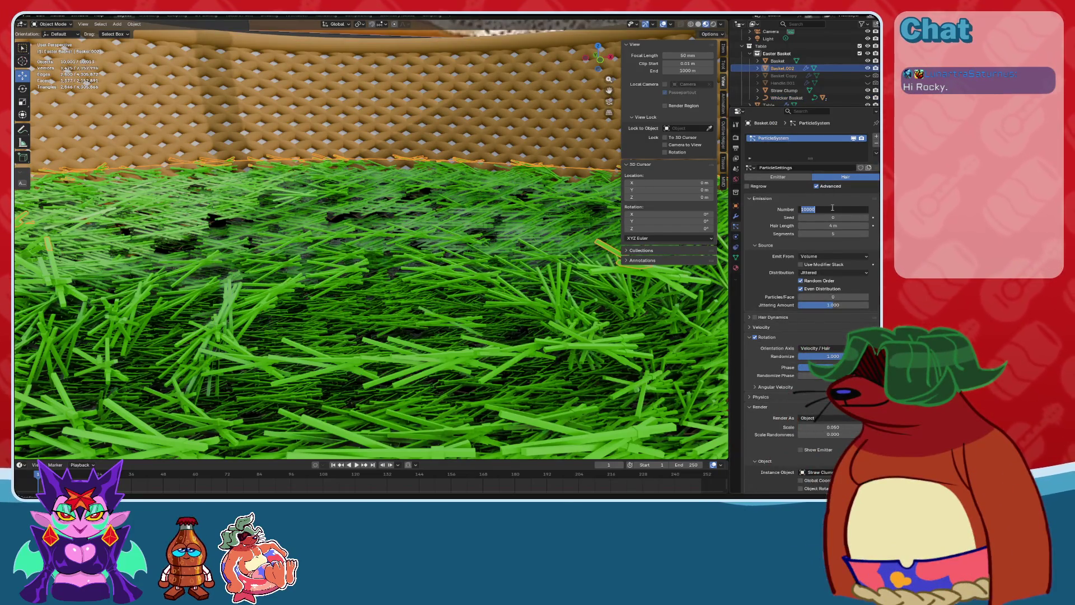
{"action": "key", "text": "Return"}
Orbit and zoom around the basket to check the density of the 20000 straw particles.
{"action": "mouse_move", "coordinate": [442, 292]}
{"action": "middle_mouse_down"}
{"action": "mouse_move", "coordinate": [448, 313]}
{"action": "mouse_move", "coordinate": [441, 279]}
{"action": "mouse_move", "coordinate": [448, 263]}
{"action": "mouse_move", "coordinate": [469, 287]}
{"action": "mouse_move", "coordinate": [471, 246]}
{"action": "mouse_move", "coordinate": [482, 269]}
{"action": "middle_mouse_up"}
{"action": "scroll", "coordinate": [440, 278], "scroll_direction": "up", "scroll_amount": 2}
{"action": "scroll", "coordinate": [440, 278], "scroll_direction": "down", "scroll_amount": 3}
{"action": "scroll", "coordinate": [471, 247], "scroll_direction": "up", "scroll_amount": 3}
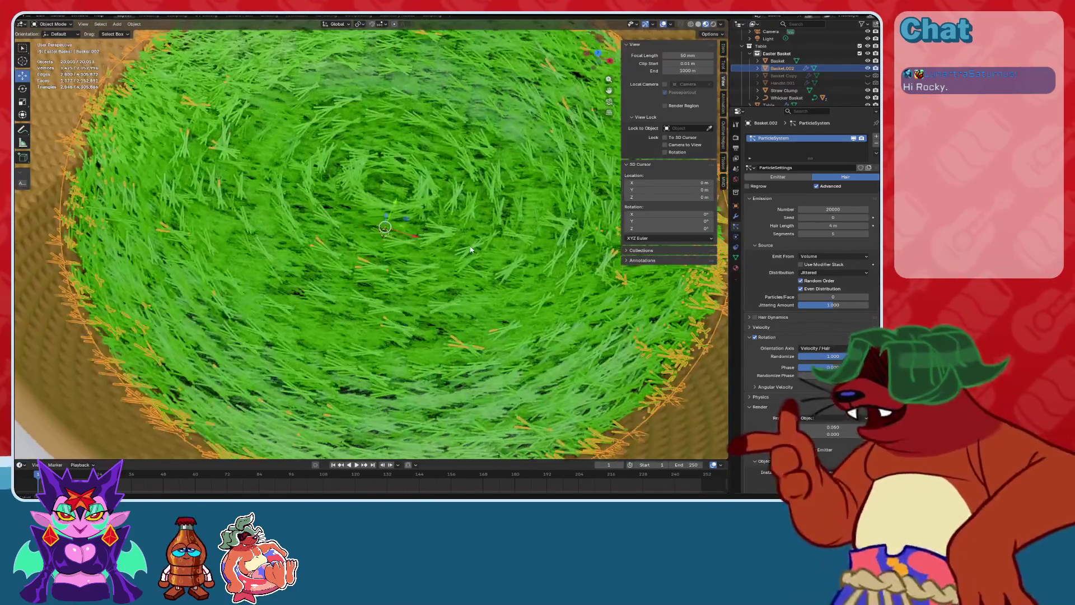
{"action": "scroll", "coordinate": [574, 343], "scroll_direction": "down", "scroll_amount": 4}
{"action": "left_click", "coordinate": [573, 343]}
{"action": "scroll", "coordinate": [486, 307], "scroll_direction": "up", "scroll_amount": 4}
{"action": "scroll", "coordinate": [486, 306], "scroll_direction": "down", "scroll_amount": 3}
{"action": "mouse_move", "coordinate": [486, 307]}
{"action": "middle_mouse_down"}
{"action": "mouse_move", "coordinate": [513, 271]}
{"action": "mouse_move", "coordinate": [539, 267]}
{"action": "mouse_move", "coordinate": [487, 275]}
{"action": "mouse_move", "coordinate": [481, 213]}
{"action": "middle_mouse_up"}
{"action": "scroll", "coordinate": [498, 286], "scroll_direction": "up", "scroll_amount": 2}
{"action": "scroll", "coordinate": [526, 267], "scroll_direction": "down", "scroll_amount": 2}
{"action": "scroll", "coordinate": [481, 272], "scroll_direction": "up", "scroll_amount": 3}
{"action": "scroll", "coordinate": [480, 272], "scroll_direction": "down", "scroll_amount": 3}
{"action": "scroll", "coordinate": [479, 201], "scroll_direction": "up", "scroll_amount": 2}
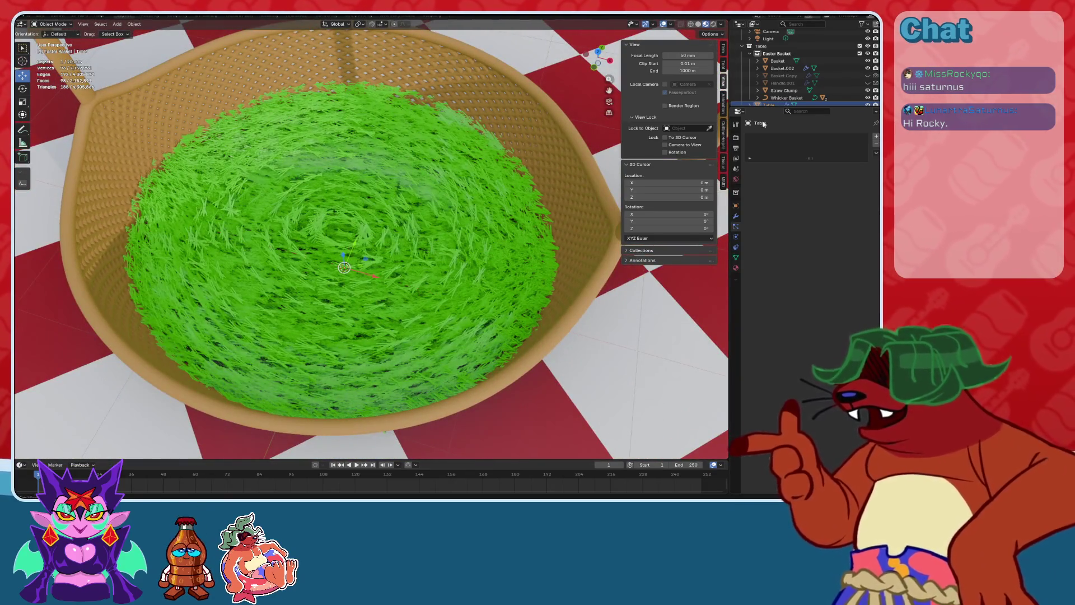
Rename the straw emitter Basket.002 to 'Basket Straw'.
{"action": "left_click", "coordinate": [479, 201]}
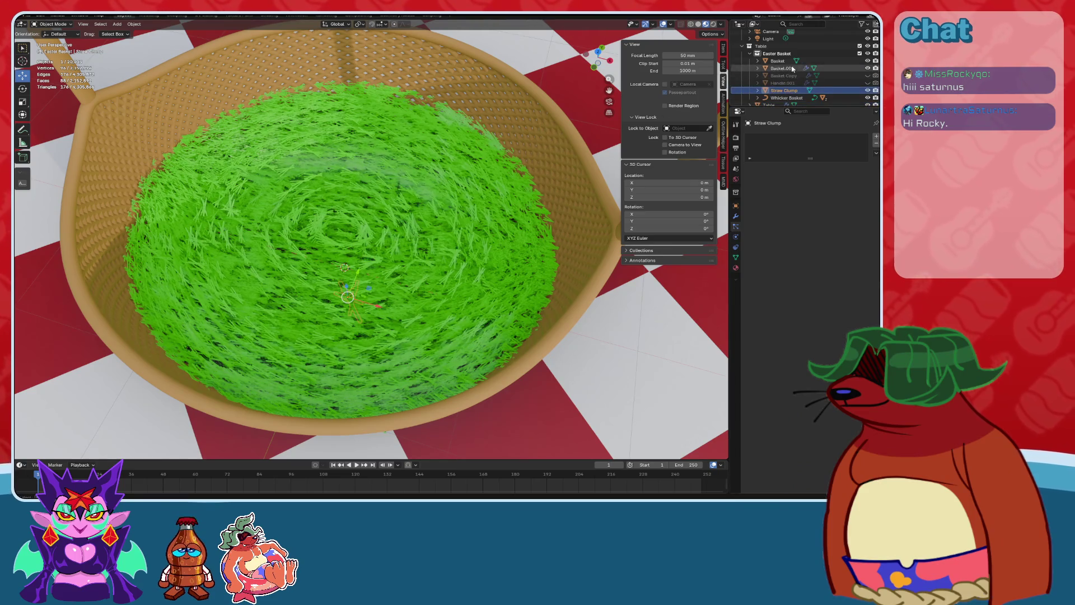
{"action": "left_click", "coordinate": [784, 68]}
{"action": "type", "text": "Basket Straw"}
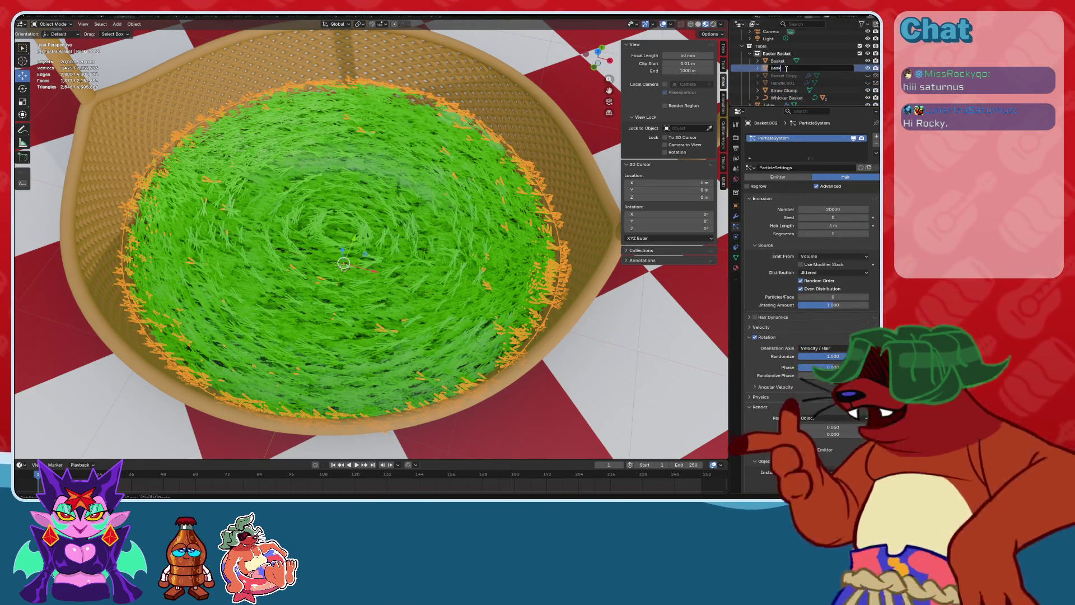
{"action": "key", "text": "Return"}
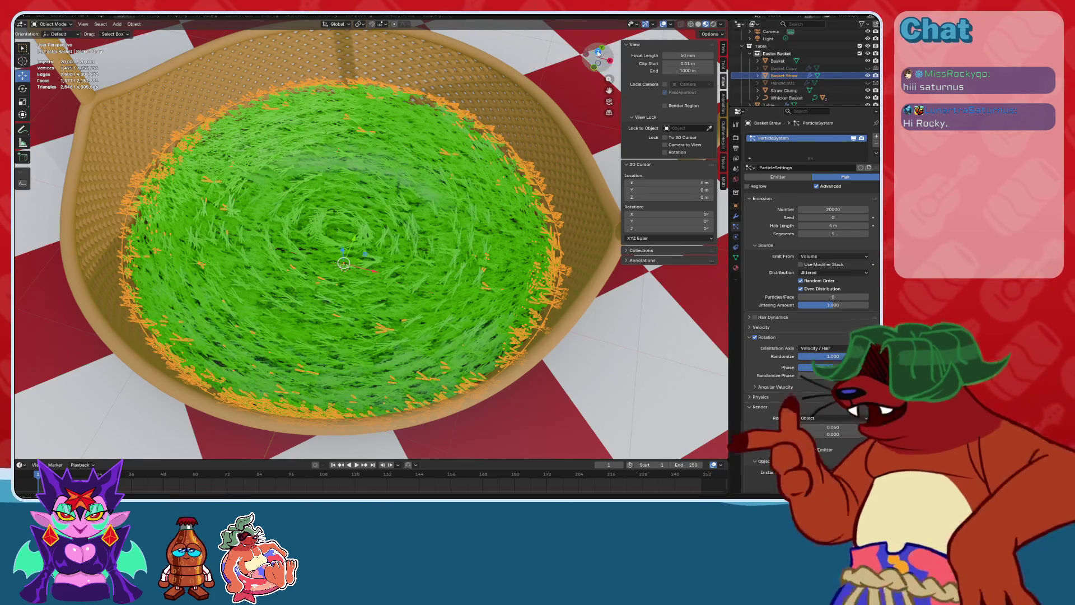
Scale the emitter down to 0.968 in top view, then return to Material Preview.
{"action": "key", "text": "KP_7"}
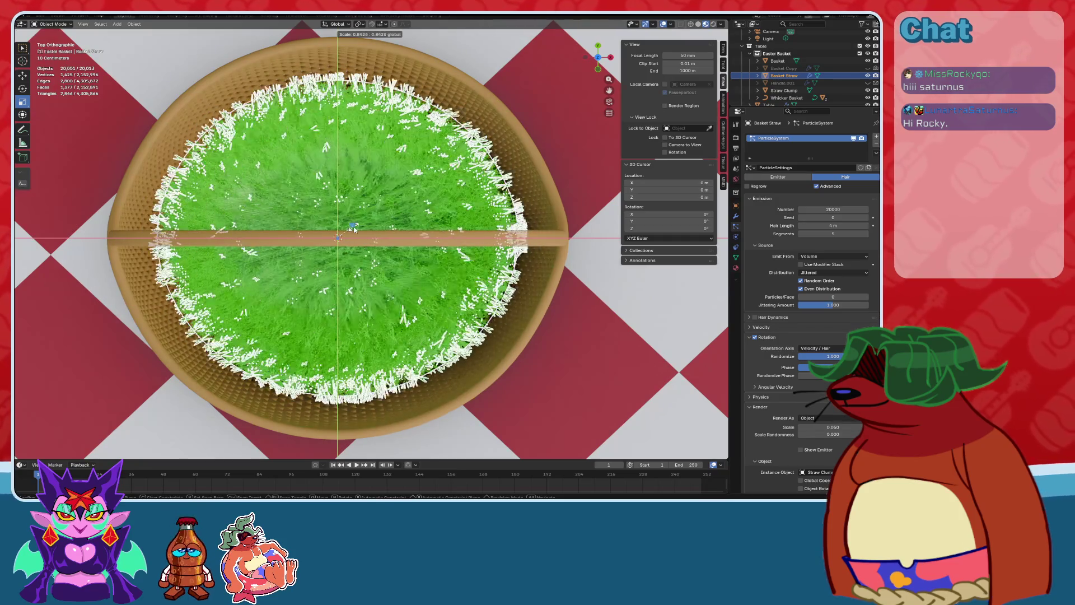
{"action": "middle_click_drag", "start_coordinate": [360, 235], "coordinate": [390, 224], "text": "shift"}
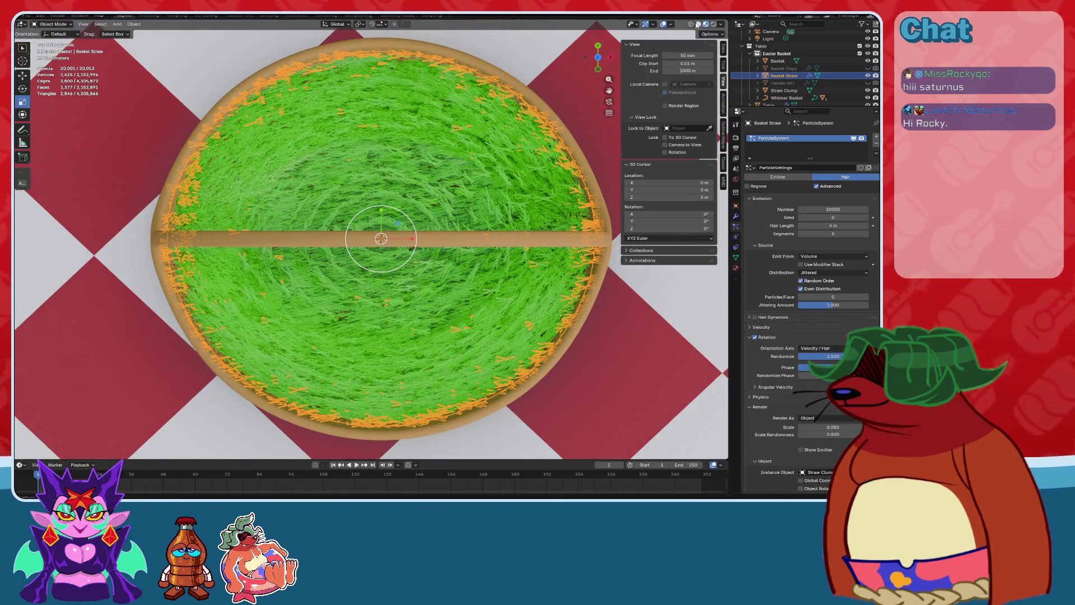
{"action": "left_click", "coordinate": [698, 25]}
{"action": "key", "text": "s"}
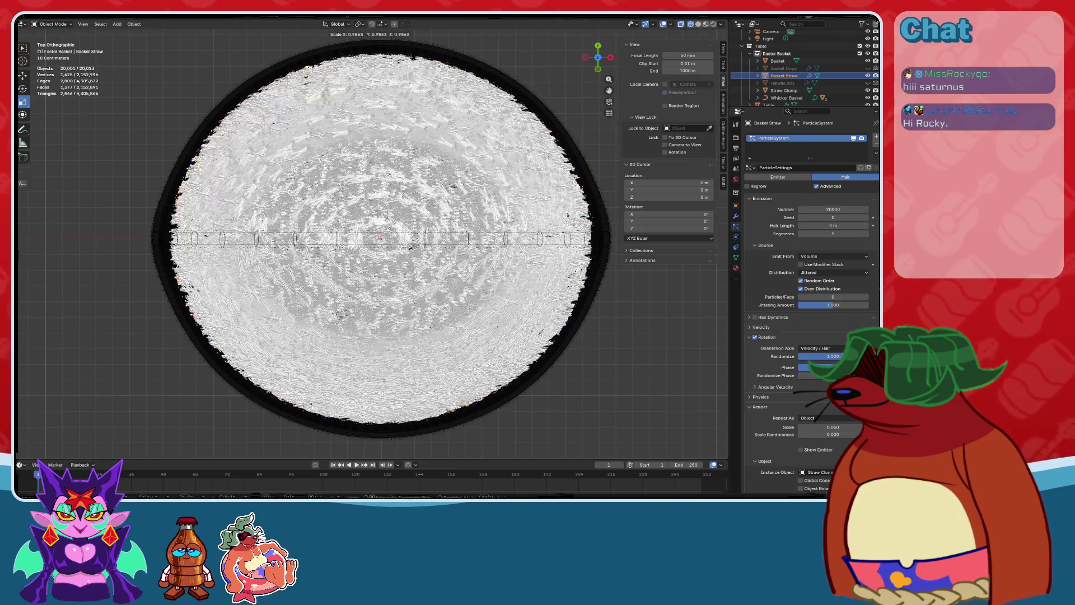
{"action": "key", "text": "Return"}
{"action": "middle_click_drag", "start_coordinate": [560, 140], "coordinate": [496, 165]}
{"action": "left_click", "coordinate": [707, 25]}
{"action": "mouse_move", "coordinate": [504, 224]}
{"action": "middle_mouse_down"}
{"action": "mouse_move", "coordinate": [529, 249]}
{"action": "mouse_move", "coordinate": [468, 271]}
{"action": "mouse_move", "coordinate": [371, 258]}
{"action": "mouse_move", "coordinate": [348, 270]}
{"action": "middle_mouse_up"}
{"action": "left_click", "coordinate": [531, 250]}
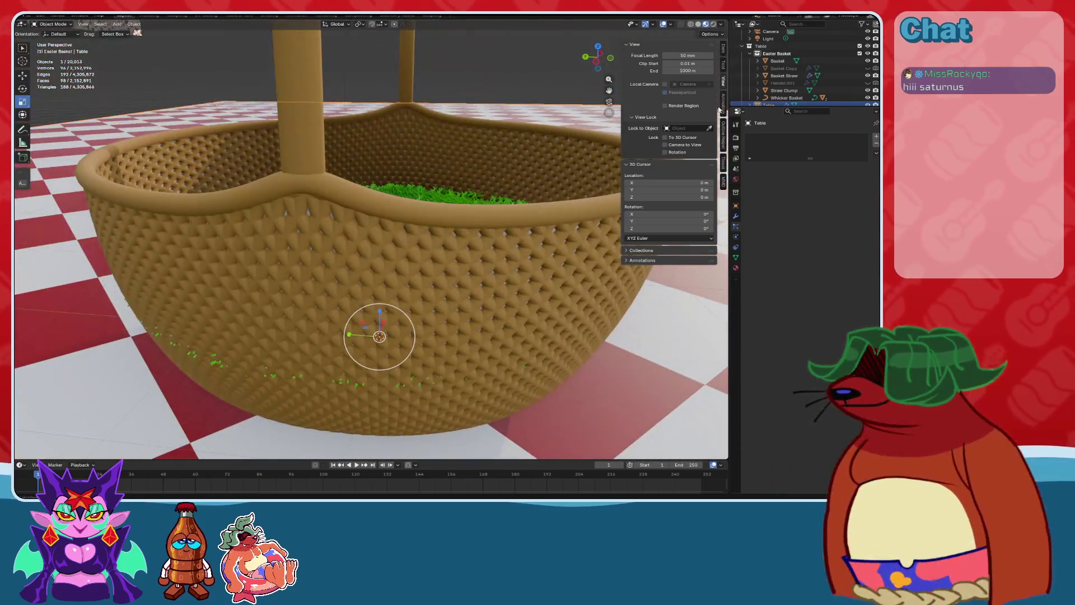
{"action": "left_click", "coordinate": [848, 77]}
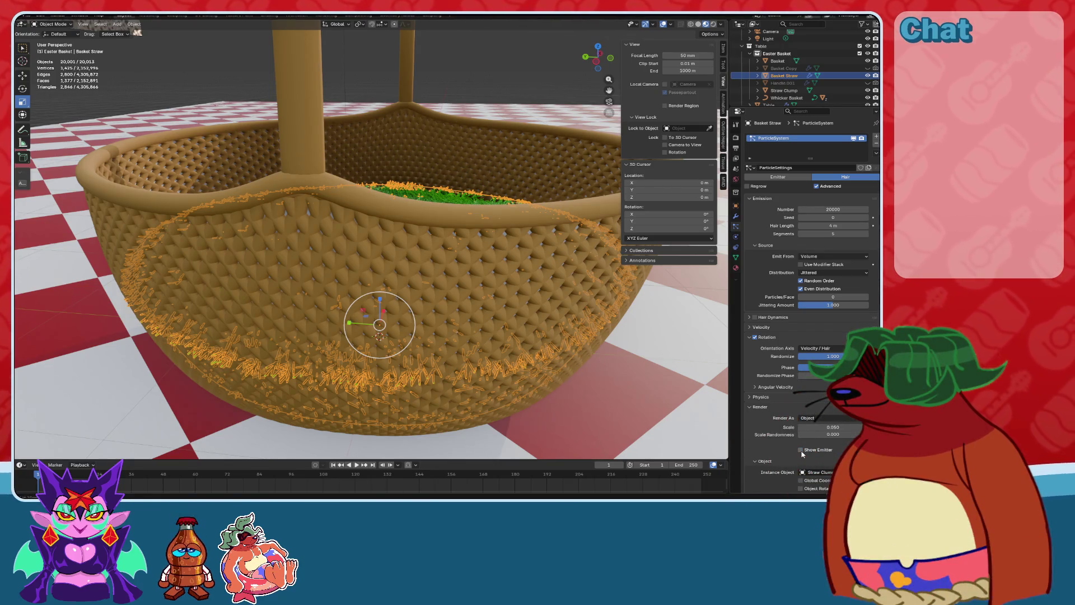
{"action": "scroll", "coordinate": [792, 450], "scroll_direction": "down", "scroll_amount": 7}
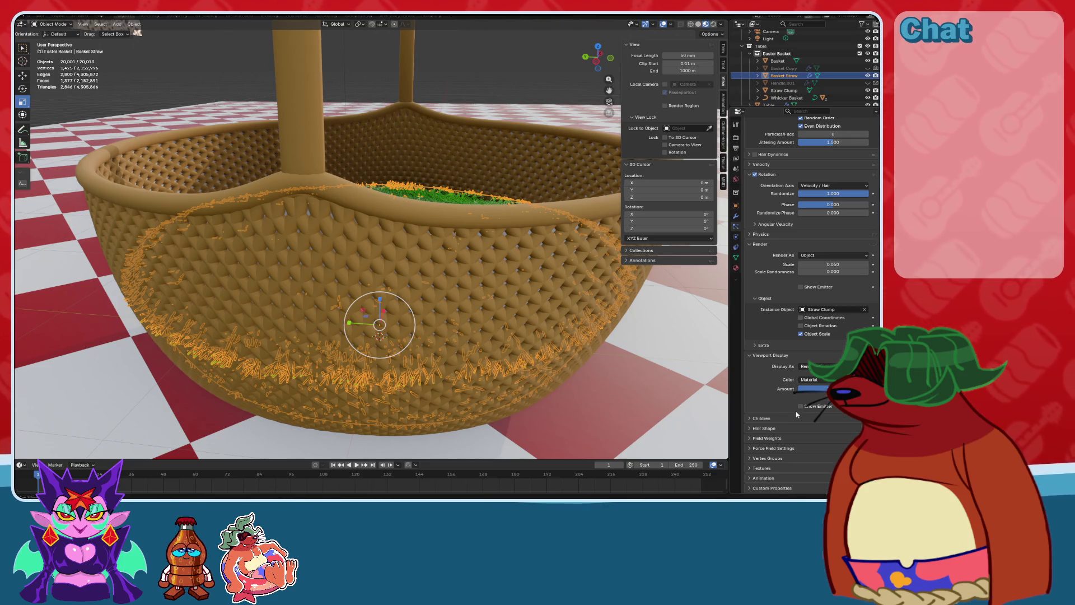
{"action": "mouse_move", "coordinate": [448, 213]}
{"action": "middle_mouse_down"}
{"action": "mouse_move", "coordinate": [437, 112]}
{"action": "mouse_move", "coordinate": [439, 223]}
{"action": "middle_mouse_up"}
{"action": "left_click", "coordinate": [840, 97]}
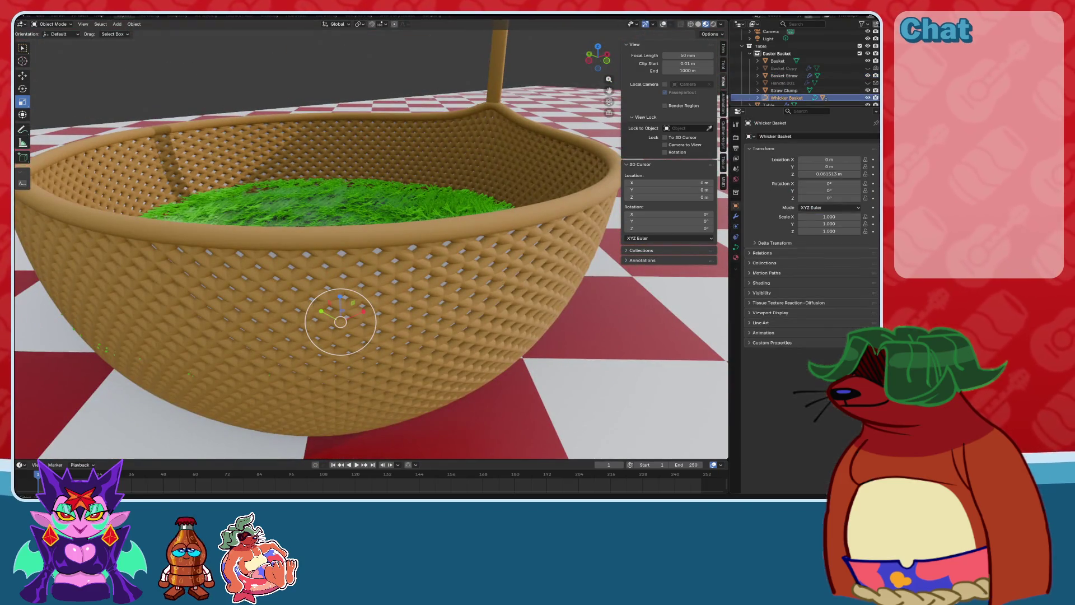
{"action": "left_click", "coordinate": [867, 97]}
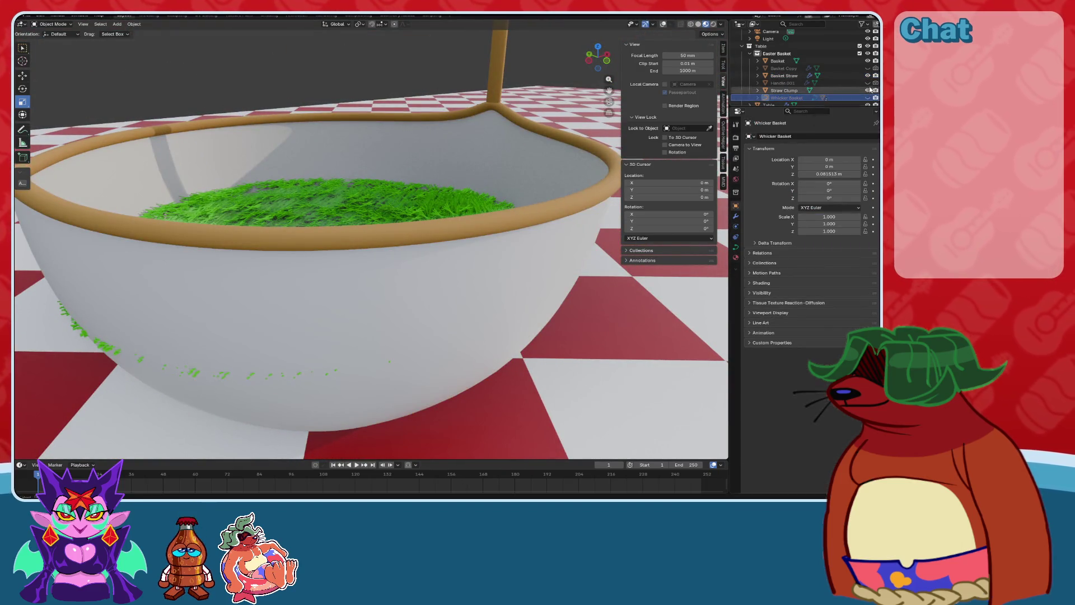
{"action": "left_click", "coordinate": [867, 61]}
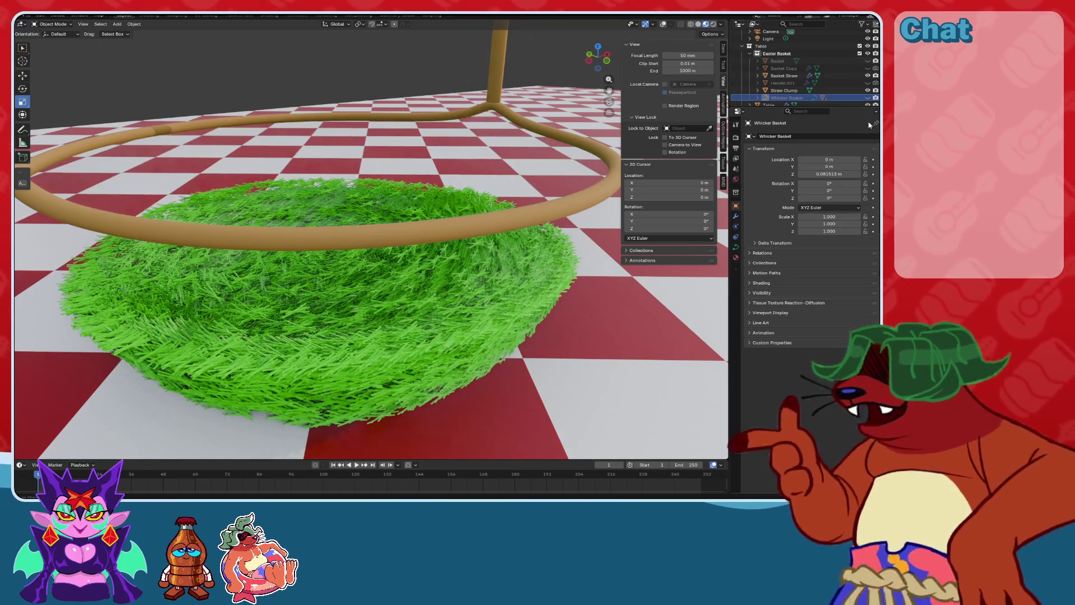
{"action": "left_click", "coordinate": [867, 98]}
{"action": "mouse_move", "coordinate": [476, 252]}
{"action": "middle_mouse_down"}
{"action": "mouse_move", "coordinate": [471, 291]}
{"action": "mouse_move", "coordinate": [465, 213]}
{"action": "mouse_move", "coordinate": [465, 233]}
{"action": "mouse_move", "coordinate": [489, 258]}
{"action": "mouse_move", "coordinate": [371, 247]}
{"action": "middle_mouse_up"}
{"action": "scroll", "coordinate": [353, 255], "scroll_direction": "up", "scroll_amount": 10}
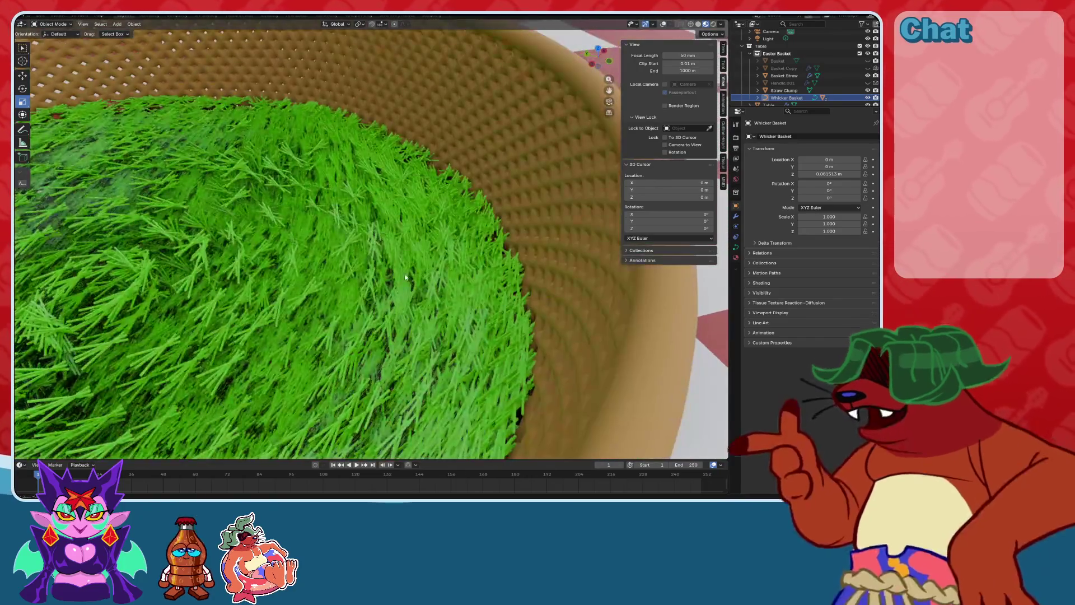
{"action": "scroll", "coordinate": [331, 266], "scroll_direction": "up", "scroll_amount": 3}
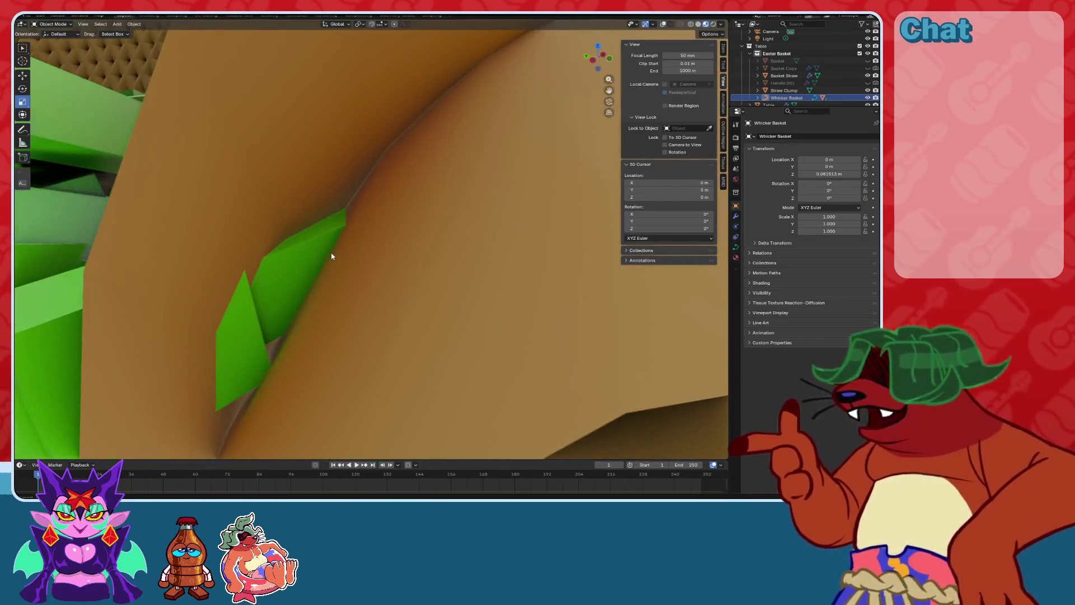
{"action": "scroll", "coordinate": [331, 266], "scroll_direction": "down", "scroll_amount": 10}
{"action": "mouse_move", "coordinate": [312, 290]}
{"action": "middle_mouse_down"}
{"action": "mouse_move", "coordinate": [437, 249]}
{"action": "mouse_move", "coordinate": [388, 230]}
{"action": "middle_mouse_up"}
{"action": "scroll", "coordinate": [392, 263], "scroll_direction": "up", "scroll_amount": 3}
{"action": "scroll", "coordinate": [414, 255], "scroll_direction": "down", "scroll_amount": 6}
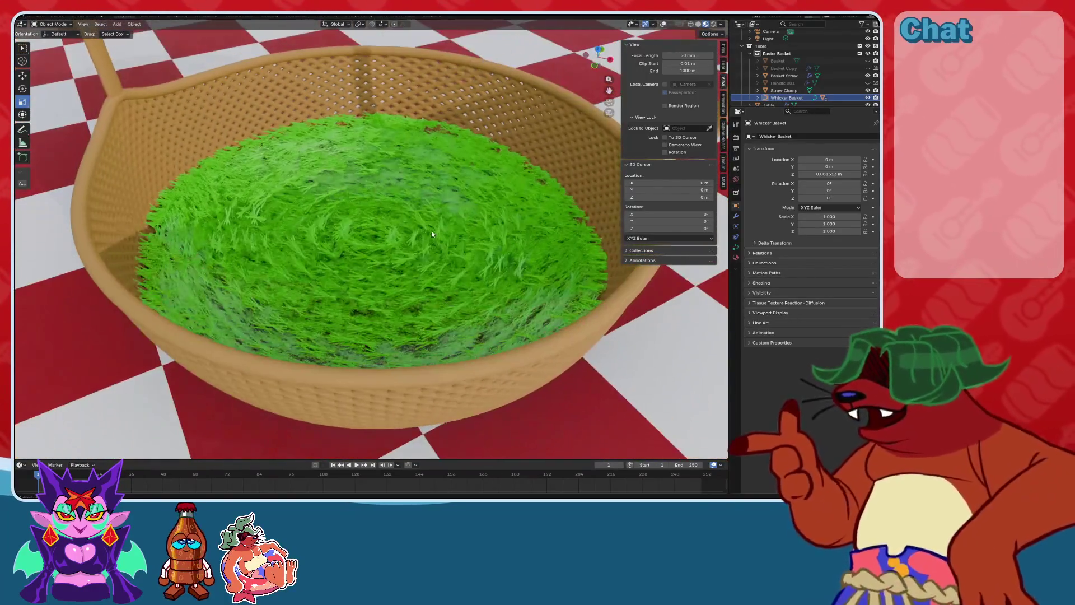
{"action": "left_click", "coordinate": [388, 230]}
{"action": "left_click", "coordinate": [736, 226]}
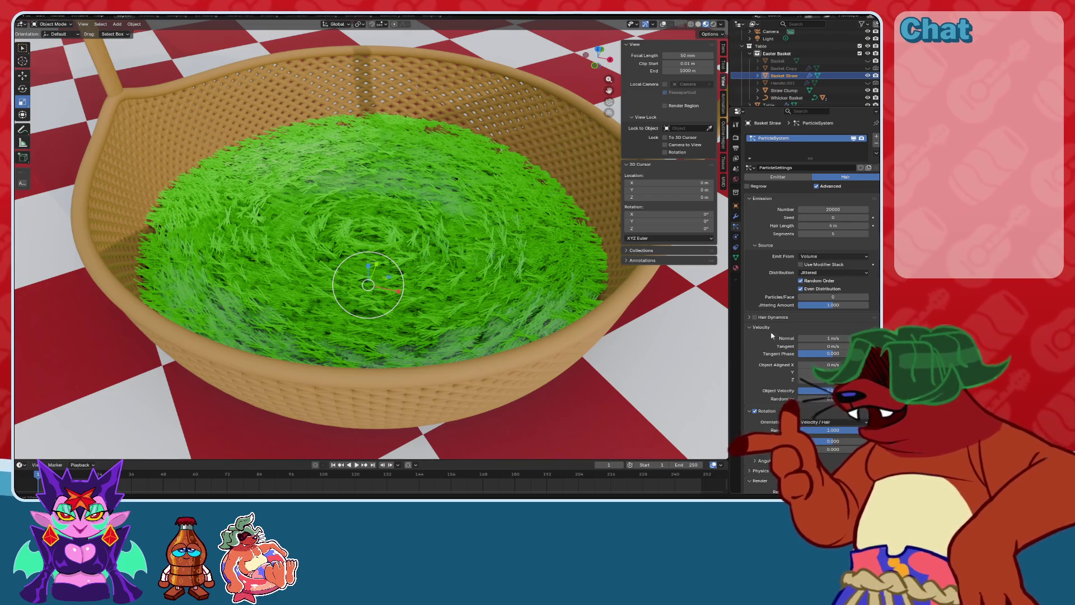
{"action": "mouse_move", "coordinate": [834, 347]}
{"action": "left_mouse_down"}
{"action": "mouse_move", "coordinate": [887, 347]}
{"action": "mouse_move", "coordinate": [843, 347]}
{"action": "left_mouse_up"}
{"action": "scroll", "coordinate": [513, 303], "scroll_direction": "up", "scroll_amount": 2}
{"action": "middle_click_drag", "start_coordinate": [513, 302], "coordinate": [515, 259]}
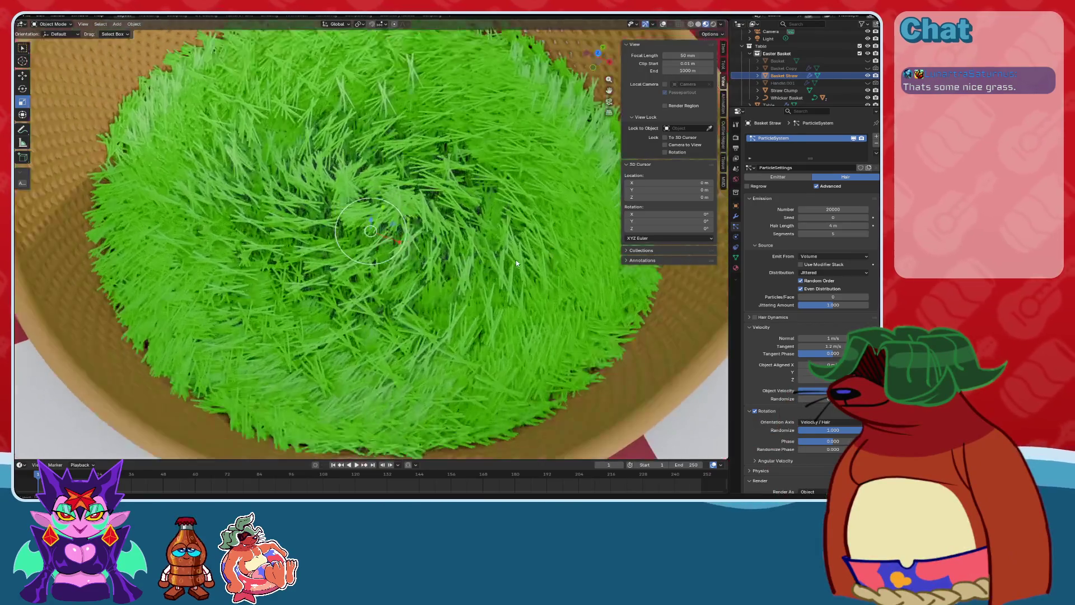
{"action": "scroll", "coordinate": [516, 260], "scroll_direction": "up", "scroll_amount": 2}
{"action": "key", "text": "ctrl+z"}
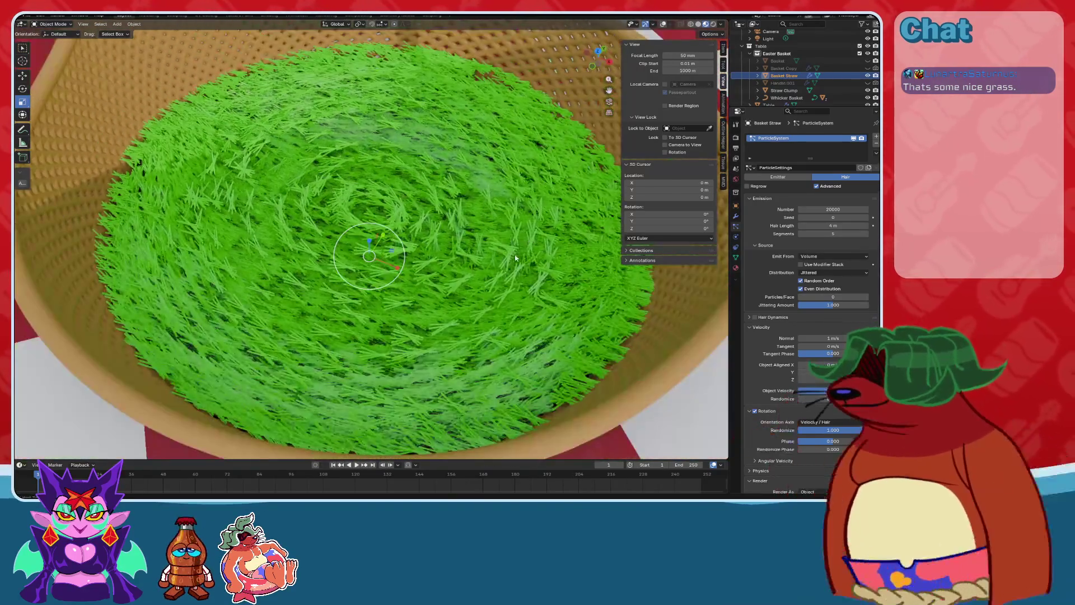
{"action": "mouse_move", "coordinate": [528, 237]}
{"action": "middle_mouse_down"}
{"action": "mouse_move", "coordinate": [471, 259]}
{"action": "mouse_move", "coordinate": [537, 236]}
{"action": "middle_mouse_up"}
{"action": "scroll", "coordinate": [470, 258], "scroll_direction": "up", "scroll_amount": 5}
{"action": "scroll", "coordinate": [537, 236], "scroll_direction": "down", "scroll_amount": 10}
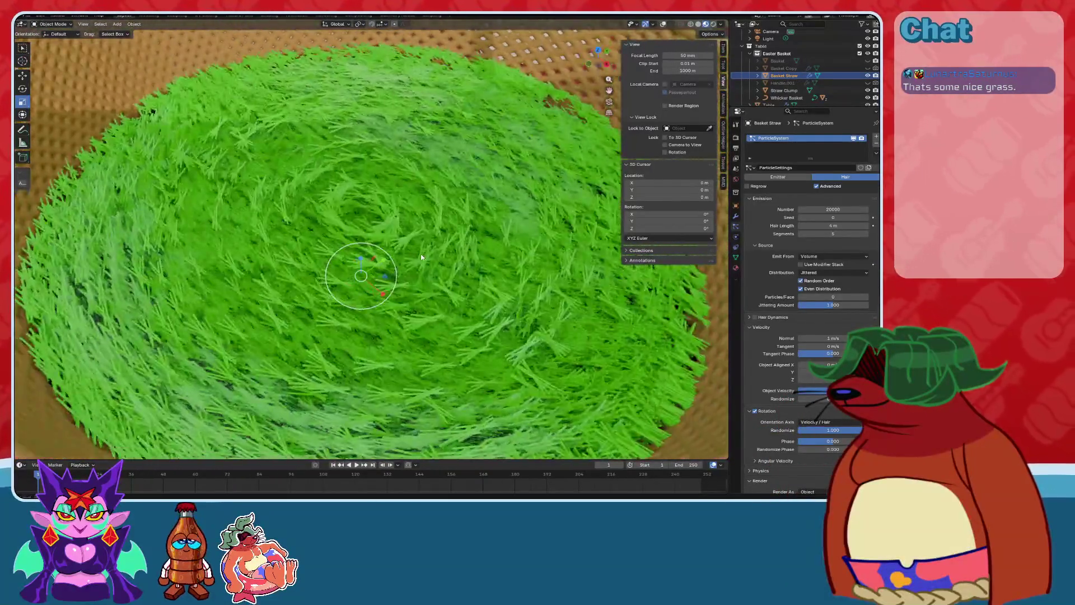
{"action": "scroll", "coordinate": [421, 257], "scroll_direction": "down", "scroll_amount": 5}
{"action": "mouse_move", "coordinate": [421, 257]}
{"action": "middle_mouse_down"}
{"action": "mouse_move", "coordinate": [454, 251]}
{"action": "mouse_move", "coordinate": [414, 284]}
{"action": "middle_mouse_up"}
{"action": "scroll", "coordinate": [430, 263], "scroll_direction": "up", "scroll_amount": 3}
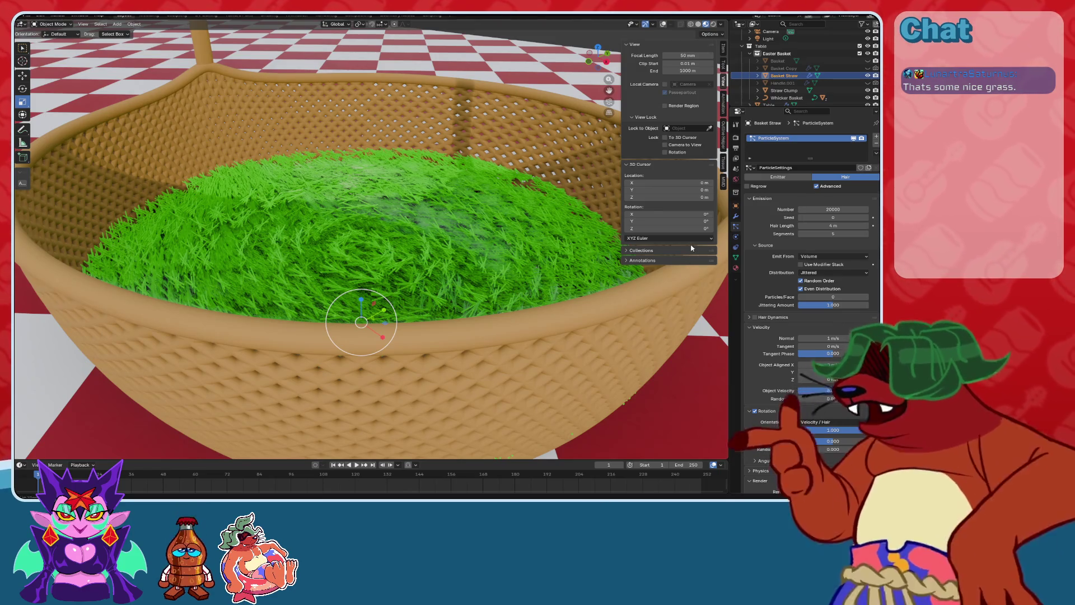
{"action": "mouse_move", "coordinate": [493, 179]}
{"action": "middle_mouse_down"}
{"action": "mouse_move", "coordinate": [502, 156]}
{"action": "mouse_move", "coordinate": [384, 186]}
{"action": "mouse_move", "coordinate": [343, 173]}
{"action": "mouse_move", "coordinate": [370, 159]}
{"action": "middle_mouse_up"}
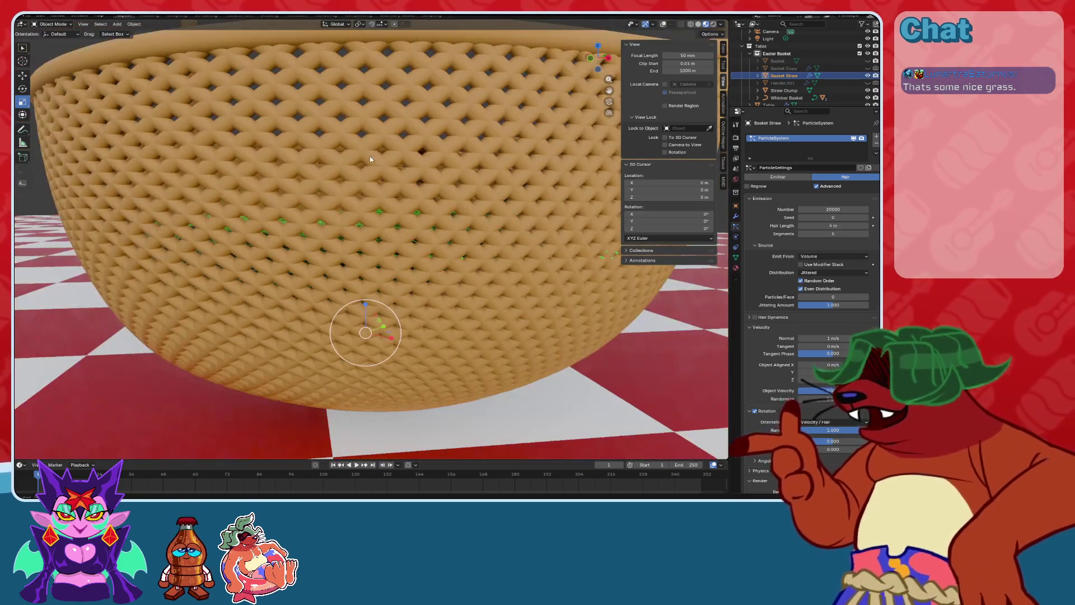
{"action": "scroll", "coordinate": [496, 122], "scroll_direction": "down", "scroll_amount": 3}
{"action": "middle_click_drag", "start_coordinate": [495, 122], "coordinate": [481, 220]}
{"action": "scroll", "coordinate": [485, 199], "scroll_direction": "up", "scroll_amount": 4}
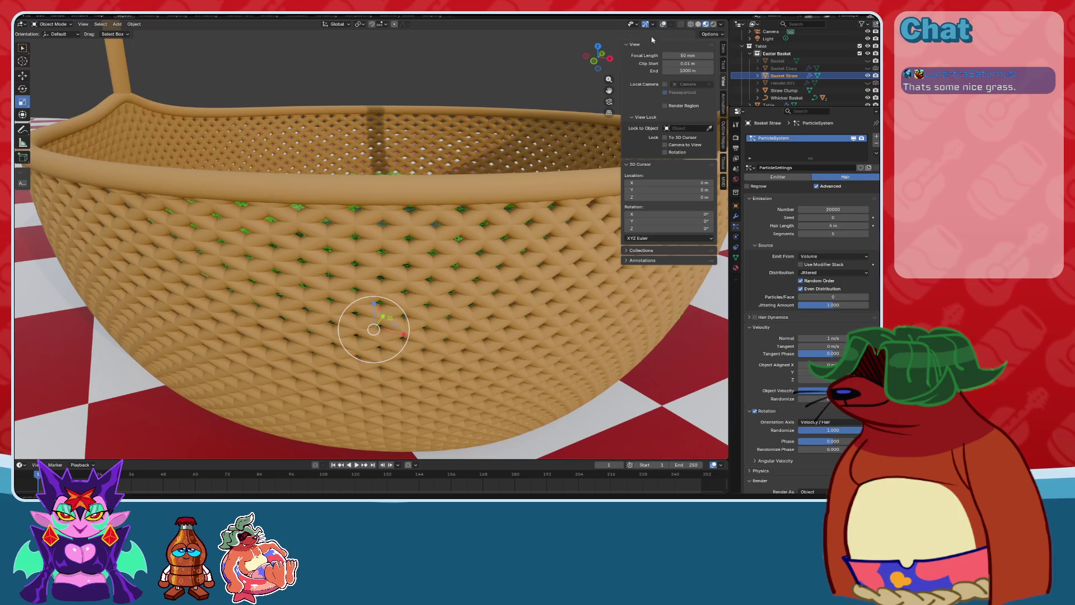
{"action": "middle_click_drag", "start_coordinate": [481, 213], "coordinate": [459, 224]}
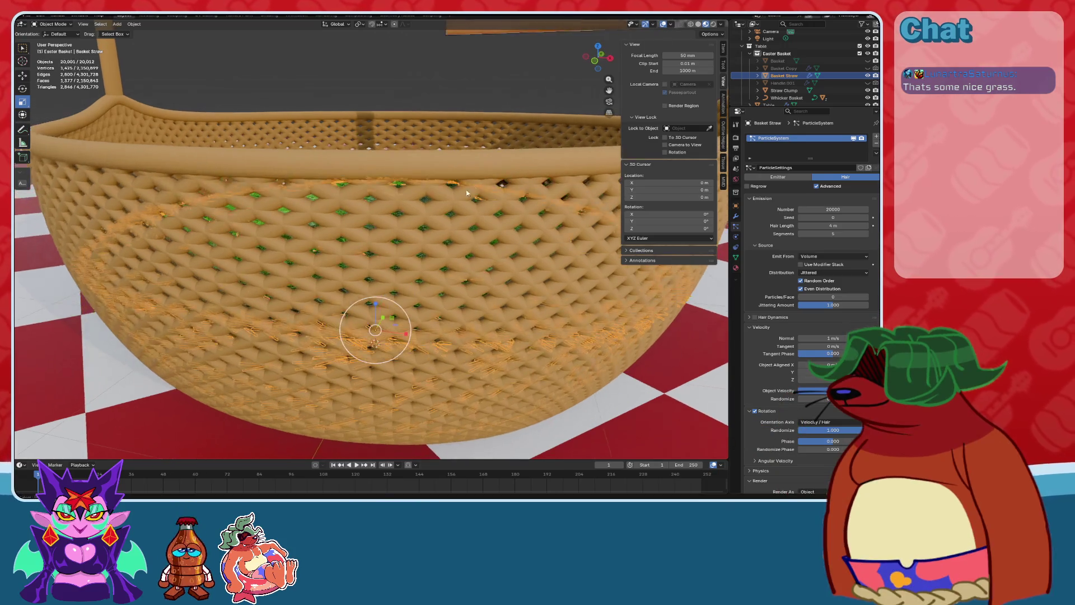
{"action": "left_click", "coordinate": [454, 230]}
{"action": "left_click", "coordinate": [670, 24]}
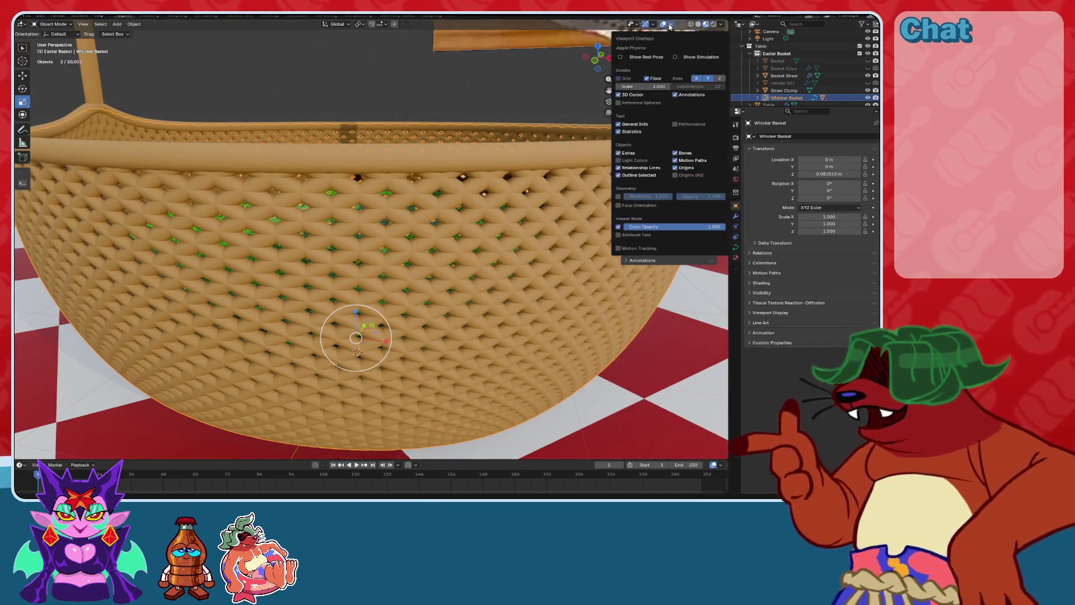
{"action": "left_click", "coordinate": [619, 196]}
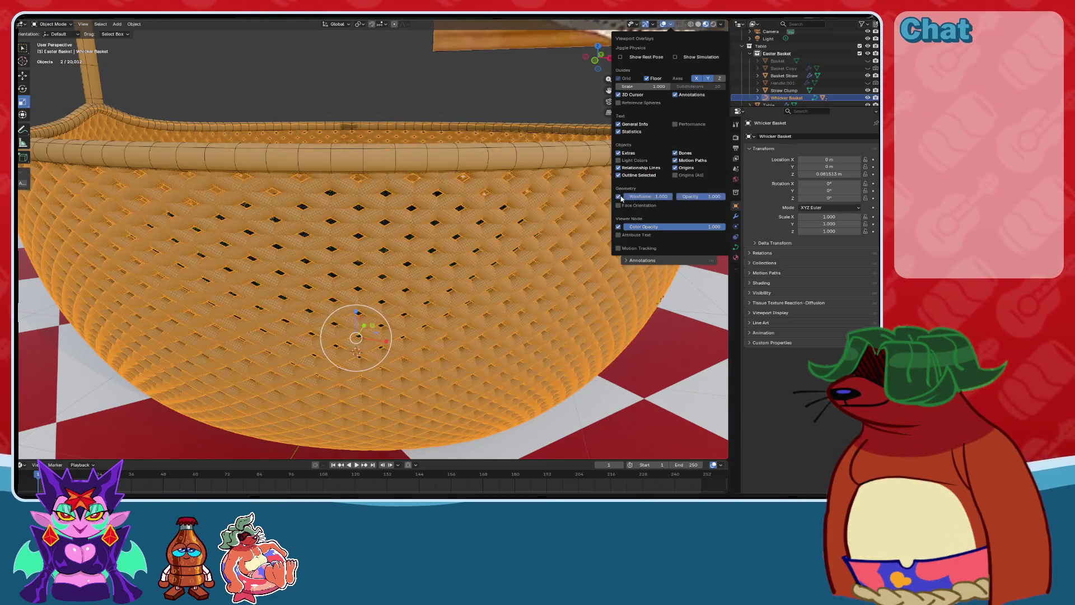
{"action": "key", "text": "n"}
{"action": "middle_click_drag", "start_coordinate": [490, 157], "coordinate": [503, 177]}
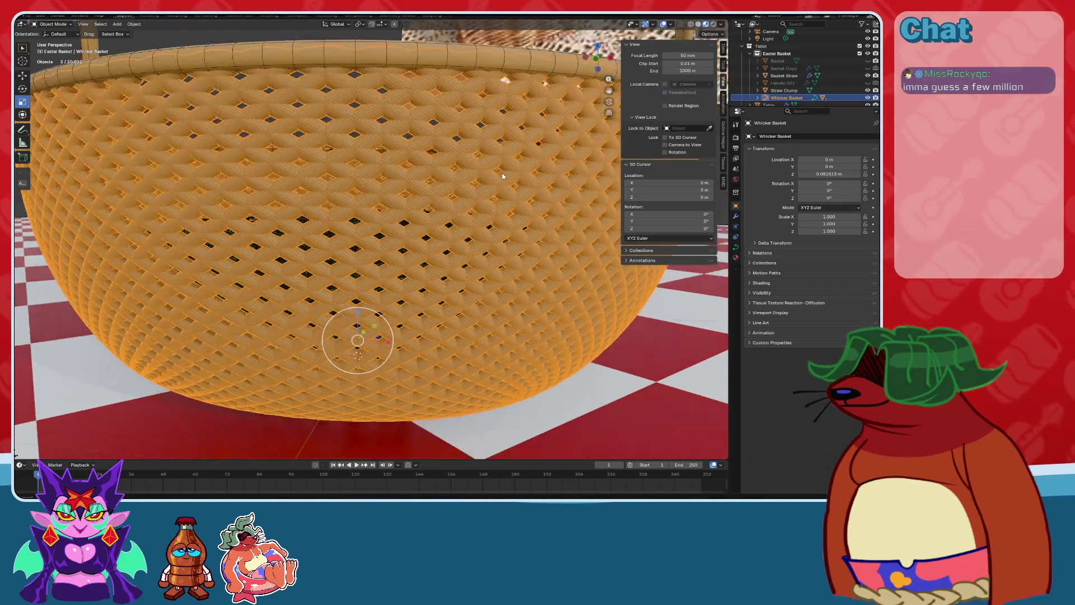
{"action": "key", "text": "alt+a"}
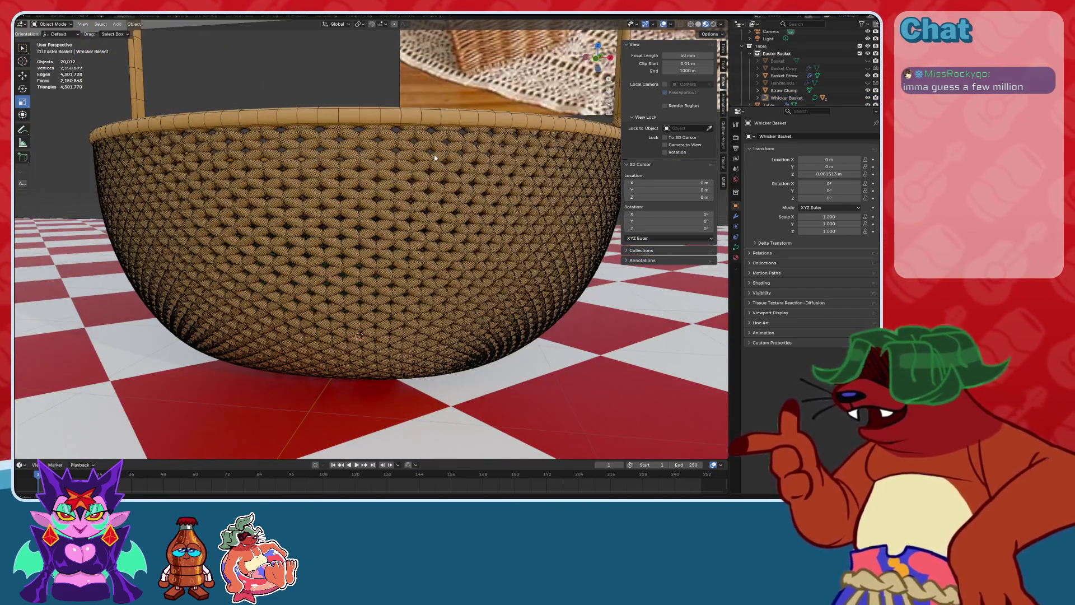
{"action": "scroll", "coordinate": [420, 163], "scroll_direction": "down", "scroll_amount": 10}
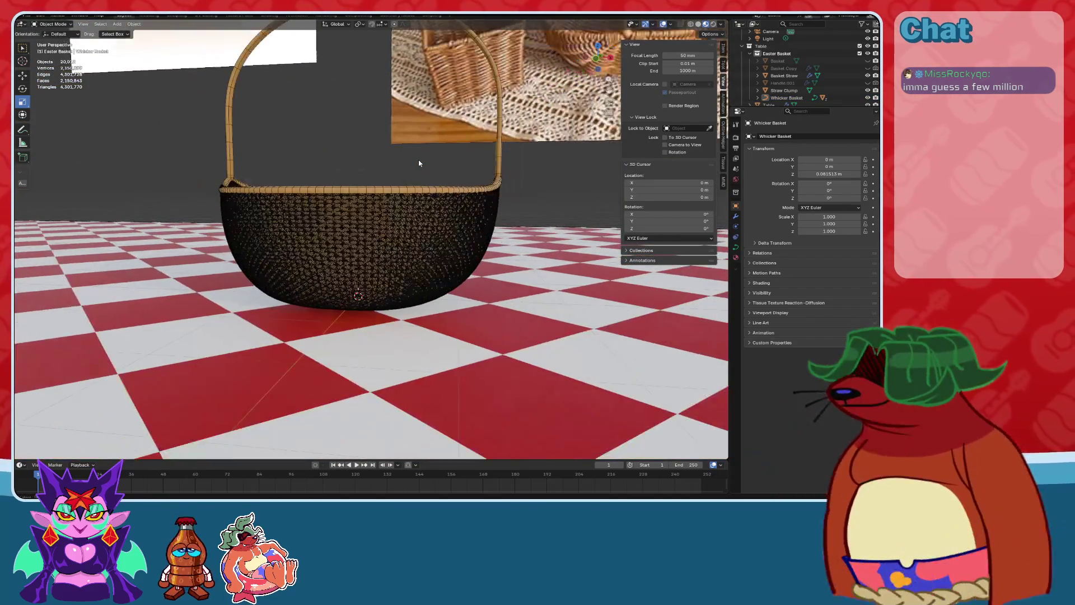
{"action": "scroll", "coordinate": [425, 168], "scroll_direction": "down", "scroll_amount": 2}
{"action": "mouse_move", "coordinate": [566, 191]}
{"action": "middle_mouse_down"}
{"action": "mouse_move", "coordinate": [548, 204]}
{"action": "mouse_move", "coordinate": [569, 204]}
{"action": "mouse_move", "coordinate": [479, 203]}
{"action": "middle_mouse_up"}
{"action": "scroll", "coordinate": [479, 203], "scroll_direction": "up", "scroll_amount": 10}
{"action": "scroll", "coordinate": [480, 206], "scroll_direction": "up", "scroll_amount": 5}
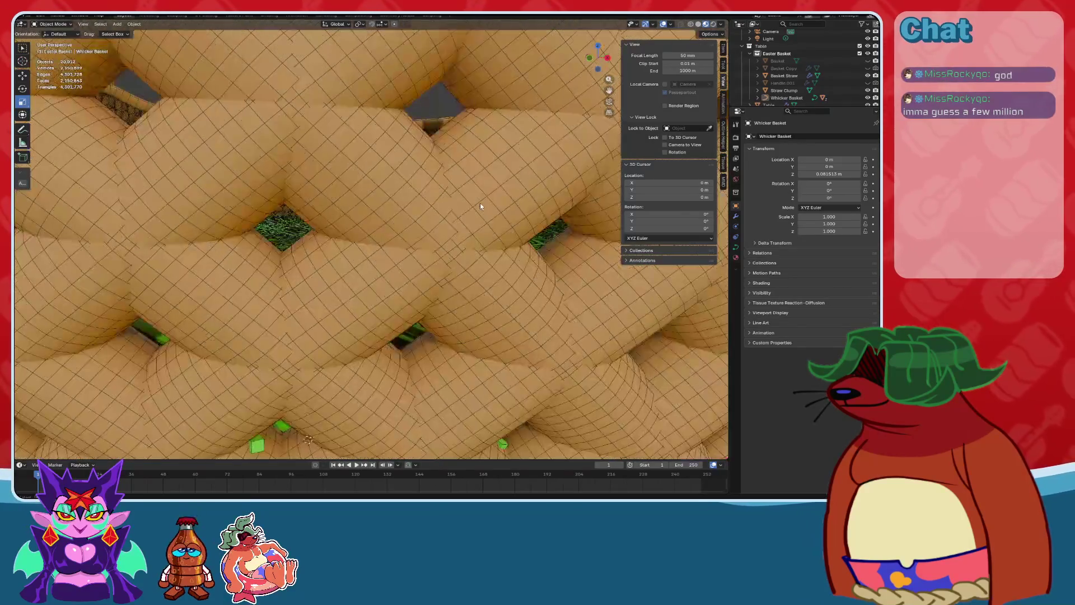
{"action": "scroll", "coordinate": [479, 203], "scroll_direction": "down", "scroll_amount": 15}
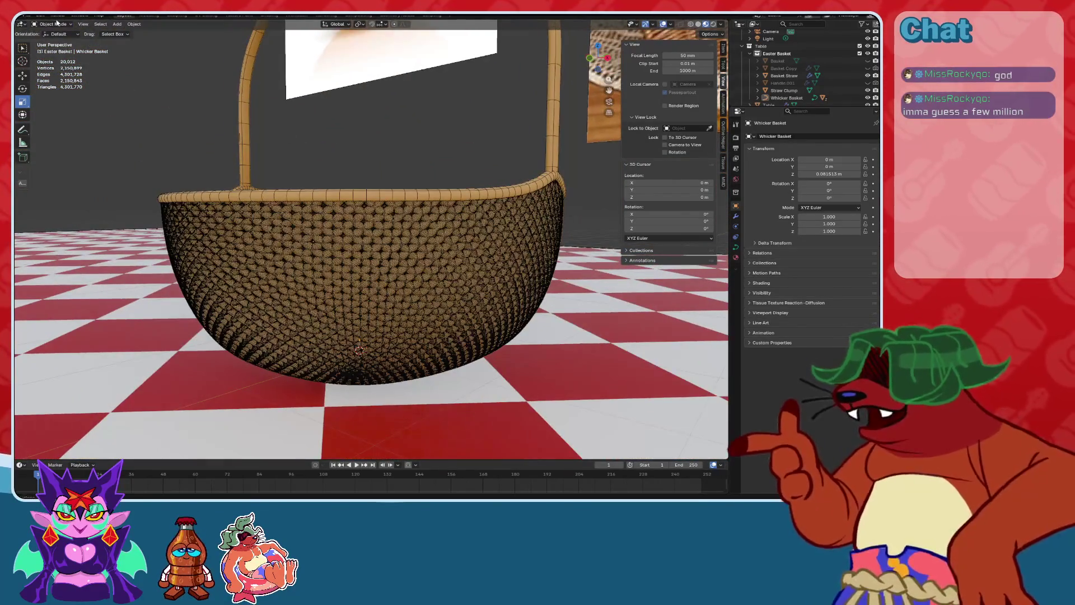
{"action": "left_click", "coordinate": [664, 24]}
{"action": "mouse_move", "coordinate": [448, 112]}
{"action": "middle_mouse_down"}
{"action": "mouse_move", "coordinate": [444, 144]}
{"action": "mouse_move", "coordinate": [469, 149]}
{"action": "mouse_move", "coordinate": [463, 160]}
{"action": "middle_mouse_up"}
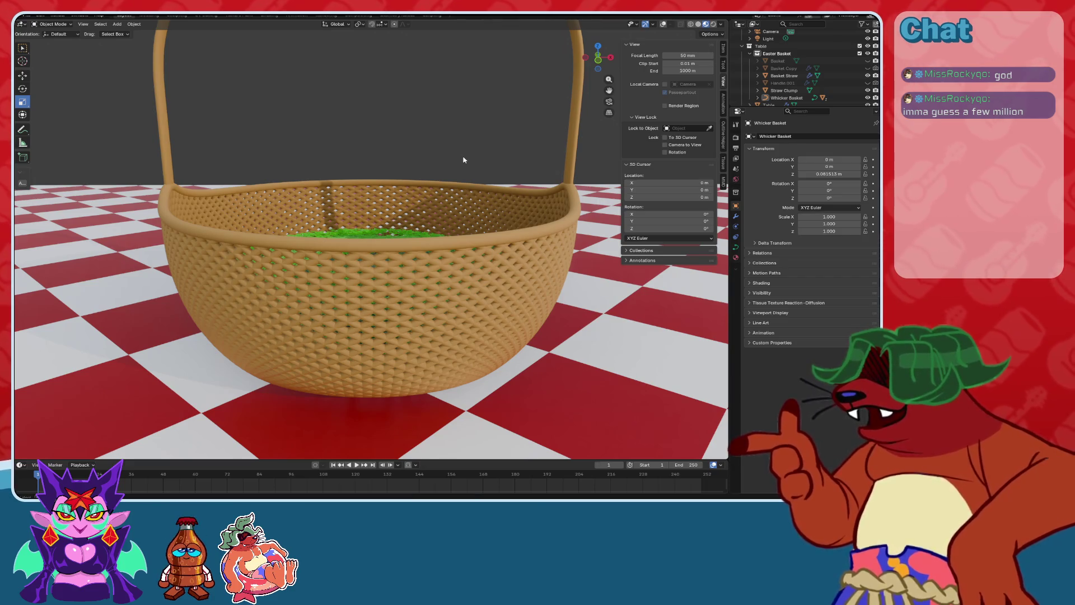
Save the Blender project.
{"action": "middle_click_drag", "start_coordinate": [284, 144], "coordinate": [332, 163]}
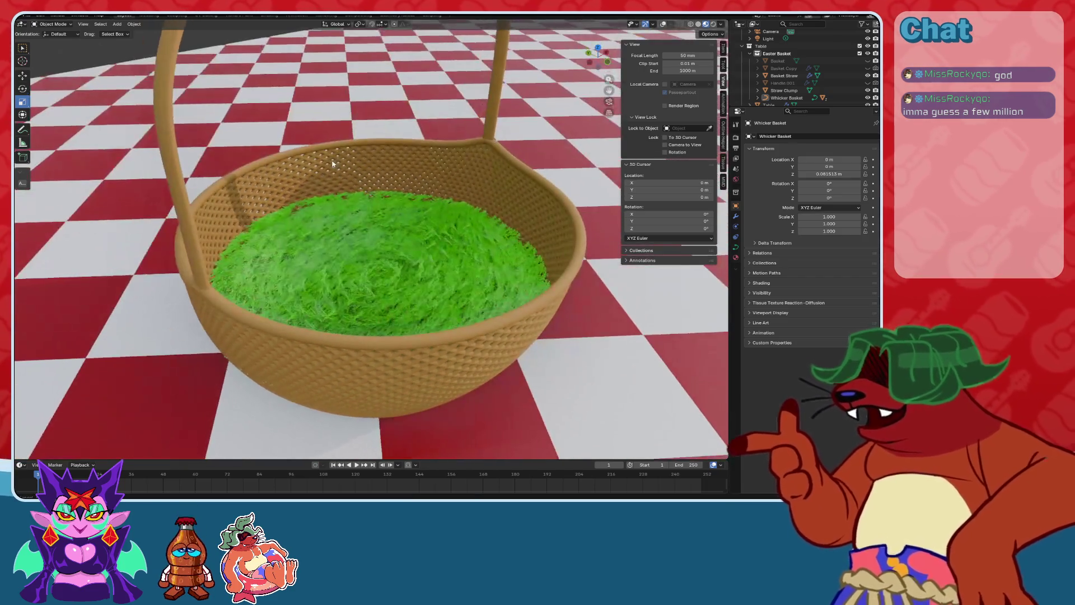
{"action": "left_click", "coordinate": [34, 16]}
{"action": "left_click", "coordinate": [42, 73]}
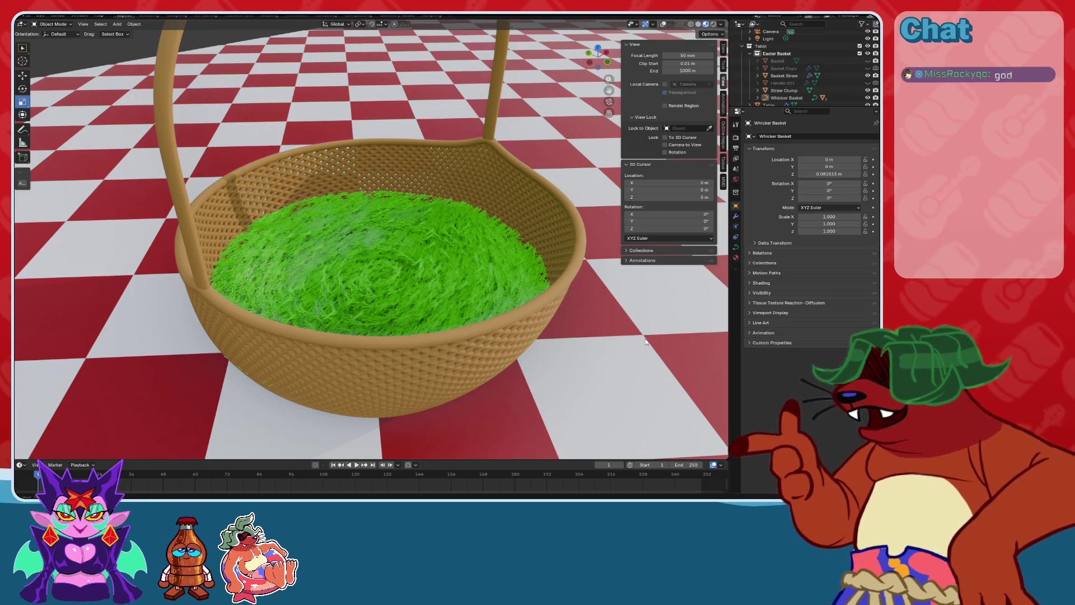
{"action": "middle_click_drag", "start_coordinate": [426, 237], "coordinate": [44, 21]}
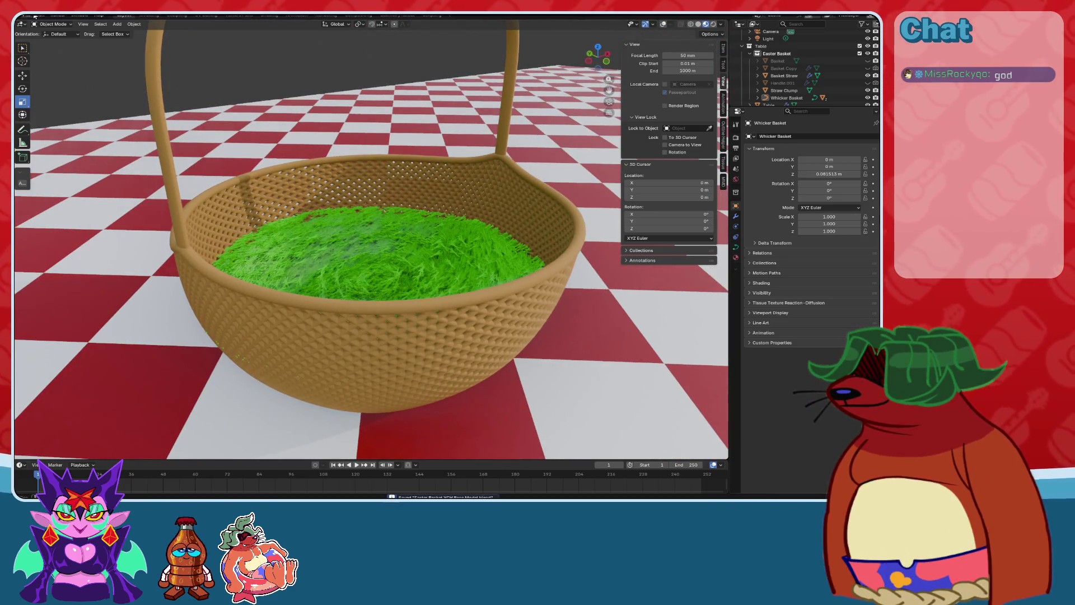
{"action": "left_click", "coordinate": [35, 16]}
{"action": "key", "text": "ctrl+s"}
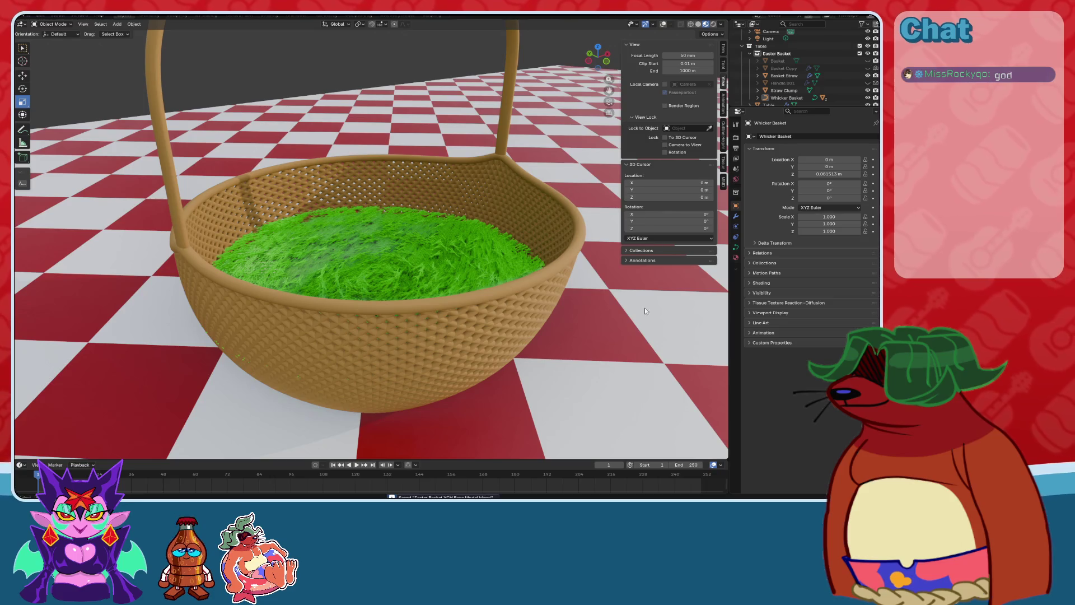
Render a still image of the straw-filled basket close-up.
{"action": "scroll", "coordinate": [644, 339], "scroll_direction": "up", "scroll_amount": 3}
{"action": "mouse_move", "coordinate": [645, 339]}
{"action": "middle_mouse_down"}
{"action": "mouse_move", "coordinate": [399, 228]}
{"action": "mouse_move", "coordinate": [465, 293]}
{"action": "mouse_move", "coordinate": [419, 223]}
{"action": "mouse_move", "coordinate": [419, 168]}
{"action": "mouse_move", "coordinate": [467, 219]}
{"action": "middle_mouse_up"}
{"action": "left_click", "coordinate": [51, 16]}
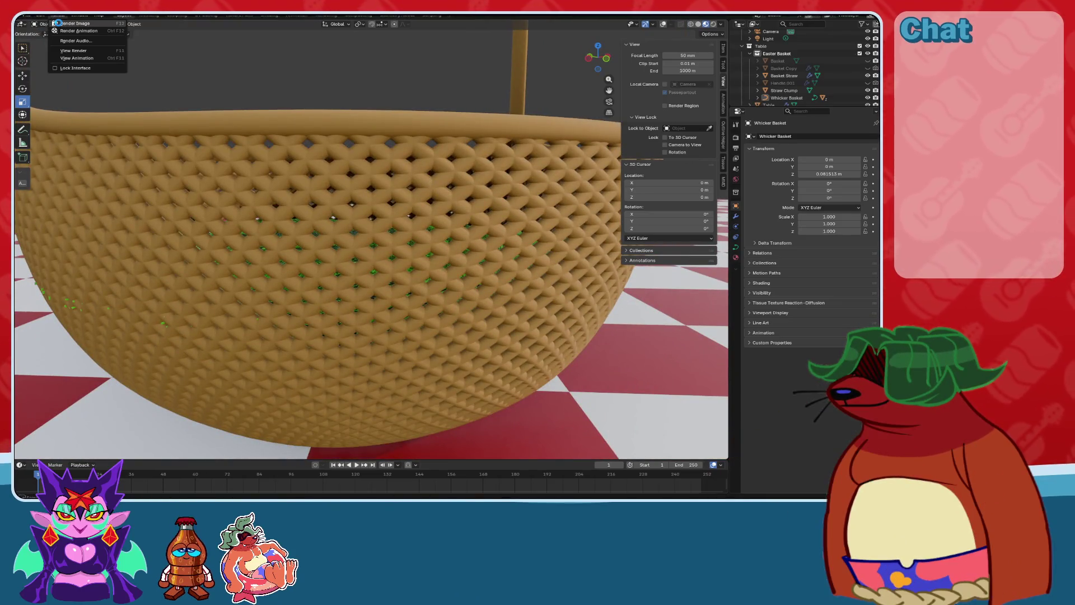
{"action": "left_click", "coordinate": [59, 23]}
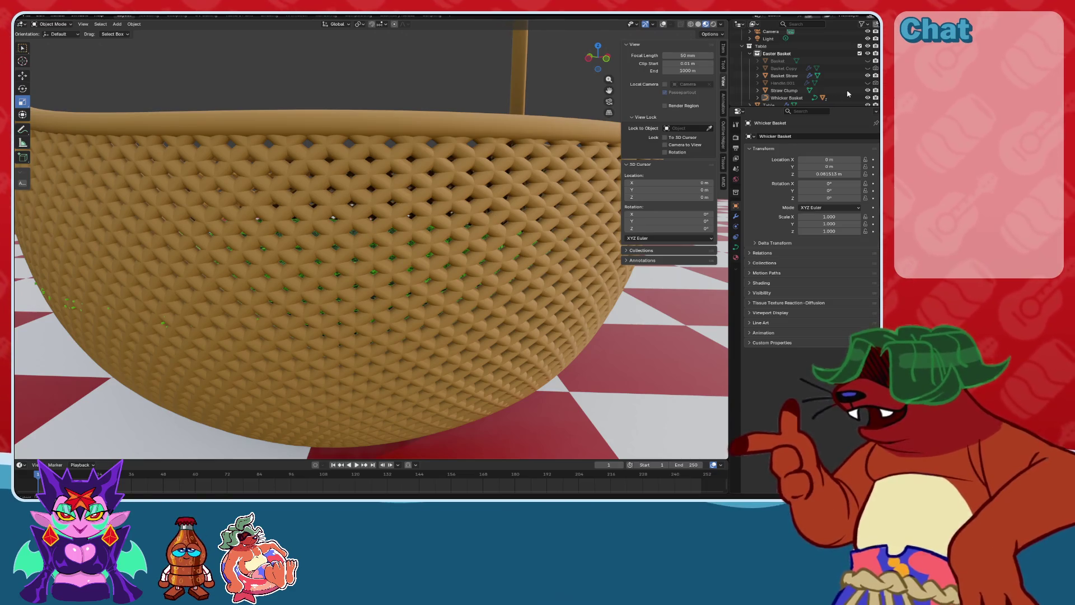
Zoom out until the whole basket on the checkered table is visible, then select the table.
{"action": "scroll", "coordinate": [393, 235], "scroll_direction": "down", "scroll_amount": 5}
{"action": "mouse_move", "coordinate": [392, 235]}
{"action": "middle_mouse_down"}
{"action": "mouse_move", "coordinate": [398, 224]}
{"action": "mouse_move", "coordinate": [407, 234]}
{"action": "mouse_move", "coordinate": [432, 223]}
{"action": "middle_mouse_up"}
{"action": "scroll", "coordinate": [432, 223], "scroll_direction": "down", "scroll_amount": 10}
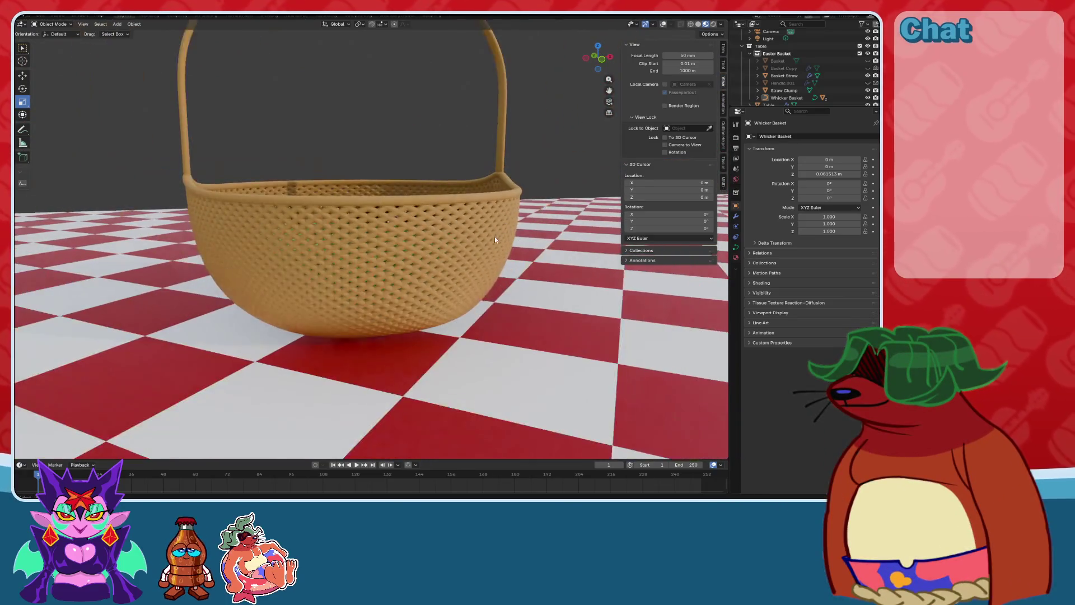
{"action": "mouse_move", "coordinate": [495, 237]}
{"action": "middle_mouse_down"}
{"action": "mouse_move", "coordinate": [471, 272]}
{"action": "mouse_move", "coordinate": [560, 140]}
{"action": "middle_mouse_up"}
{"action": "left_click", "coordinate": [472, 265]}
Put the table into Edit Mode and add a Subdivision Surface modifier.
{"action": "left_click", "coordinate": [664, 24]}
{"action": "scroll", "coordinate": [442, 196], "scroll_direction": "down", "scroll_amount": 5}
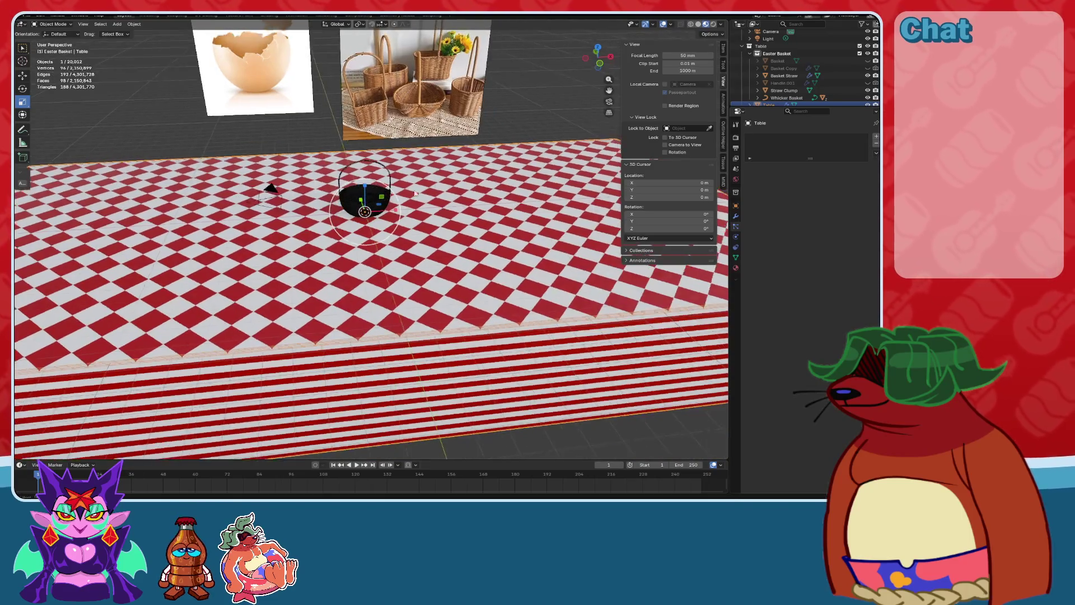
{"action": "left_click", "coordinate": [52, 24]}
{"action": "left_click", "coordinate": [48, 41]}
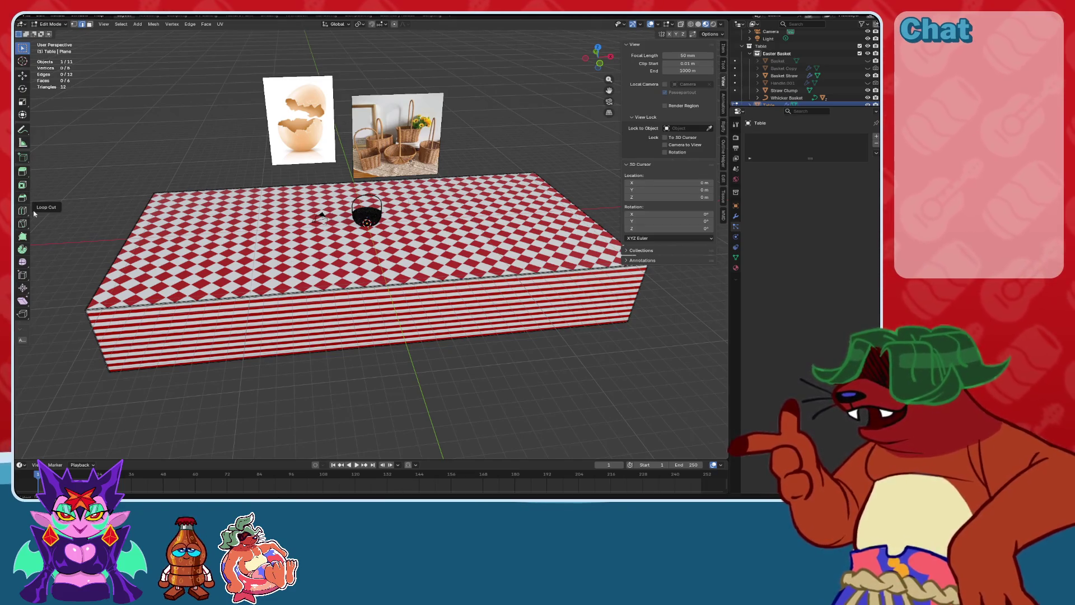
{"action": "left_click", "coordinate": [736, 216]}
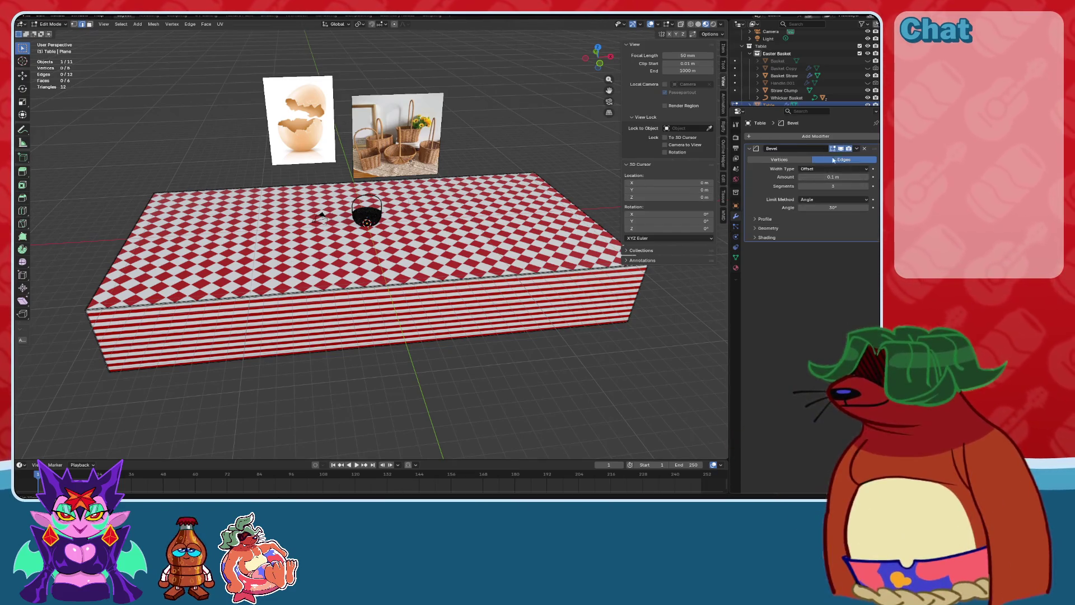
{"action": "left_click", "coordinate": [815, 138]}
{"action": "left_click", "coordinate": [793, 140]}
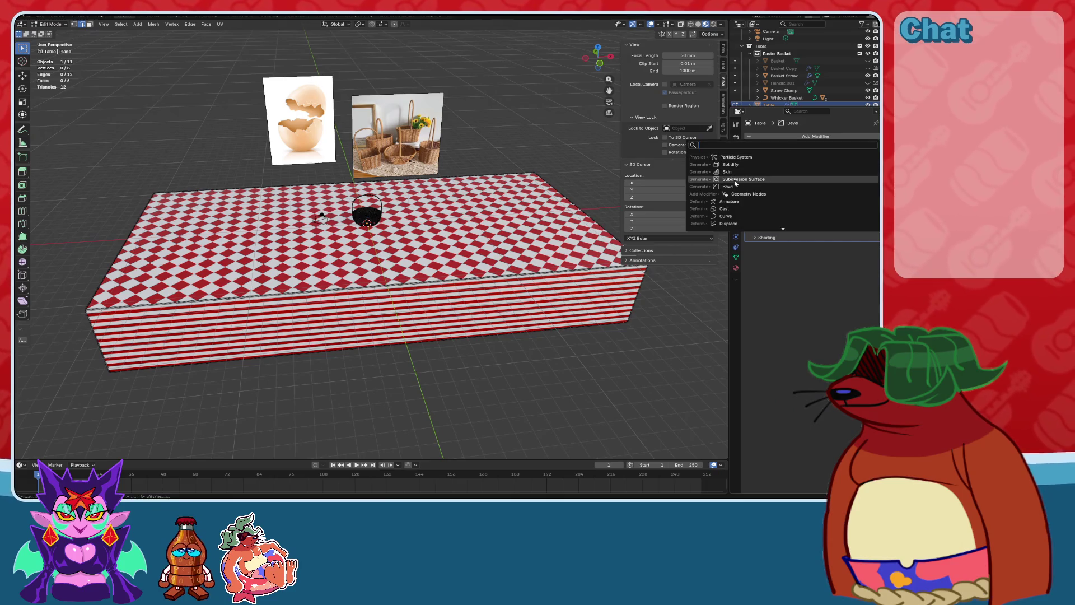
{"action": "key", "text": "Return"}
Set the subdivision type to Simple and switch the viewport to Wireframe shading.
{"action": "middle_click_drag", "start_coordinate": [395, 258], "coordinate": [455, 241]}
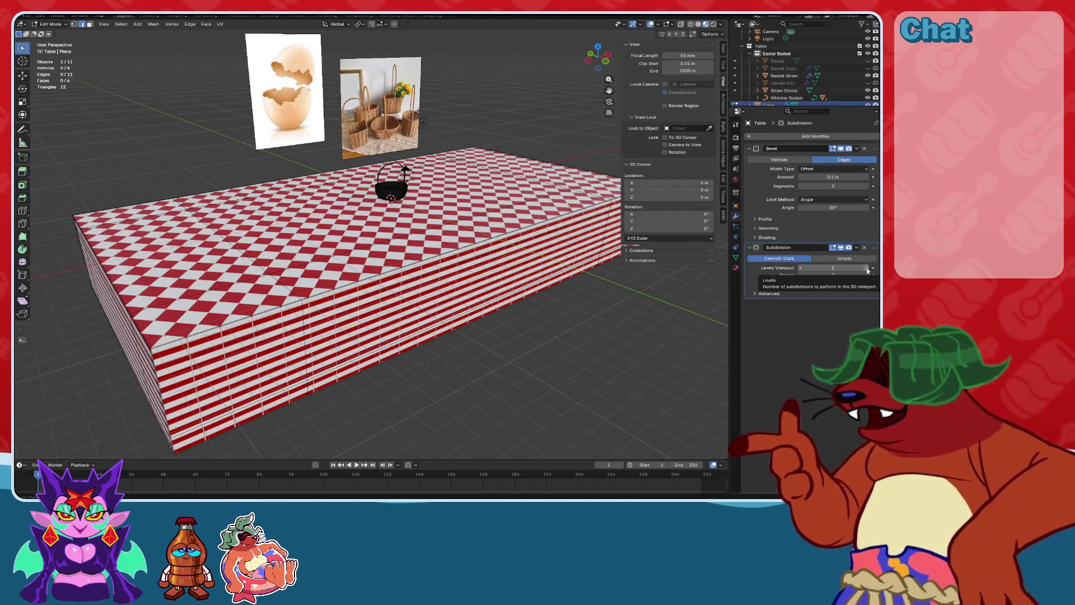
{"action": "left_click", "coordinate": [844, 258]}
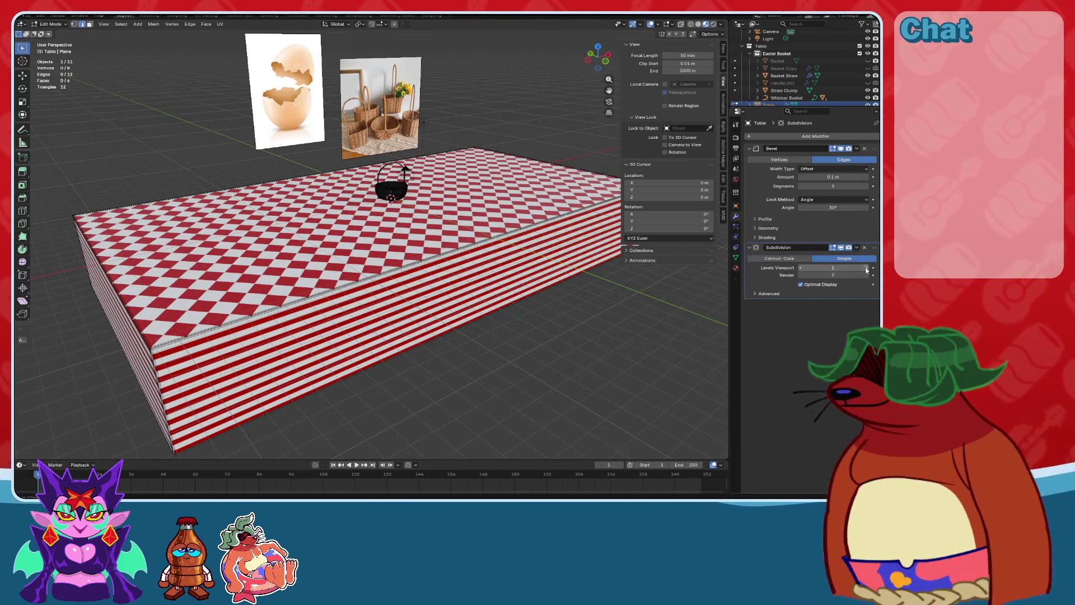
{"action": "mouse_move", "coordinate": [504, 280]}
{"action": "middle_mouse_down"}
{"action": "mouse_move", "coordinate": [481, 246]}
{"action": "mouse_move", "coordinate": [521, 228]}
{"action": "mouse_move", "coordinate": [500, 228]}
{"action": "middle_mouse_up"}
{"action": "left_click", "coordinate": [691, 25]}
{"action": "left_click", "coordinate": [67, 26]}
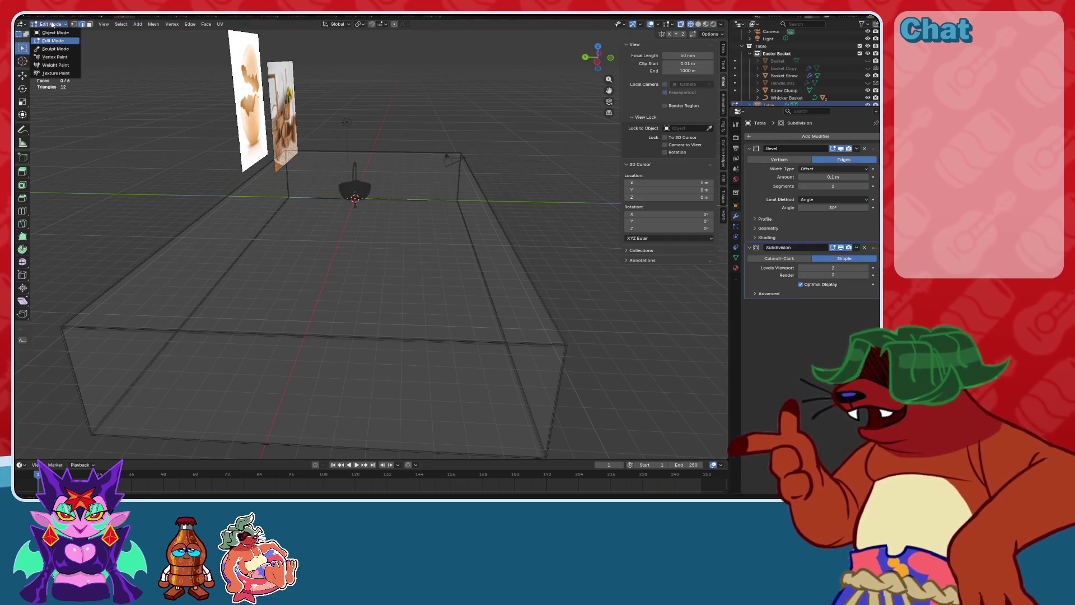
Back in Object Mode, move the Subdivision modifier above the Bevel modifier.
{"action": "left_click", "coordinate": [51, 35]}
{"action": "mouse_move", "coordinate": [560, 233]}
{"action": "middle_mouse_down"}
{"action": "mouse_move", "coordinate": [452, 173]}
{"action": "mouse_move", "coordinate": [415, 174]}
{"action": "middle_mouse_up"}
{"action": "left_click", "coordinate": [857, 247]}
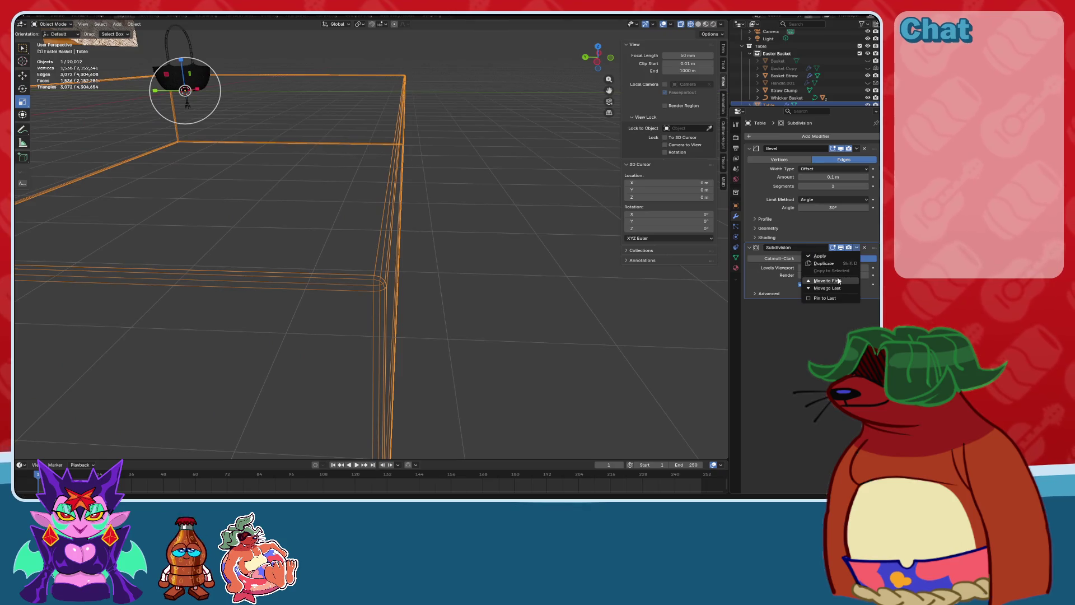
{"action": "left_click", "coordinate": [840, 283]}
{"action": "scroll", "coordinate": [422, 240], "scroll_direction": "down", "scroll_amount": 5}
{"action": "mouse_move", "coordinate": [421, 241]}
{"action": "middle_mouse_down"}
{"action": "mouse_move", "coordinate": [448, 258]}
{"action": "mouse_move", "coordinate": [408, 259]}
{"action": "mouse_move", "coordinate": [482, 258]}
{"action": "mouse_move", "coordinate": [324, 307]}
{"action": "mouse_move", "coordinate": [338, 293]}
{"action": "mouse_move", "coordinate": [339, 308]}
{"action": "mouse_move", "coordinate": [374, 257]}
{"action": "middle_mouse_up"}
{"action": "scroll", "coordinate": [414, 261], "scroll_direction": "up", "scroll_amount": 4}
{"action": "scroll", "coordinate": [482, 259], "scroll_direction": "down", "scroll_amount": 3}
{"action": "scroll", "coordinate": [339, 307], "scroll_direction": "up", "scroll_amount": 2}
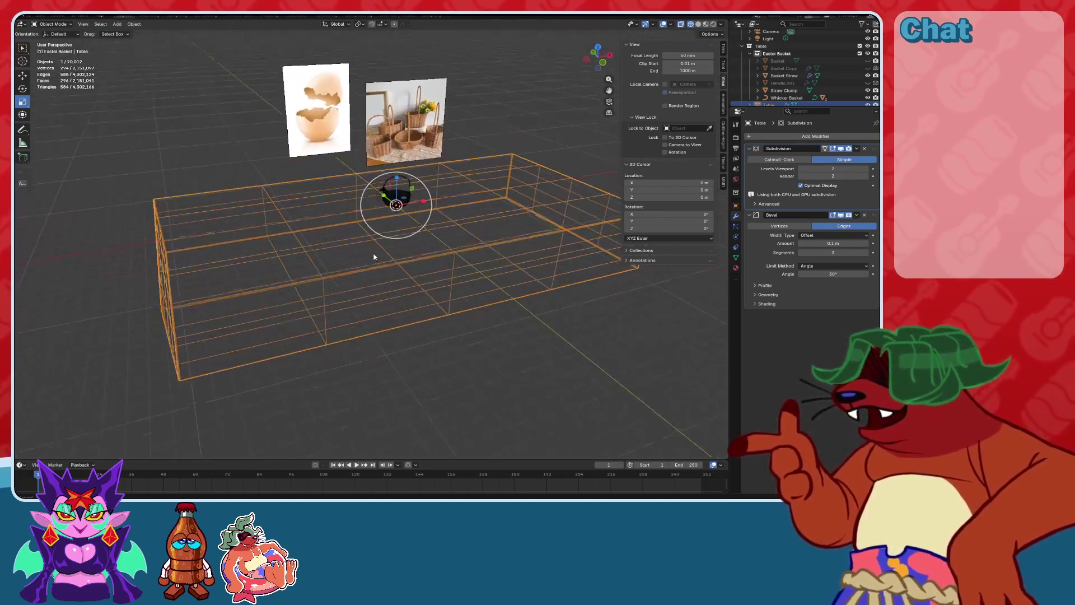
Raise the subdivision viewport levels to 5 and apply the modifier.
{"action": "left_click", "coordinate": [867, 169]}
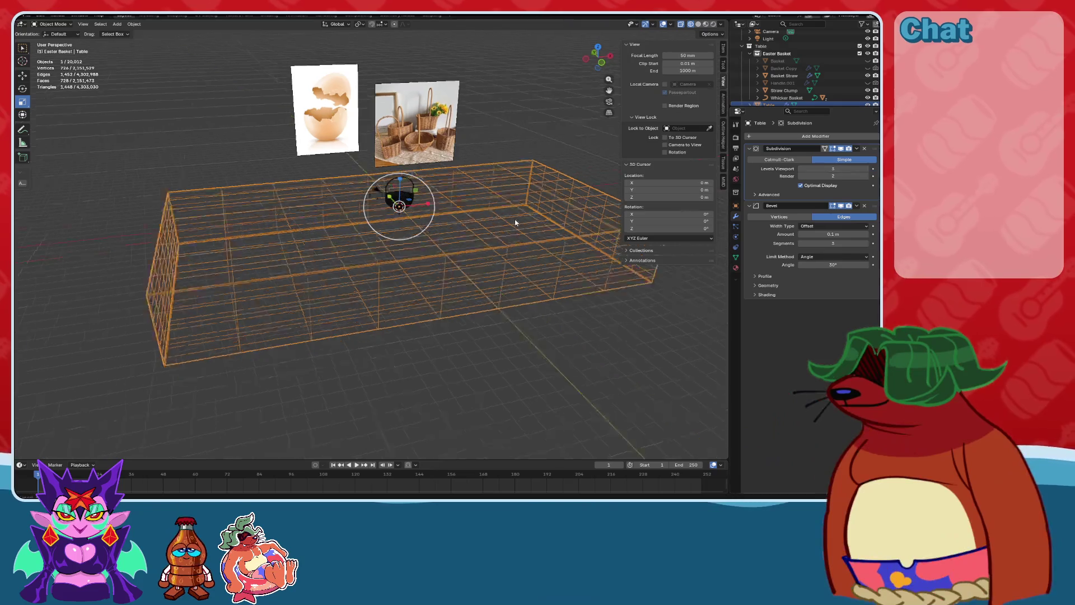
{"action": "left_click", "coordinate": [868, 168]}
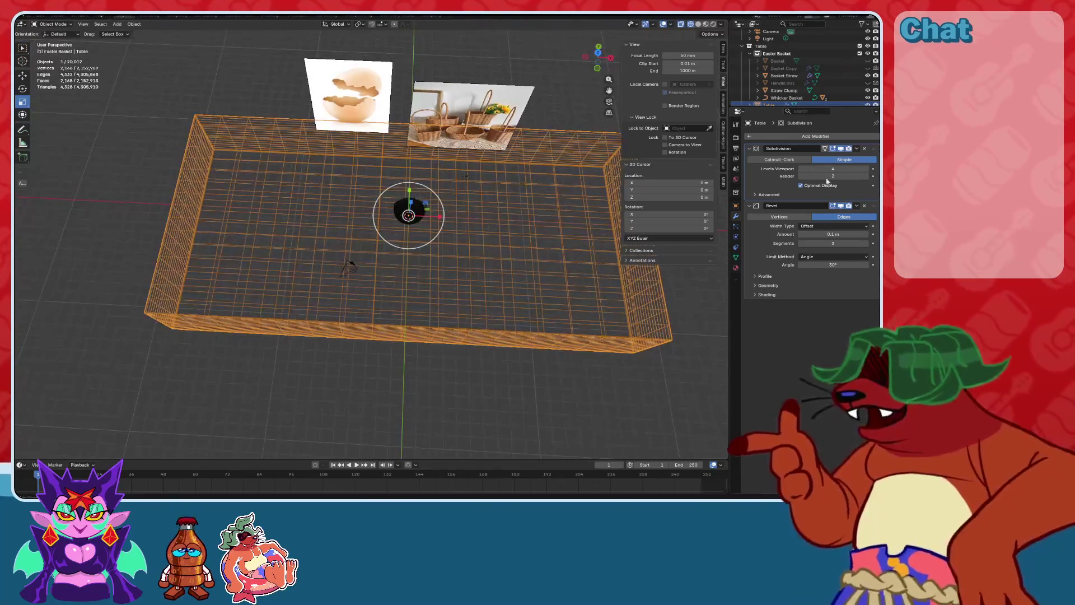
{"action": "left_click", "coordinate": [868, 169]}
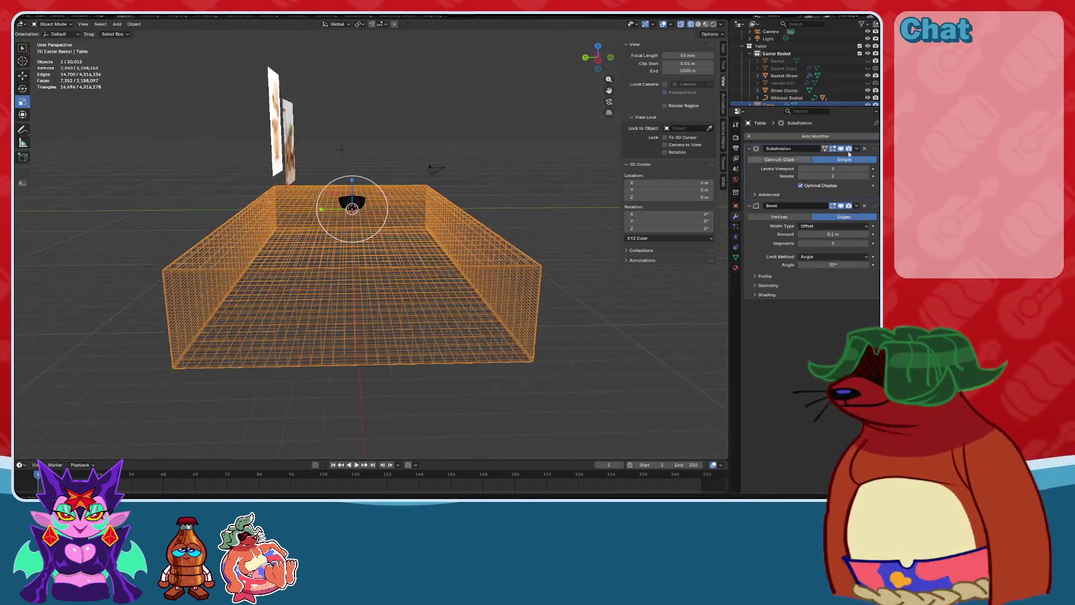
{"action": "left_click", "coordinate": [857, 149]}
{"action": "left_click", "coordinate": [829, 160]}
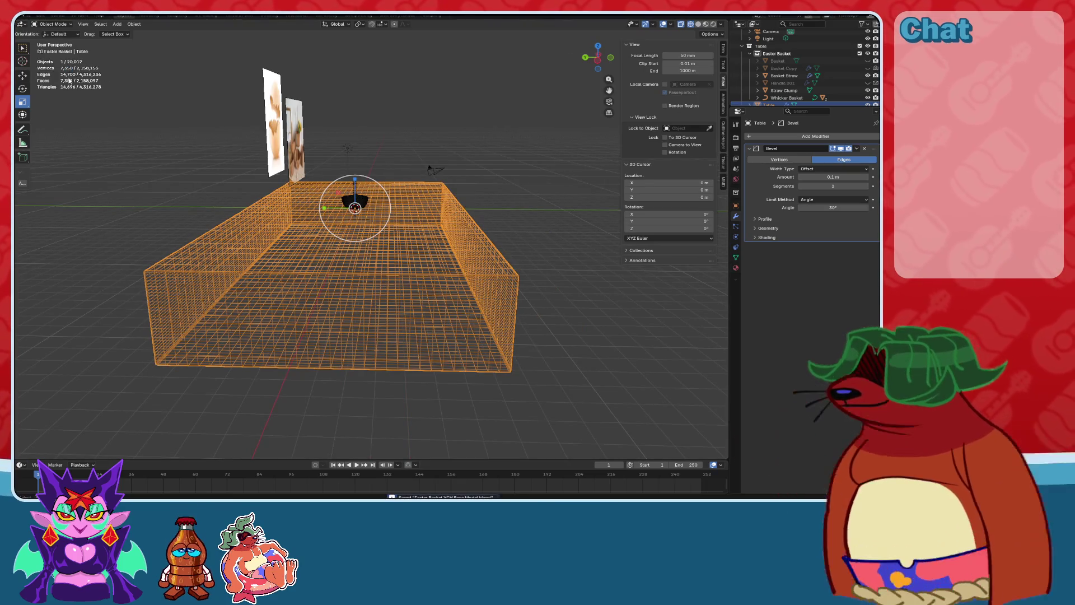
Switch to Solid shading and reselect the densely gridded table.
{"action": "left_click", "coordinate": [157, 159]}
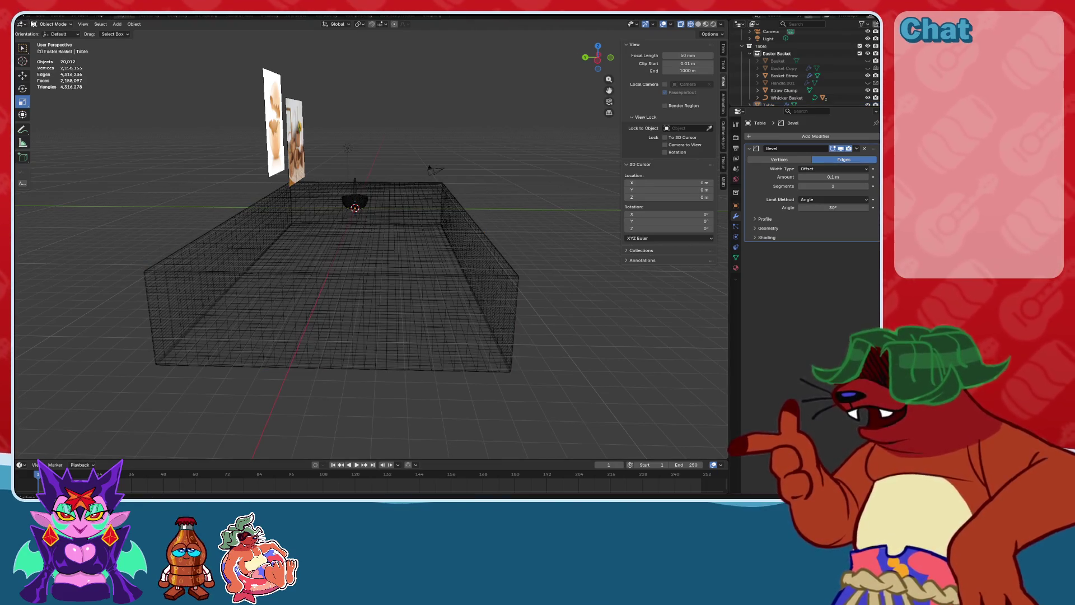
{"action": "left_click", "coordinate": [28, 17]}
{"action": "left_click", "coordinate": [42, 72]}
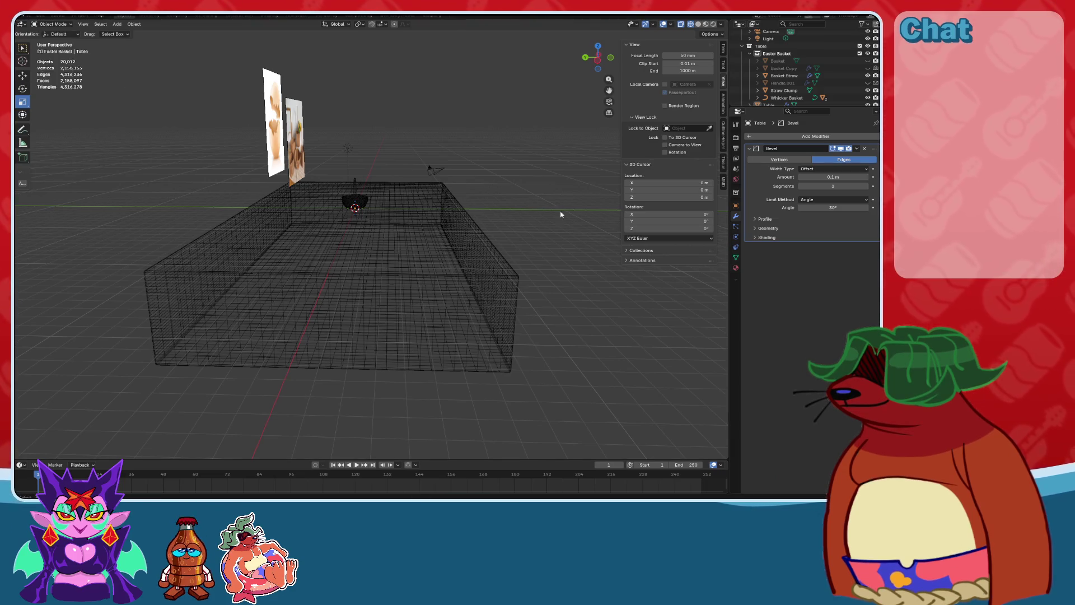
{"action": "left_click", "coordinate": [698, 24]}
{"action": "mouse_move", "coordinate": [392, 252]}
{"action": "middle_mouse_down"}
{"action": "mouse_move", "coordinate": [373, 225]}
{"action": "mouse_move", "coordinate": [554, 236]}
{"action": "mouse_move", "coordinate": [738, 216]}
{"action": "middle_mouse_up"}
{"action": "left_click", "coordinate": [373, 225]}
{"action": "scroll", "coordinate": [374, 224], "scroll_direction": "up", "scroll_amount": 3}
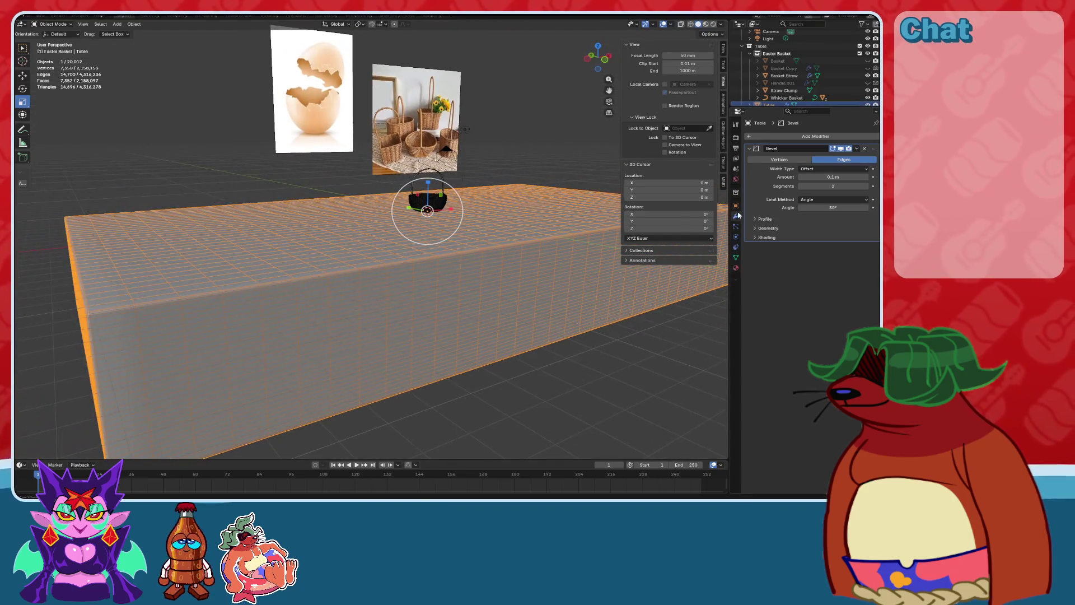
Add a Displace modifier to the table with a new Stucci texture.
{"action": "left_click", "coordinate": [774, 137]}
{"action": "left_click", "coordinate": [775, 137]}
{"action": "type", "text": "disp"}
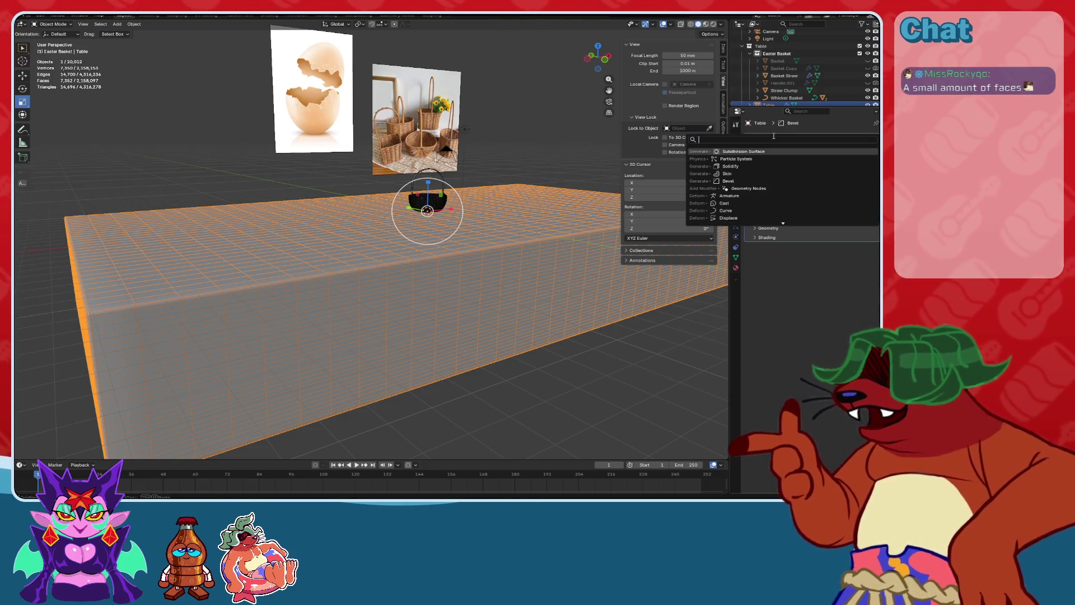
{"action": "left_click", "coordinate": [748, 153]}
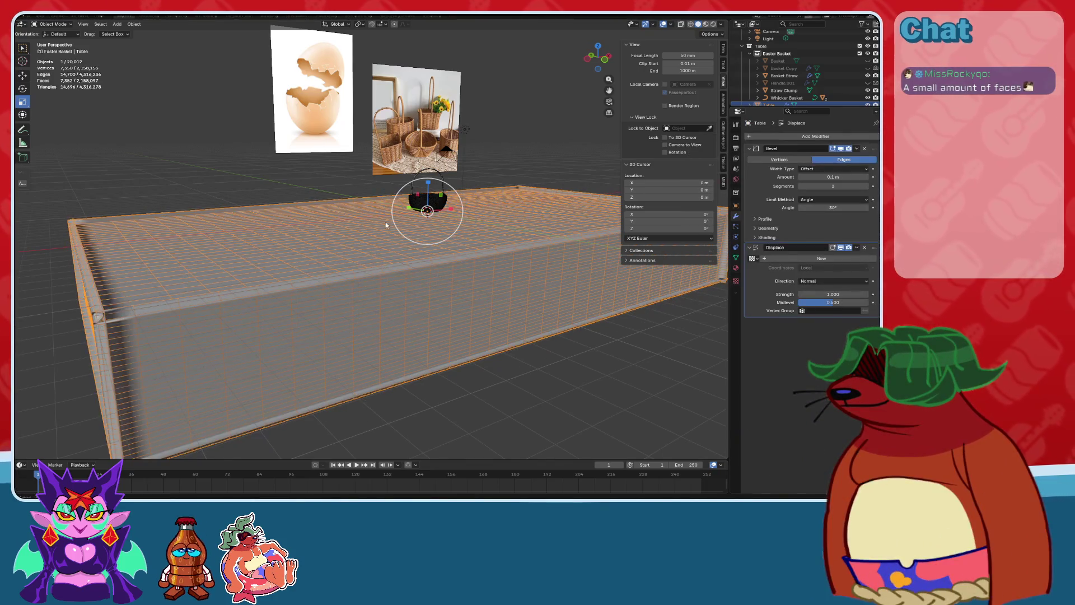
{"action": "middle_click_drag", "start_coordinate": [386, 225], "coordinate": [691, 245]}
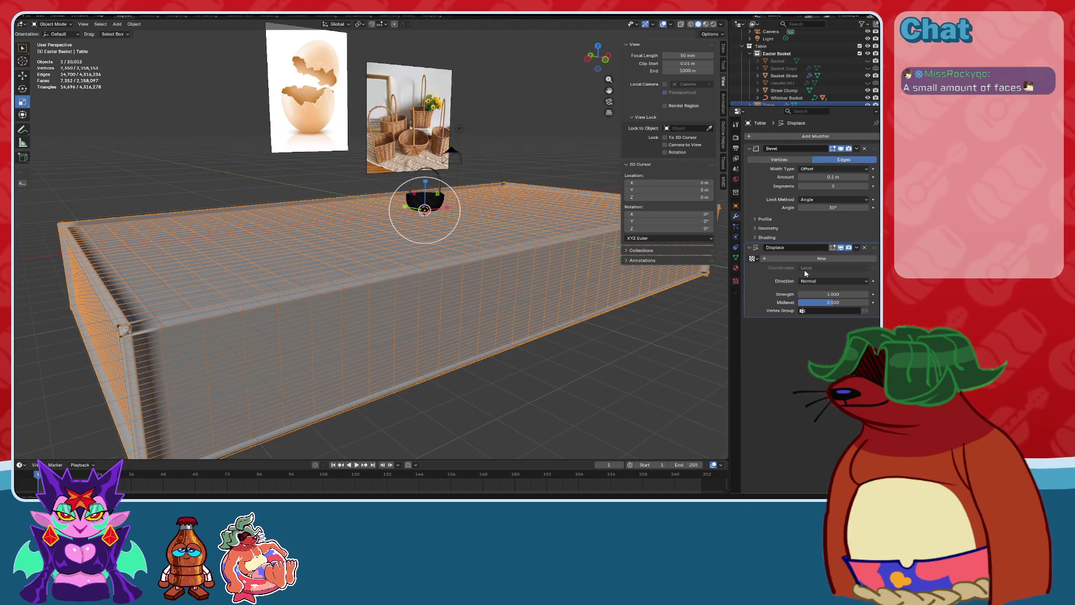
{"action": "left_click", "coordinate": [779, 259]}
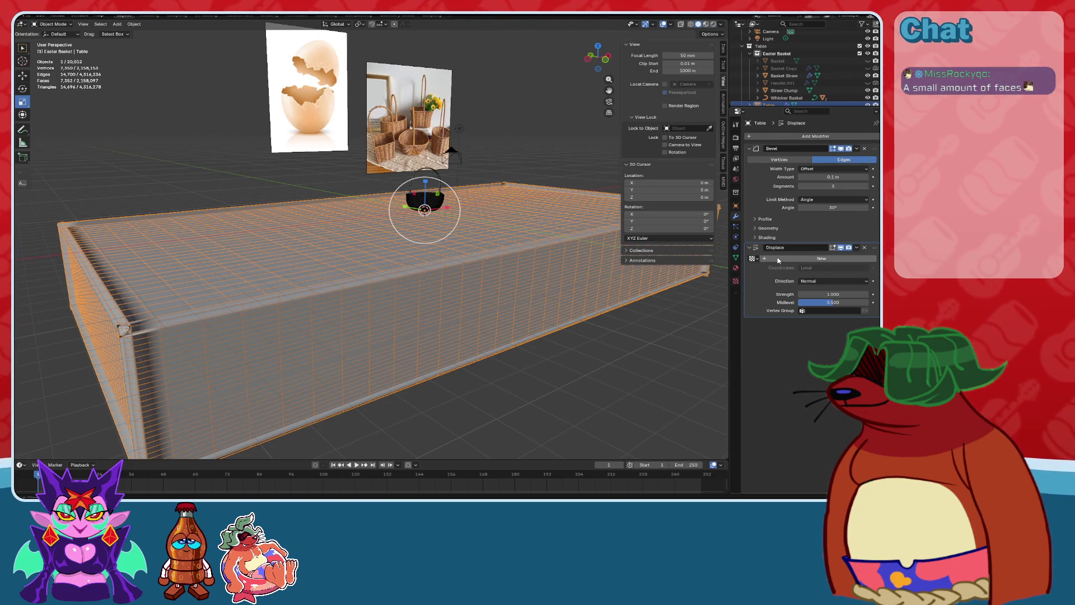
{"action": "left_click", "coordinate": [736, 281]}
{"action": "left_click", "coordinate": [800, 158]}
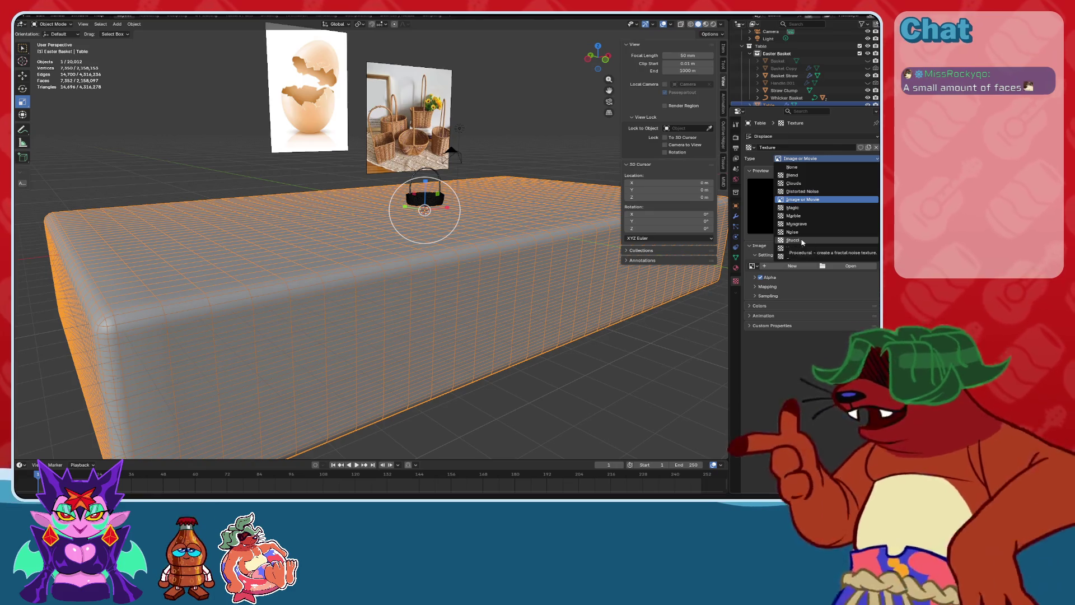
{"action": "left_click", "coordinate": [802, 241]}
{"action": "middle_click_drag", "start_coordinate": [582, 263], "coordinate": [487, 250]}
Add a Subdivision Surface modifier to smooth the wrinkled tabletop.
{"action": "left_click", "coordinate": [736, 218]}
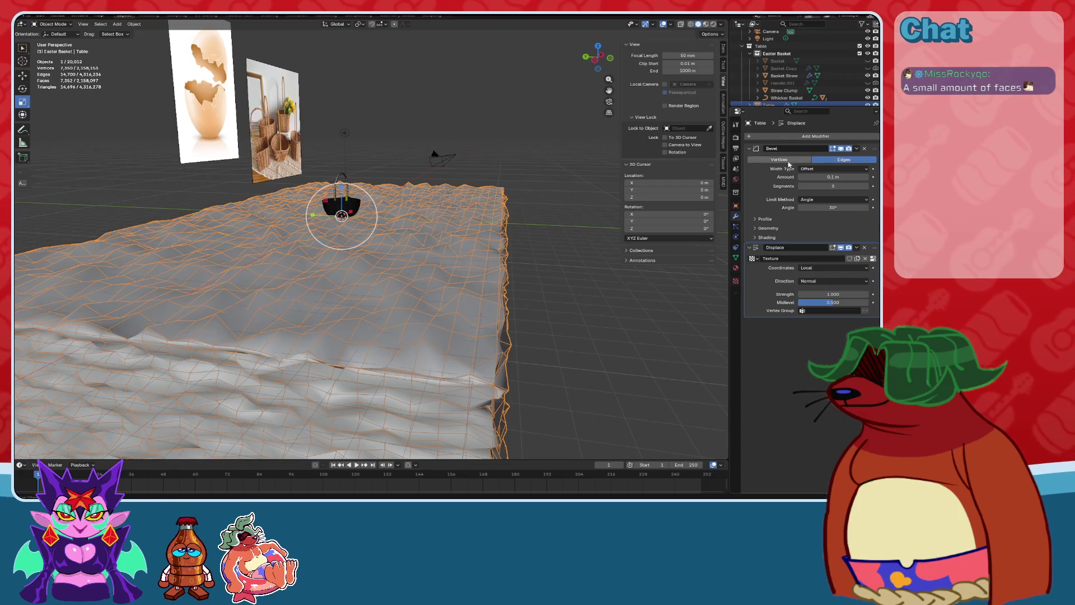
{"action": "left_click", "coordinate": [789, 137]}
{"action": "left_click", "coordinate": [750, 164]}
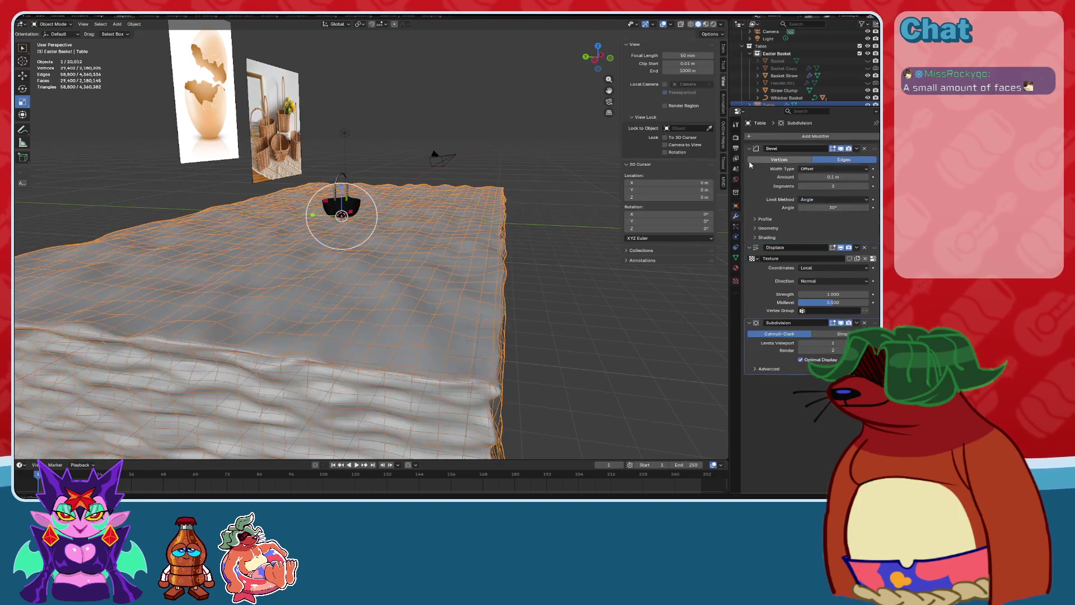
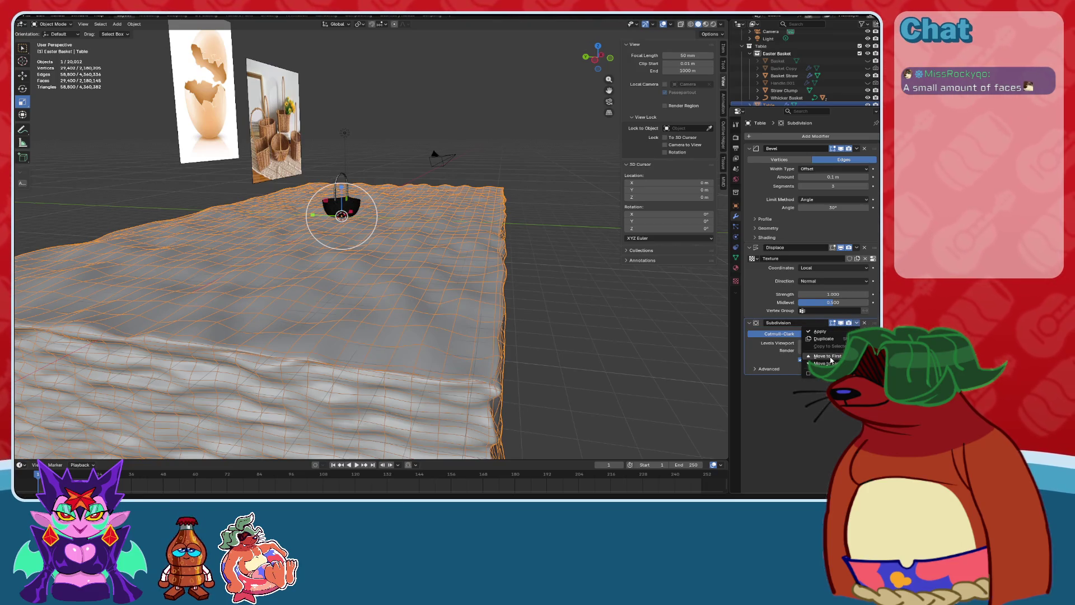
Try moving the Subdivision modifier to the top of the stack, then undo it.
{"action": "left_click", "coordinate": [831, 359]}
{"action": "key", "text": "ctrl+z"}
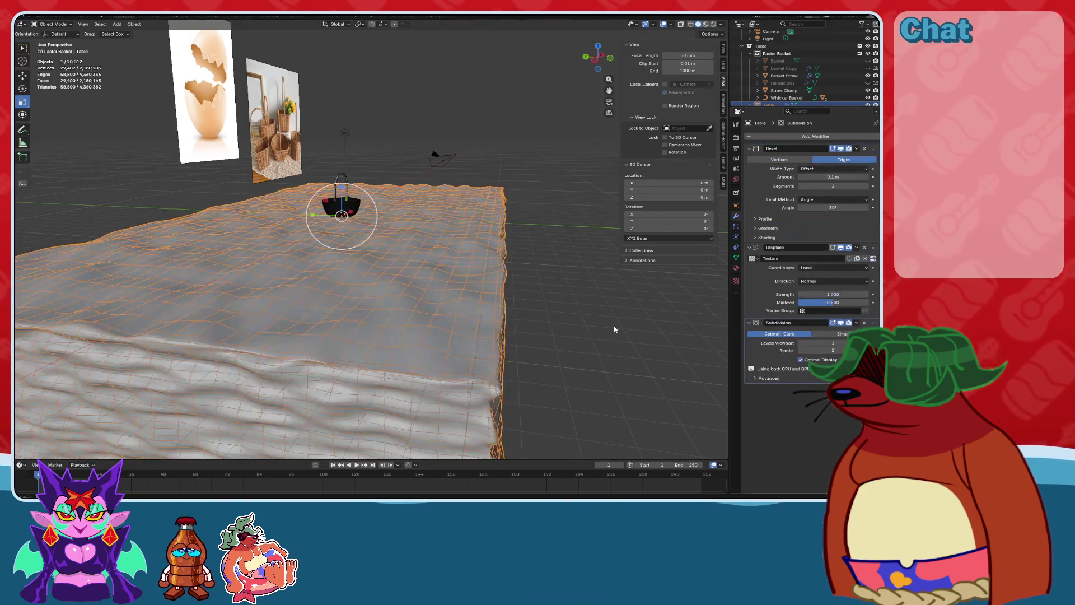
{"action": "mouse_move", "coordinate": [604, 283]}
{"action": "middle_mouse_down"}
{"action": "mouse_move", "coordinate": [532, 283]}
{"action": "mouse_move", "coordinate": [437, 337]}
{"action": "mouse_move", "coordinate": [307, 264]}
{"action": "mouse_move", "coordinate": [492, 247]}
{"action": "mouse_move", "coordinate": [532, 269]}
{"action": "middle_mouse_up"}
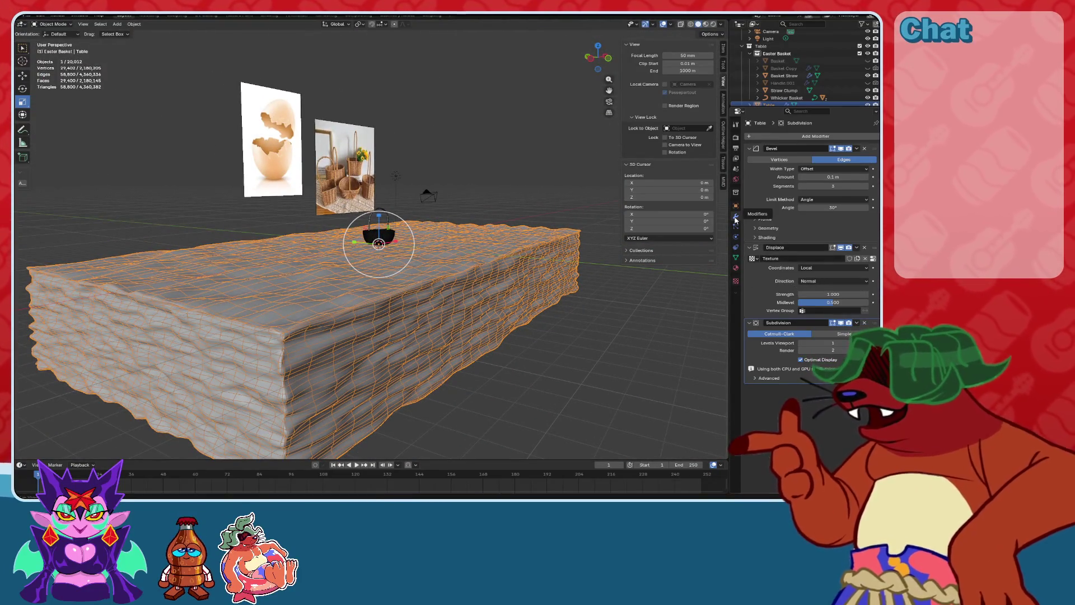
Set the table's Displace modifier Strength to 0.1.
{"action": "mouse_move", "coordinate": [845, 293]}
{"action": "left_mouse_down"}
{"action": "mouse_move", "coordinate": [908, 294]}
{"action": "mouse_move", "coordinate": [845, 294]}
{"action": "left_mouse_up"}
{"action": "left_click", "coordinate": [844, 294]}
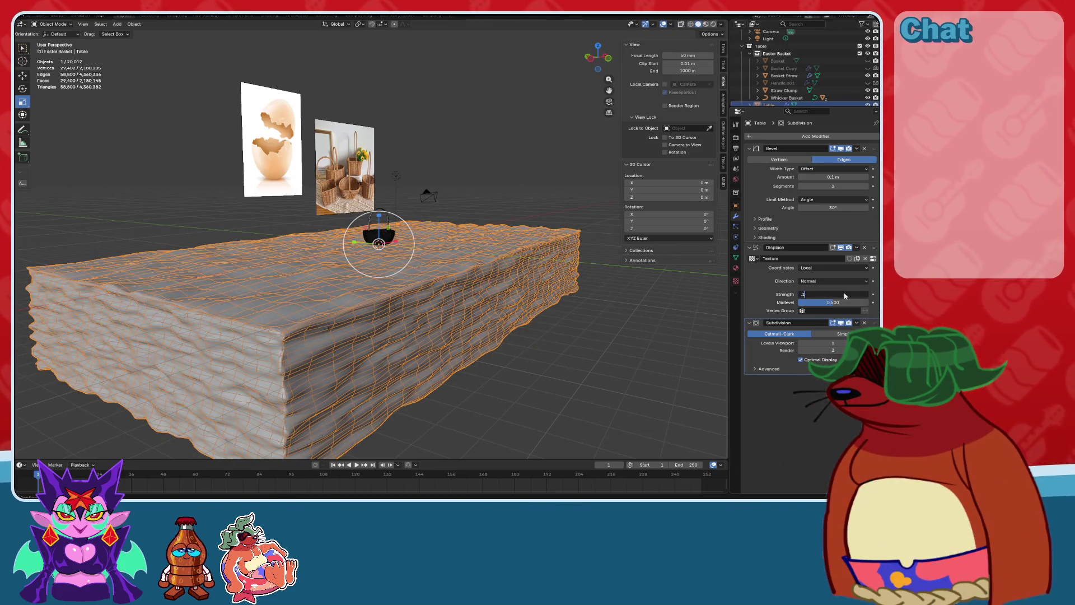
{"action": "key", "text": "Return"}
{"action": "scroll", "coordinate": [434, 227], "scroll_direction": "up", "scroll_amount": 2}
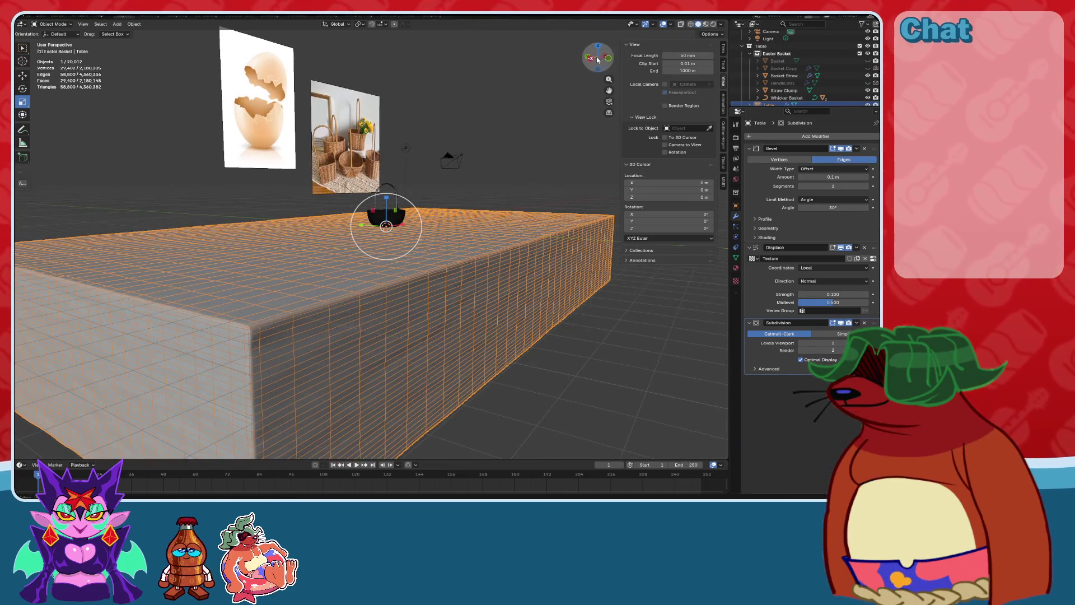
Check the basket and table from the left side in Solid shading.
{"action": "left_click", "coordinate": [597, 59]}
{"action": "scroll", "coordinate": [410, 220], "scroll_direction": "up", "scroll_amount": 6}
{"action": "scroll", "coordinate": [410, 220], "scroll_direction": "down", "scroll_amount": 4}
{"action": "mouse_move", "coordinate": [504, 233]}
{"action": "middle_mouse_down"}
{"action": "mouse_move", "coordinate": [487, 236]}
{"action": "mouse_move", "coordinate": [616, 112]}
{"action": "middle_mouse_up"}
{"action": "left_click", "coordinate": [699, 24]}
{"action": "mouse_move", "coordinate": [701, 39]}
{"action": "middle_mouse_down"}
{"action": "mouse_move", "coordinate": [707, 51]}
{"action": "mouse_move", "coordinate": [721, 38]}
{"action": "middle_mouse_up"}
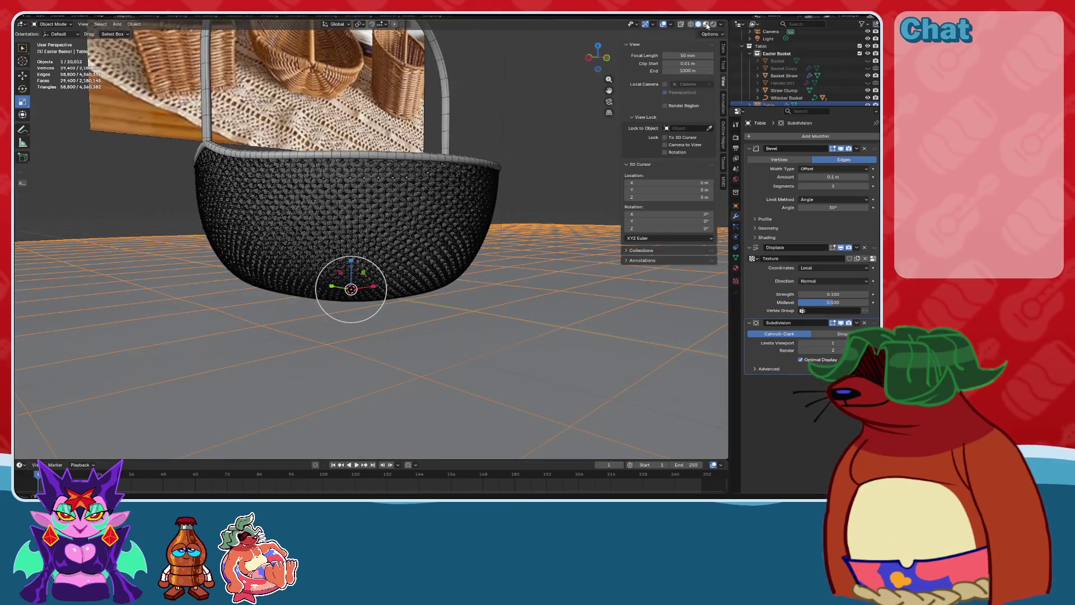
Switch the viewport to Material Preview to inspect the checkered tabletop.
{"action": "left_click", "coordinate": [708, 24]}
{"action": "mouse_move", "coordinate": [359, 213]}
{"action": "middle_mouse_down"}
{"action": "mouse_move", "coordinate": [350, 242]}
{"action": "mouse_move", "coordinate": [361, 233]}
{"action": "middle_mouse_up"}
{"action": "scroll", "coordinate": [351, 242], "scroll_direction": "down", "scroll_amount": 3}
{"action": "scroll", "coordinate": [351, 242], "scroll_direction": "down", "scroll_amount": 3}
{"action": "scroll", "coordinate": [361, 232], "scroll_direction": "up", "scroll_amount": 1}
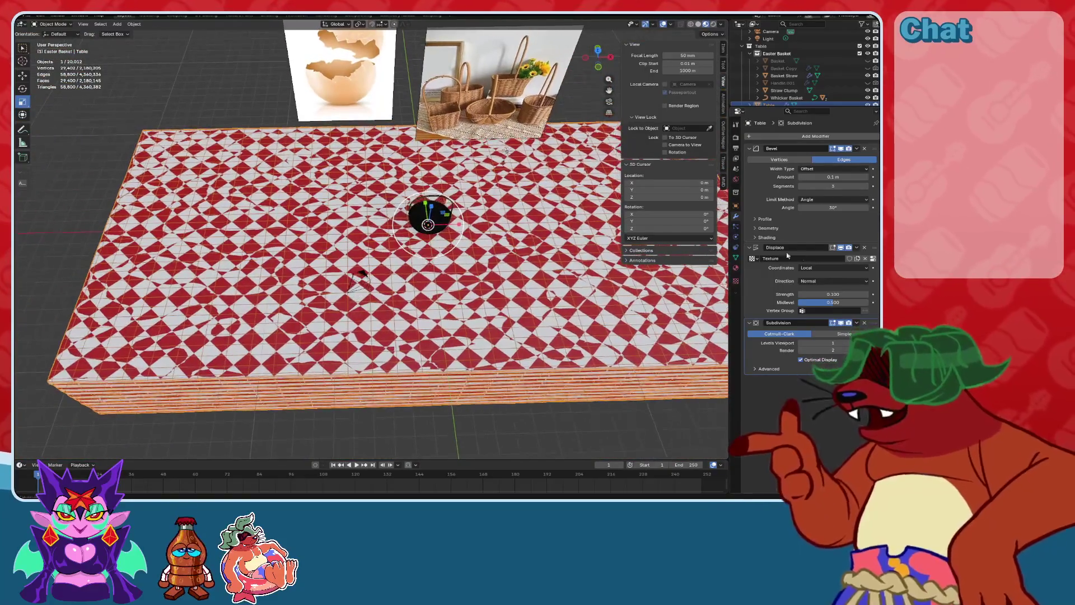
Toggle the Displace modifier's viewport visibility off and on, leaving its texture unchanged.
{"action": "left_click", "coordinate": [843, 248]}
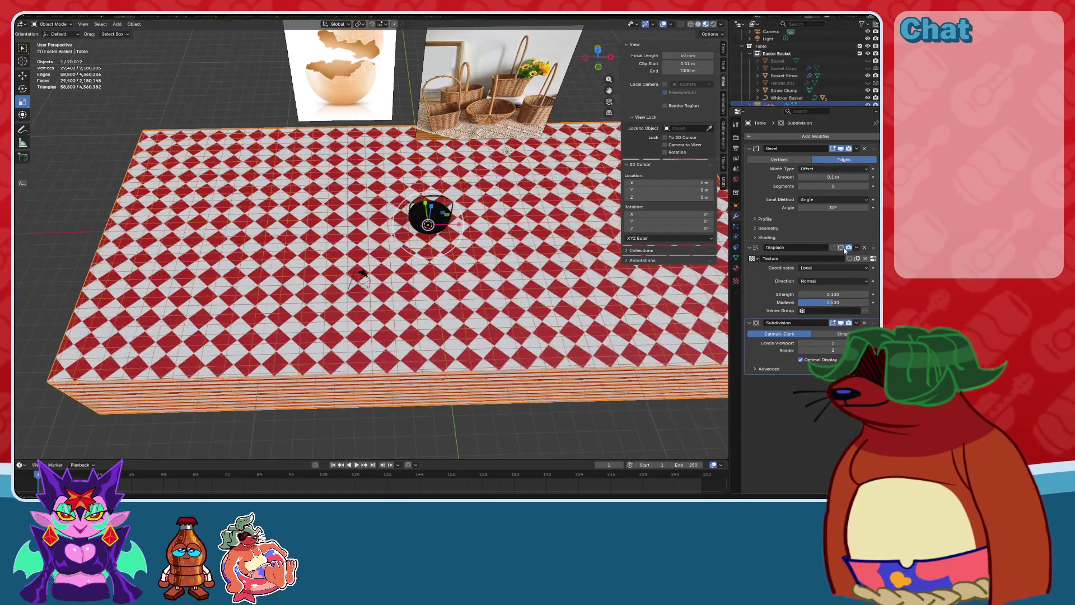
{"action": "left_click", "coordinate": [841, 249]}
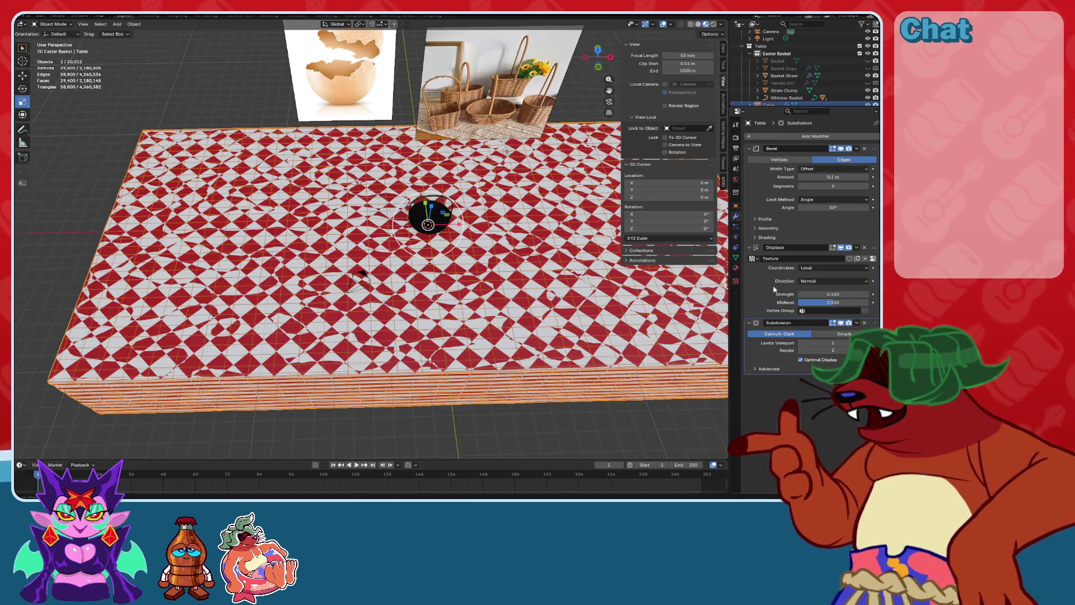
{"action": "left_click", "coordinate": [757, 260]}
{"action": "key", "text": "Escape"}
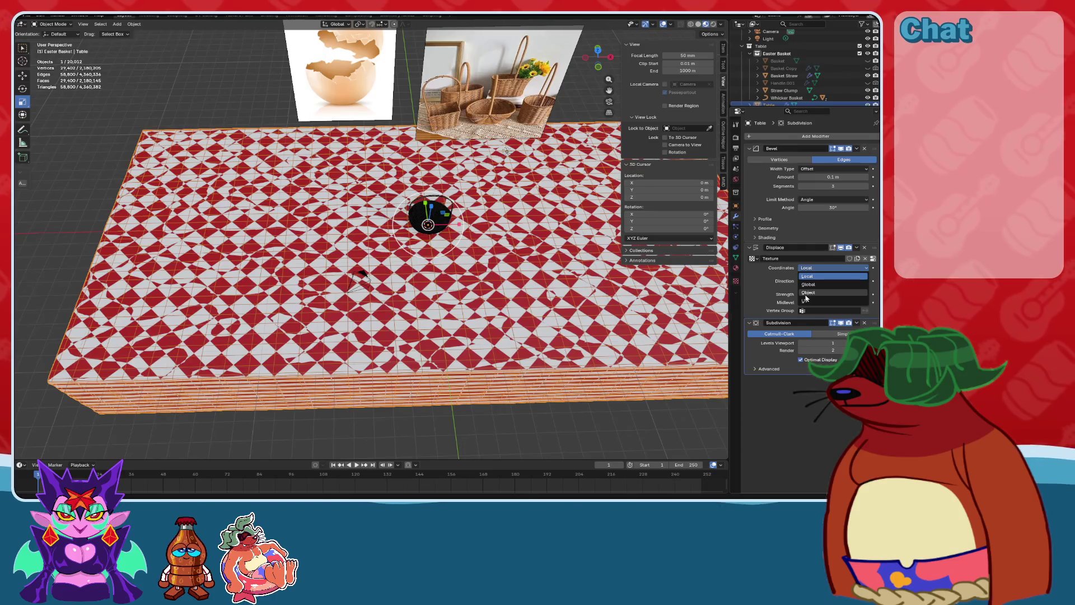
Change the Displace texture coordinates from Local to Object.
{"action": "left_click", "coordinate": [809, 292]}
{"action": "middle_click_drag", "start_coordinate": [448, 252], "coordinate": [562, 239]}
{"action": "key", "text": "ctrl+KP_3"}
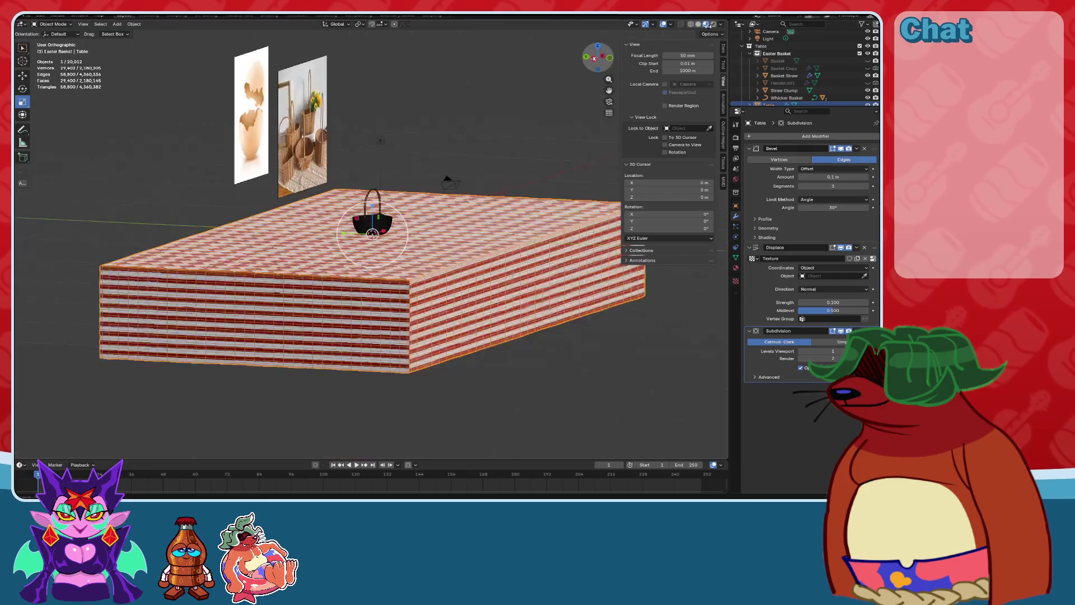
Toggle X-ray and compare Solid and Material Preview shading on the table.
{"action": "key", "text": "alt+z"}
{"action": "scroll", "coordinate": [507, 212], "scroll_direction": "up", "scroll_amount": 6}
{"action": "scroll", "coordinate": [507, 212], "scroll_direction": "down", "scroll_amount": 8}
{"action": "middle_click_drag", "start_coordinate": [508, 212], "coordinate": [699, 45]}
{"action": "left_click", "coordinate": [699, 24]}
{"action": "left_click", "coordinate": [706, 24]}
{"action": "mouse_move", "coordinate": [560, 168]}
{"action": "middle_mouse_down"}
{"action": "mouse_move", "coordinate": [493, 231]}
{"action": "mouse_move", "coordinate": [743, 103]}
{"action": "middle_mouse_up"}
Set the Displace Strength to 0.15, check the side view, then switch to Rendered shading.
{"action": "left_click", "coordinate": [833, 303]}
{"action": "type", "text": ".15"}
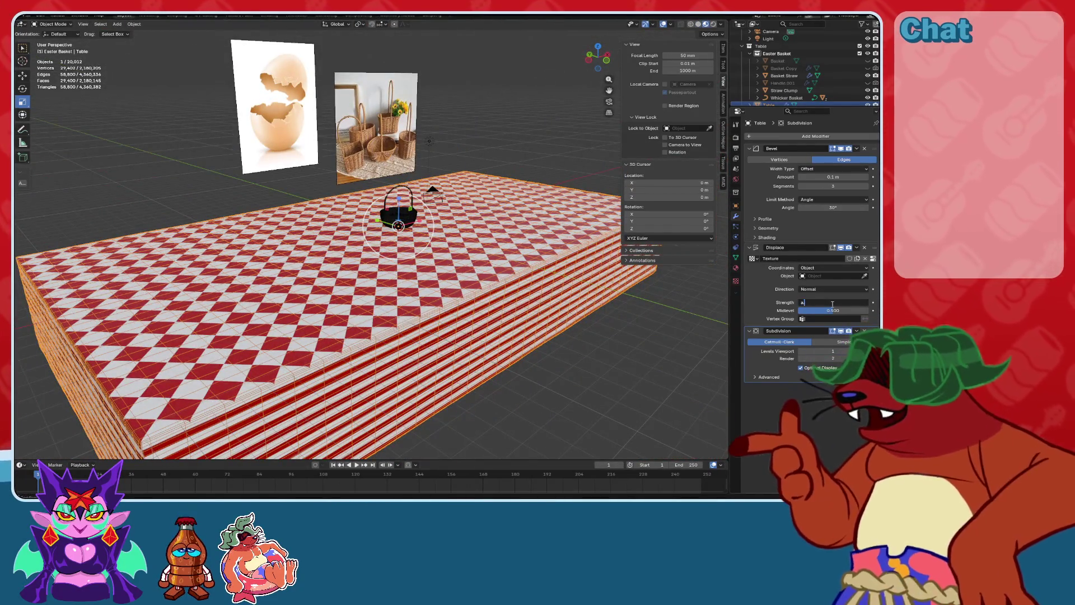
{"action": "key", "text": "Return"}
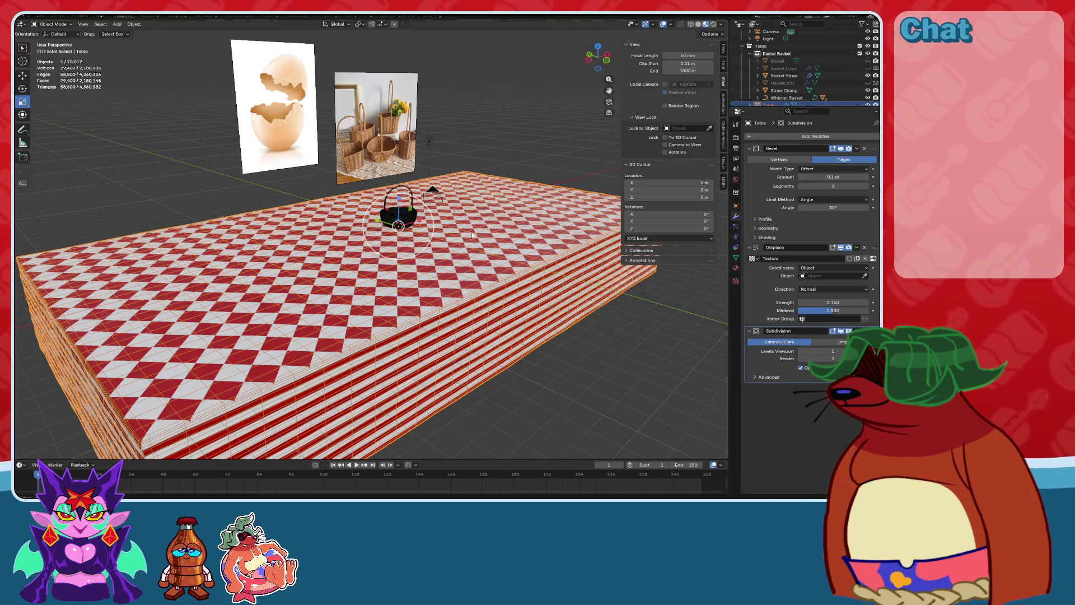
{"action": "key", "text": "ctrl+KP_3"}
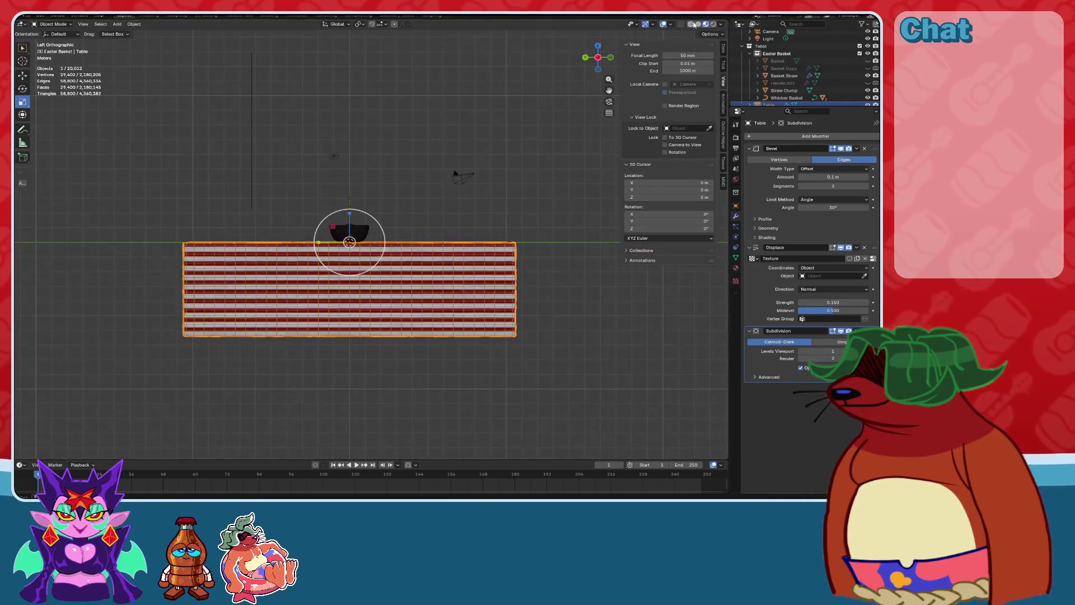
{"action": "scroll", "coordinate": [425, 228], "scroll_direction": "up", "scroll_amount": 5}
{"action": "mouse_move", "coordinate": [444, 241]}
{"action": "middle_mouse_down"}
{"action": "mouse_move", "coordinate": [470, 213]}
{"action": "mouse_move", "coordinate": [408, 208]}
{"action": "mouse_move", "coordinate": [254, 280]}
{"action": "middle_mouse_up"}
{"action": "scroll", "coordinate": [470, 213], "scroll_direction": "down", "scroll_amount": 5}
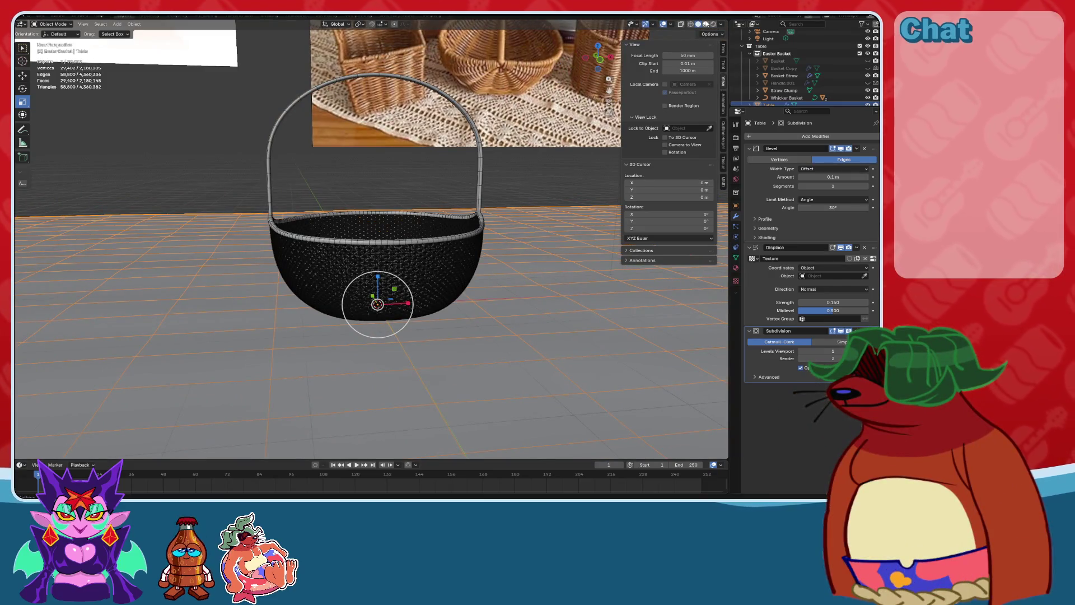
{"action": "left_click", "coordinate": [706, 24]}
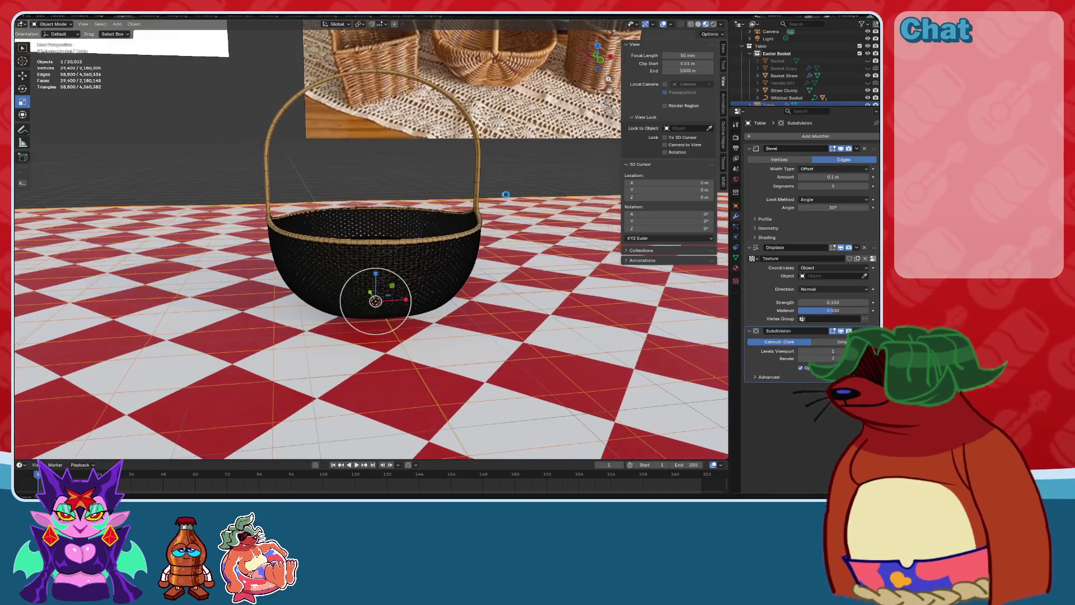
{"action": "left_click", "coordinate": [714, 25]}
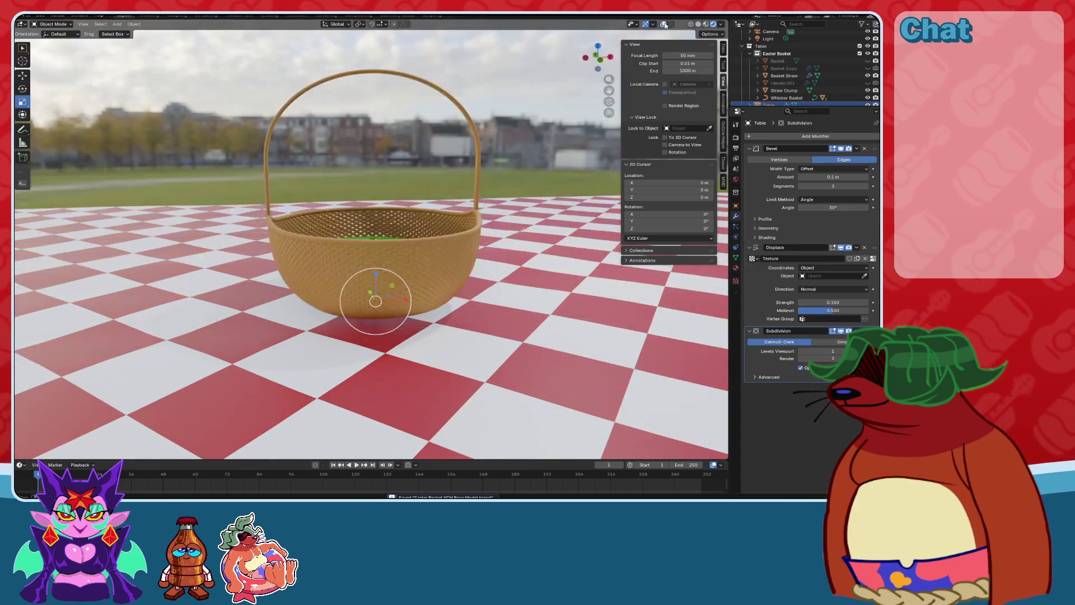
Set the Displace Strength to 0.200, then zoom in and select the green basket straw.
{"action": "scroll", "coordinate": [504, 185], "scroll_direction": "down", "scroll_amount": 3}
{"action": "mouse_move", "coordinate": [560, 201]}
{"action": "middle_mouse_down"}
{"action": "mouse_move", "coordinate": [508, 181]}
{"action": "mouse_move", "coordinate": [493, 238]}
{"action": "mouse_move", "coordinate": [503, 164]}
{"action": "mouse_move", "coordinate": [479, 276]}
{"action": "mouse_move", "coordinate": [505, 291]}
{"action": "mouse_move", "coordinate": [516, 252]}
{"action": "mouse_move", "coordinate": [531, 286]}
{"action": "middle_mouse_up"}
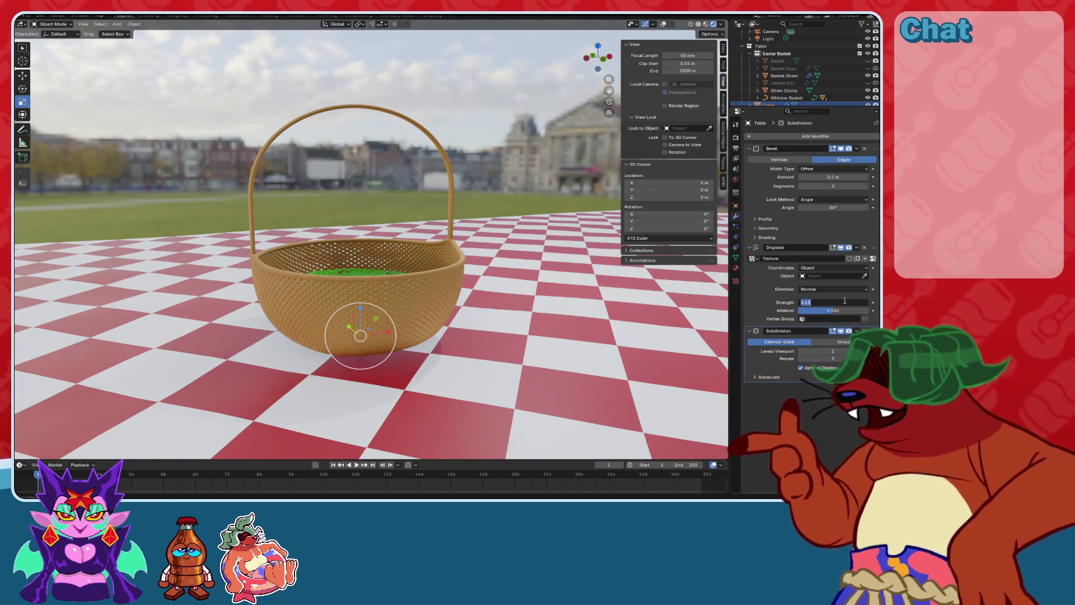
{"action": "type", "text": ".5"}
{"action": "key", "text": "Return"}
{"action": "mouse_move", "coordinate": [504, 343]}
{"action": "middle_mouse_down"}
{"action": "mouse_move", "coordinate": [507, 364]}
{"action": "mouse_move", "coordinate": [515, 314]}
{"action": "middle_mouse_up"}
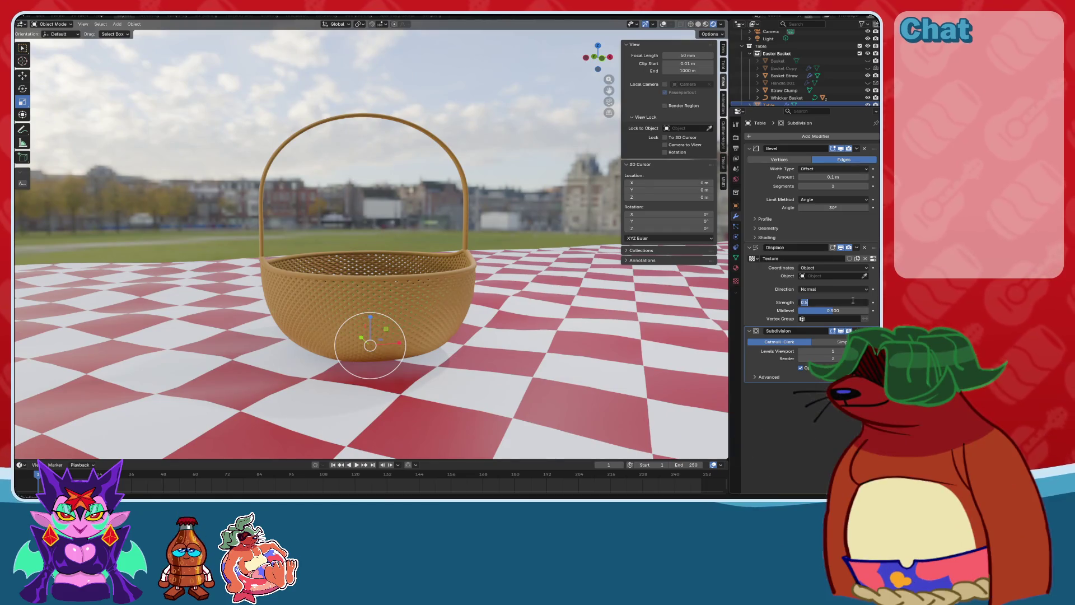
{"action": "mouse_move", "coordinate": [541, 238]}
{"action": "middle_mouse_down"}
{"action": "mouse_move", "coordinate": [542, 263]}
{"action": "mouse_move", "coordinate": [549, 243]}
{"action": "mouse_move", "coordinate": [558, 252]}
{"action": "mouse_move", "coordinate": [493, 274]}
{"action": "mouse_move", "coordinate": [410, 278]}
{"action": "mouse_move", "coordinate": [417, 263]}
{"action": "middle_mouse_up"}
{"action": "scroll", "coordinate": [559, 256], "scroll_direction": "up", "scroll_amount": 3}
{"action": "left_click", "coordinate": [411, 278]}
In the straw's particle settings, turn off Even Distribution and Random Order.
{"action": "scroll", "coordinate": [411, 278], "scroll_direction": "up", "scroll_amount": 3}
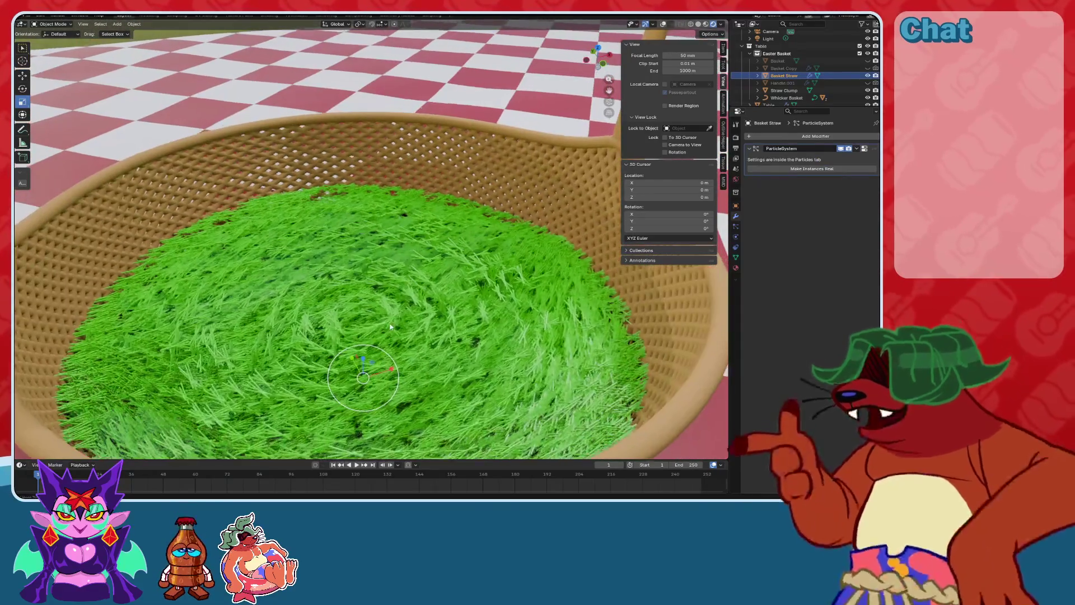
{"action": "scroll", "coordinate": [417, 264], "scroll_direction": "up", "scroll_amount": 3}
{"action": "mouse_move", "coordinate": [560, 252]}
{"action": "middle_mouse_down"}
{"action": "mouse_move", "coordinate": [559, 264]}
{"action": "mouse_move", "coordinate": [527, 271]}
{"action": "mouse_move", "coordinate": [546, 255]}
{"action": "middle_mouse_up"}
{"action": "scroll", "coordinate": [539, 254], "scroll_direction": "down", "scroll_amount": 3}
{"action": "left_click", "coordinate": [736, 227]}
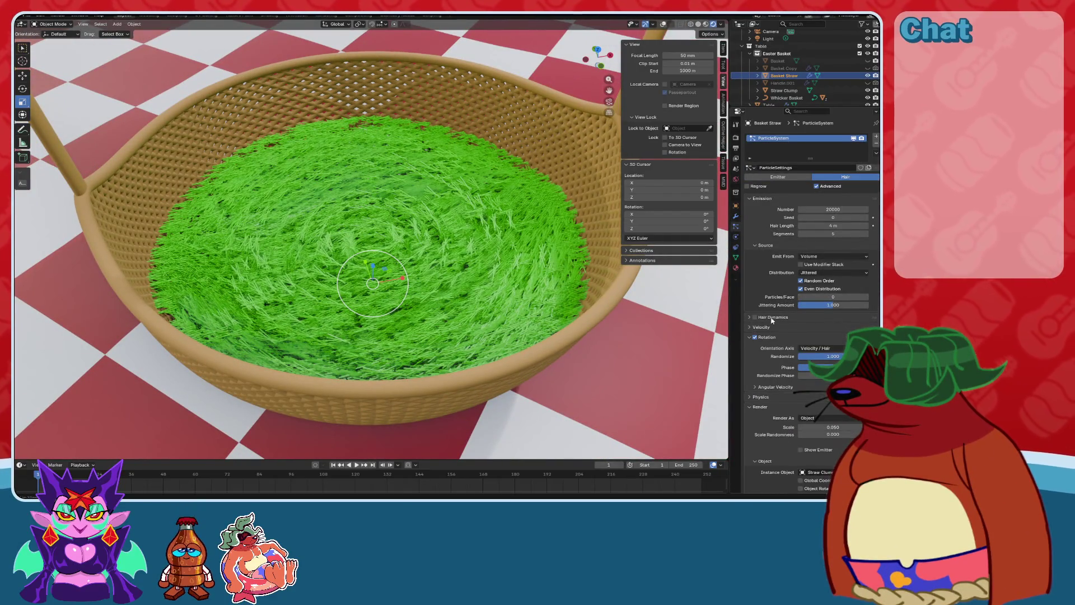
{"action": "left_click", "coordinate": [802, 289]}
{"action": "middle_click_drag", "start_coordinate": [521, 280], "coordinate": [525, 313]}
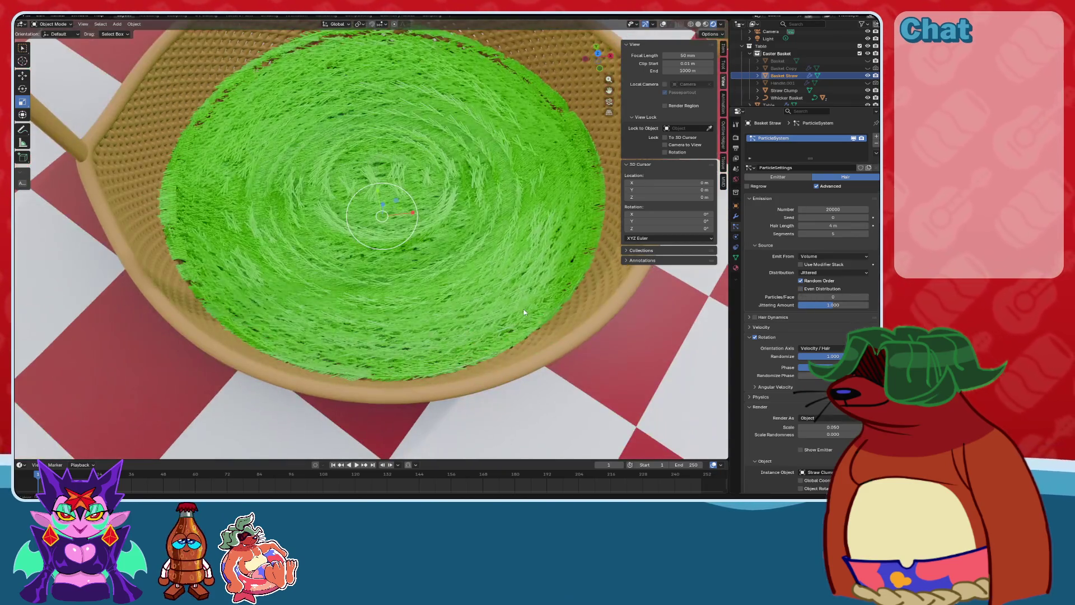
{"action": "left_click", "coordinate": [801, 281]}
Turn Random Order and Even Distribution back on and enable Use Modifier Stack.
{"action": "mouse_move", "coordinate": [723, 297]}
{"action": "middle_mouse_down"}
{"action": "mouse_move", "coordinate": [412, 304]}
{"action": "mouse_move", "coordinate": [381, 263]}
{"action": "middle_mouse_up"}
{"action": "middle_click_drag", "start_coordinate": [588, 138], "coordinate": [522, 200]}
{"action": "scroll", "coordinate": [522, 200], "scroll_direction": "up", "scroll_amount": 5}
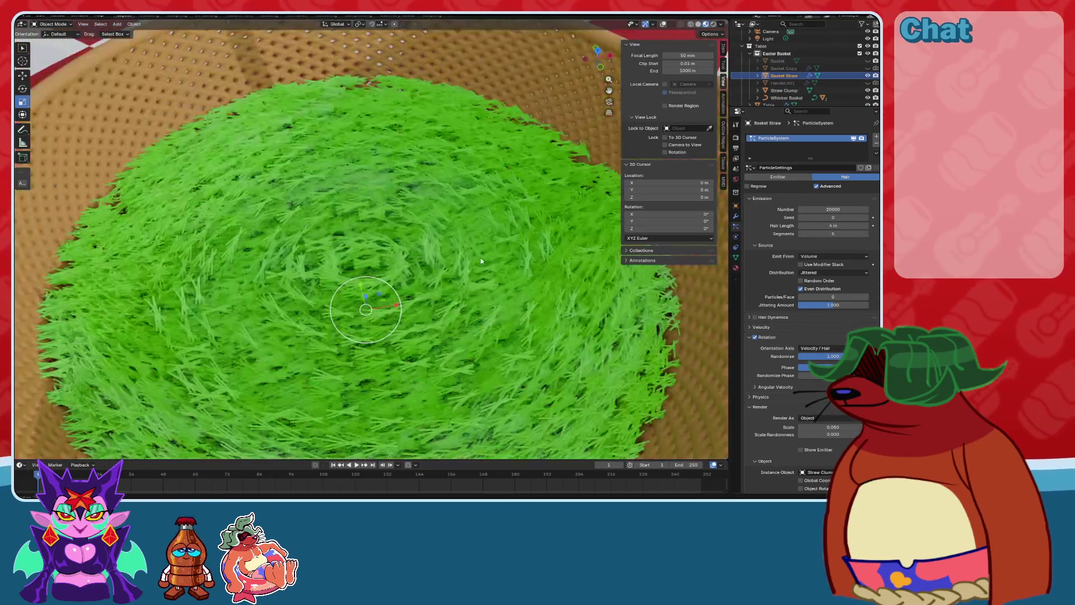
{"action": "left_click", "coordinate": [801, 281]}
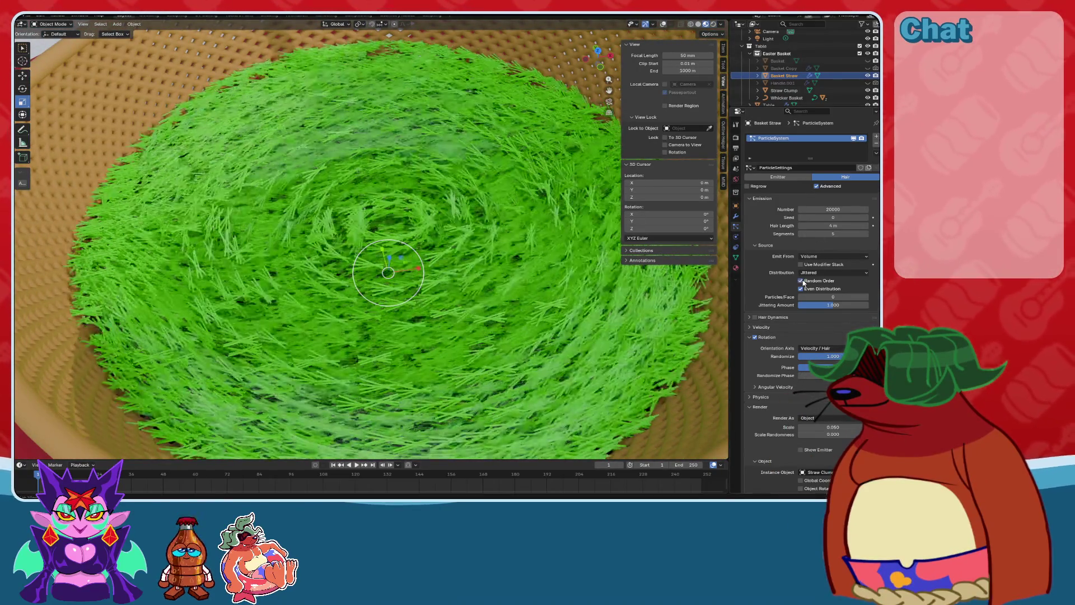
{"action": "left_click", "coordinate": [801, 288]}
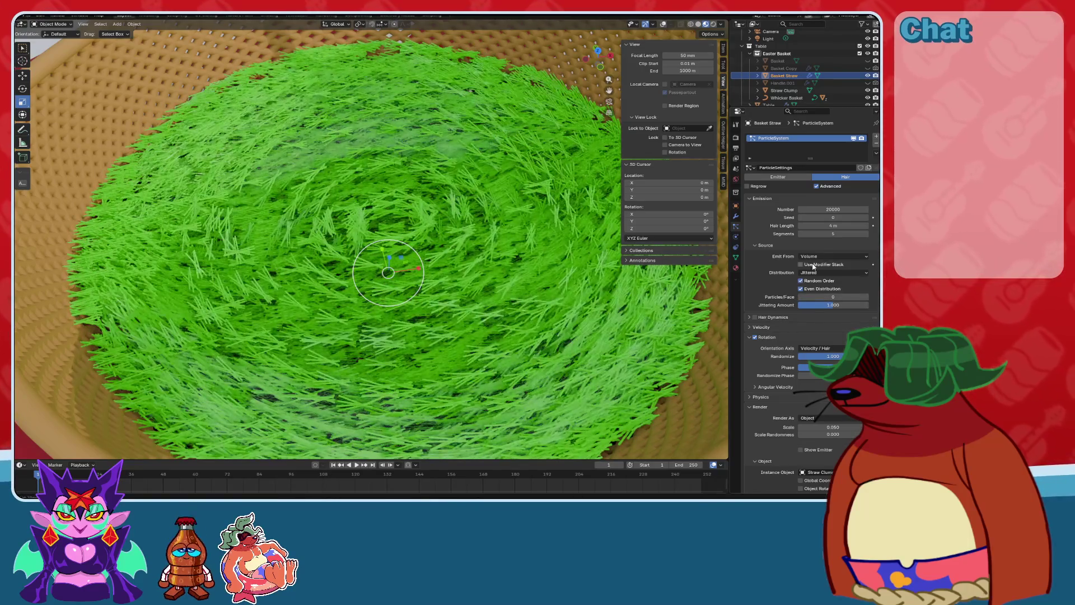
{"action": "left_click", "coordinate": [801, 264]}
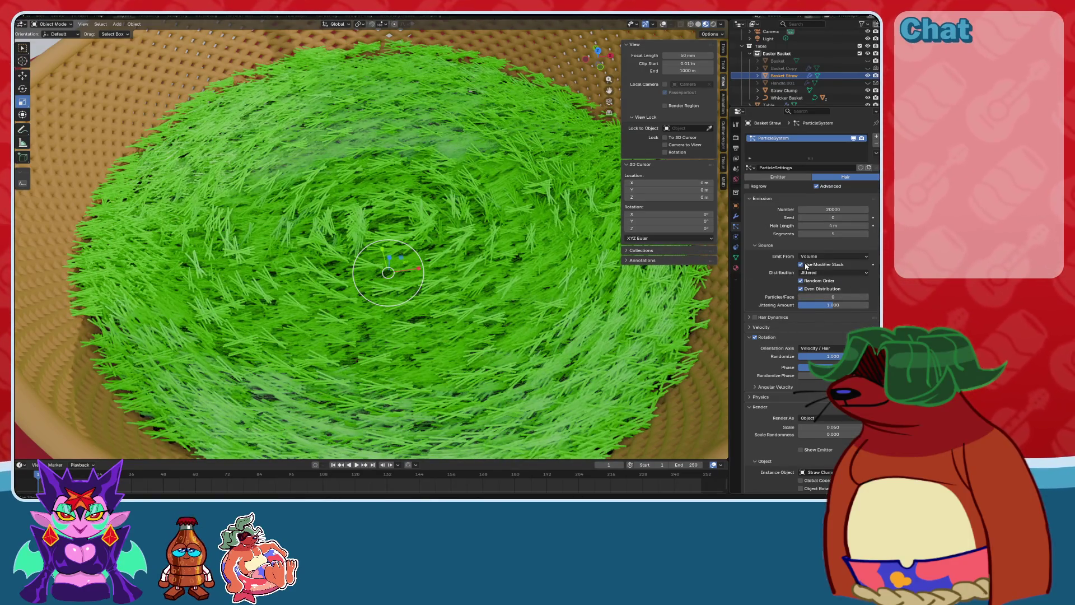
Set the hair Distribution to Random and enter Edit Mode on the straw bowl.
{"action": "mouse_move", "coordinate": [381, 359]}
{"action": "middle_mouse_down"}
{"action": "mouse_move", "coordinate": [376, 226]}
{"action": "mouse_move", "coordinate": [386, 209]}
{"action": "middle_mouse_up"}
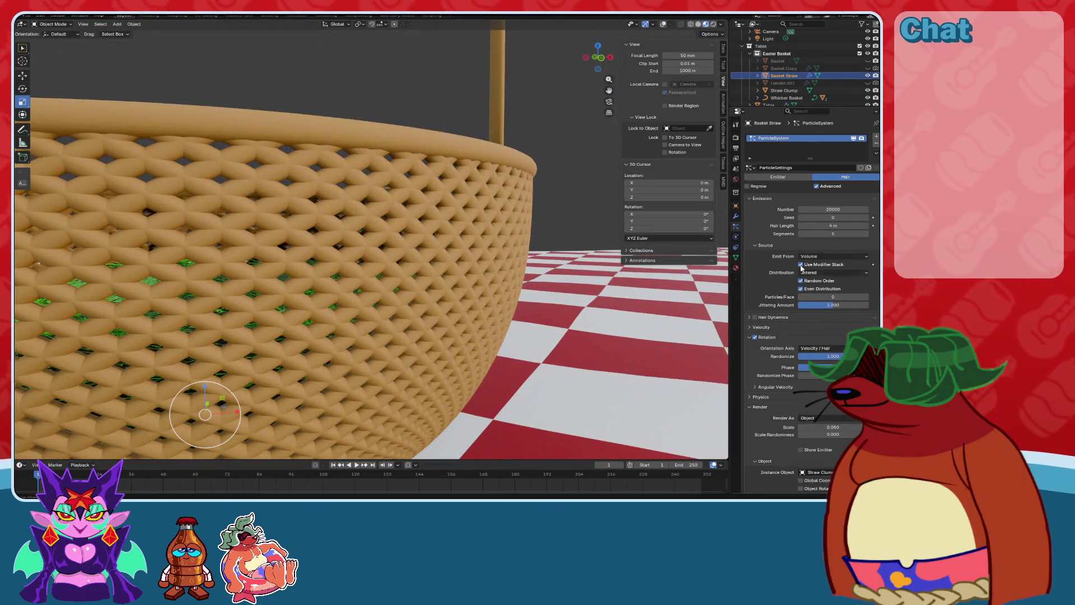
{"action": "middle_click_drag", "start_coordinate": [515, 280], "coordinate": [523, 415]}
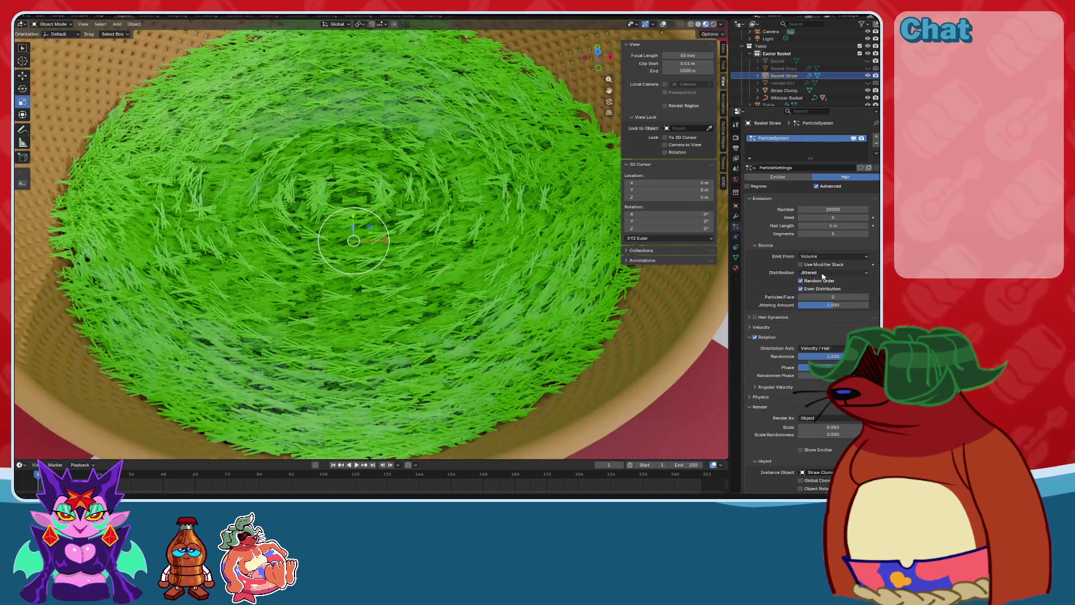
{"action": "left_click", "coordinate": [819, 290]}
{"action": "mouse_move", "coordinate": [485, 293]}
{"action": "middle_mouse_down"}
{"action": "mouse_move", "coordinate": [396, 317]}
{"action": "mouse_move", "coordinate": [505, 220]}
{"action": "middle_mouse_up"}
{"action": "scroll", "coordinate": [481, 278], "scroll_direction": "down", "scroll_amount": 3}
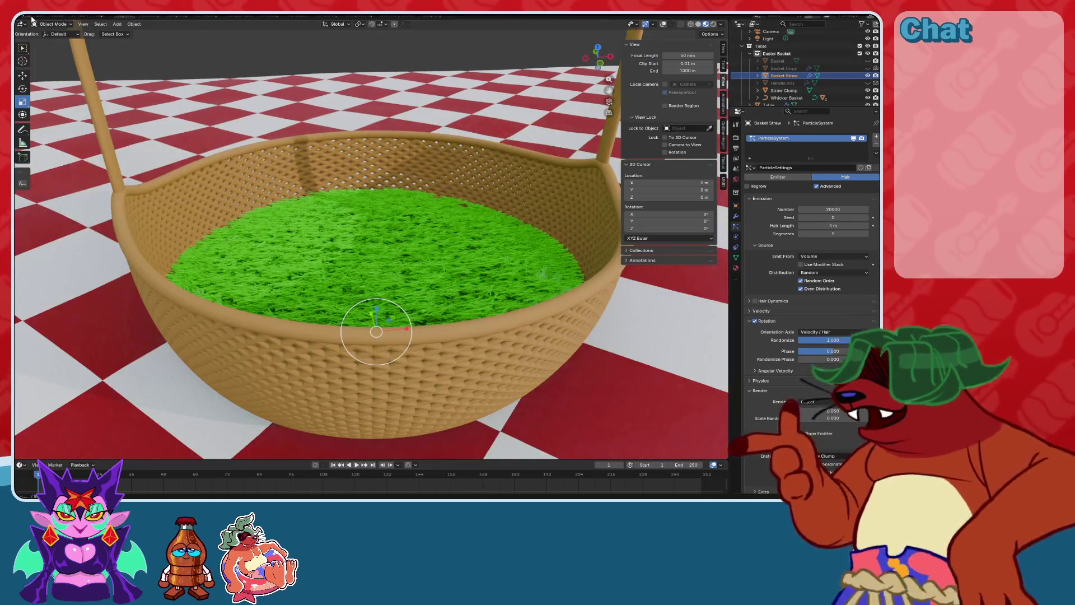
{"action": "left_click", "coordinate": [44, 24]}
{"action": "left_click", "coordinate": [52, 41]}
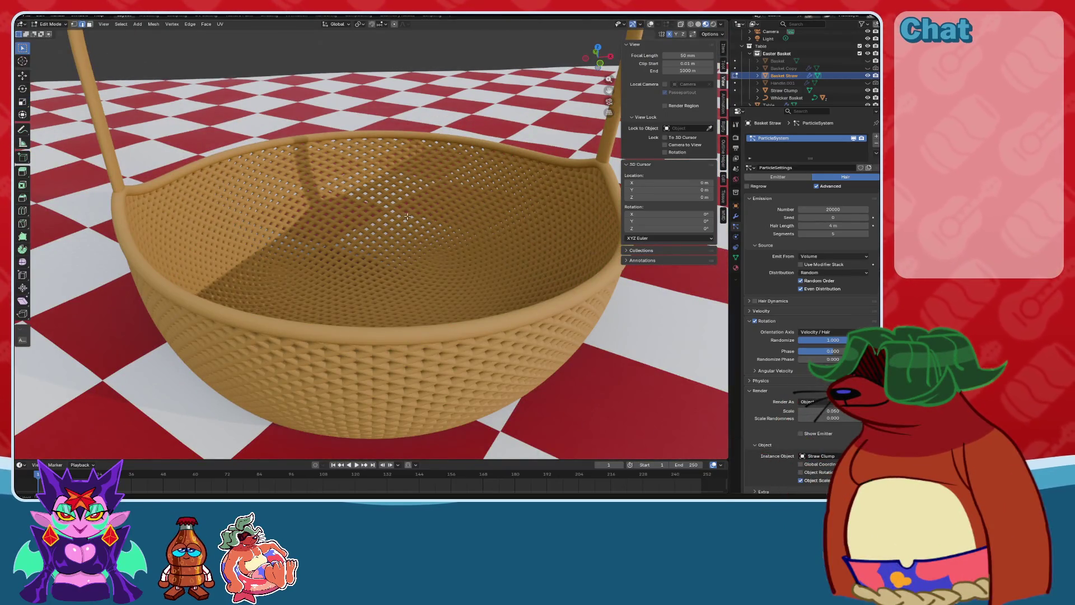
Show overlays and isolate the straw bowl mesh in Local view.
{"action": "left_click", "coordinate": [651, 24]}
{"action": "middle_click_drag", "start_coordinate": [403, 201], "coordinate": [412, 214]}
{"action": "key", "text": "KP_Divide"}
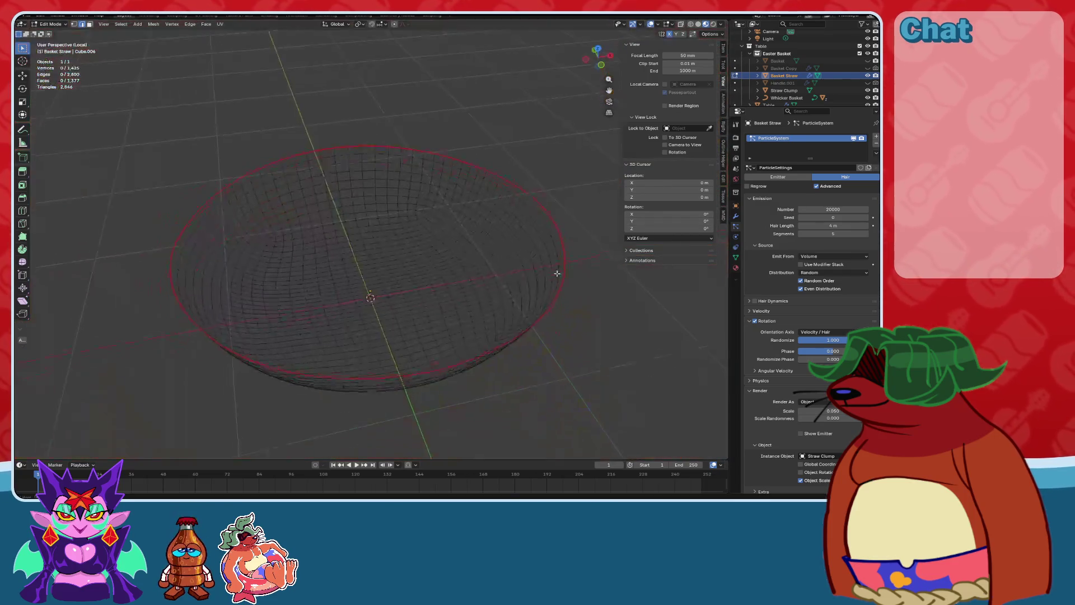
{"action": "mouse_move", "coordinate": [508, 249]}
{"action": "middle_mouse_down"}
{"action": "mouse_move", "coordinate": [530, 209]}
{"action": "mouse_move", "coordinate": [515, 239]}
{"action": "mouse_move", "coordinate": [528, 249]}
{"action": "middle_mouse_up"}
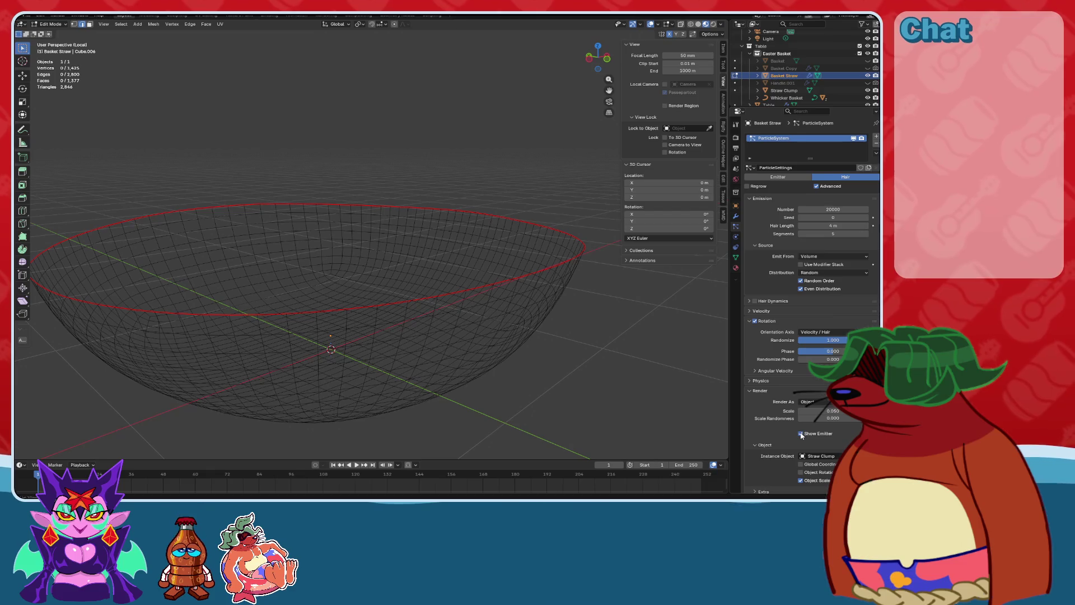
In vertex select, select the bowl's top rim loop from the front view.
{"action": "left_click", "coordinate": [477, 290]}
{"action": "mouse_move", "coordinate": [476, 290]}
{"action": "middle_mouse_down"}
{"action": "mouse_move", "coordinate": [449, 325]}
{"action": "mouse_move", "coordinate": [478, 317]}
{"action": "middle_mouse_up"}
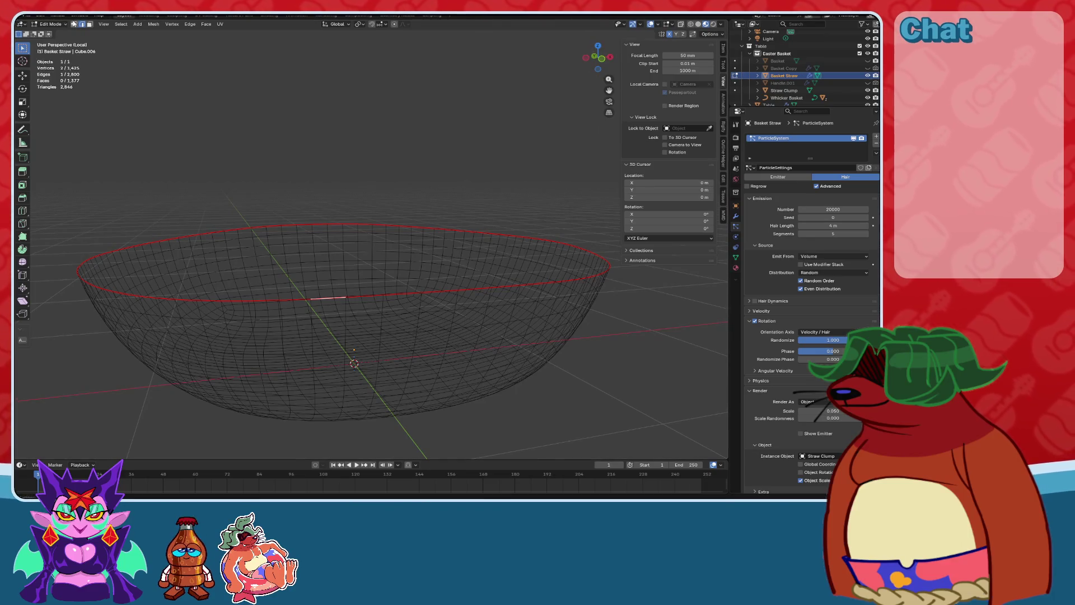
{"action": "left_click", "coordinate": [73, 24]}
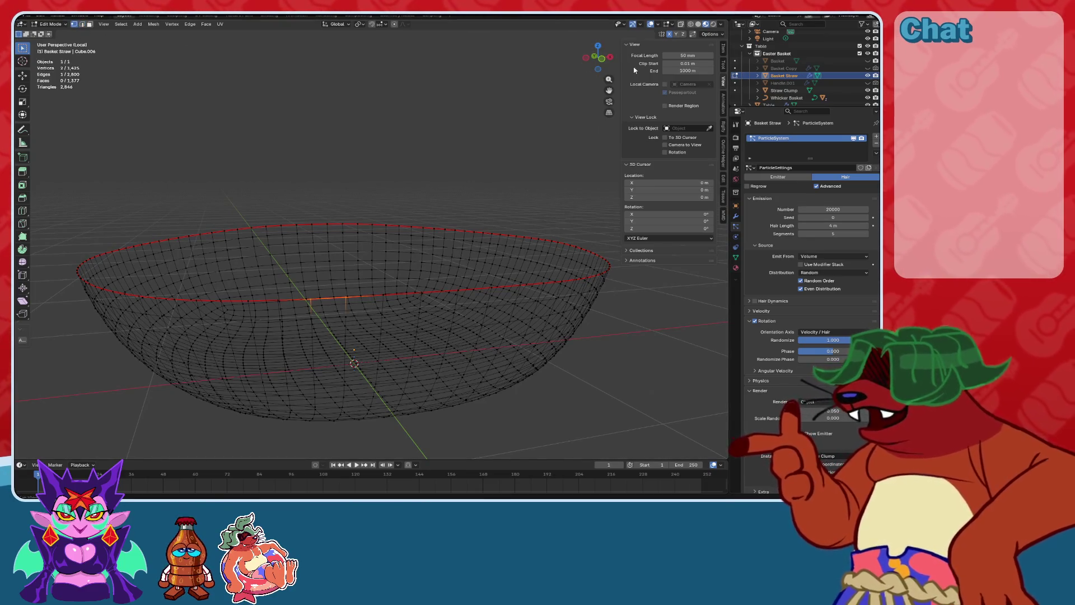
{"action": "key", "text": "KP_1"}
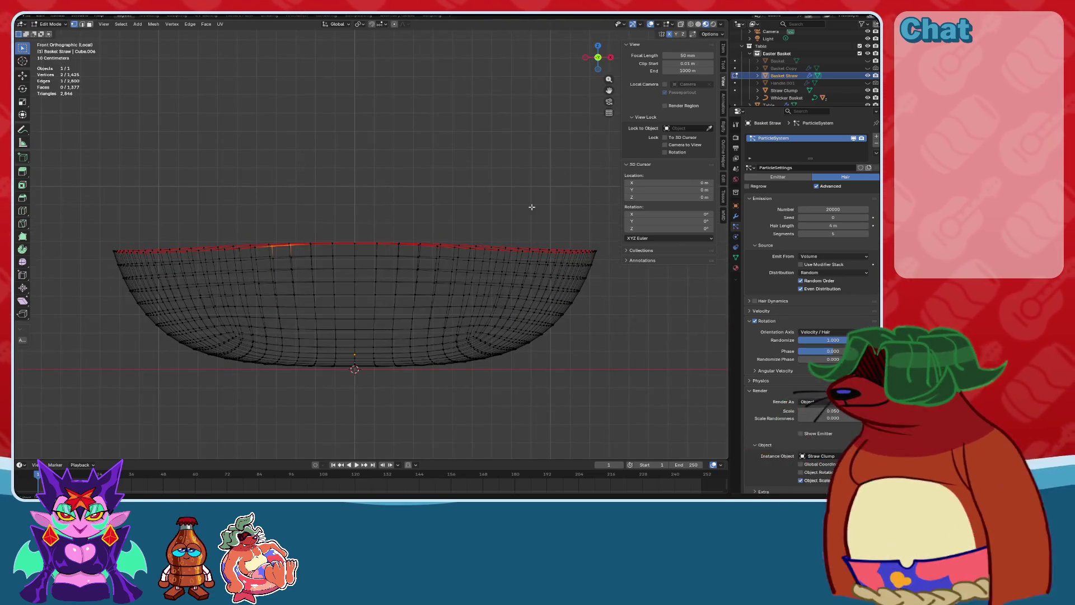
{"action": "left_click", "coordinate": [256, 247], "text": "alt"}
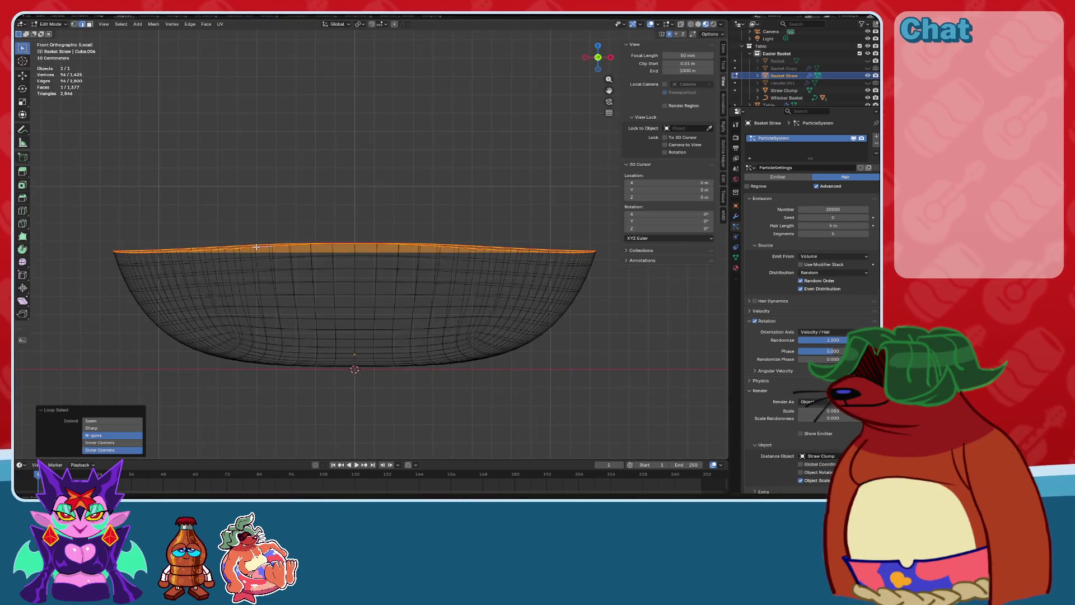
{"action": "mouse_move", "coordinate": [275, 246]}
{"action": "middle_mouse_down"}
{"action": "mouse_move", "coordinate": [287, 278]}
{"action": "mouse_move", "coordinate": [302, 241]}
{"action": "mouse_move", "coordinate": [392, 313]}
{"action": "mouse_move", "coordinate": [572, 146]}
{"action": "mouse_move", "coordinate": [456, 197]}
{"action": "mouse_move", "coordinate": [504, 171]}
{"action": "middle_mouse_up"}
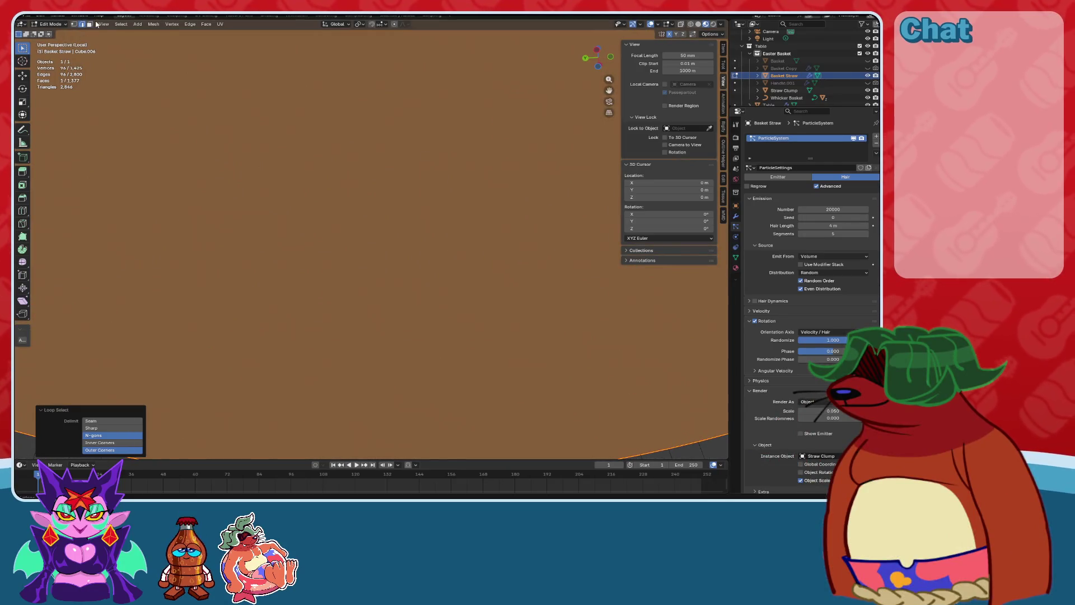
{"action": "mouse_move", "coordinate": [303, 179]}
{"action": "middle_mouse_down"}
{"action": "mouse_move", "coordinate": [312, 168]}
{"action": "mouse_move", "coordinate": [576, 355]}
{"action": "mouse_move", "coordinate": [519, 334]}
{"action": "middle_mouse_up"}
Select the bowl's flat top face, checking it in wireframe, X-ray and solid shading.
{"action": "key", "text": "alt+a"}
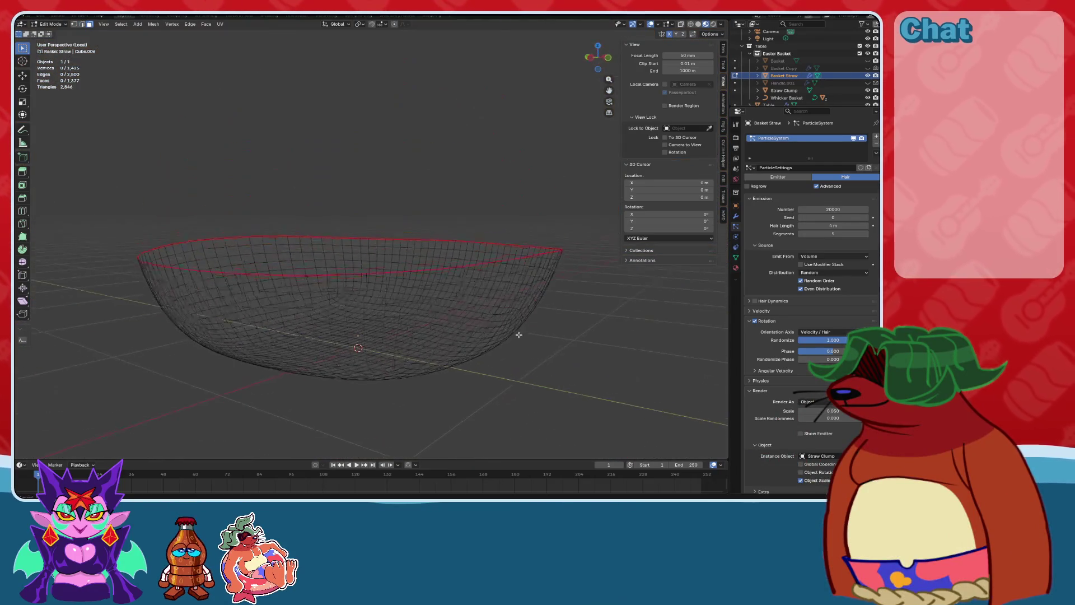
{"action": "left_click", "coordinate": [403, 253]}
{"action": "mouse_move", "coordinate": [403, 253]}
{"action": "middle_mouse_down"}
{"action": "mouse_move", "coordinate": [425, 302]}
{"action": "mouse_move", "coordinate": [437, 297]}
{"action": "mouse_move", "coordinate": [626, 117]}
{"action": "middle_mouse_up"}
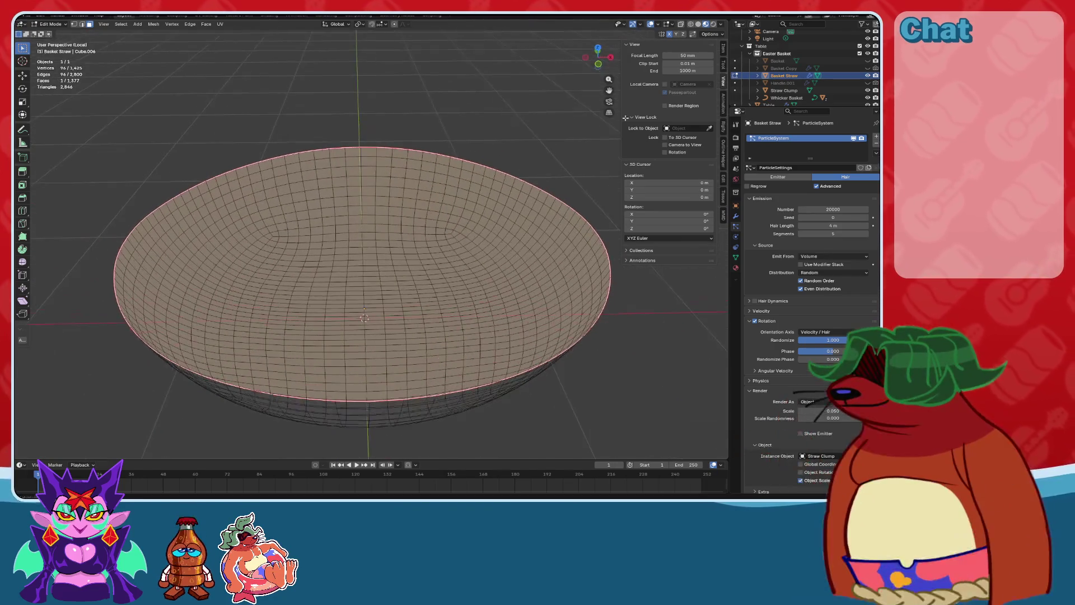
{"action": "left_click", "coordinate": [691, 24]}
{"action": "left_click", "coordinate": [699, 24]}
{"action": "left_click", "coordinate": [691, 24]}
{"action": "mouse_move", "coordinate": [426, 169]}
{"action": "middle_mouse_down"}
{"action": "mouse_move", "coordinate": [491, 237]}
{"action": "mouse_move", "coordinate": [493, 264]}
{"action": "middle_mouse_up"}
{"action": "left_click", "coordinate": [691, 24]}
{"action": "left_click", "coordinate": [698, 24]}
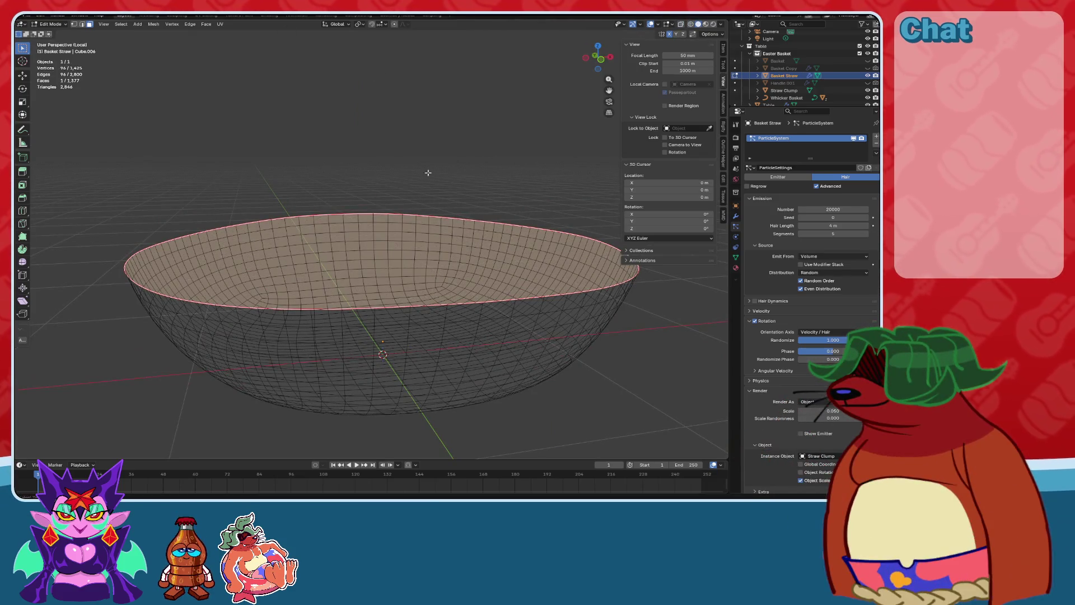
{"action": "middle_click_drag", "start_coordinate": [427, 173], "coordinate": [392, 151]}
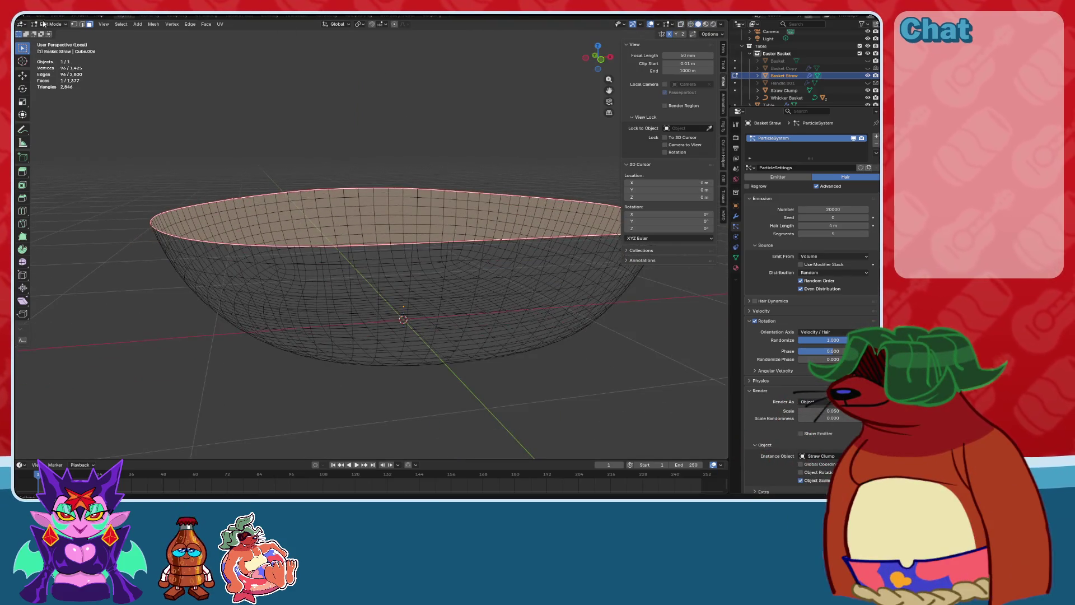
Back in vertex select, deselect all and select the entire rim edge loop.
{"action": "left_click", "coordinate": [74, 24]}
{"action": "middle_click_drag", "start_coordinate": [192, 157], "coordinate": [192, 185]}
{"action": "key", "text": "alt+a"}
{"action": "middle_click_drag", "start_coordinate": [470, 168], "coordinate": [486, 179]}
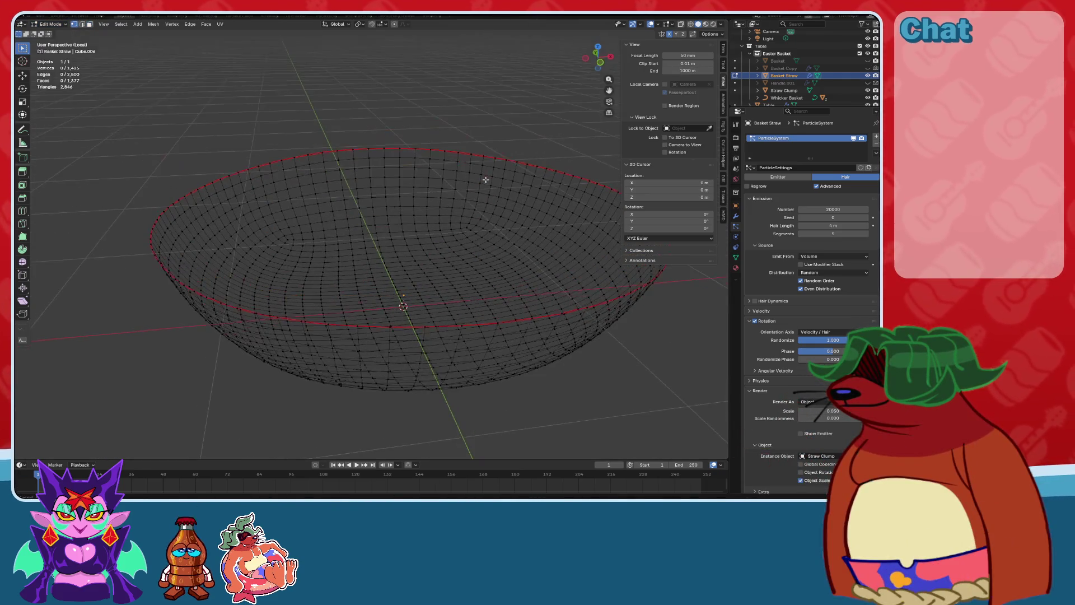
{"action": "middle_click_drag", "start_coordinate": [489, 143], "coordinate": [282, 206]}
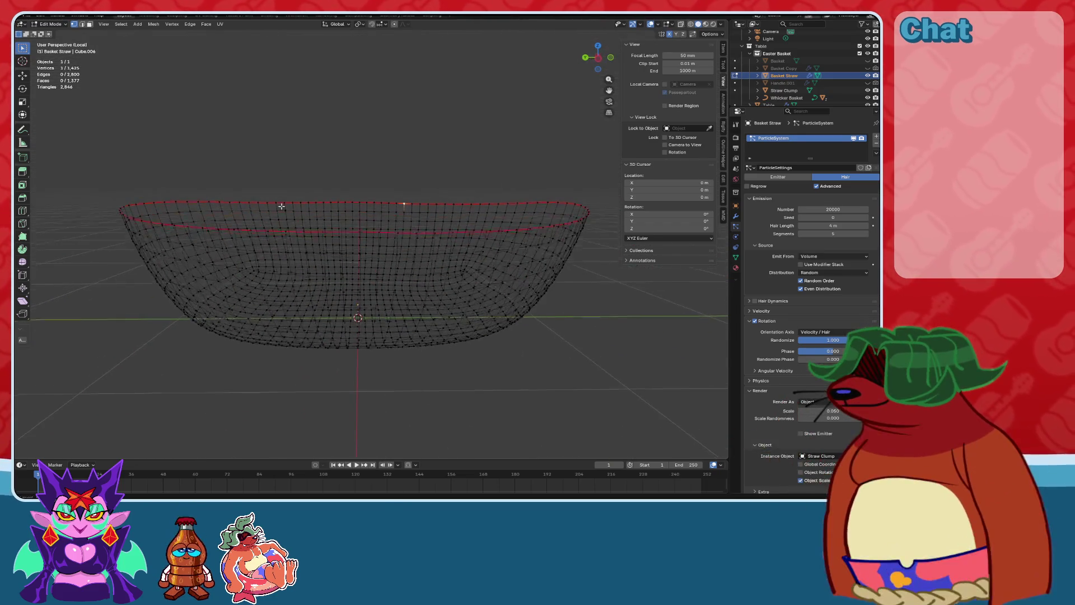
{"action": "middle_click_drag", "start_coordinate": [102, 84], "coordinate": [155, 158]}
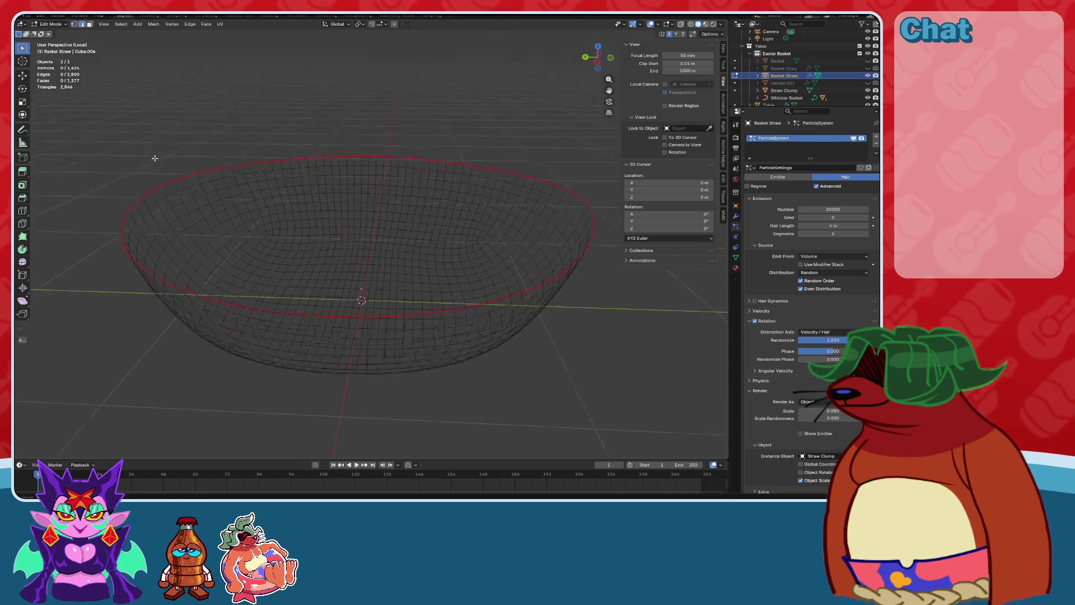
{"action": "left_click", "coordinate": [124, 215]}
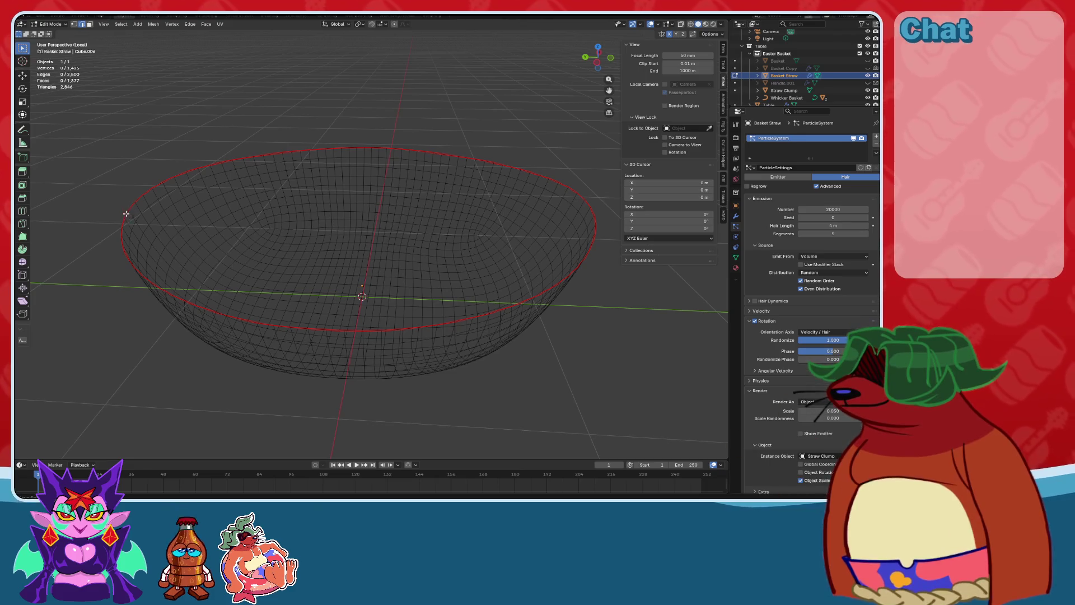
{"action": "left_click", "coordinate": [125, 213], "text": "alt"}
{"action": "middle_click_drag", "start_coordinate": [280, 185], "coordinate": [283, 151]}
{"action": "scroll", "coordinate": [317, 105], "scroll_direction": "up", "scroll_amount": 6}
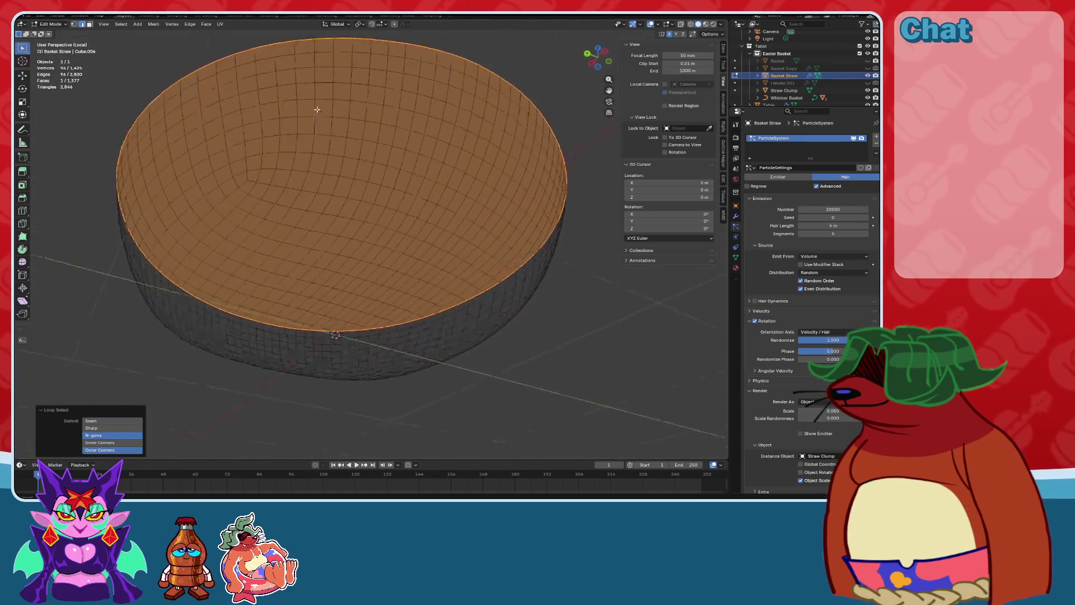
{"action": "mouse_move", "coordinate": [319, 106]}
{"action": "middle_mouse_down"}
{"action": "mouse_move", "coordinate": [320, 208]}
{"action": "mouse_move", "coordinate": [336, 208]}
{"action": "middle_mouse_up"}
{"action": "scroll", "coordinate": [319, 208], "scroll_direction": "down", "scroll_amount": 5}
{"action": "scroll", "coordinate": [336, 207], "scroll_direction": "up", "scroll_amount": 2}
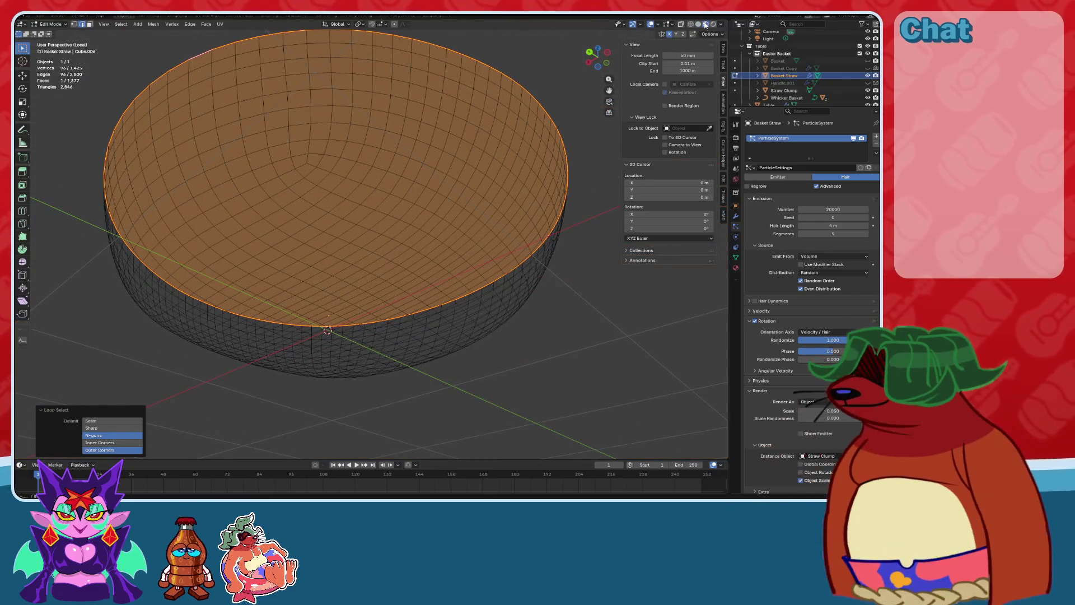
{"action": "middle_click_drag", "start_coordinate": [531, 167], "coordinate": [336, 101]}
Switch to Object Mode to view the straw, then return to Edit Mode.
{"action": "left_click", "coordinate": [52, 24]}
{"action": "left_click", "coordinate": [56, 32]}
{"action": "mouse_move", "coordinate": [358, 224]}
{"action": "middle_mouse_down"}
{"action": "mouse_move", "coordinate": [336, 201]}
{"action": "mouse_move", "coordinate": [360, 212]}
{"action": "mouse_move", "coordinate": [375, 242]}
{"action": "mouse_move", "coordinate": [409, 230]}
{"action": "mouse_move", "coordinate": [458, 178]}
{"action": "mouse_move", "coordinate": [461, 253]}
{"action": "middle_mouse_up"}
{"action": "left_click", "coordinate": [51, 24]}
{"action": "left_click", "coordinate": [52, 40]}
{"action": "scroll", "coordinate": [374, 242], "scroll_direction": "up", "scroll_amount": 5}
In face select, try extruding the top face, then cancel and undo it.
{"action": "left_click", "coordinate": [90, 24]}
{"action": "scroll", "coordinate": [331, 211], "scroll_direction": "down", "scroll_amount": 8}
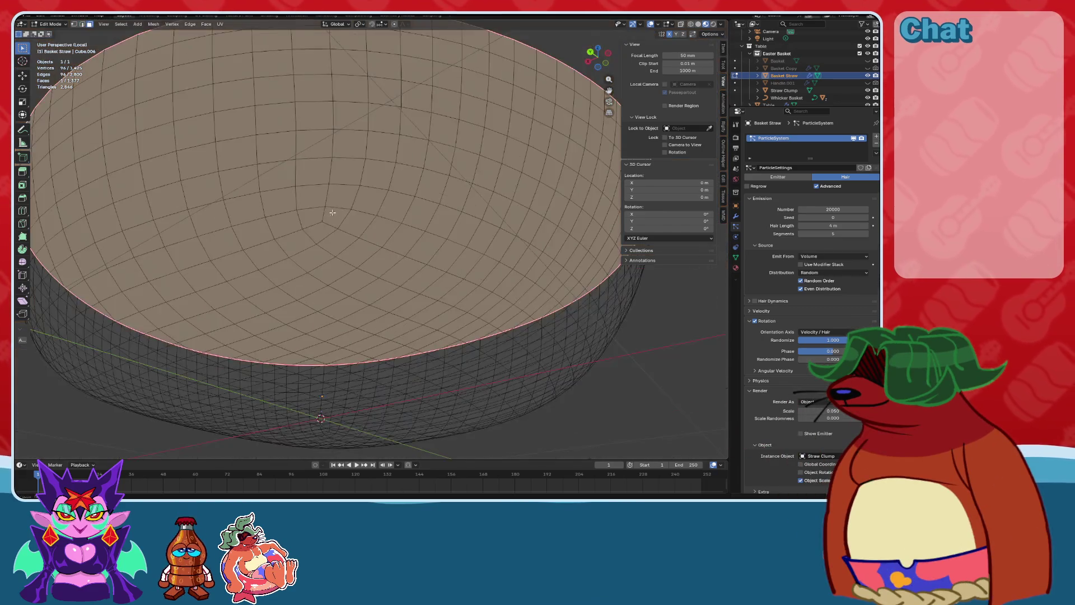
{"action": "mouse_move", "coordinate": [377, 223]}
{"action": "middle_mouse_down"}
{"action": "mouse_move", "coordinate": [379, 179]}
{"action": "mouse_move", "coordinate": [381, 246]}
{"action": "middle_mouse_up"}
{"action": "key", "text": "e"}
{"action": "left_click", "coordinate": [363, 169]}
{"action": "key", "text": "ctrl+z"}
{"action": "scroll", "coordinate": [379, 268], "scroll_direction": "up", "scroll_amount": 4}
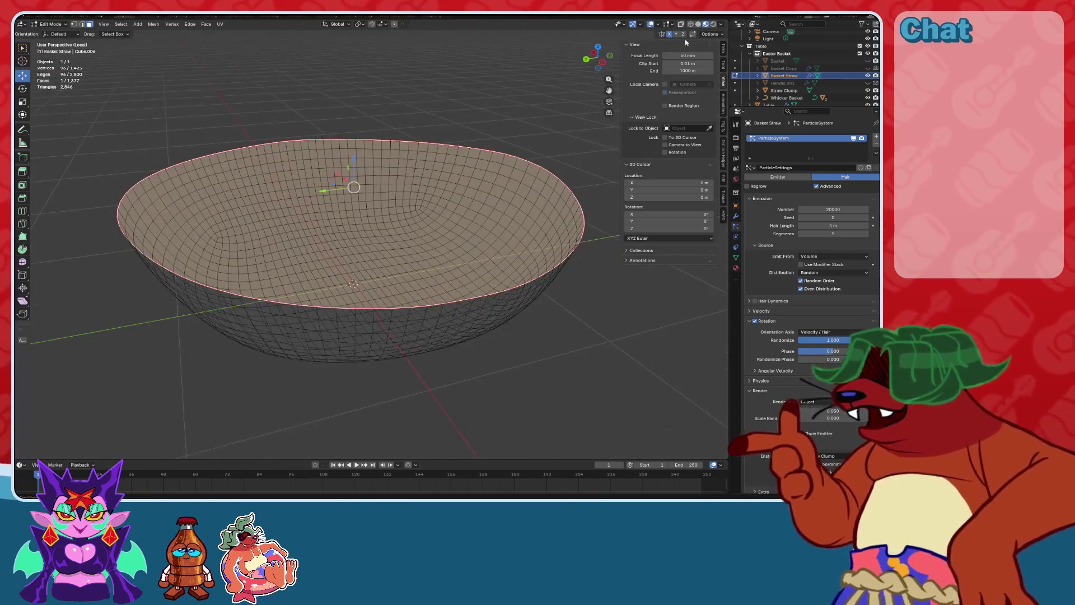
Deselect the top face, switch to vertex select with box selection, and turn on X-ray.
{"action": "scroll", "coordinate": [797, 413], "scroll_direction": "down", "scroll_amount": 2}
{"action": "scroll", "coordinate": [798, 413], "scroll_direction": "down", "scroll_amount": 5}
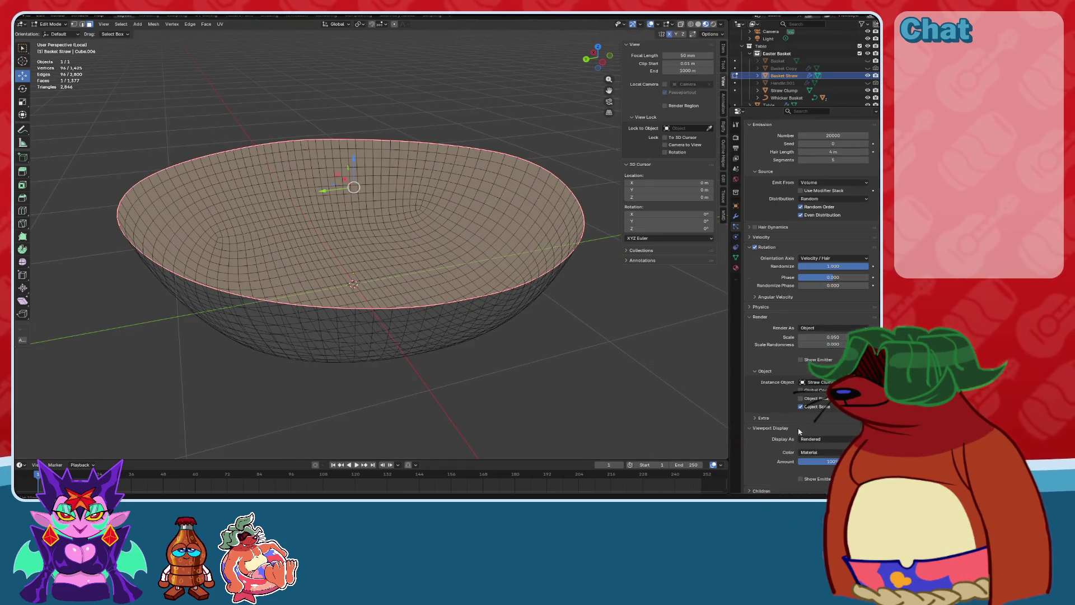
{"action": "left_click", "coordinate": [567, 360]}
{"action": "middle_click_drag", "start_coordinate": [567, 360], "coordinate": [481, 359]}
{"action": "key", "text": "1"}
{"action": "left_click", "coordinate": [22, 49]}
{"action": "mouse_move", "coordinate": [597, 53]}
{"action": "left_mouse_down"}
{"action": "mouse_move", "coordinate": [589, 69]}
{"action": "mouse_move", "coordinate": [595, 60]}
{"action": "left_mouse_up"}
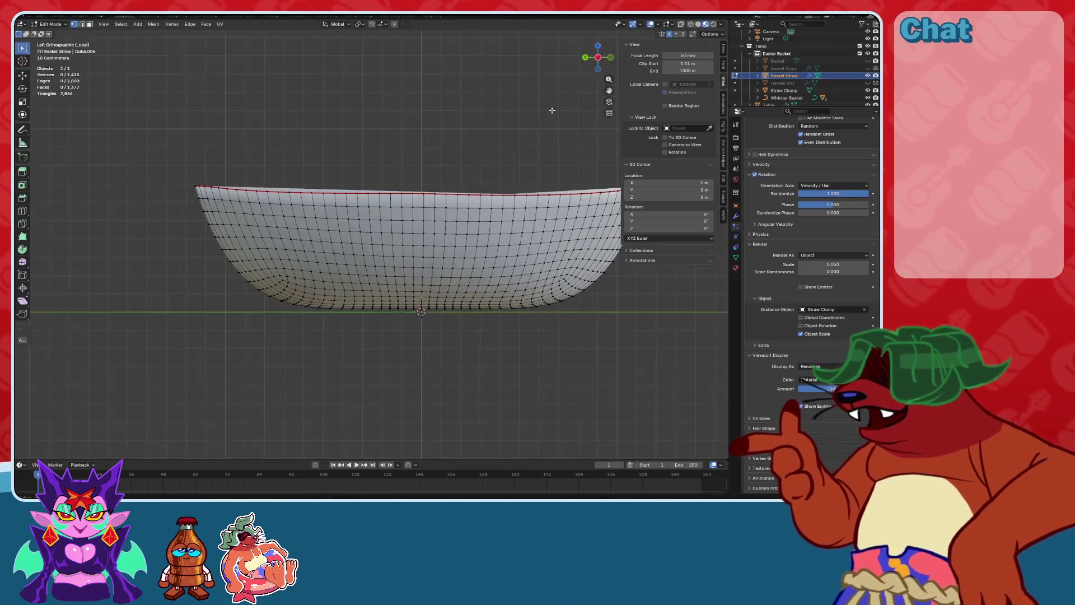
{"action": "scroll", "coordinate": [595, 61], "scroll_direction": "up", "scroll_amount": 8}
{"action": "left_click", "coordinate": [681, 24]}
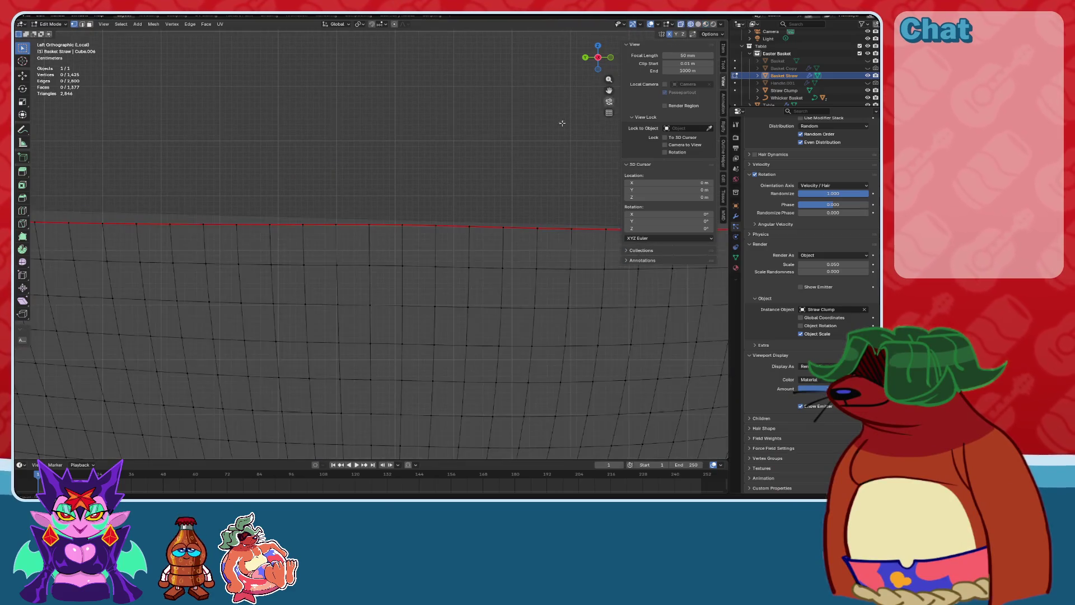
{"action": "scroll", "coordinate": [377, 230], "scroll_direction": "down", "scroll_amount": 6}
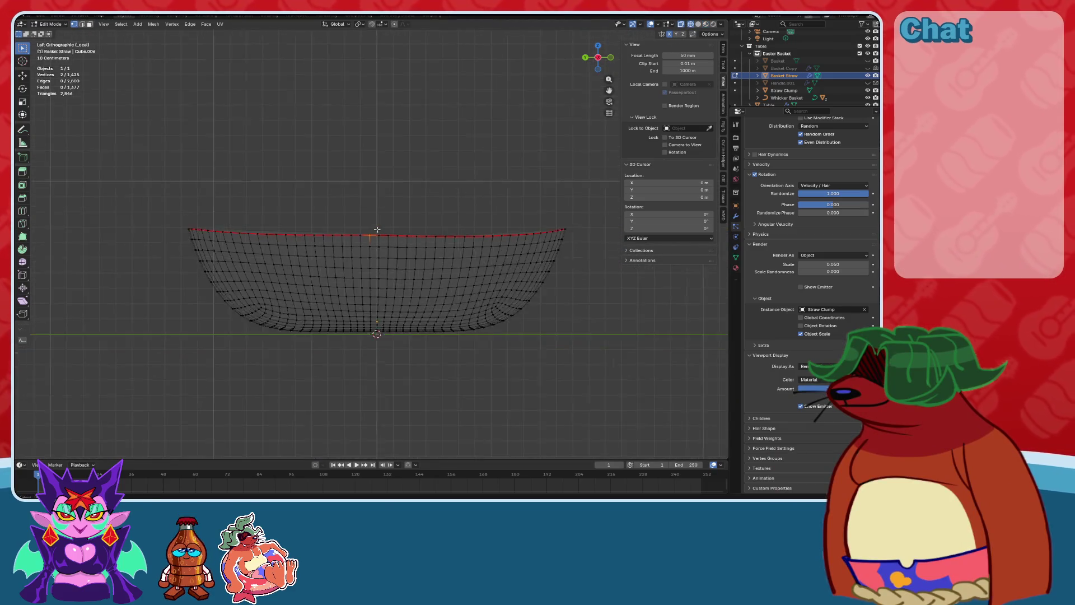
{"action": "middle_click_drag", "start_coordinate": [387, 225], "coordinate": [395, 261]}
Join the first opposite rim vertex pairs with edges across the bowl's flat top.
{"action": "key", "text": "j"}
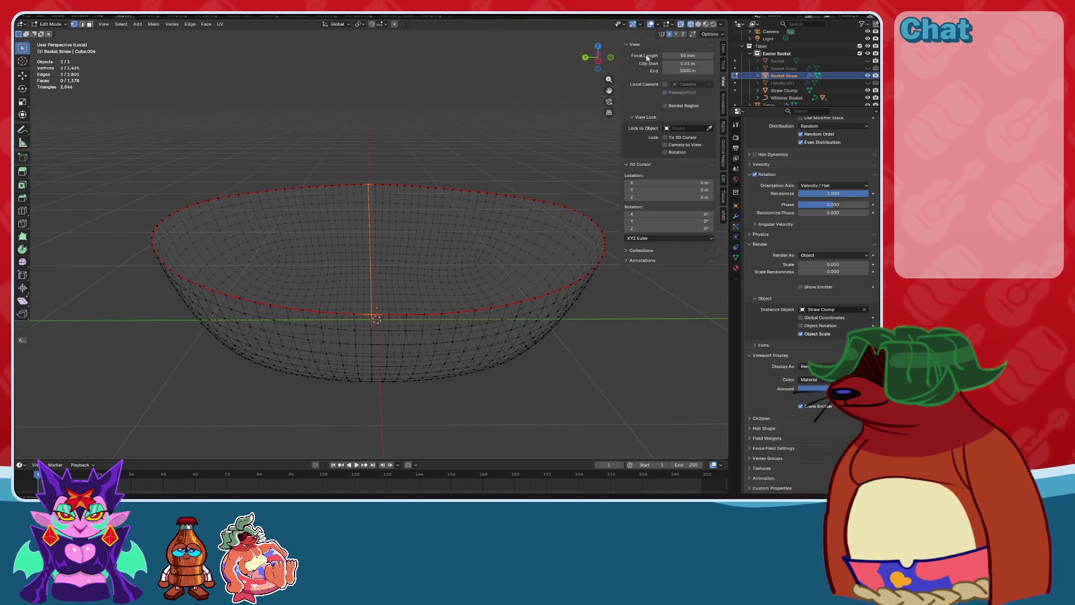
{"action": "left_click", "coordinate": [598, 59]}
{"action": "scroll", "coordinate": [403, 199], "scroll_direction": "up", "scroll_amount": 5}
{"action": "left_click_drag", "start_coordinate": [343, 218], "coordinate": [368, 245]}
{"action": "scroll", "coordinate": [367, 245], "scroll_direction": "down", "scroll_amount": 2}
{"action": "mouse_move", "coordinate": [380, 217]}
{"action": "middle_mouse_down", "text": "alt"}
{"action": "mouse_move", "coordinate": [379, 240]}
{"action": "mouse_move", "coordinate": [366, 197]}
{"action": "middle_mouse_up", "text": "alt"}
{"action": "scroll", "coordinate": [438, 187], "scroll_direction": "down", "scroll_amount": 1}
{"action": "left_click_drag", "start_coordinate": [366, 224], "coordinate": [439, 241]}
{"action": "key", "text": "j"}
Connect the remaining opposite rim vertices across the top, checking the result in solid shading.
{"action": "left_click_drag", "start_coordinate": [446, 226], "coordinate": [465, 242]}
{"action": "mouse_move", "coordinate": [570, 258]}
{"action": "middle_mouse_down", "text": "shift"}
{"action": "mouse_move", "coordinate": [396, 288]}
{"action": "mouse_move", "coordinate": [408, 274]}
{"action": "mouse_move", "coordinate": [247, 259]}
{"action": "middle_mouse_up", "text": "shift"}
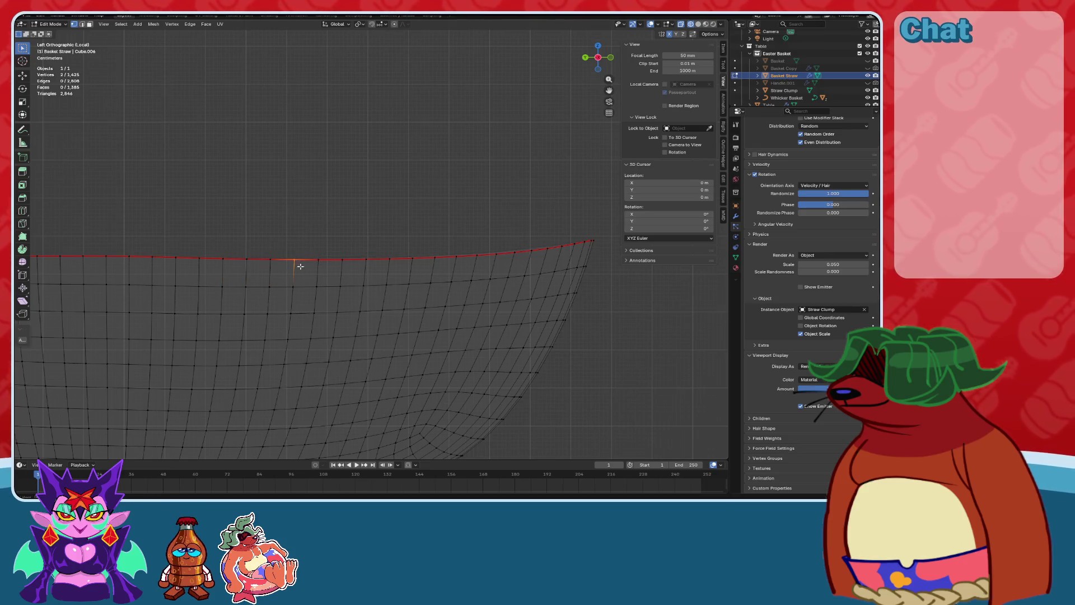
{"action": "mouse_move", "coordinate": [340, 258]}
{"action": "left_mouse_down"}
{"action": "mouse_move", "coordinate": [387, 259]}
{"action": "mouse_move", "coordinate": [417, 280]}
{"action": "mouse_move", "coordinate": [577, 250]}
{"action": "left_mouse_up"}
{"action": "key", "text": "j"}
{"action": "key", "text": "j"}
{"action": "key", "text": "j"}
{"action": "key", "text": "j"}
{"action": "key", "text": "j"}
{"action": "key", "text": "j"}
{"action": "mouse_move", "coordinate": [577, 249]}
{"action": "middle_mouse_down"}
{"action": "mouse_move", "coordinate": [456, 257]}
{"action": "mouse_move", "coordinate": [439, 271]}
{"action": "mouse_move", "coordinate": [539, 166]}
{"action": "middle_mouse_up"}
{"action": "left_click", "coordinate": [408, 252]}
{"action": "middle_click_drag", "start_coordinate": [409, 252], "coordinate": [408, 250]}
{"action": "left_click", "coordinate": [698, 24]}
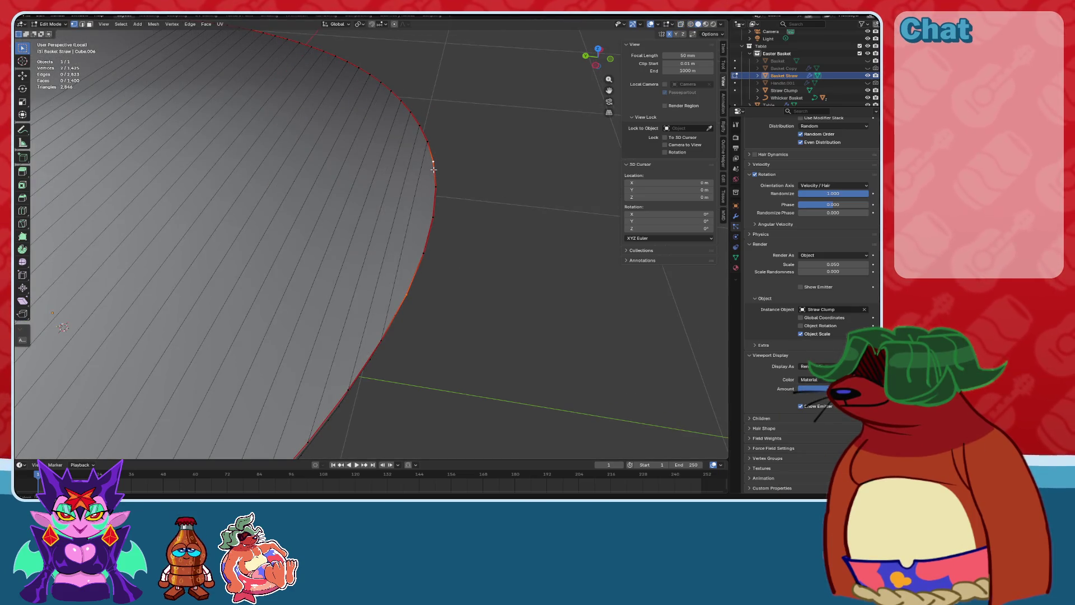
{"action": "key", "text": "j"}
In front view with X-ray, add a vertical edge loop down the bowl's side with Ctrl+R.
{"action": "middle_click_drag", "start_coordinate": [452, 246], "coordinate": [491, 219]}
{"action": "scroll", "coordinate": [491, 220], "scroll_direction": "up", "scroll_amount": 2}
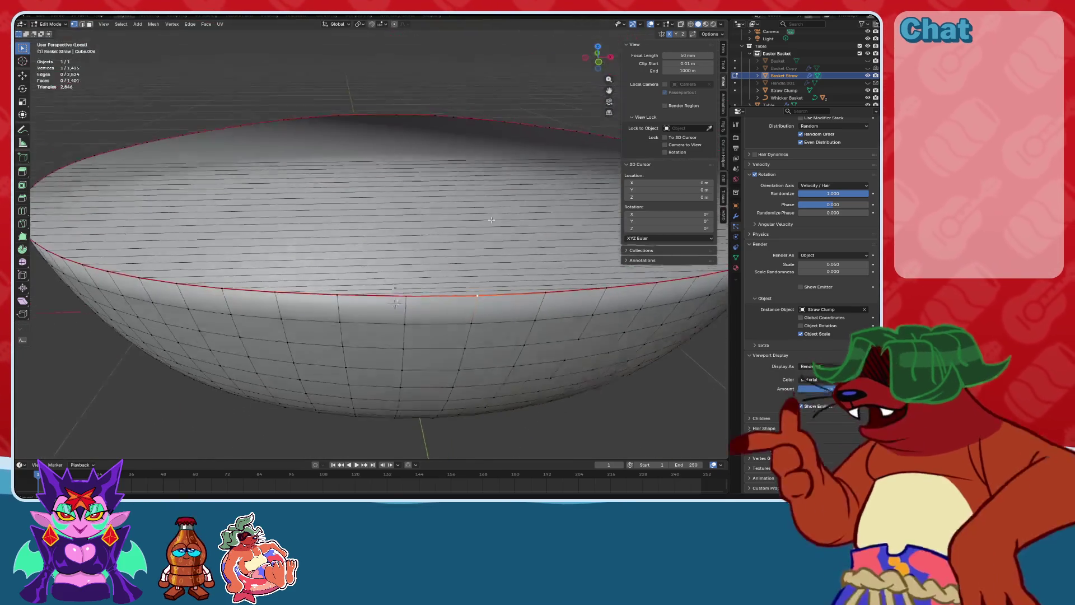
{"action": "left_click", "coordinate": [600, 62]}
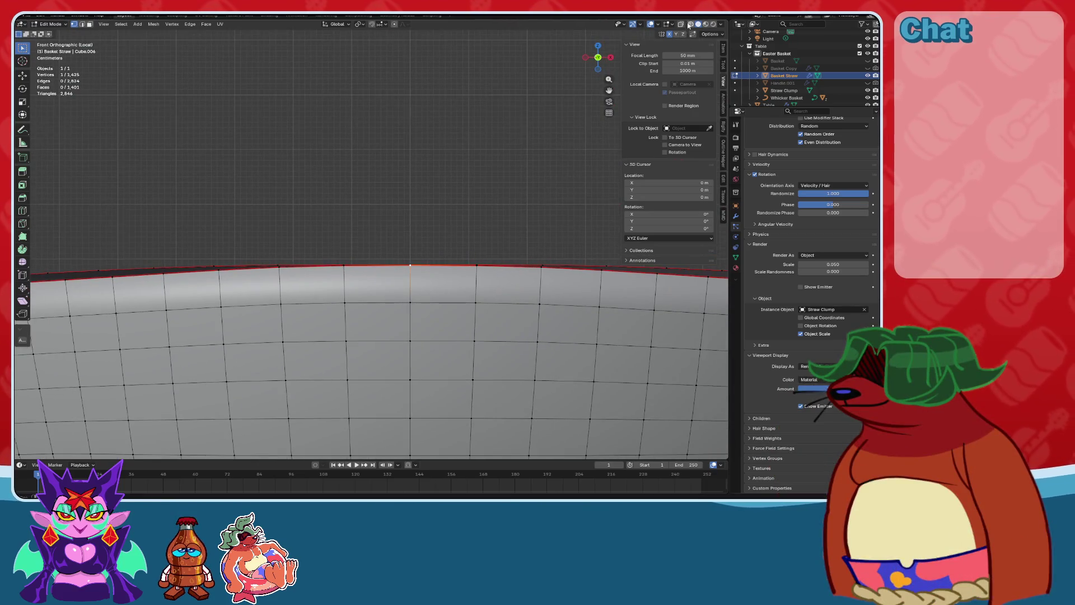
{"action": "left_click", "coordinate": [682, 24]}
{"action": "left_click_drag", "start_coordinate": [391, 248], "coordinate": [419, 274]}
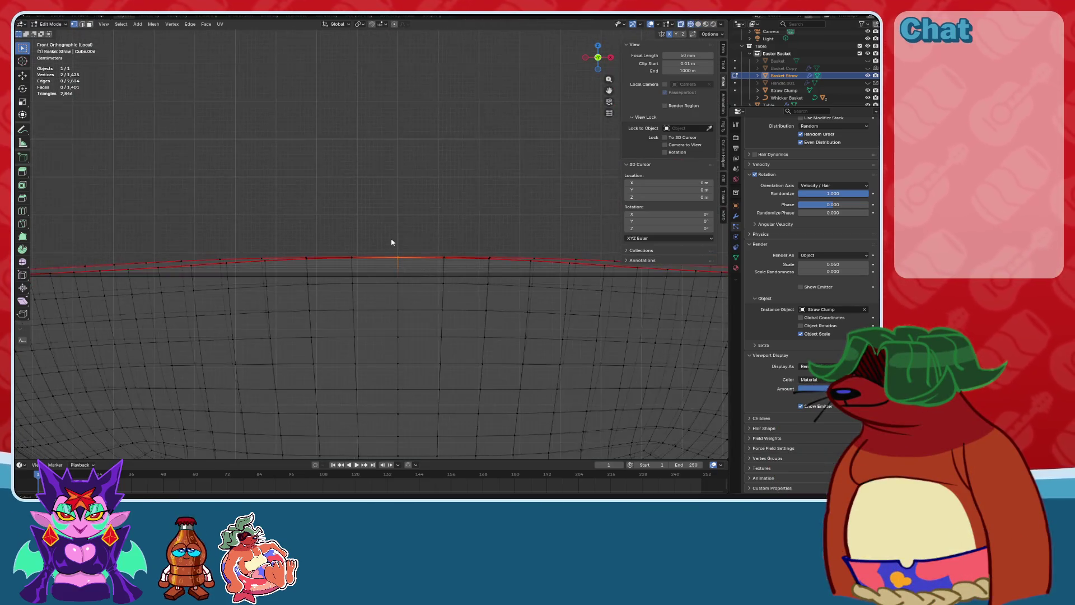
{"action": "key", "text": "ctrl+r"}
{"action": "left_click", "coordinate": [379, 257]}
{"action": "middle_click_drag", "start_coordinate": [379, 257], "coordinate": [369, 271]}
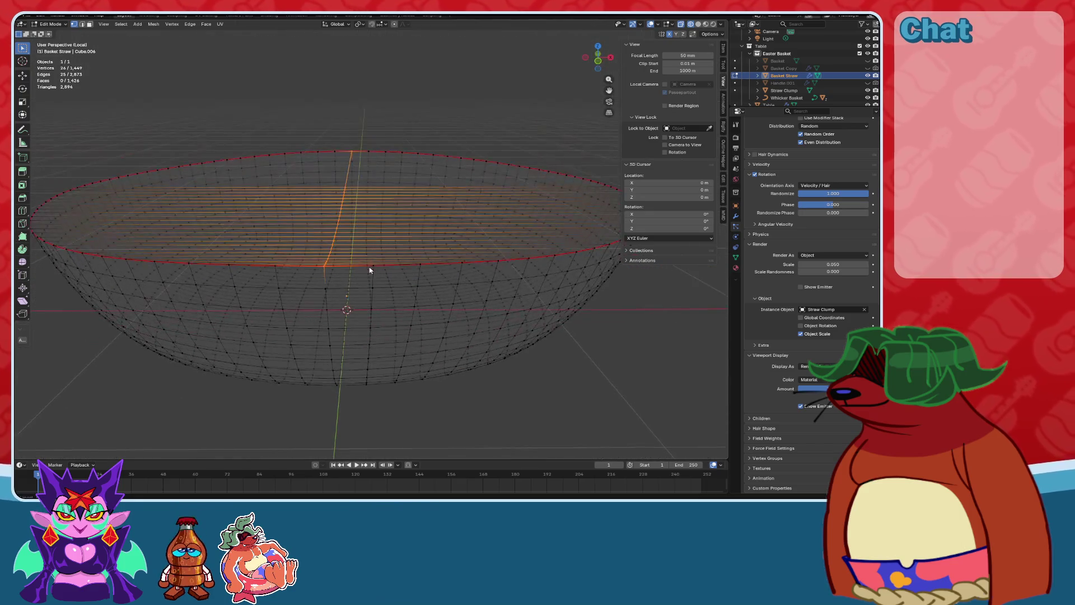
Undo the new edge loop, switch to the left view, and clear the vertex selection.
{"action": "mouse_move", "coordinate": [598, 60]}
{"action": "left_mouse_down"}
{"action": "mouse_move", "coordinate": [599, 79]}
{"action": "mouse_move", "coordinate": [601, 69]}
{"action": "mouse_move", "coordinate": [404, 170]}
{"action": "left_mouse_up"}
{"action": "scroll", "coordinate": [301, 168], "scroll_direction": "up", "scroll_amount": 3}
{"action": "key", "text": "ctrl+z"}
{"action": "scroll", "coordinate": [294, 183], "scroll_direction": "down", "scroll_amount": 3}
{"action": "left_click", "coordinate": [593, 61]}
{"action": "mouse_move", "coordinate": [433, 196]}
{"action": "middle_mouse_down", "text": "shift"}
{"action": "mouse_move", "coordinate": [419, 206]}
{"action": "mouse_move", "coordinate": [432, 221]}
{"action": "mouse_move", "coordinate": [458, 194]}
{"action": "mouse_move", "coordinate": [445, 224]}
{"action": "middle_mouse_up", "text": "shift"}
{"action": "key", "text": "alt+a"}
Connect successive pairs of rim vertices to fill in faces along the side of the rim.
{"action": "middle_click_drag", "start_coordinate": [402, 285], "coordinate": [442, 358]}
{"action": "left_click", "coordinate": [449, 372]}
{"action": "left_click", "coordinate": [597, 76]}
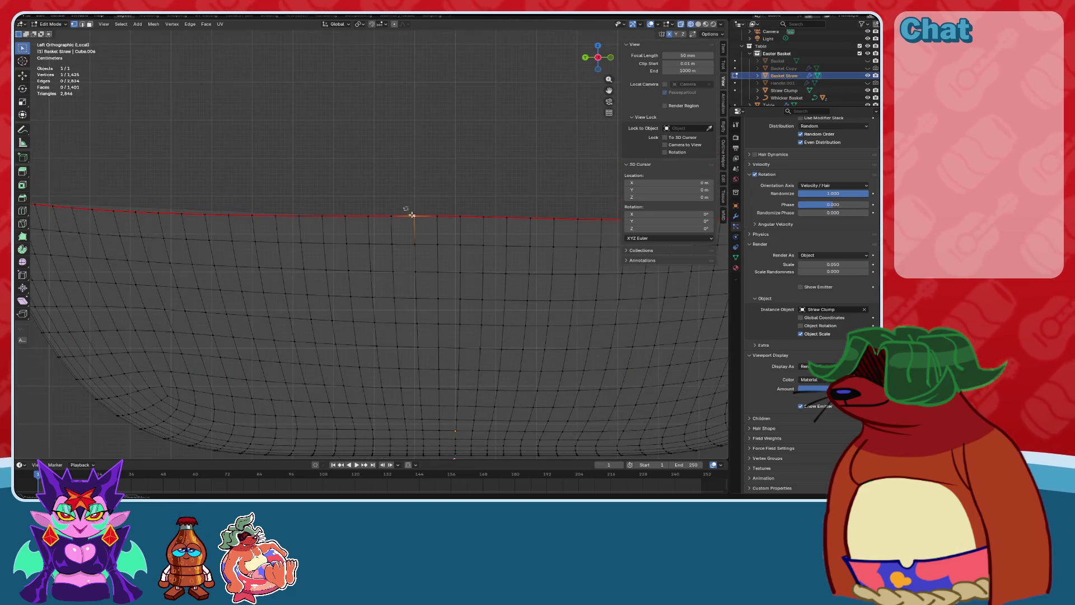
{"action": "key", "text": "j"}
{"action": "middle_click_drag", "start_coordinate": [315, 235], "coordinate": [443, 212], "text": "shift"}
{"action": "left_click_drag", "start_coordinate": [442, 210], "coordinate": [465, 230]}
{"action": "key", "text": "j"}
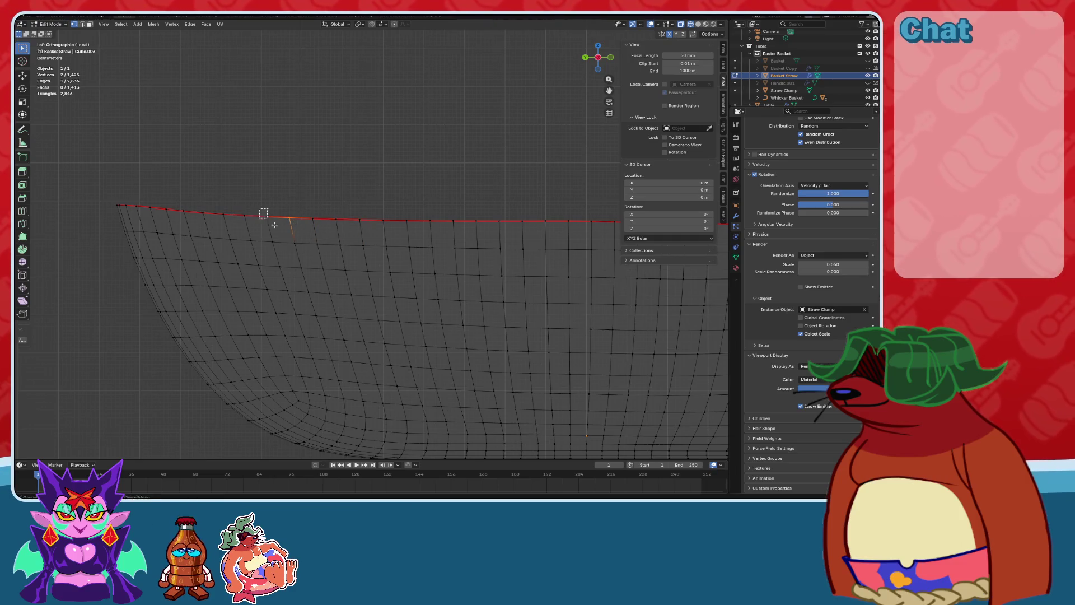
{"action": "key", "text": "j"}
{"action": "mouse_move", "coordinate": [201, 207]}
{"action": "left_mouse_down"}
{"action": "mouse_move", "coordinate": [208, 216]}
{"action": "mouse_move", "coordinate": [171, 213]}
{"action": "left_mouse_up"}
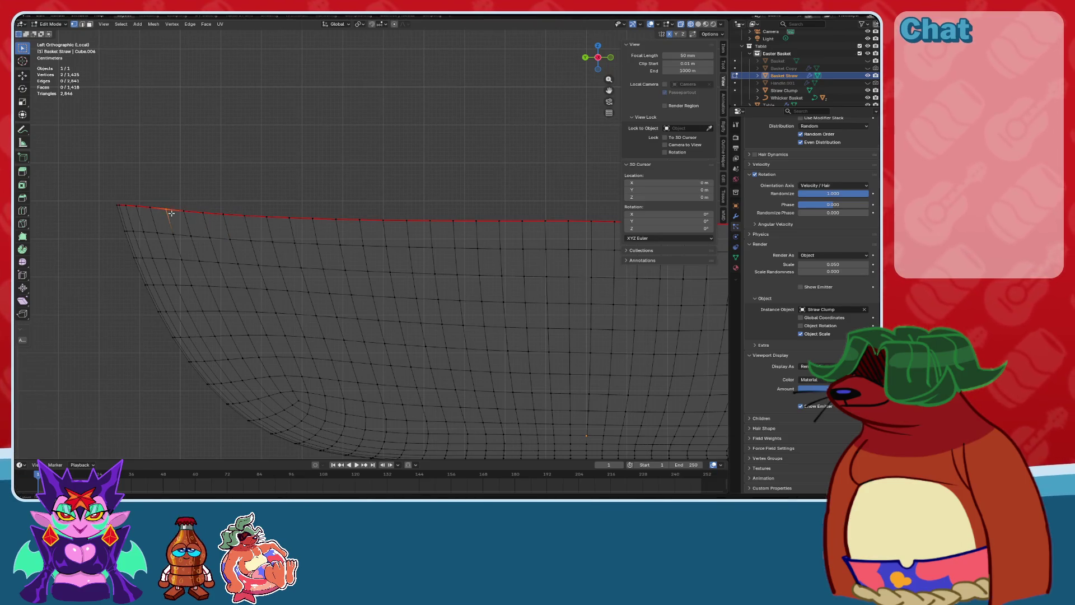
{"action": "key", "text": "j"}
Fill the missing faces at the rim corner by joining pairs of corner vertices.
{"action": "mouse_move", "coordinate": [176, 225]}
{"action": "middle_mouse_down"}
{"action": "mouse_move", "coordinate": [184, 243]}
{"action": "mouse_move", "coordinate": [322, 300]}
{"action": "mouse_move", "coordinate": [457, 315]}
{"action": "mouse_move", "coordinate": [408, 285]}
{"action": "middle_mouse_up"}
{"action": "left_click", "coordinate": [410, 360]}
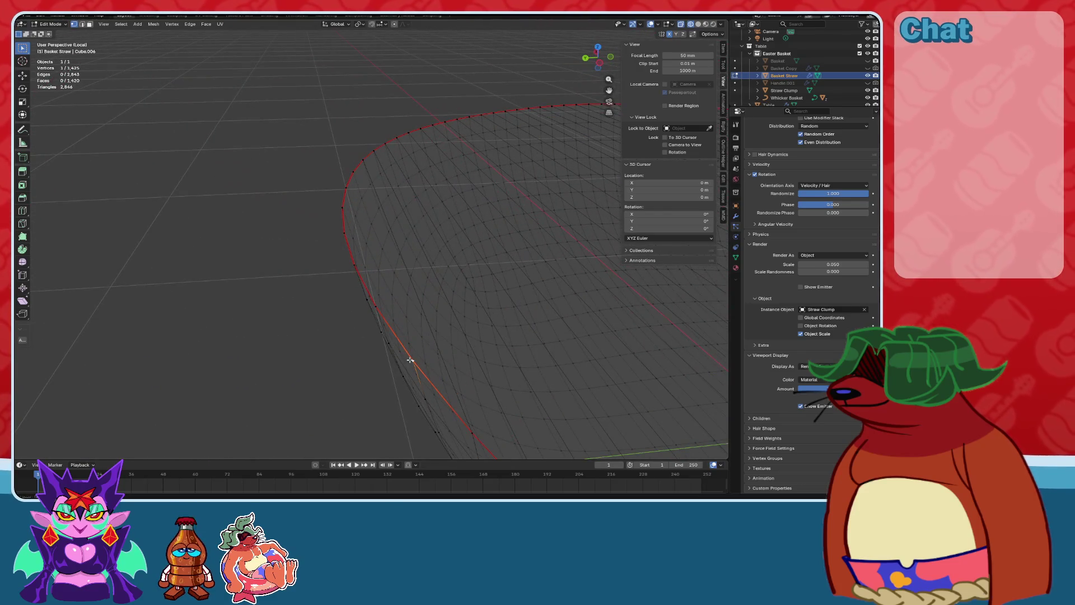
{"action": "key", "text": "j"}
{"action": "middle_click_drag", "start_coordinate": [381, 211], "coordinate": [425, 240]}
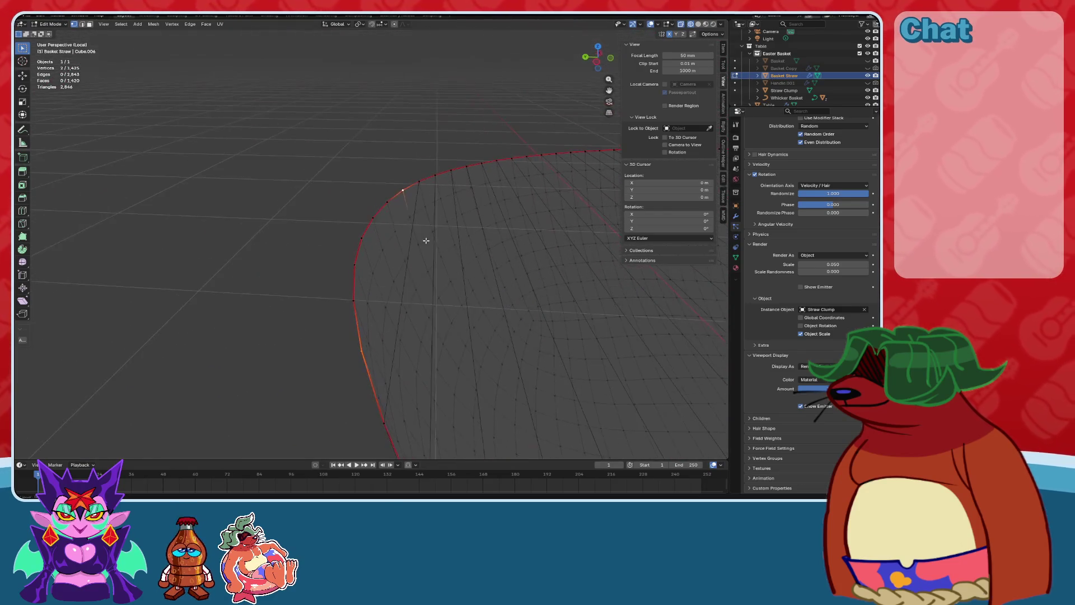
{"action": "left_click", "coordinate": [353, 300]}
{"action": "left_click", "coordinate": [387, 202], "text": "shift"}
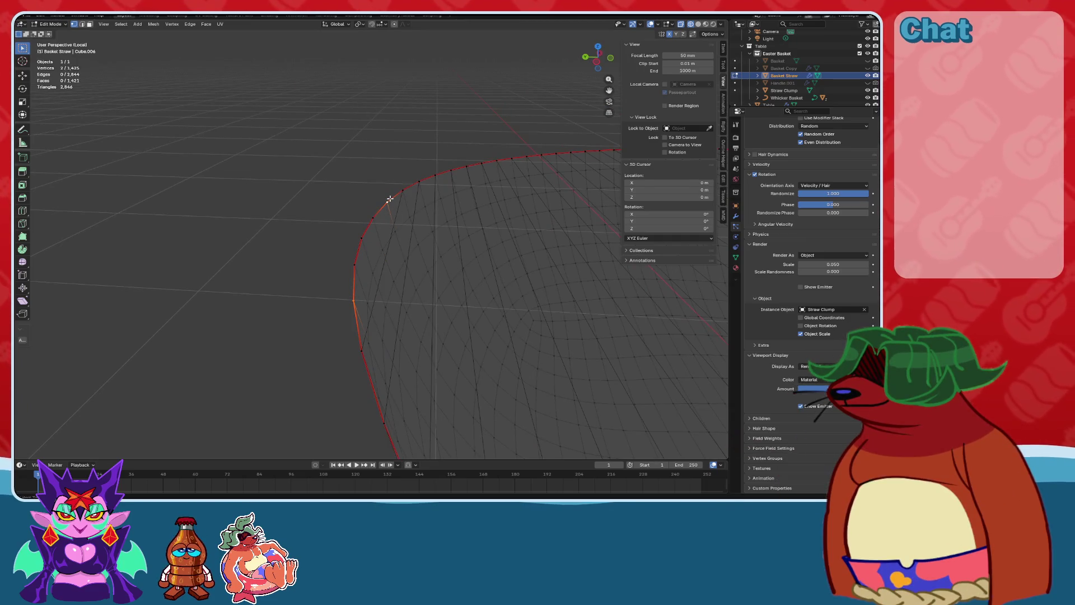
{"action": "key", "text": "j"}
{"action": "mouse_move", "coordinate": [389, 202]}
{"action": "middle_mouse_down"}
{"action": "mouse_move", "coordinate": [425, 254]}
{"action": "mouse_move", "coordinate": [404, 256]}
{"action": "middle_mouse_up"}
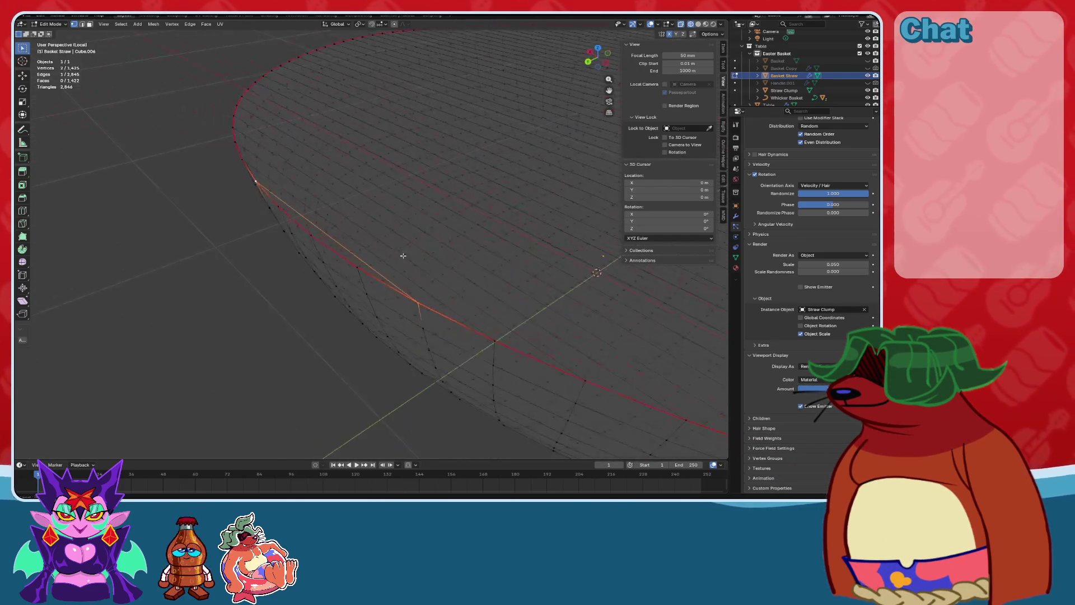
{"action": "left_click", "coordinate": [304, 232]}
{"action": "middle_click_drag", "start_coordinate": [343, 229], "coordinate": [490, 217]}
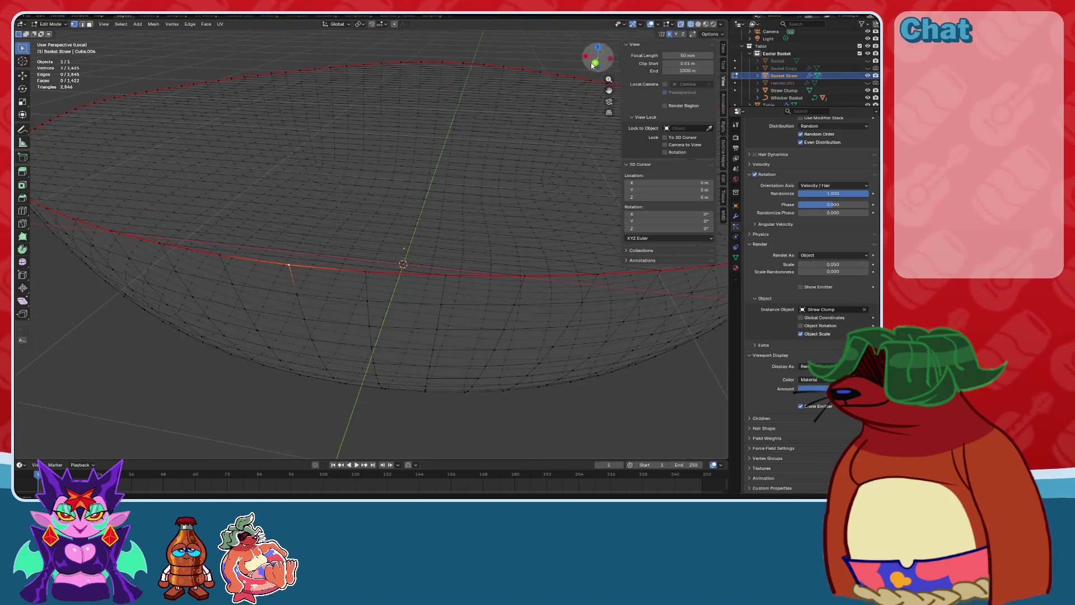
{"action": "left_click", "coordinate": [595, 63]}
{"action": "left_click", "coordinate": [353, 253], "text": "shift"}
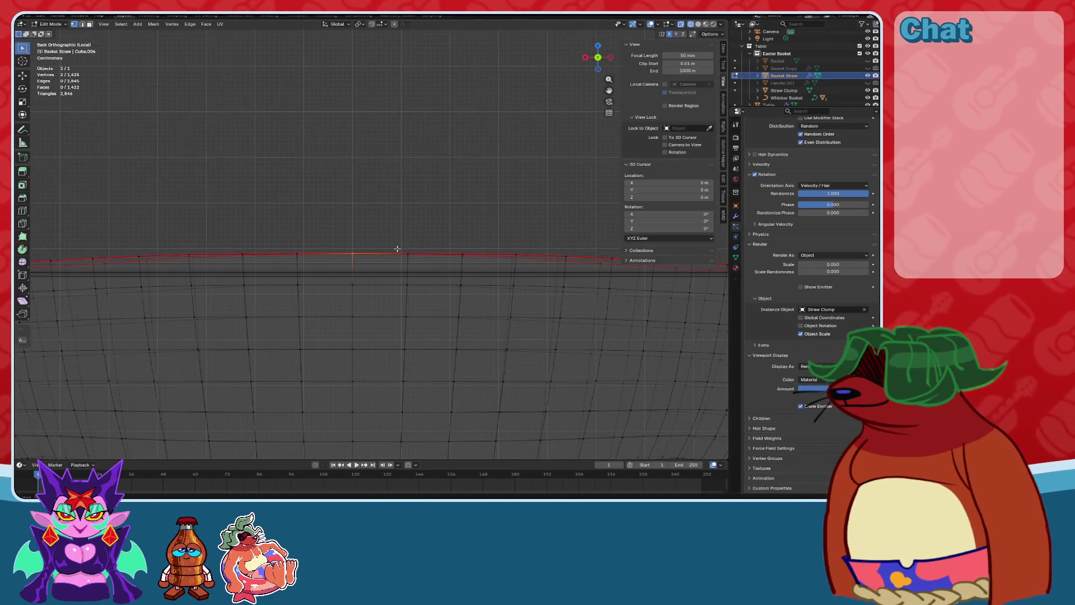
Extrude the rim edge loop into several new bands, undoing the last extrusion.
{"action": "scroll", "coordinate": [397, 249], "scroll_direction": "down", "scroll_amount": 2}
{"action": "key", "text": "e"}
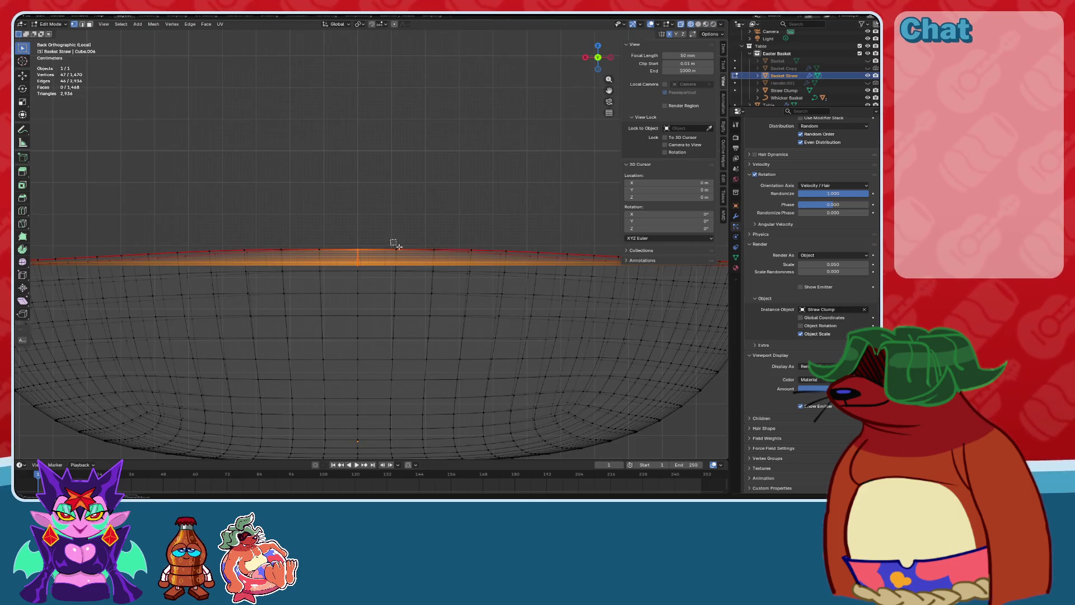
{"action": "left_click", "coordinate": [395, 244]}
{"action": "key", "text": "e"}
{"action": "left_click", "coordinate": [422, 247]}
{"action": "key", "text": "e"}
{"action": "left_click", "coordinate": [461, 246]}
{"action": "key", "text": "e"}
{"action": "left_click", "coordinate": [461, 256]}
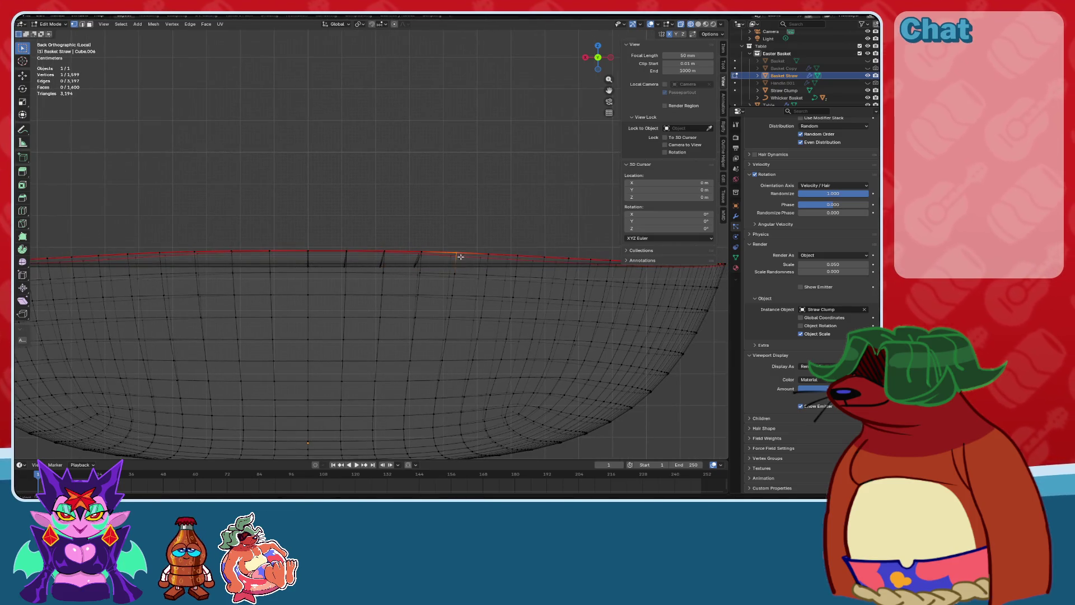
{"action": "mouse_move", "coordinate": [501, 261]}
{"action": "middle_mouse_down"}
{"action": "mouse_move", "coordinate": [489, 291]}
{"action": "mouse_move", "coordinate": [428, 307]}
{"action": "mouse_move", "coordinate": [584, 168]}
{"action": "middle_mouse_up"}
{"action": "left_click", "coordinate": [597, 68]}
{"action": "scroll", "coordinate": [506, 269], "scroll_direction": "down", "scroll_amount": 2}
{"action": "key", "text": "ctrl+z"}
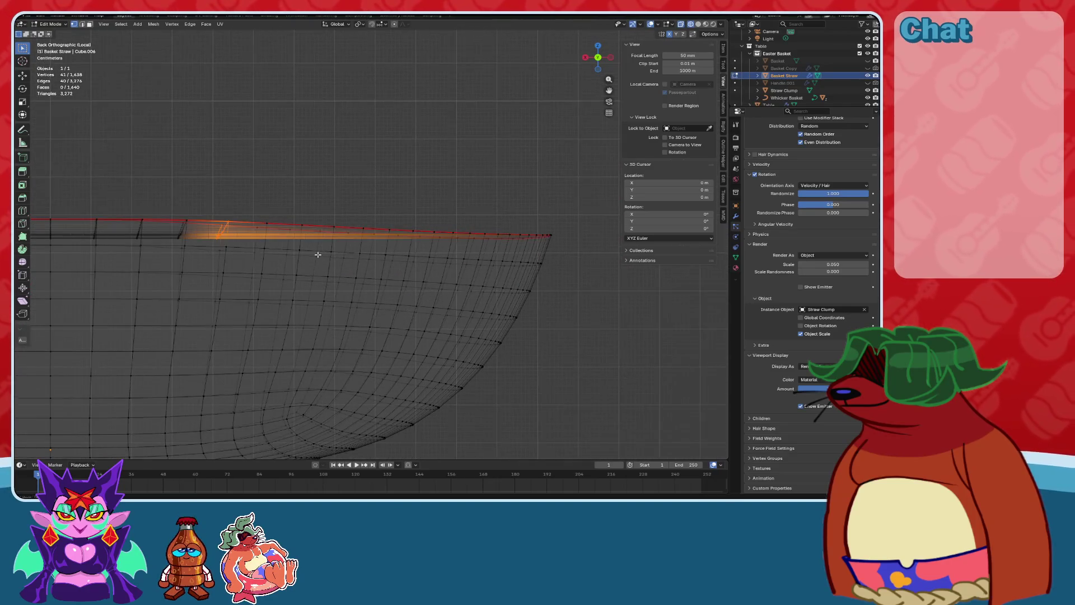
{"action": "scroll", "coordinate": [318, 254], "scroll_direction": "up", "scroll_amount": 3}
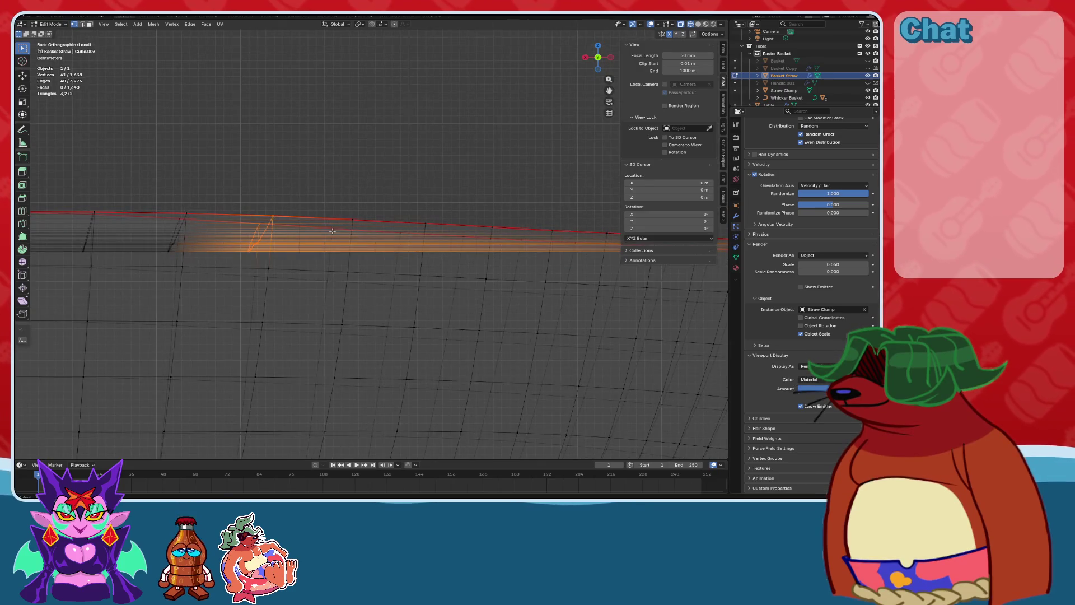
Join the first vertex pairs across the new rim bands with connecting cuts.
{"action": "left_click", "coordinate": [333, 231]}
{"action": "middle_click_drag", "start_coordinate": [351, 240], "coordinate": [347, 254]}
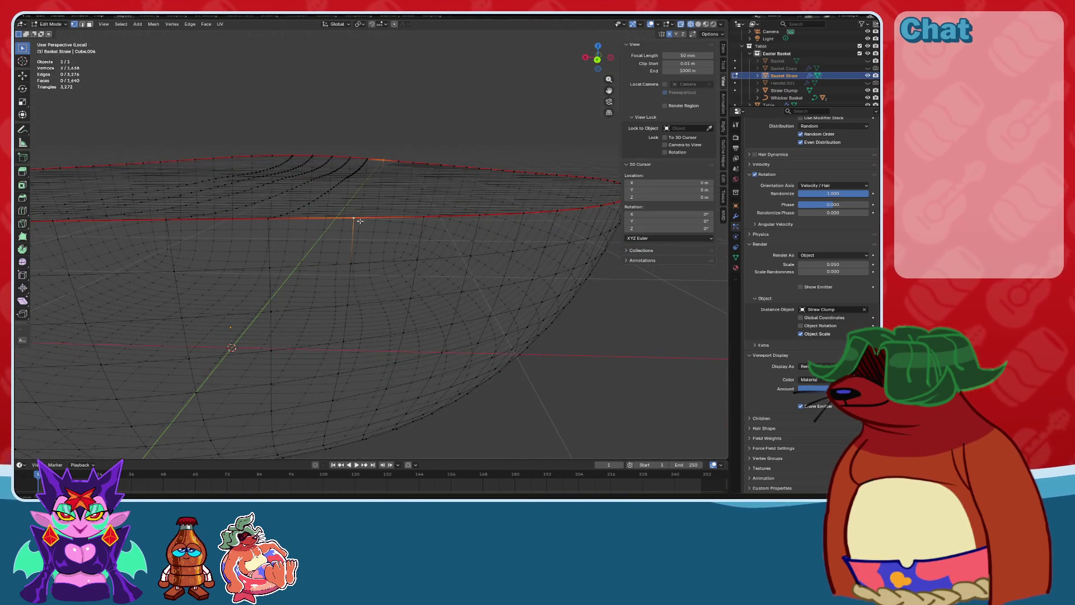
{"action": "key", "text": "ctrl+z"}
{"action": "left_click", "coordinate": [428, 216]}
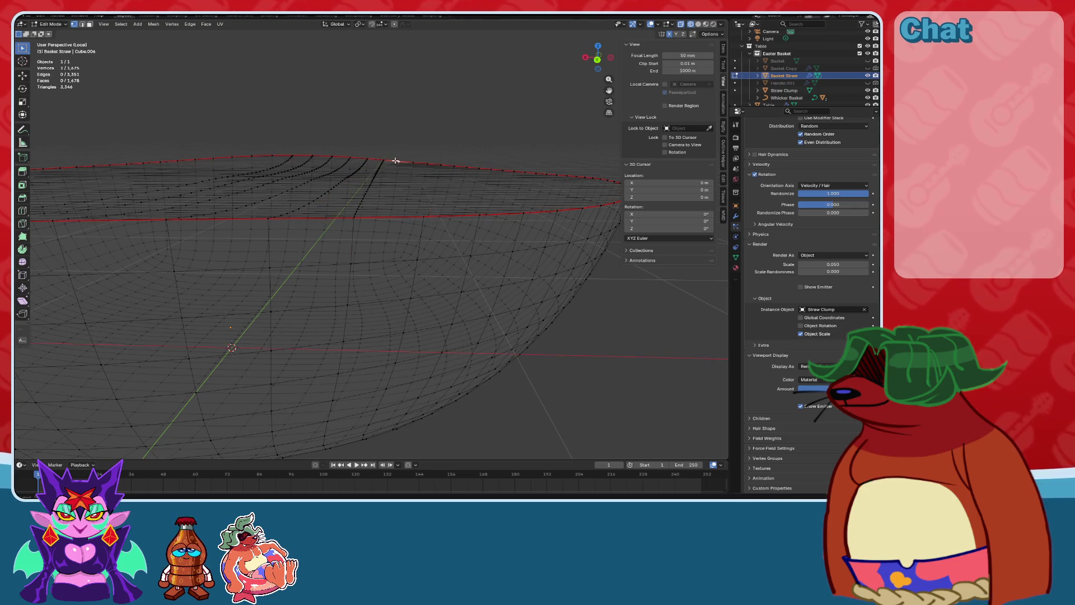
{"action": "key", "text": "j"}
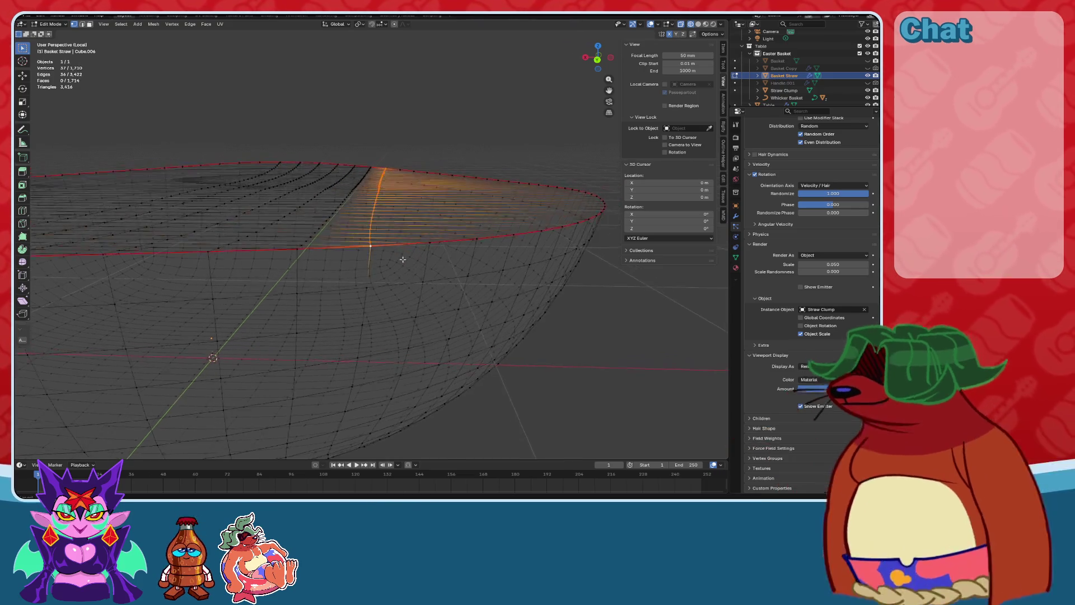
{"action": "middle_click_drag", "start_coordinate": [404, 258], "coordinate": [415, 247]}
{"action": "left_click", "coordinate": [430, 228]}
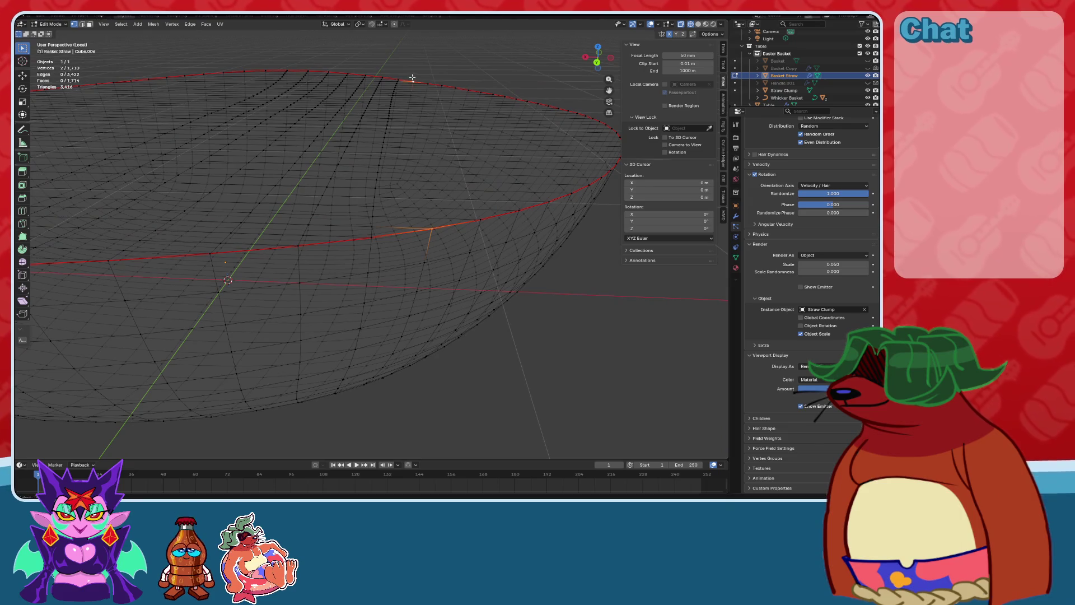
{"action": "key", "text": "j"}
{"action": "left_click", "coordinate": [597, 62]}
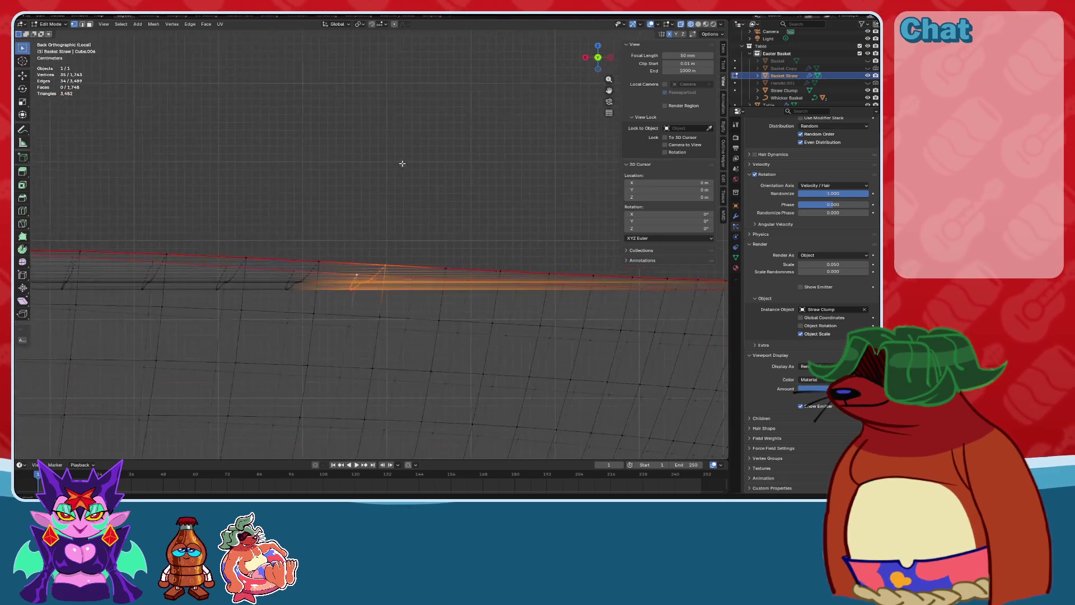
{"action": "left_click", "coordinate": [435, 308]}
{"action": "middle_click_drag", "start_coordinate": [435, 307], "coordinate": [303, 272], "text": "shift"}
{"action": "key", "text": "j"}
Continue joining vertex pairs across the bands further along the rim.
{"action": "left_click", "coordinate": [369, 256]}
{"action": "key", "text": "j"}
{"action": "left_click", "coordinate": [440, 261]}
{"action": "key", "text": "j"}
{"action": "middle_click_drag", "start_coordinate": [504, 261], "coordinate": [360, 267], "text": "shift"}
{"action": "left_click", "coordinate": [363, 263]}
{"action": "key", "text": "j"}
{"action": "left_click", "coordinate": [419, 266]}
{"action": "left_click", "coordinate": [379, 280], "text": "shift"}
{"action": "key", "text": "j"}
Add the last connecting cuts across the rim bands, then orbit to inspect them.
{"action": "left_click", "coordinate": [444, 282]}
{"action": "left_click", "coordinate": [432, 281], "text": "shift"}
{"action": "key", "text": "j"}
{"action": "middle_click_drag", "start_coordinate": [446, 296], "coordinate": [323, 296], "text": "shift"}
{"action": "left_click", "coordinate": [390, 272]}
{"action": "key", "text": "j"}
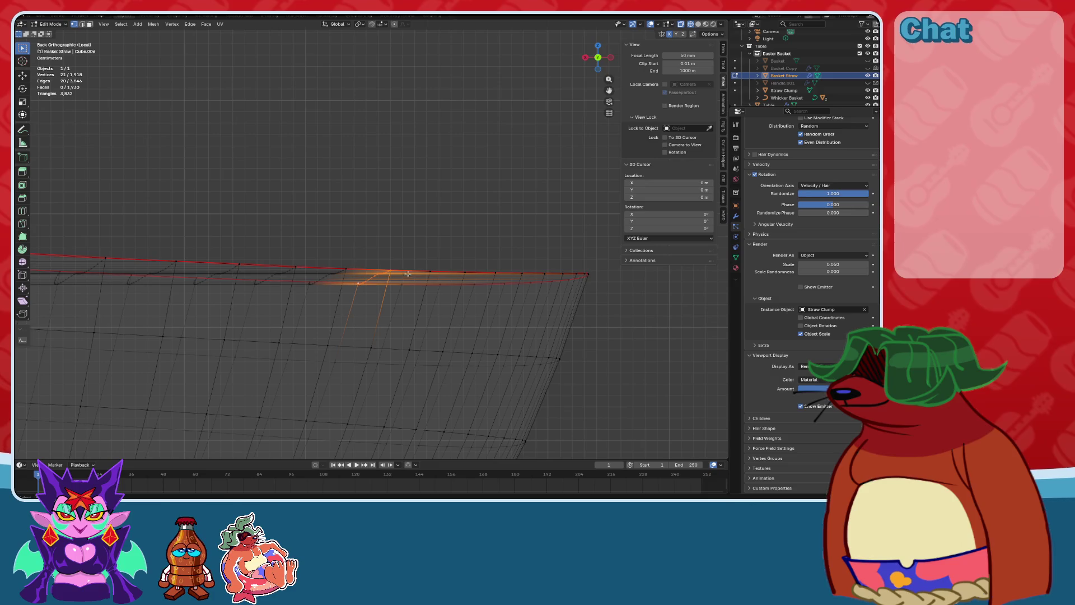
{"action": "key", "text": "j"}
{"action": "mouse_move", "coordinate": [403, 284]}
{"action": "middle_mouse_down"}
{"action": "mouse_move", "coordinate": [420, 308]}
{"action": "mouse_move", "coordinate": [412, 264]}
{"action": "mouse_move", "coordinate": [320, 254]}
{"action": "mouse_move", "coordinate": [489, 220]}
{"action": "middle_mouse_up"}
{"action": "scroll", "coordinate": [431, 271], "scroll_direction": "up", "scroll_amount": 3}
{"action": "scroll", "coordinate": [318, 250], "scroll_direction": "up", "scroll_amount": 2}
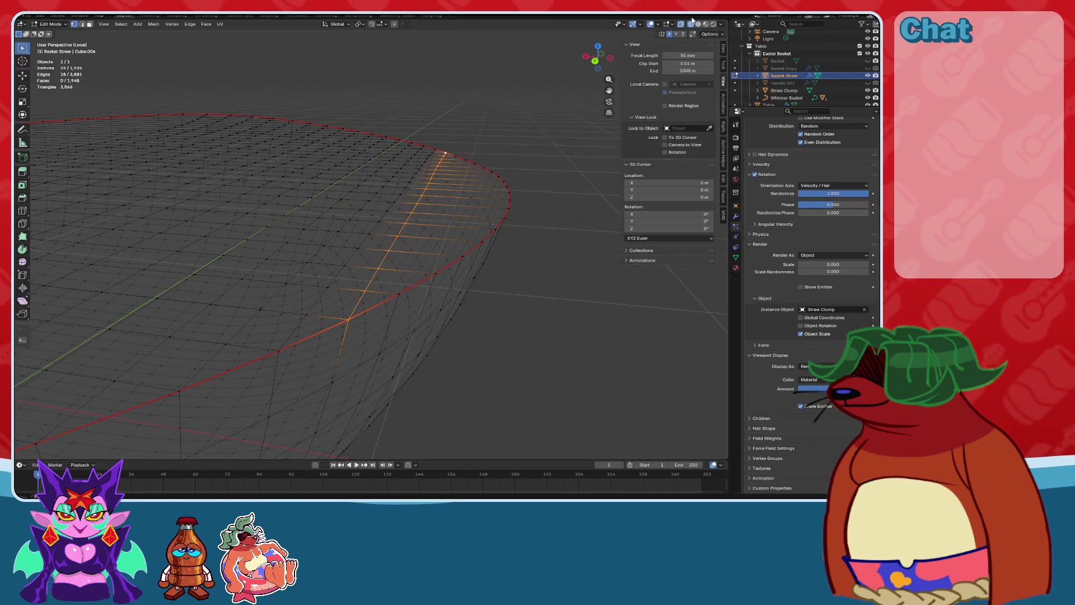
Switch to solid shading and cut connections from rim vertices down the bowl's corner.
{"action": "left_click", "coordinate": [699, 24]}
{"action": "left_click", "coordinate": [398, 294]}
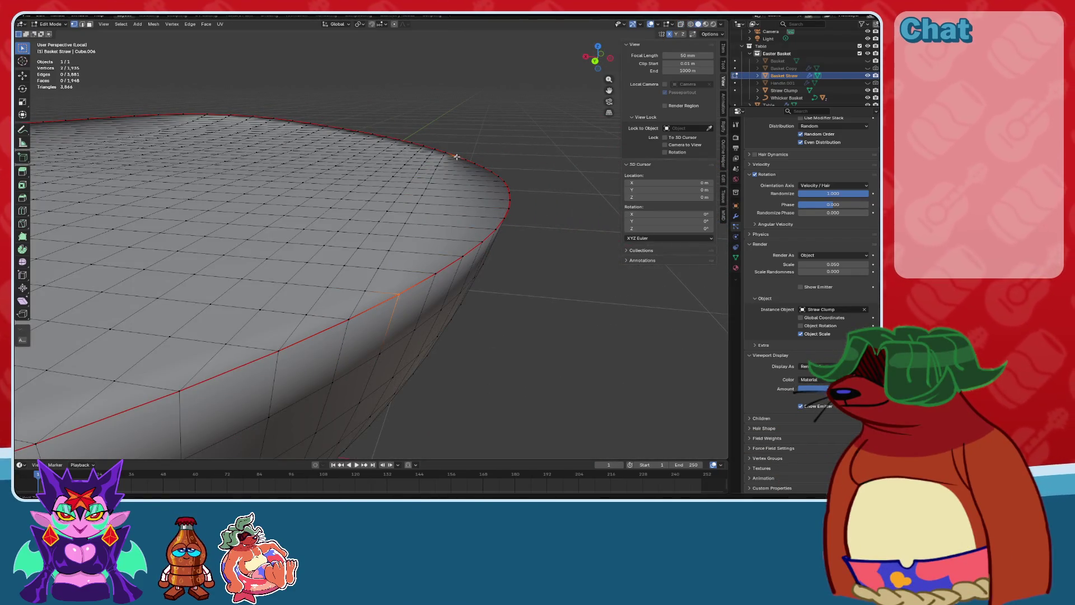
{"action": "key", "text": "j"}
{"action": "left_click", "coordinate": [431, 268]}
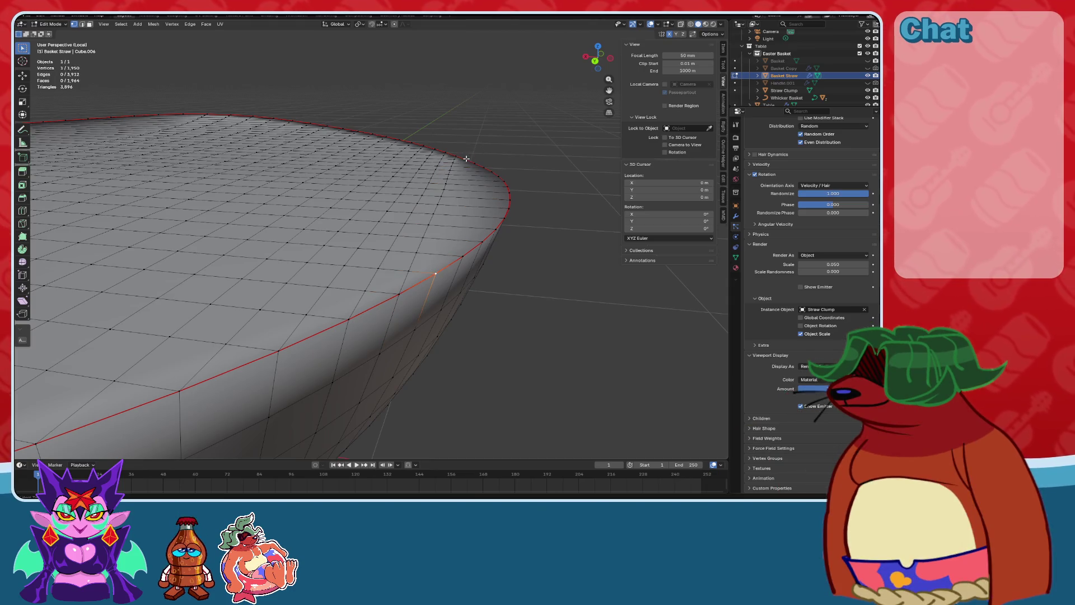
{"action": "key", "text": "j"}
{"action": "left_click", "coordinate": [463, 256]}
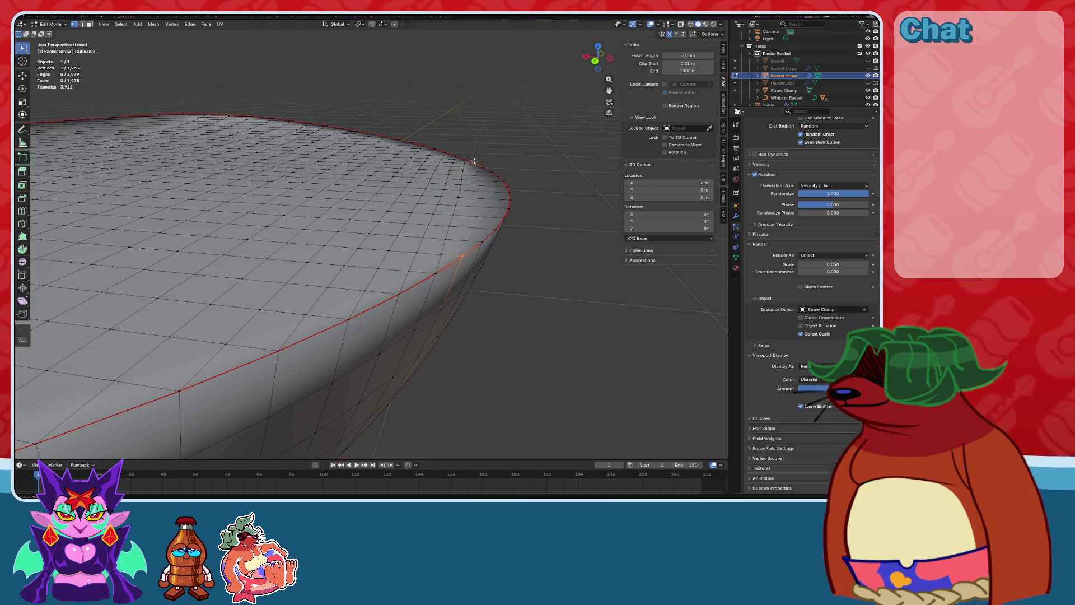
{"action": "key", "text": "j"}
Join further vertex pairs around the rounded corner to complete its edge flow.
{"action": "left_click", "coordinate": [493, 176]}
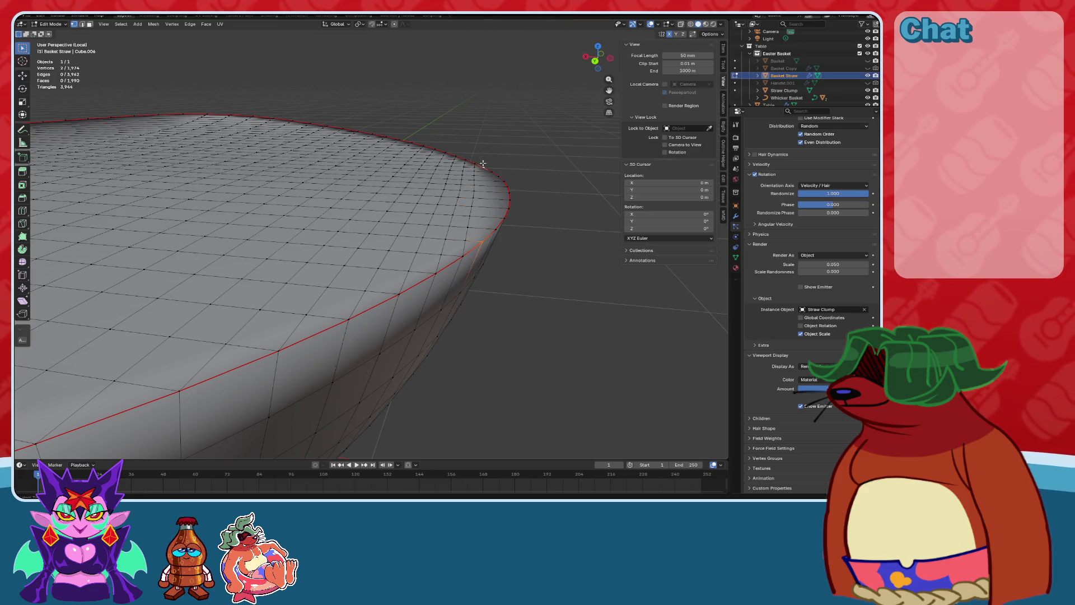
{"action": "key", "text": "j"}
{"action": "middle_click_drag", "start_coordinate": [483, 175], "coordinate": [443, 273]}
{"action": "left_click", "coordinate": [444, 282]}
{"action": "key", "text": "j"}
{"action": "left_click", "coordinate": [461, 264]}
{"action": "key", "text": "j"}
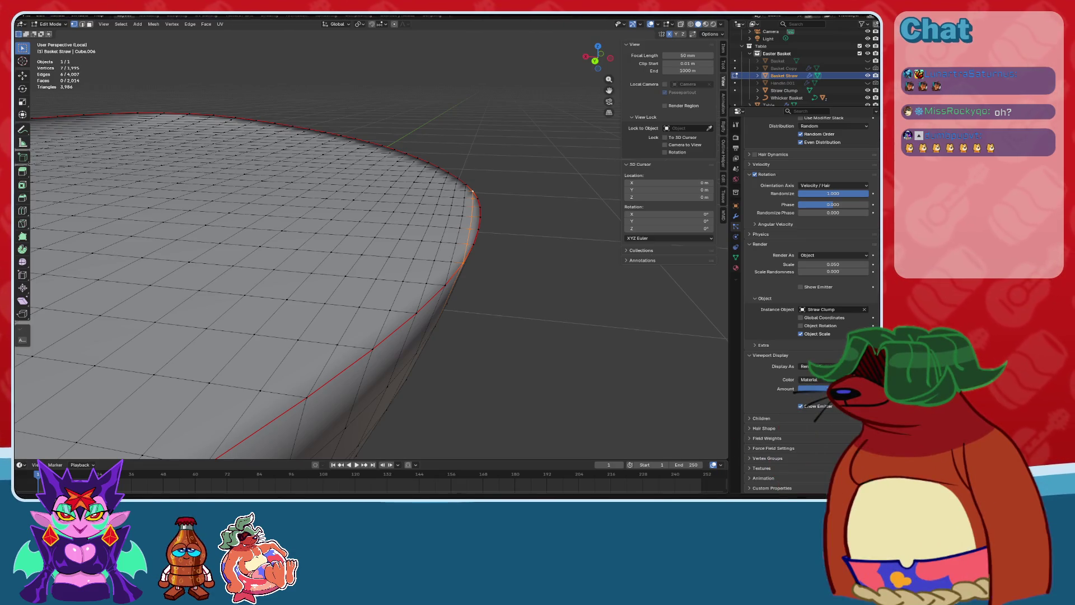
{"action": "mouse_move", "coordinate": [423, 335]}
{"action": "middle_mouse_down"}
{"action": "mouse_move", "coordinate": [520, 273]}
{"action": "mouse_move", "coordinate": [365, 264]}
{"action": "mouse_move", "coordinate": [403, 288]}
{"action": "mouse_move", "coordinate": [322, 343]}
{"action": "mouse_move", "coordinate": [402, 319]}
{"action": "middle_mouse_up"}
Connect the last two corner vertices with a cut, then deselect everything with Alt+A.
{"action": "left_click", "coordinate": [366, 344]}
{"action": "mouse_move", "coordinate": [360, 348]}
{"action": "middle_mouse_down"}
{"action": "mouse_move", "coordinate": [434, 343]}
{"action": "mouse_move", "coordinate": [424, 276]}
{"action": "mouse_move", "coordinate": [426, 302]}
{"action": "mouse_move", "coordinate": [401, 291]}
{"action": "mouse_move", "coordinate": [416, 293]}
{"action": "mouse_move", "coordinate": [406, 243]}
{"action": "mouse_move", "coordinate": [410, 278]}
{"action": "middle_mouse_up"}
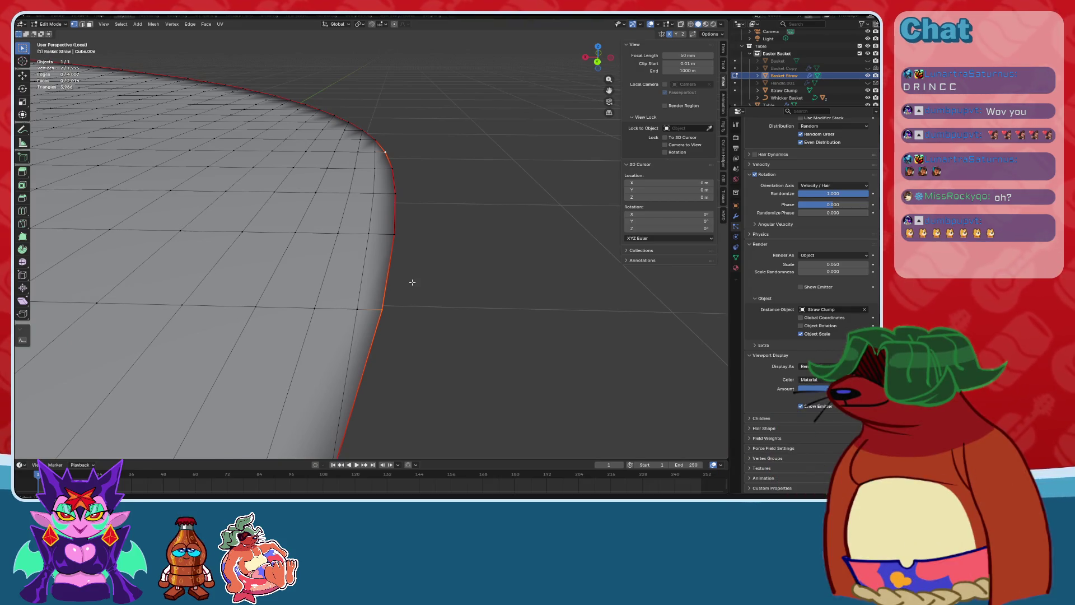
{"action": "key", "text": "j"}
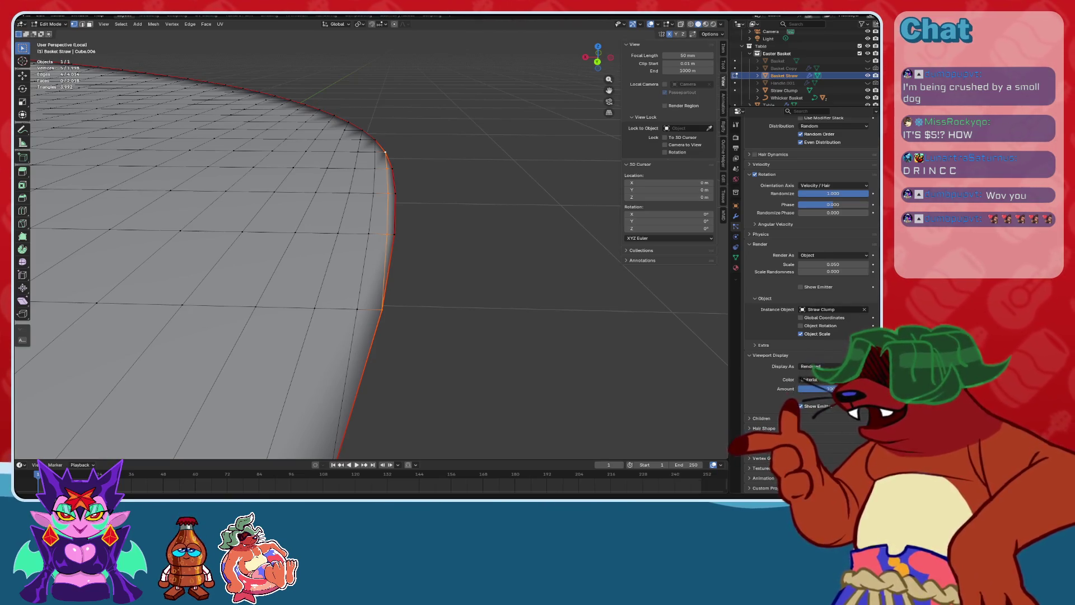
{"action": "key", "text": "alt+a"}
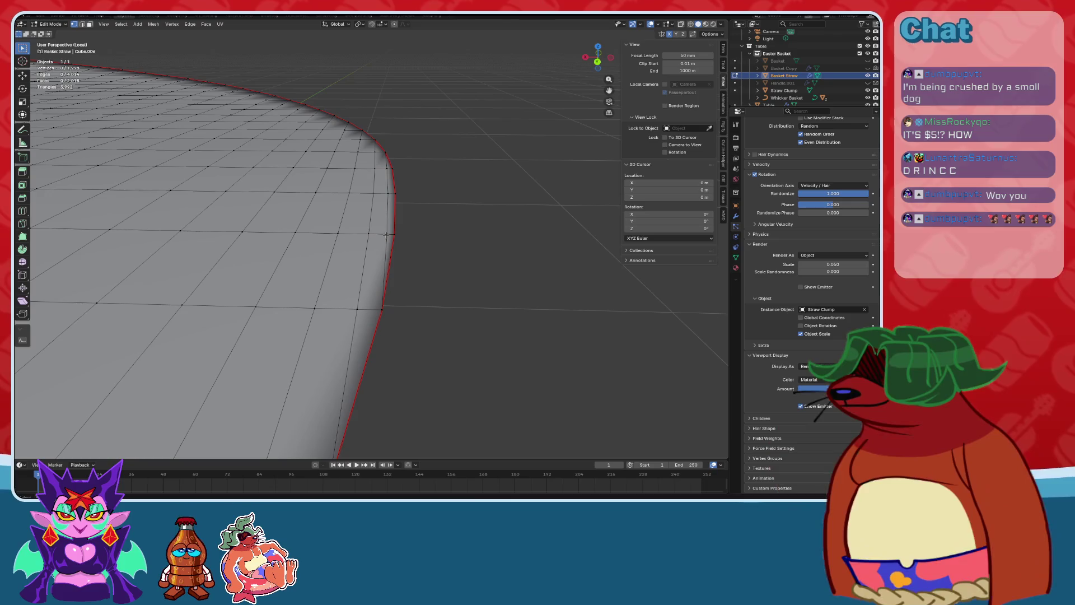